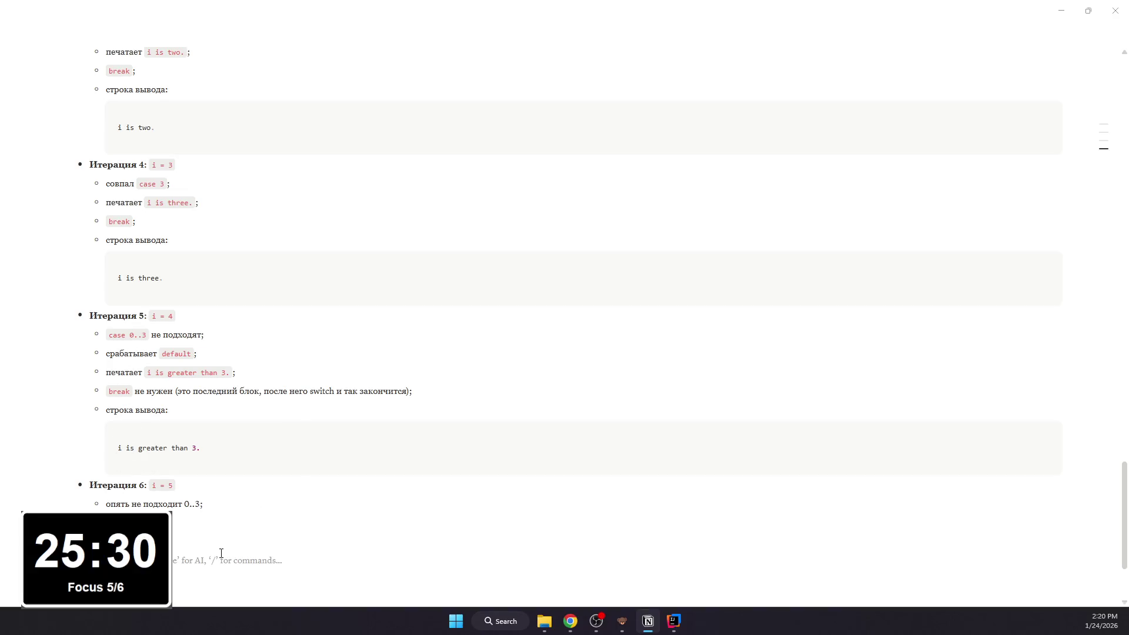
scroll(257, 470, "up", 3)
scroll(256, 471, "up", 3)
scroll(252, 467, "up", 3)
scroll(250, 474, "up", 3)
scroll(238, 517, "up", 3)
scroll(235, 539, "up", 2)
scroll(235, 540, "up", 3)
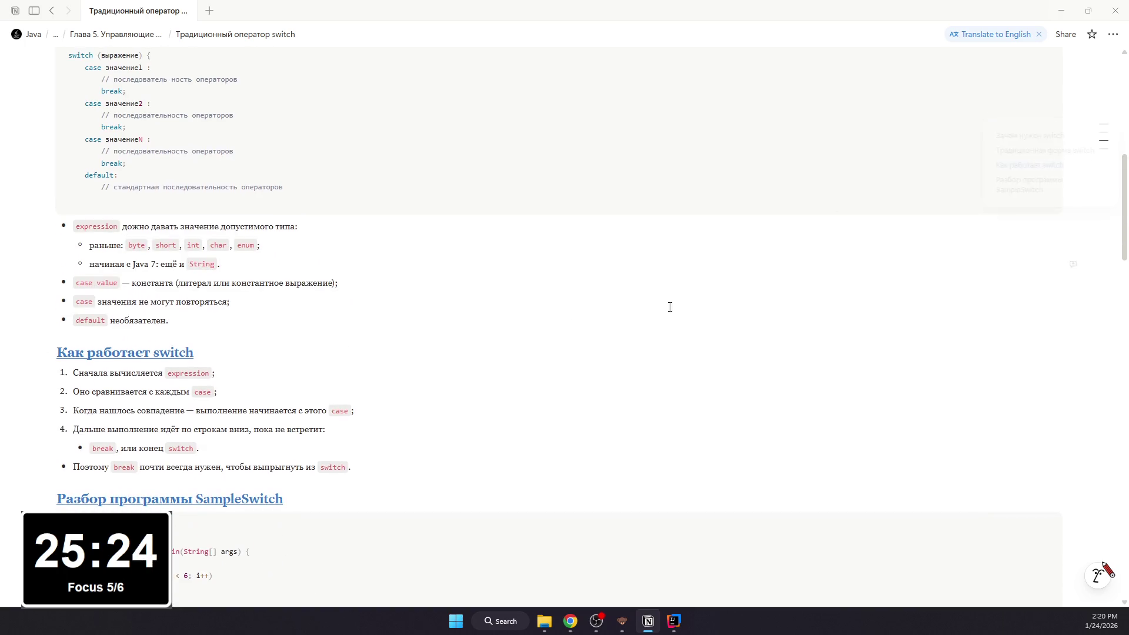
scroll(560, 348, "up", 2)
scroll(560, 341, "up", 5)
scroll(560, 341, "down", 5)
scroll(559, 342, "down", 5)
scroll(559, 341, "down", 5)
scroll(560, 341, "down", 5)
mouse_move(583, 403)
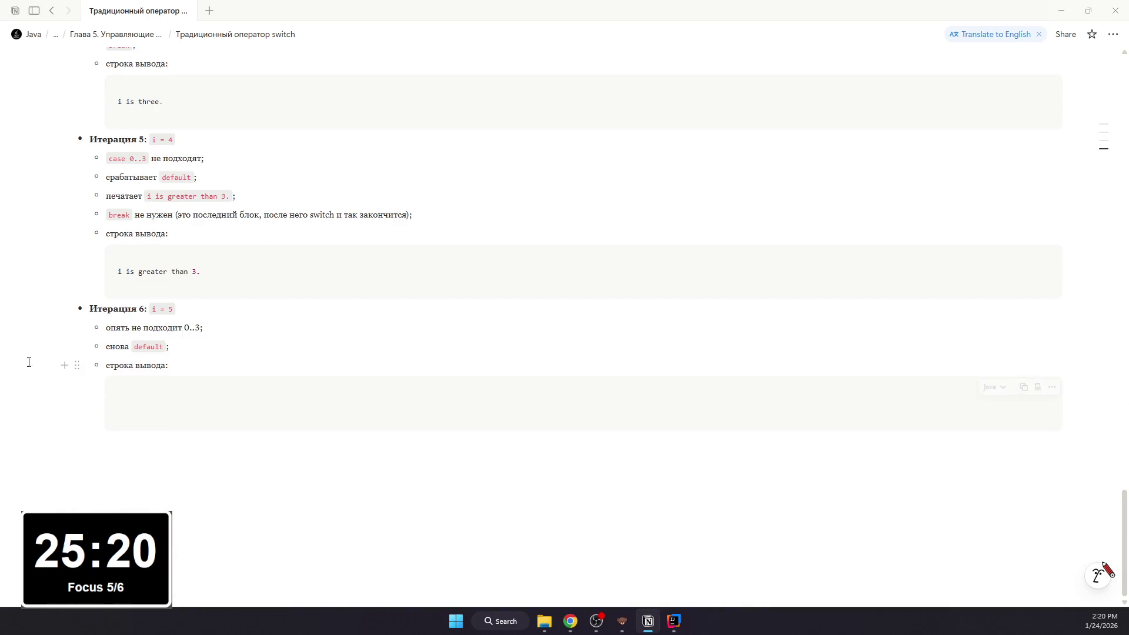
Step: Fill Iteration 6's empty output block with the pasted line "i is greater than 3."
key("Escape")
type("i is greater than 3.")
key("BackSpace")
left_click(210, 440)
scroll(210, 440, "down", 1)
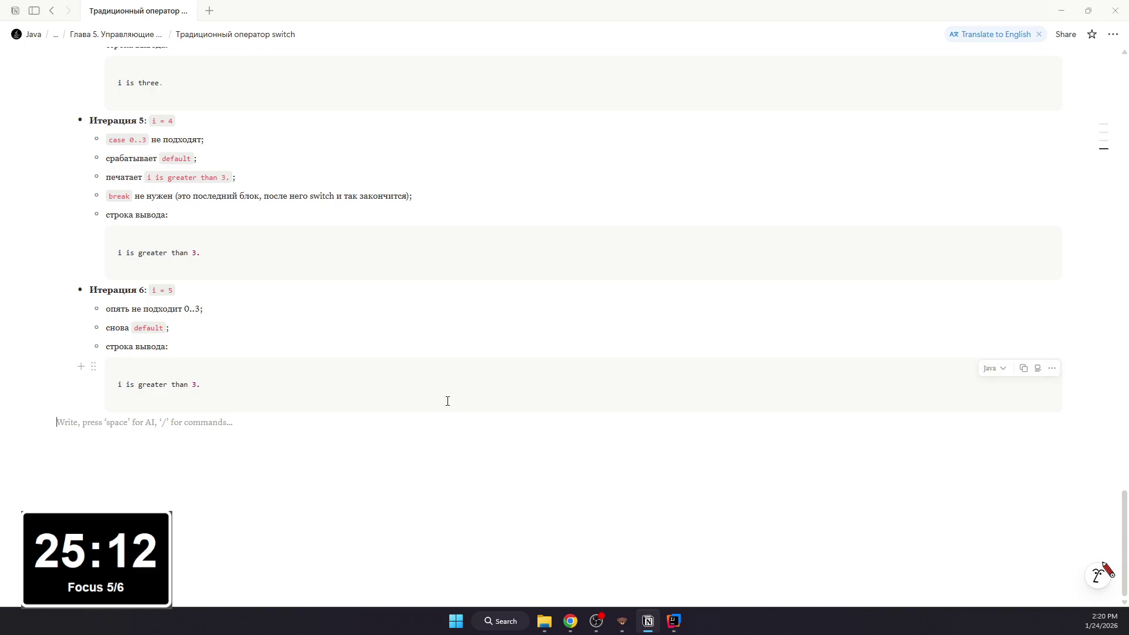
type("- ")
type("Итоговый в")
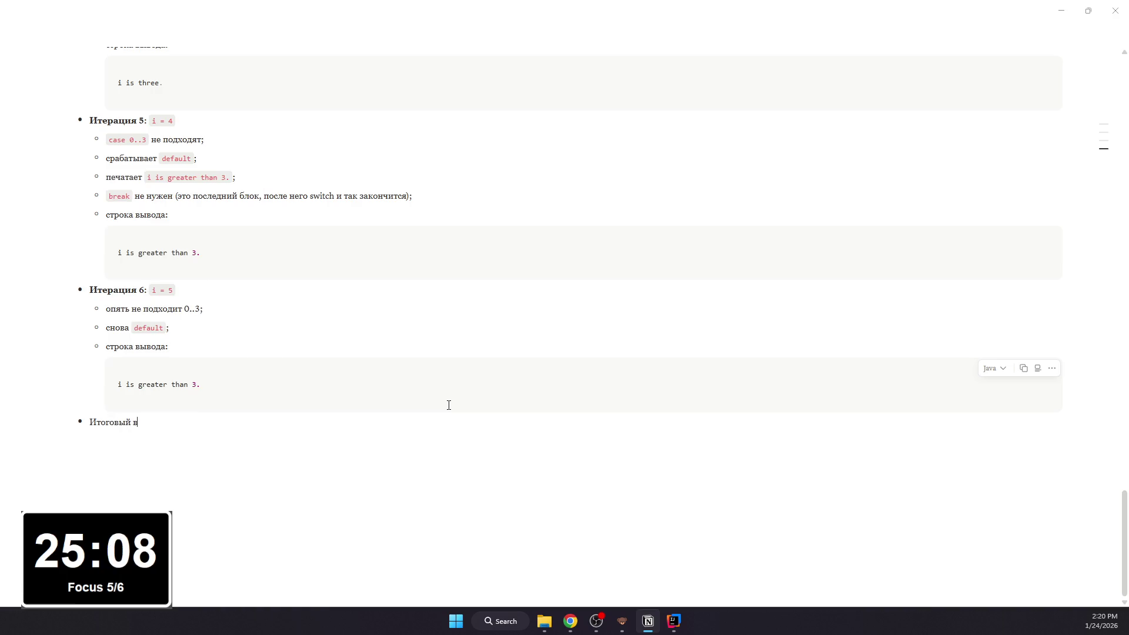
type("ывод программы")
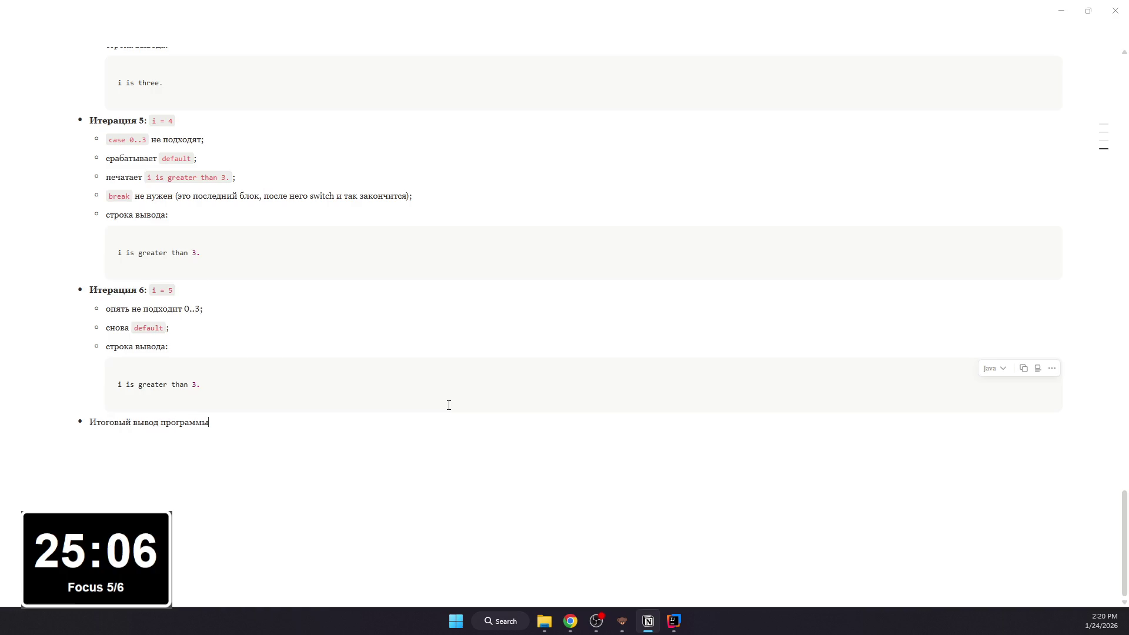
type(":")
Step: Start numbered item 5 below the output, discarding a stray summary label and empty code block
key("Return")
key("Return")
type("/code")
key("Return")
scroll(448, 405, "up", 4)
scroll(384, 374, "up", 2)
scroll(341, 380, "up", 2)
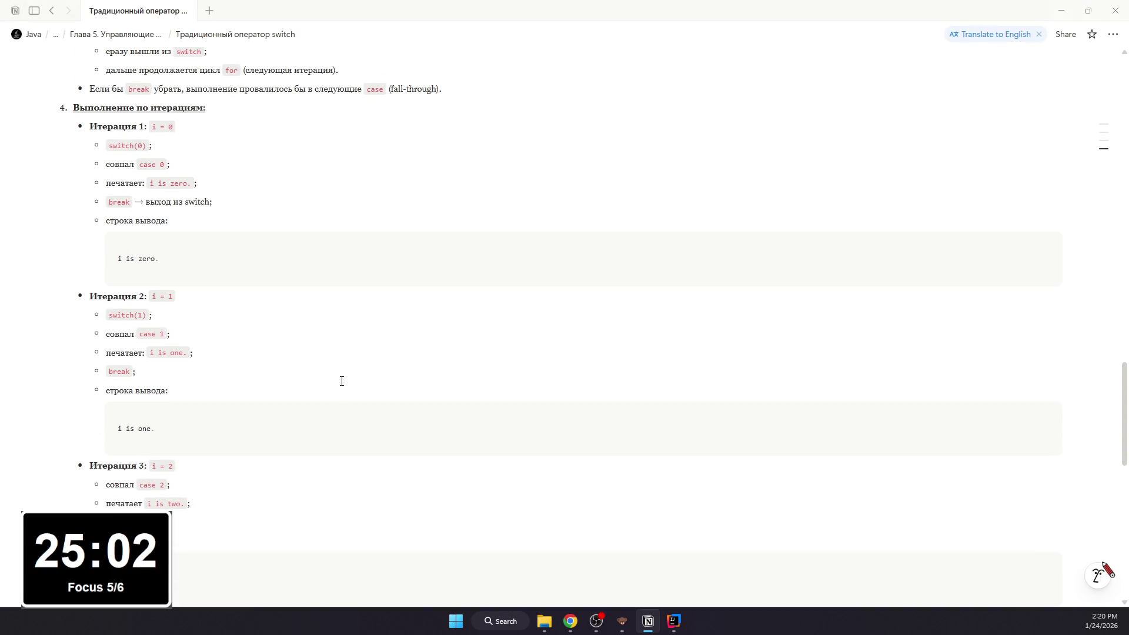
scroll(343, 381, "up", 2)
scroll(347, 384, "down", 2)
scroll(348, 377, "down", 7)
scroll(347, 377, "down", 2)
key("BackSpace")
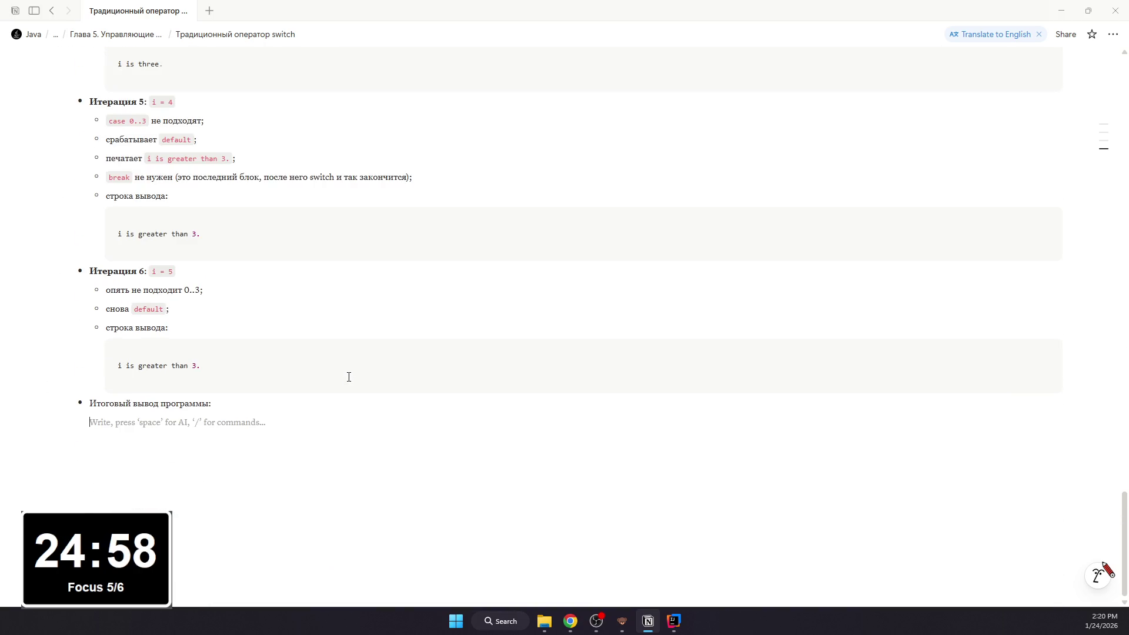
key("BackSpace")
key("BackSpace")
key("BackSpace")
key("BackSpace")
key("BackSpace")
key("BackSpace")
key("BackSpace")
key("BackSpace")
key("BackSpace")
key("BackSpace")
scroll(271, 379, "up", 3)
scroll(271, 382, "down", 1)
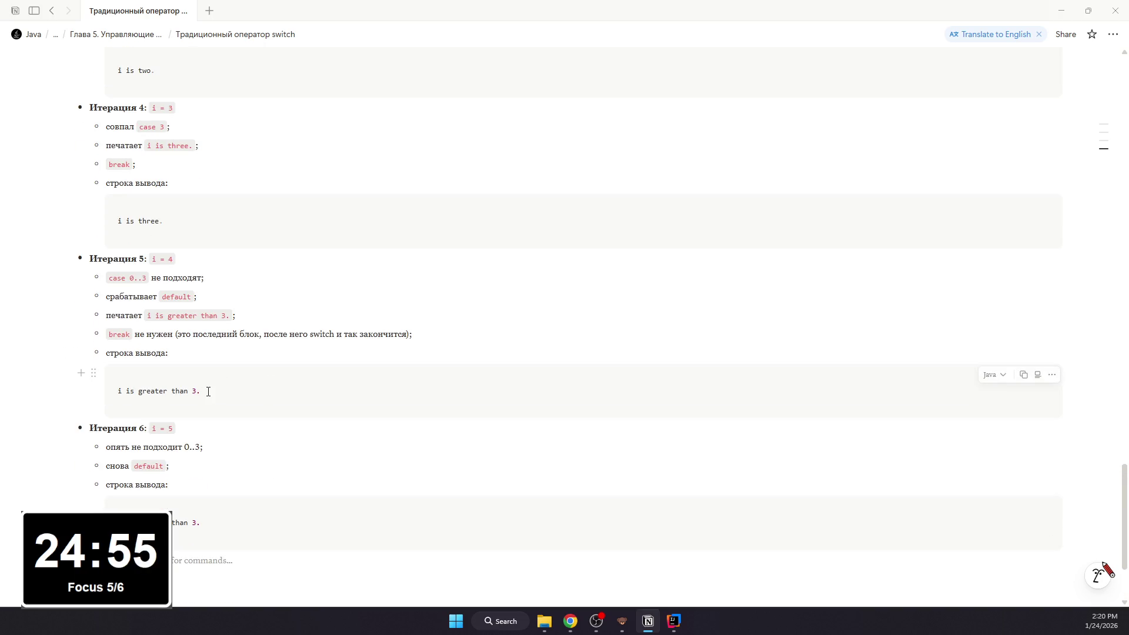
scroll(132, 444, "up", 3)
scroll(132, 448, "up", 2)
scroll(130, 439, "up", 5)
scroll(130, 439, "down", 5)
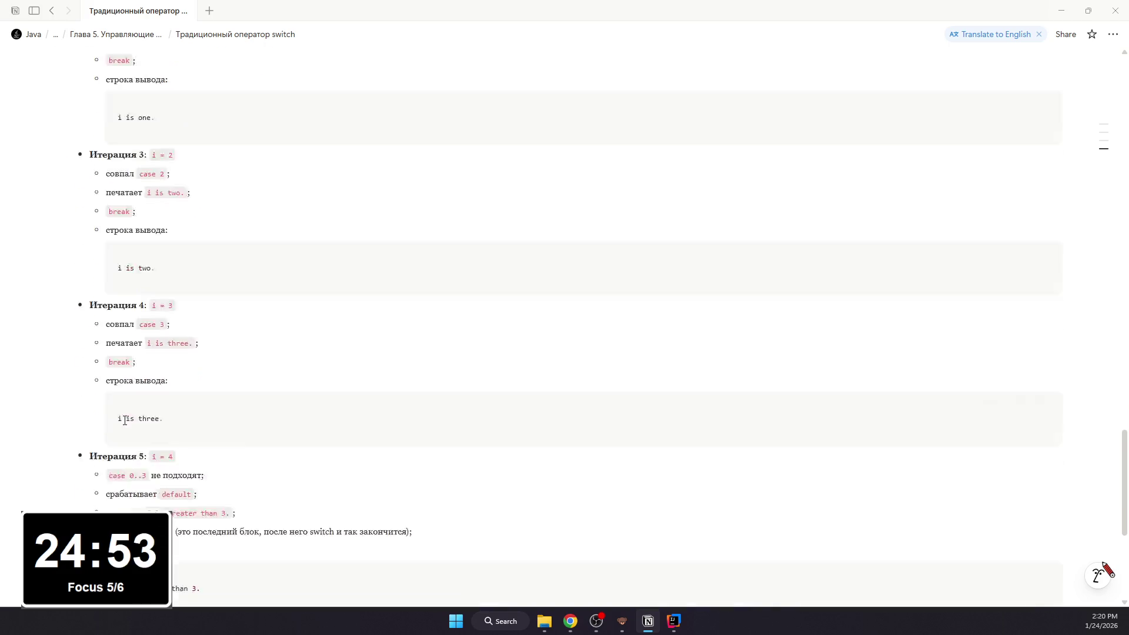
scroll(129, 432, "down", 5)
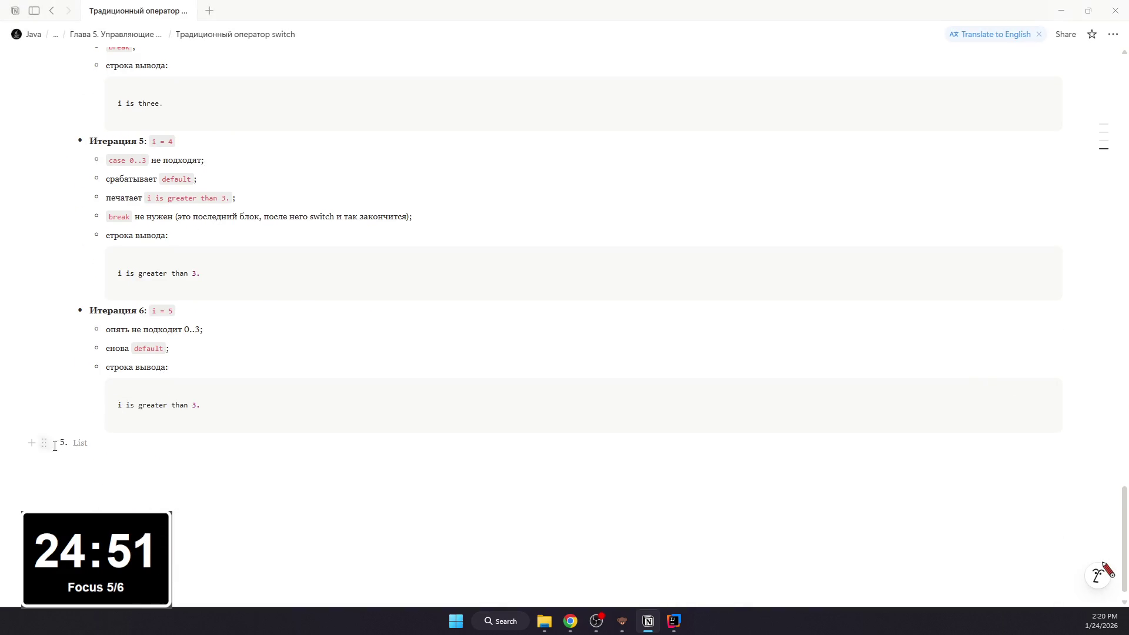
scroll(61, 443, "up", 2)
scroll(61, 443, "up", 3)
scroll(61, 443, "up", 3)
scroll(62, 443, "up", 3)
scroll(61, 443, "down", 2)
scroll(61, 442, "up", 1)
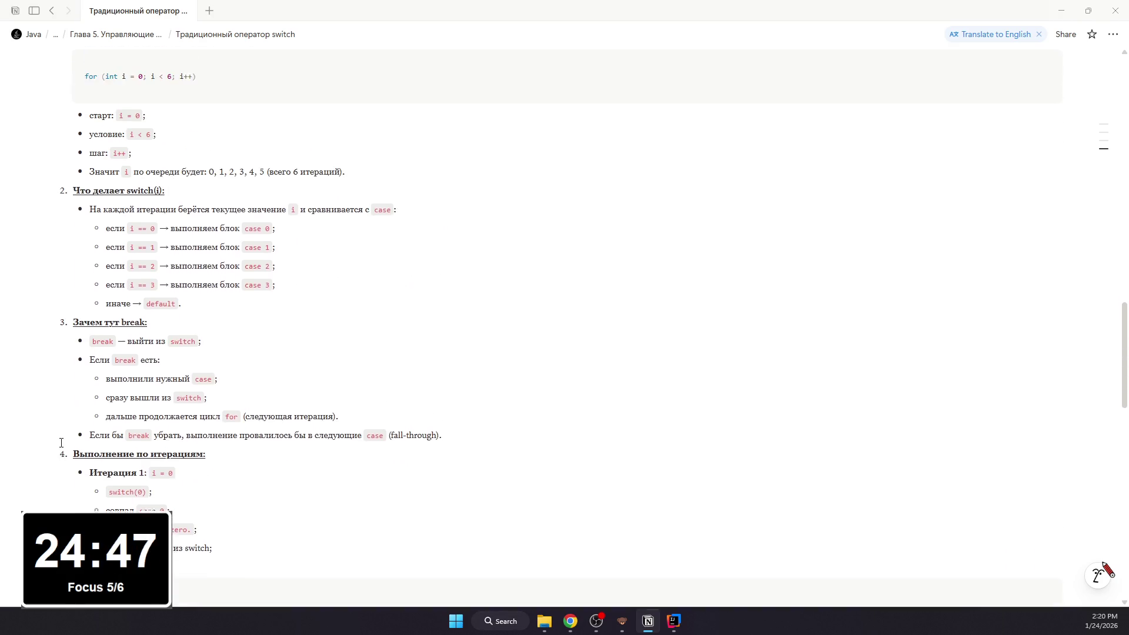
scroll(61, 443, "up", 1)
scroll(62, 443, "up", 3)
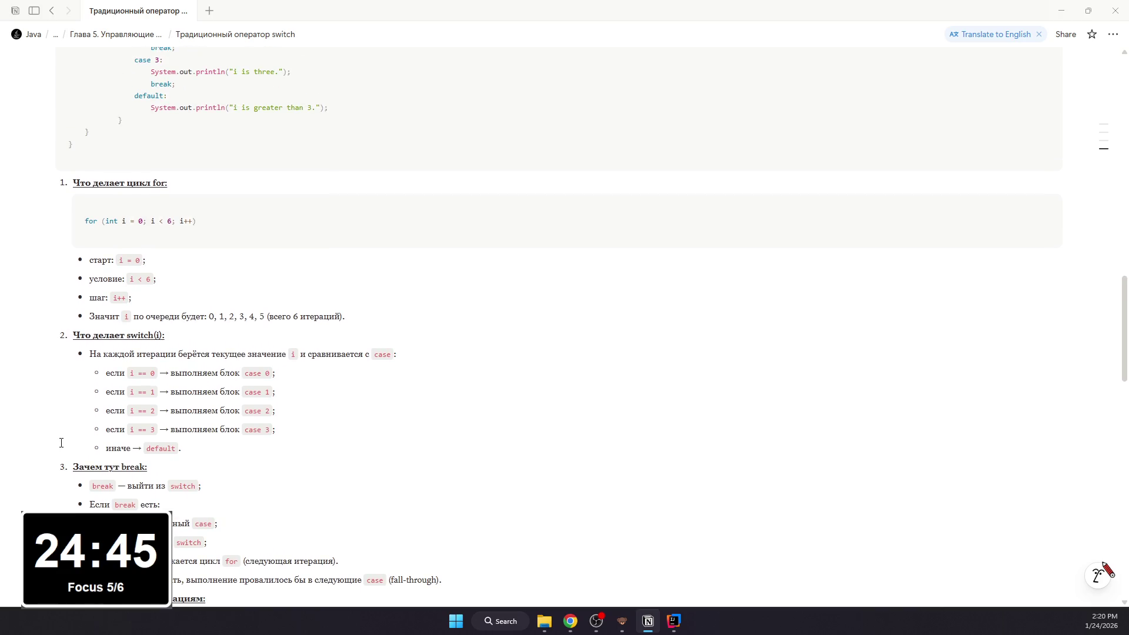
scroll(61, 443, "down", 2)
scroll(62, 444, "down", 3)
scroll(61, 443, "down", 10)
scroll(61, 444, "down", 5)
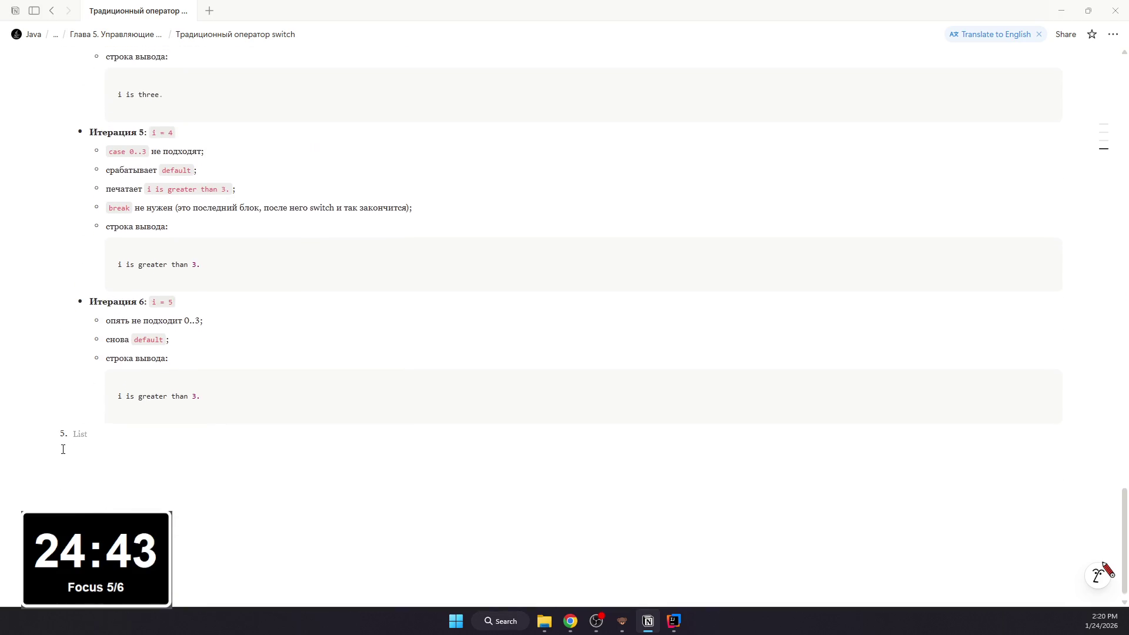
type("Ит")
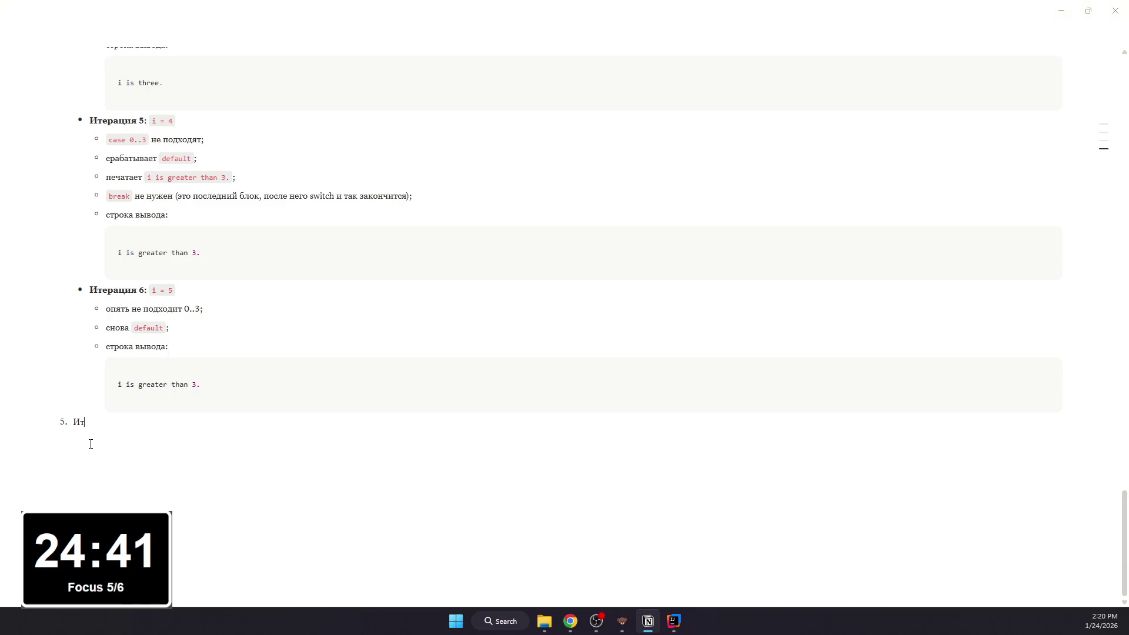
type("огов")
type("вый")
type("ый вы")
type("программы")
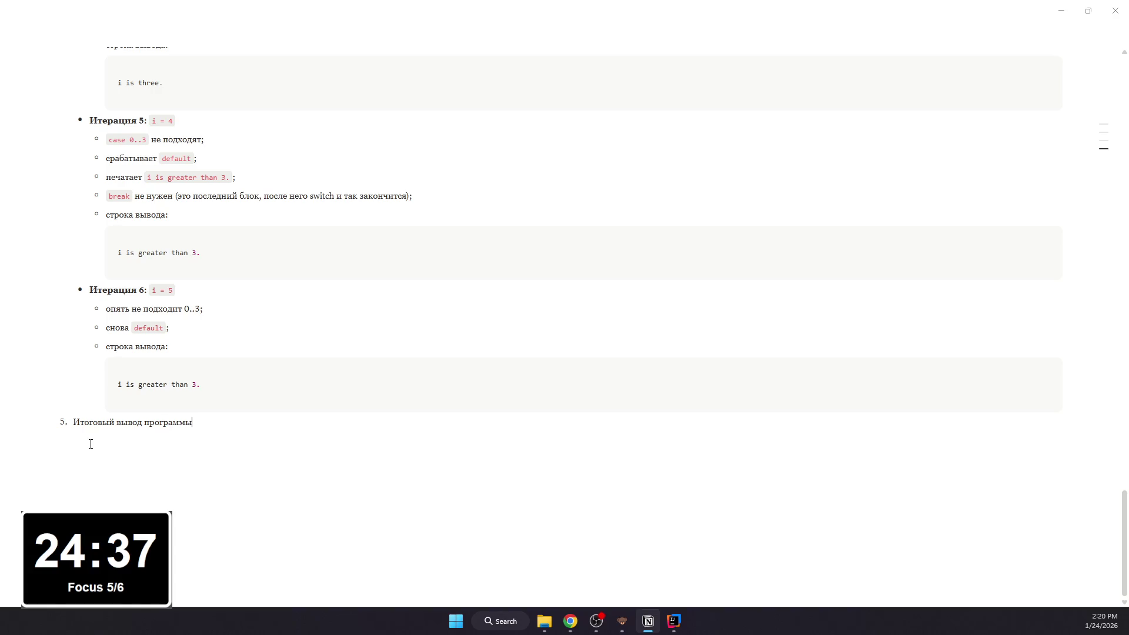
type(":")
Step: Add a code block under item 5 holding the program's complete six-line output
key("Return")
type("/code")
key("Return")
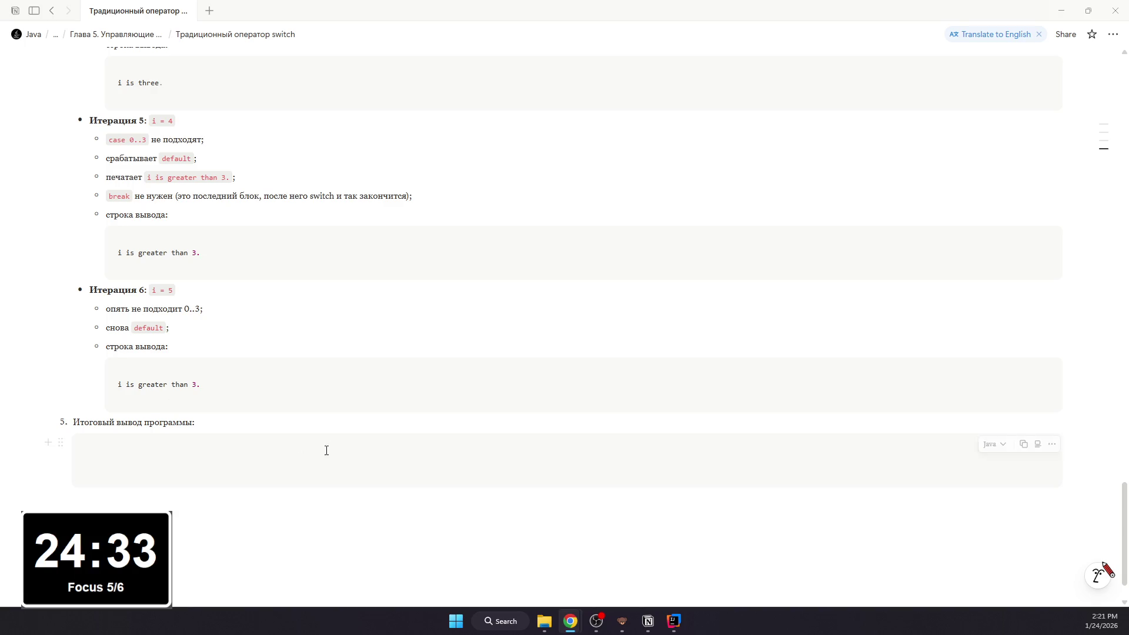
key("ctrl+v")
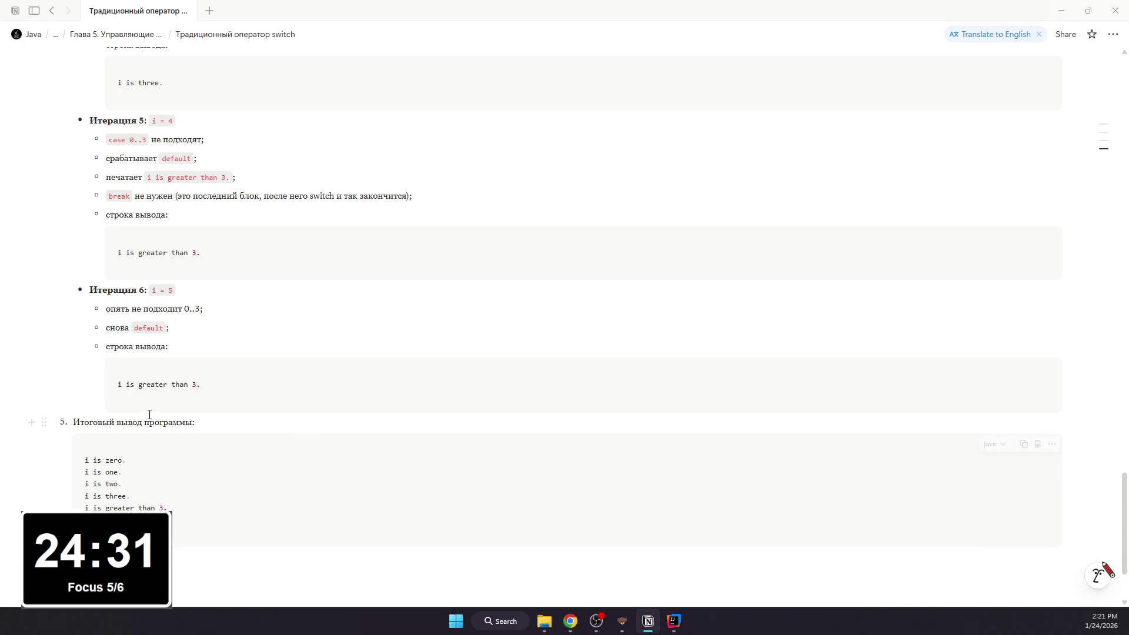
Step: Make the "Итоговый вывод программы:" label of item 5 bold and underlined
left_click_drag(193, 422, 70, 422)
key("ctrl+b")
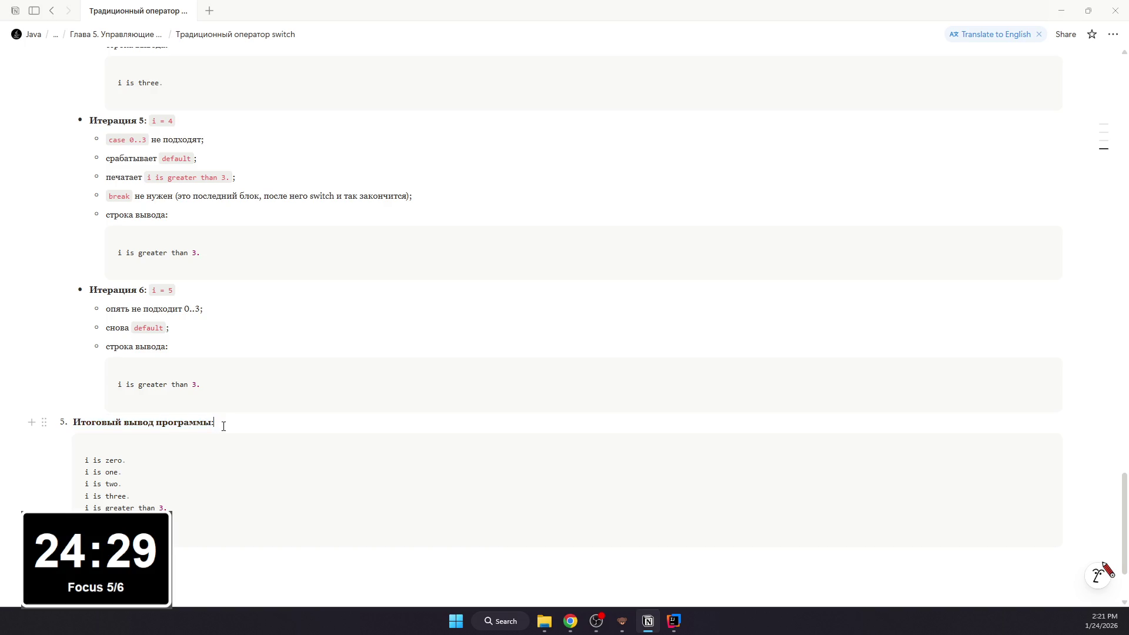
left_click(184, 423)
triple_click(209, 422)
key("ctrl+u")
left_click(206, 440)
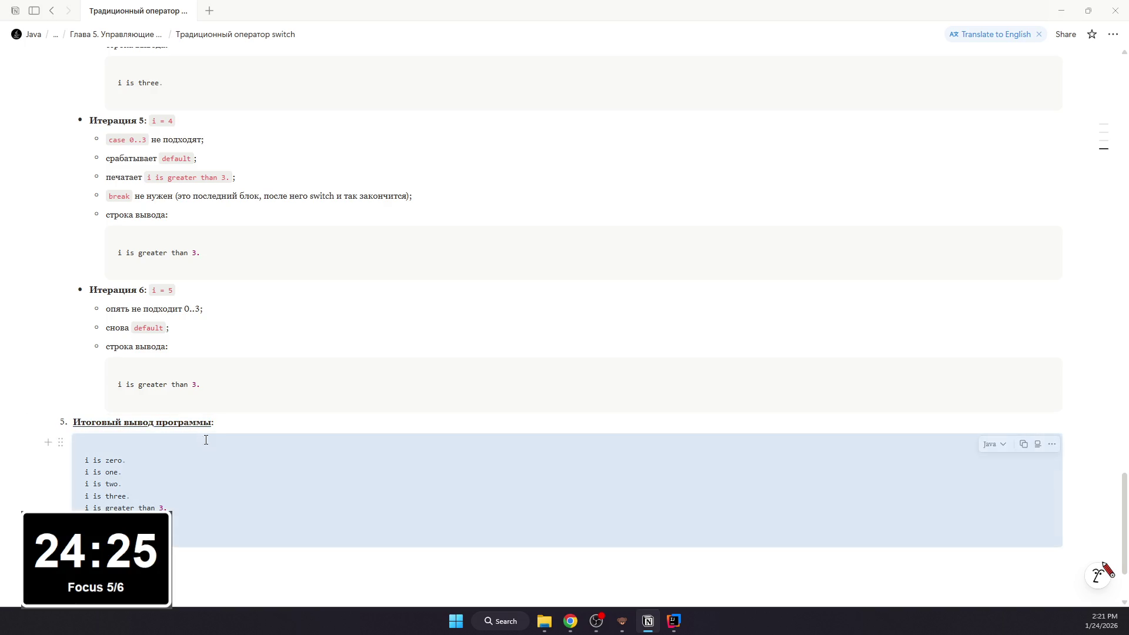
scroll(214, 441, "up", 2)
scroll(217, 477, "up", 8)
scroll(221, 522, "up", 1)
scroll(222, 522, "down", 4)
scroll(222, 517, "down", 4)
scroll(217, 512, "down", 1)
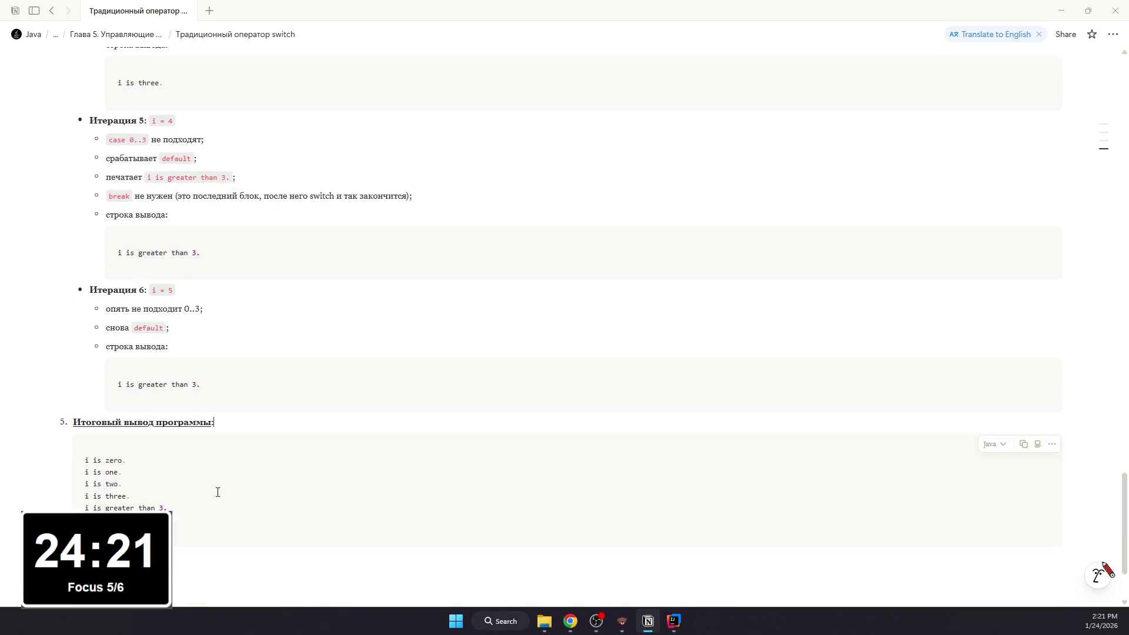
left_click(233, 418)
left_click_drag(219, 421, 32, 425)
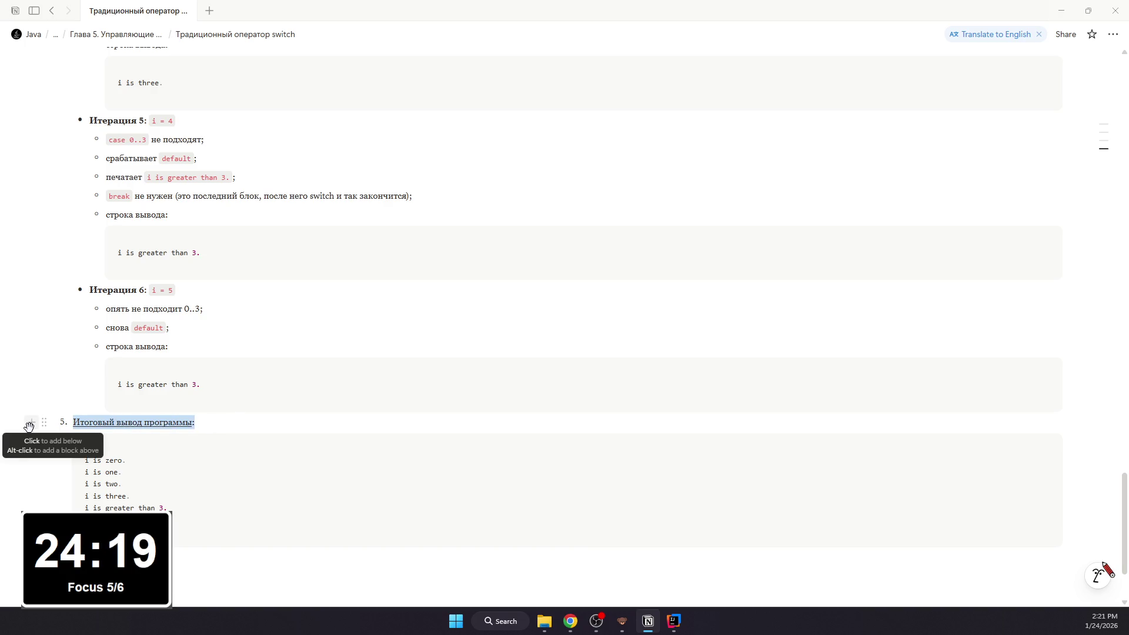
left_click(270, 419)
scroll(176, 470, "up", 1)
scroll(175, 469, "up", 2)
scroll(174, 469, "down", 4)
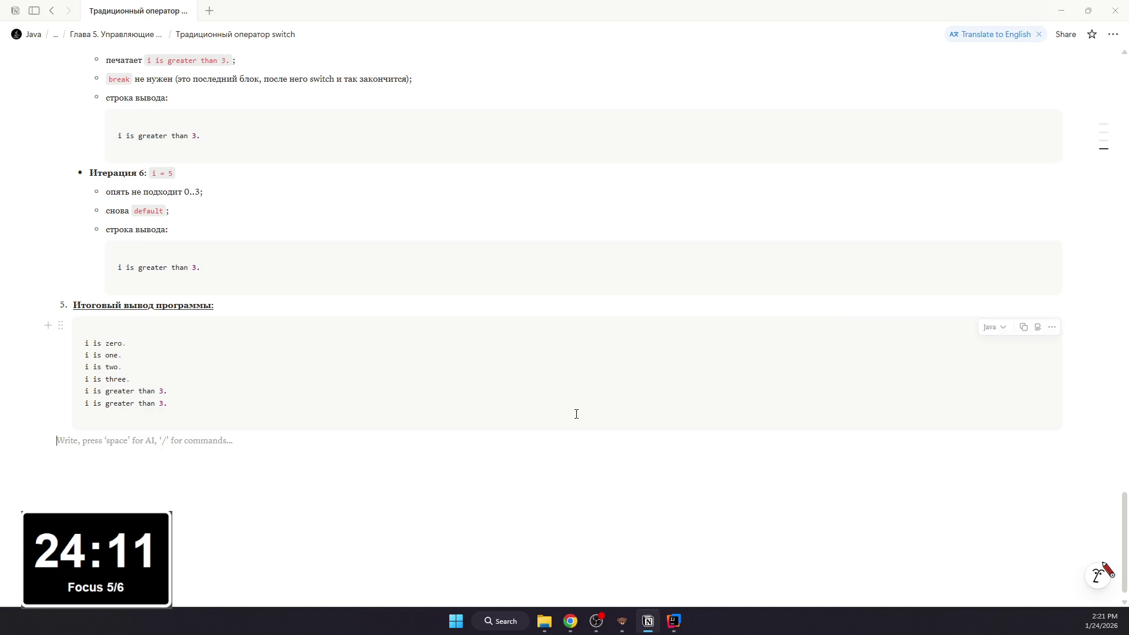
mouse_move(31, 344)
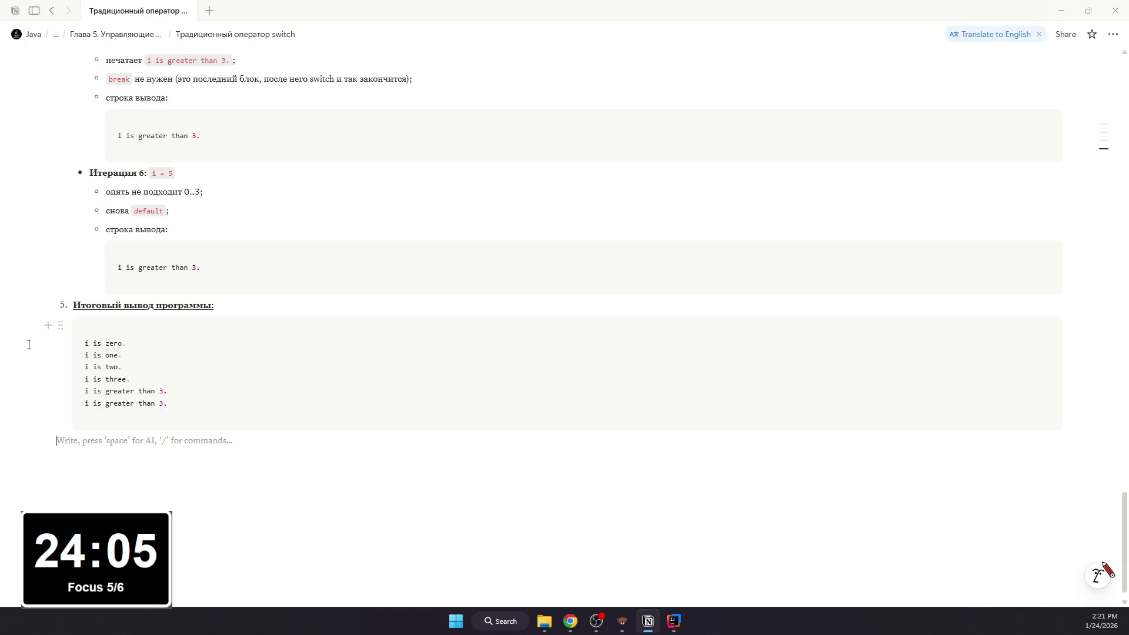
Step: In IntelliJ, add a comment inside SampleSwitch's switch tracing the first loop iteration
key("alt+Tab")
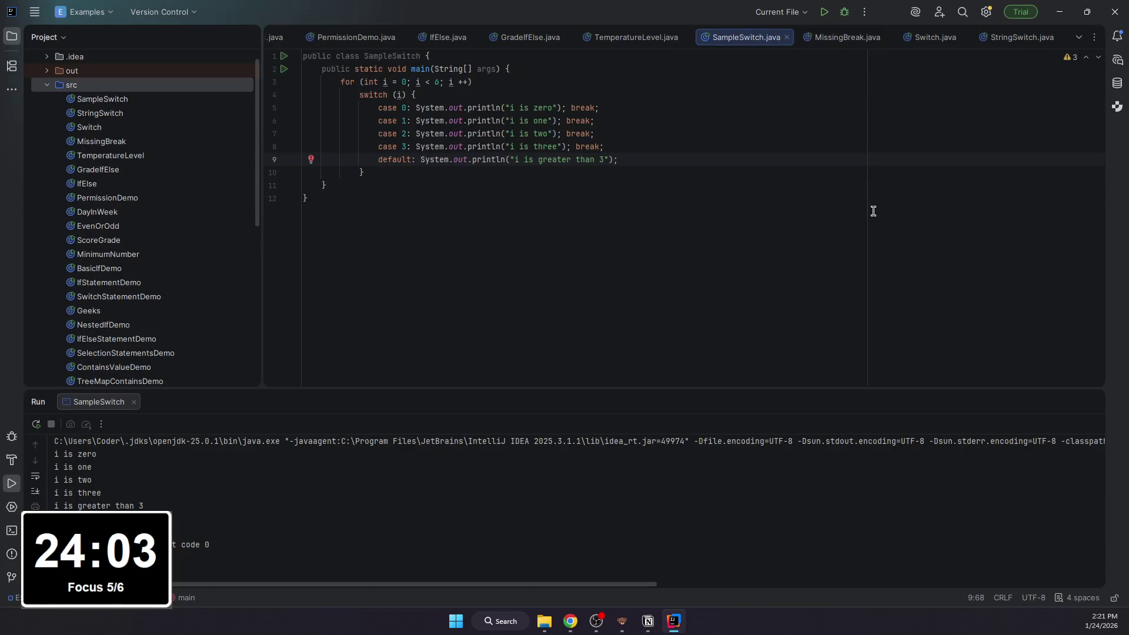
left_click(671, 82)
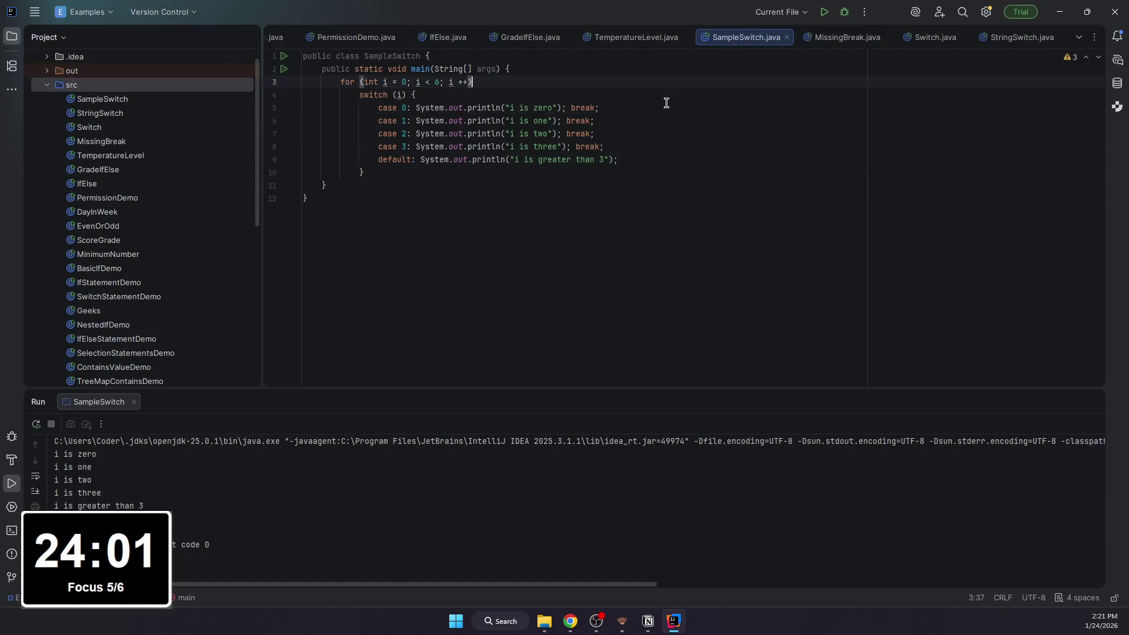
left_click(671, 94)
key("Return")
type("// Itear")
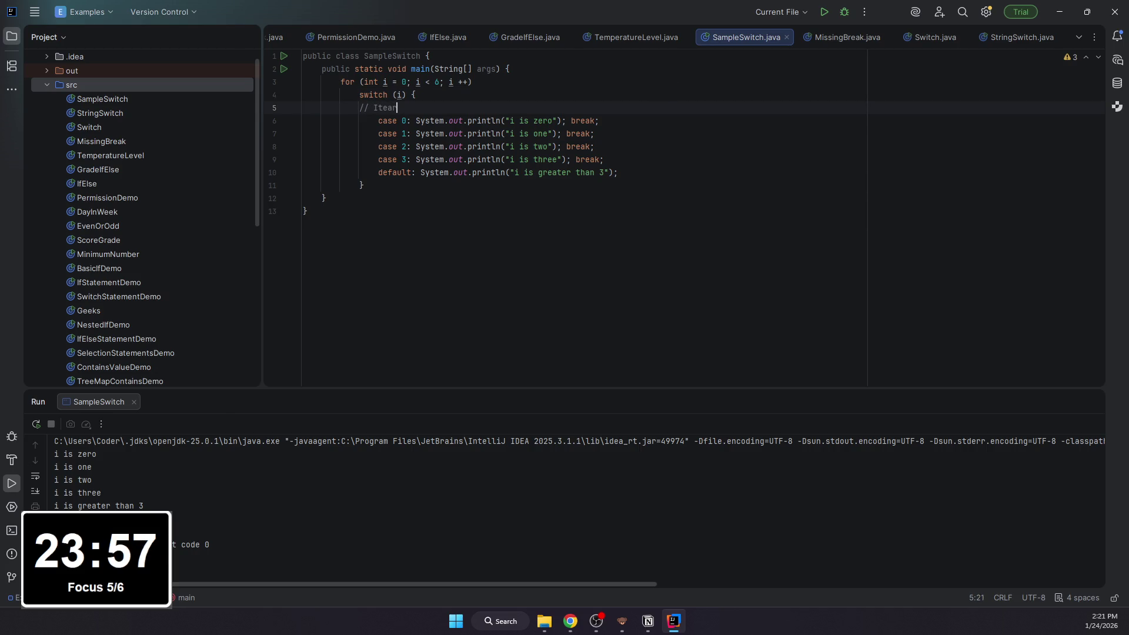
key("BackSpace")
key("BackSpace")
type("ration i = 0")
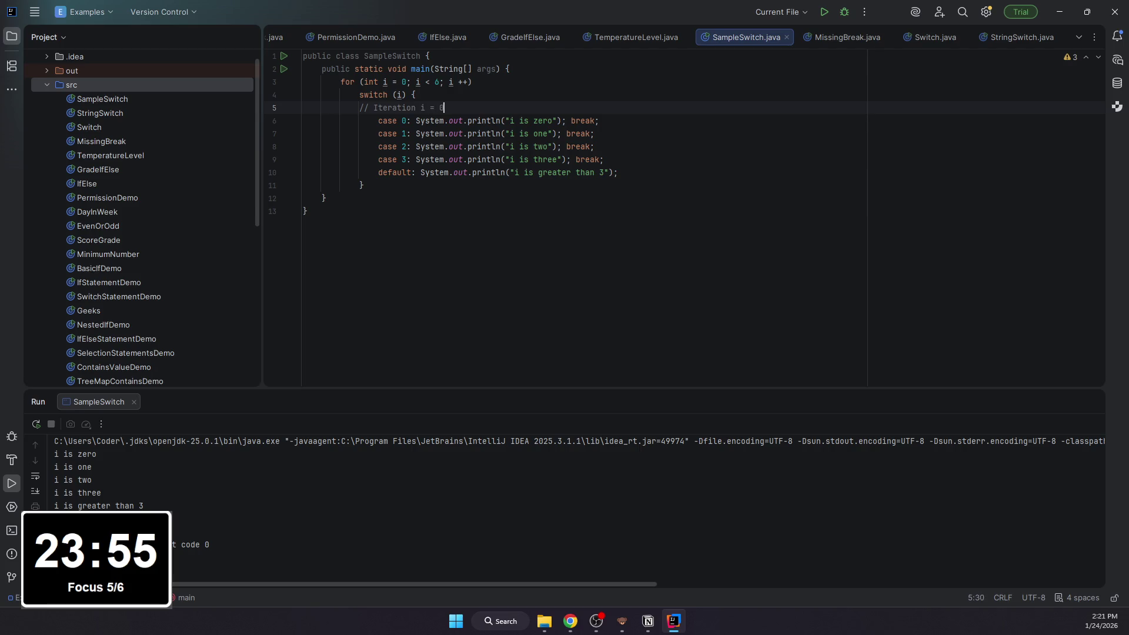
type(" -> case 0 -")
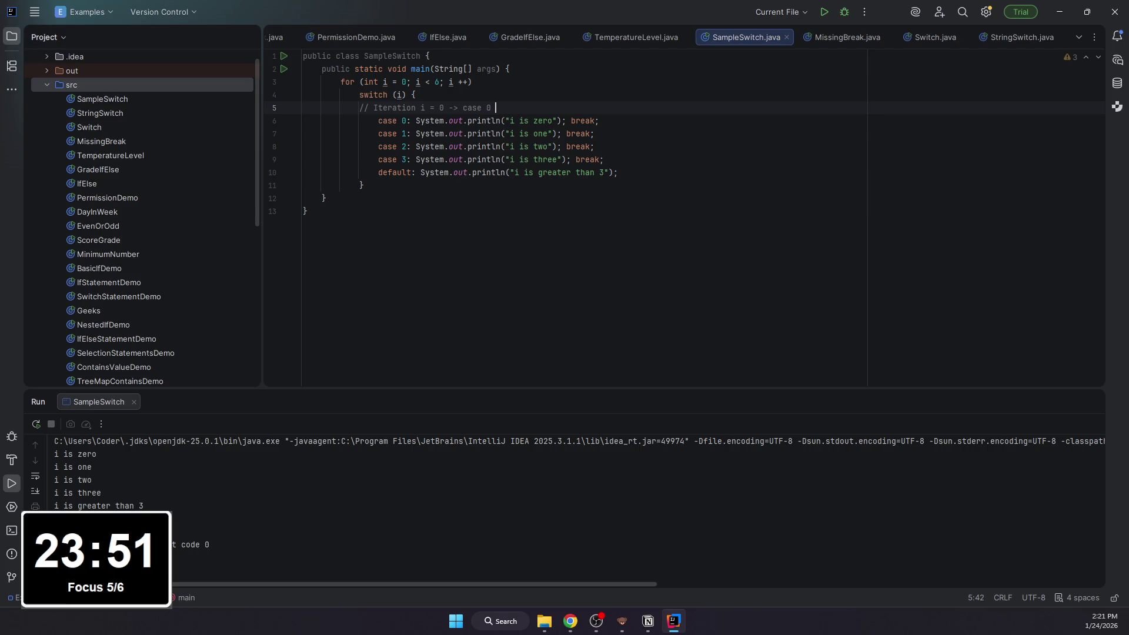
type(">")
key("BackSpace")
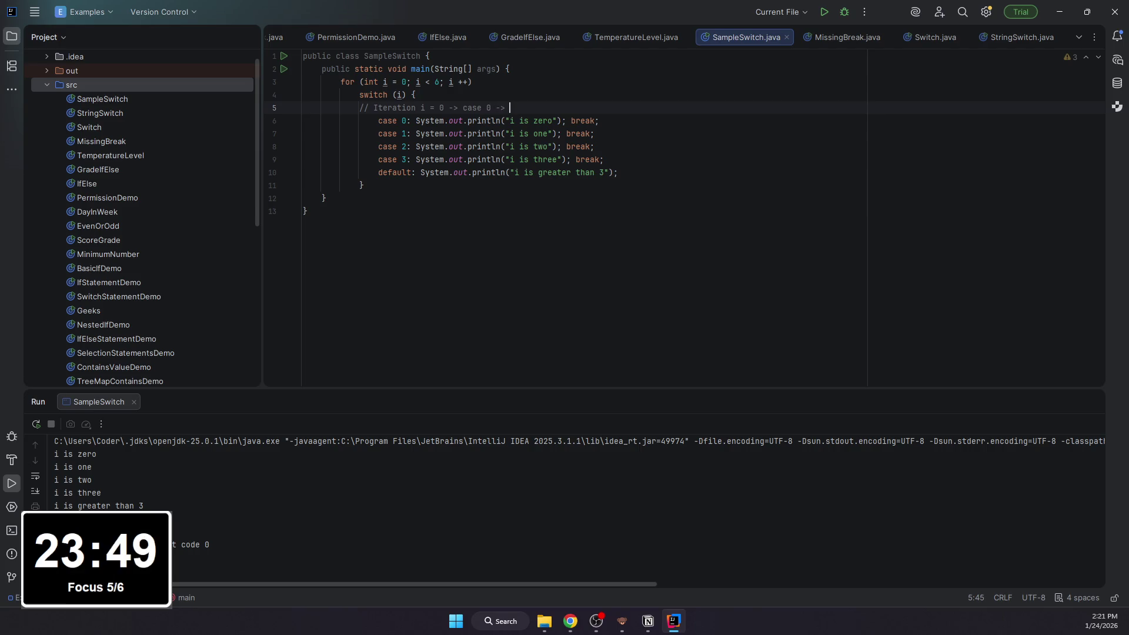
type("println")
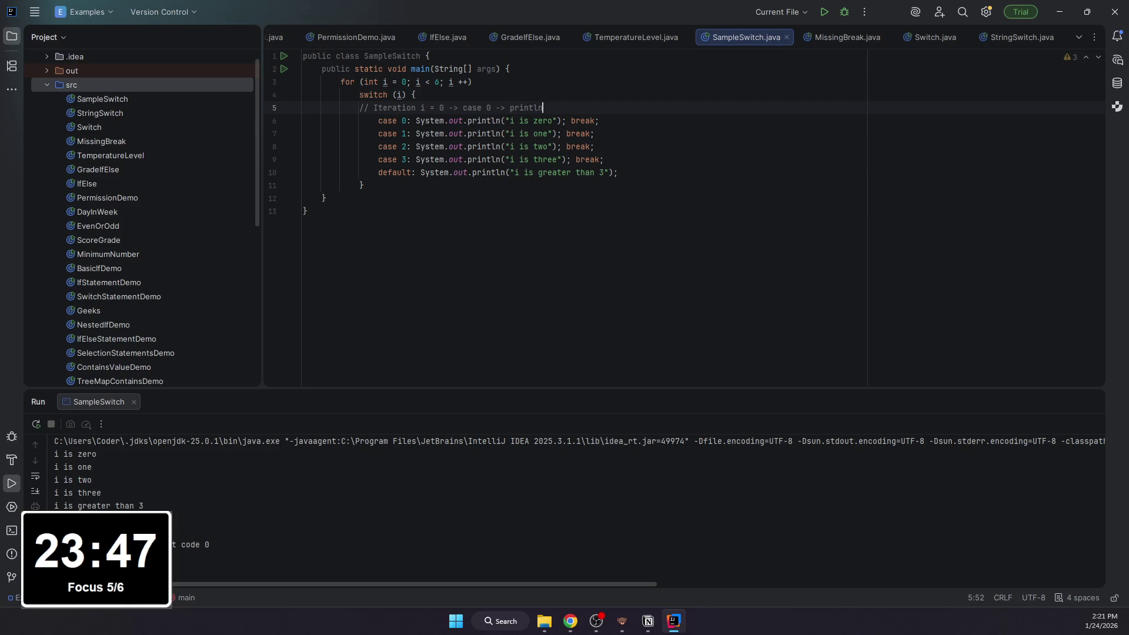
type("is")
type("is z;")
key("Return")
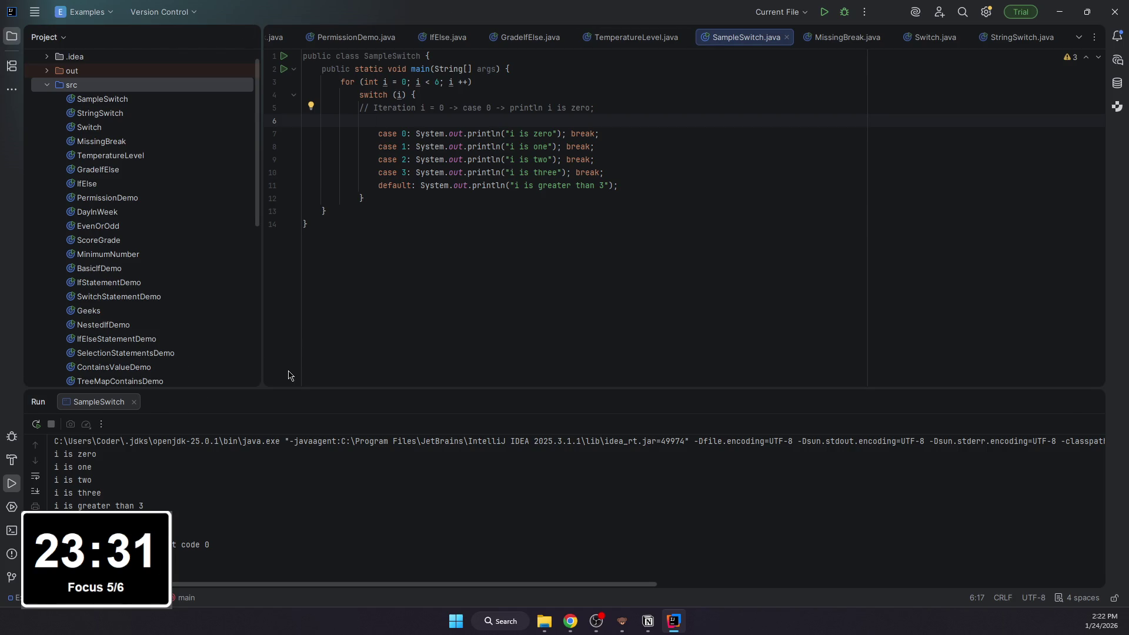
left_click_drag(415, 160, 523, 160)
Step: Add a '// i is zero' output comment below the default case and return to the Notion notes
left_click(392, 173)
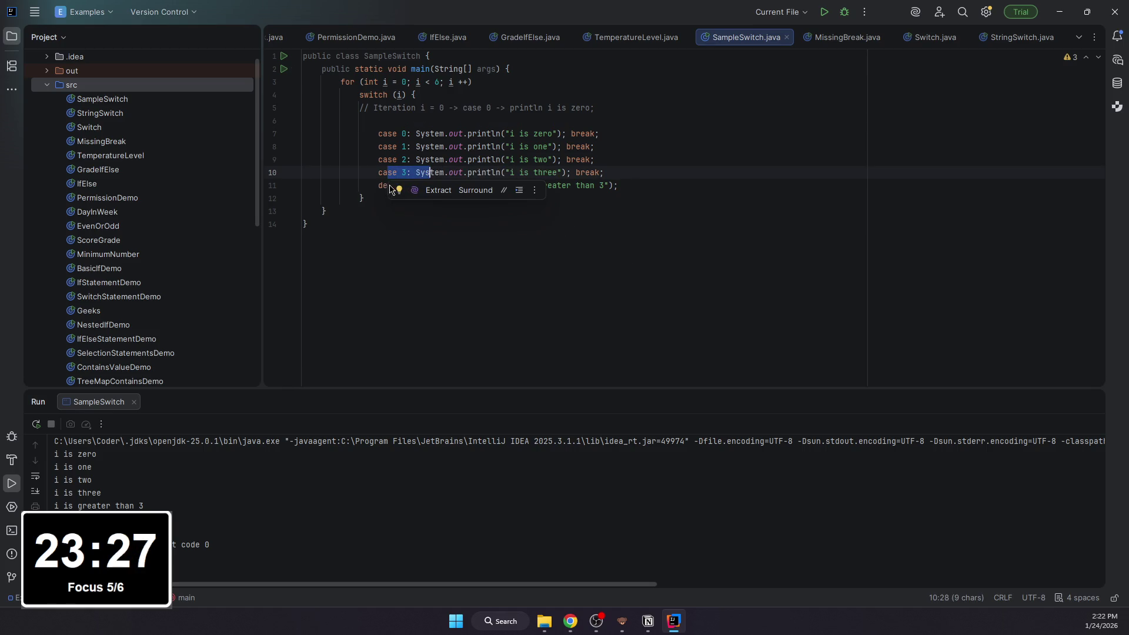
triple_click(406, 186)
left_click(643, 185)
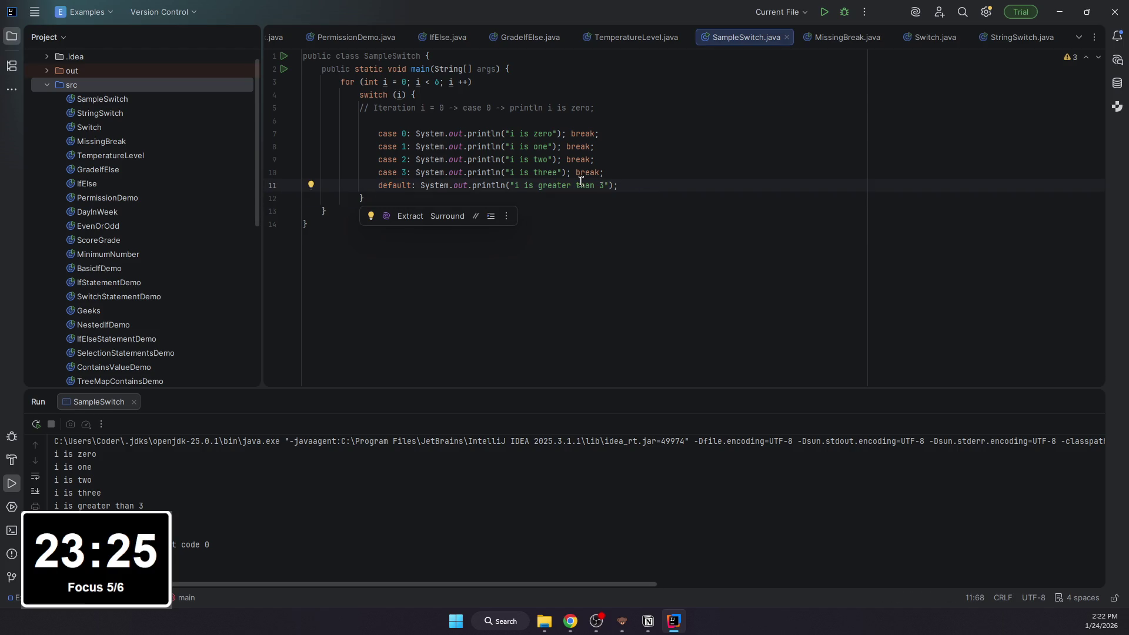
key("Return")
key("Return")
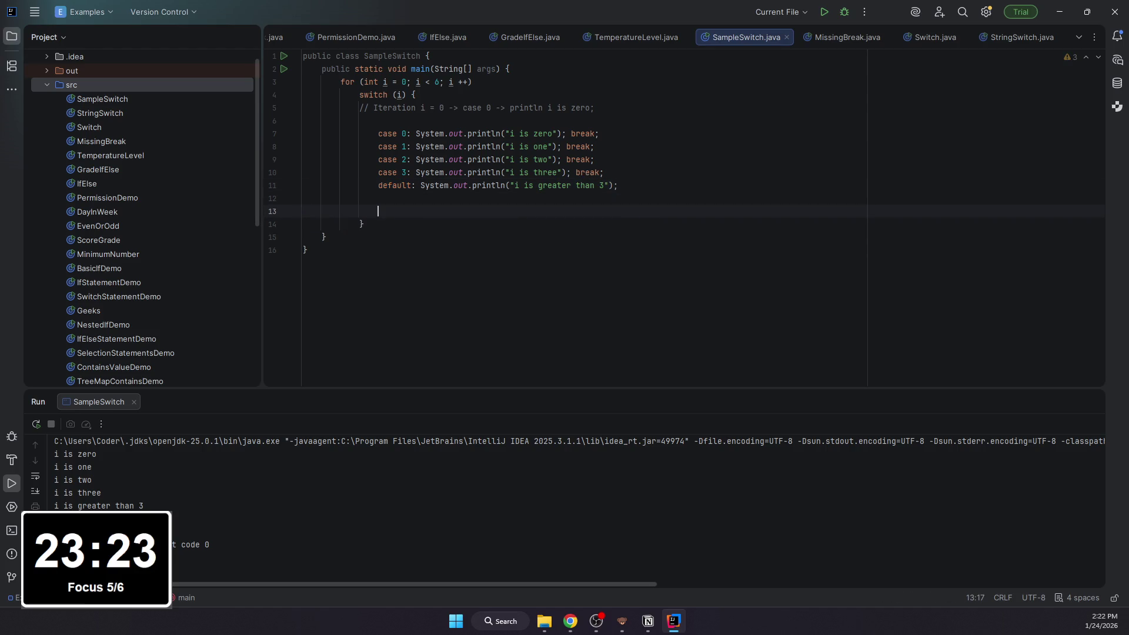
type("//i is zero")
key("Down")
key("BackSpace")
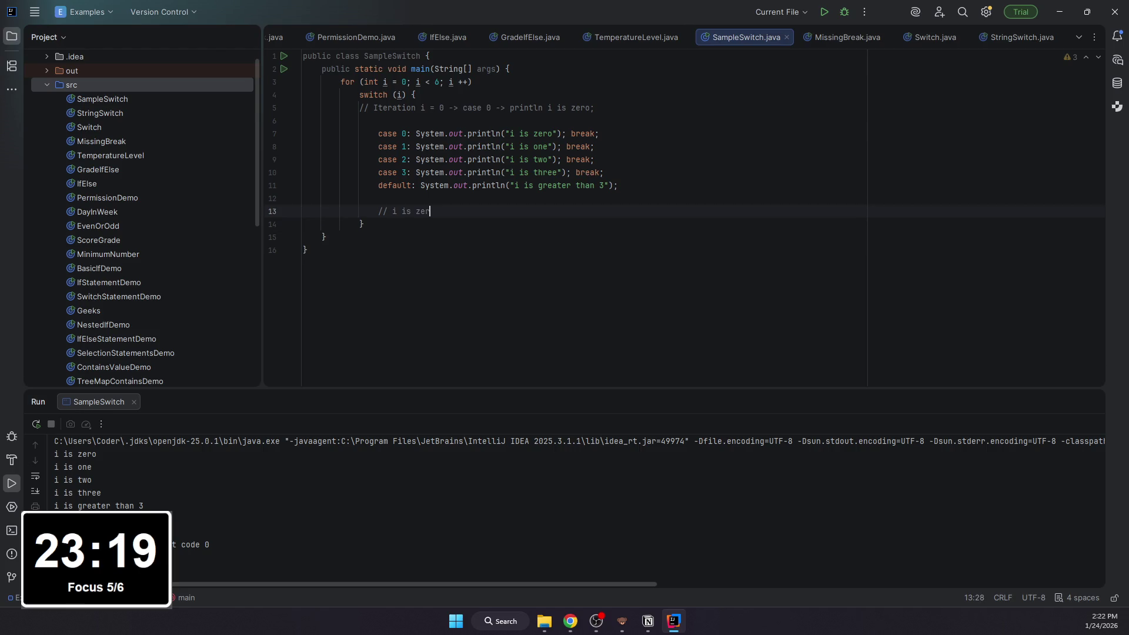
key("Down")
key("Up")
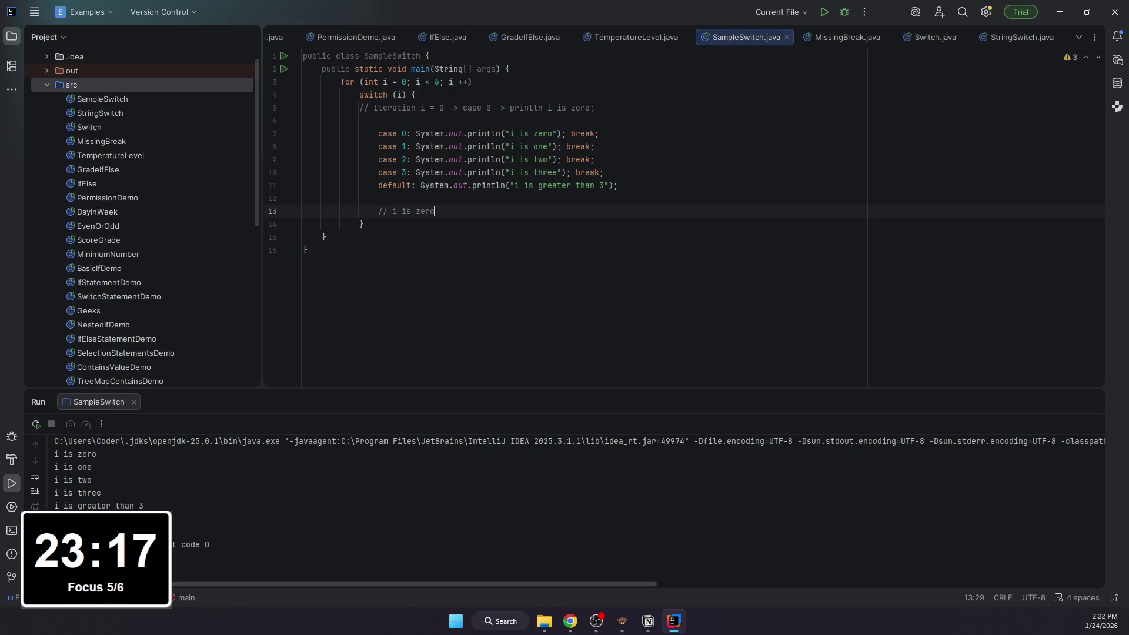
key("BackSpace")
key("BackSpace")
key("alt+Tab")
scroll(282, 295, "up", 5)
scroll(273, 335, "up", 5)
scroll(268, 336, "up", 5)
scroll(270, 335, "down", 1)
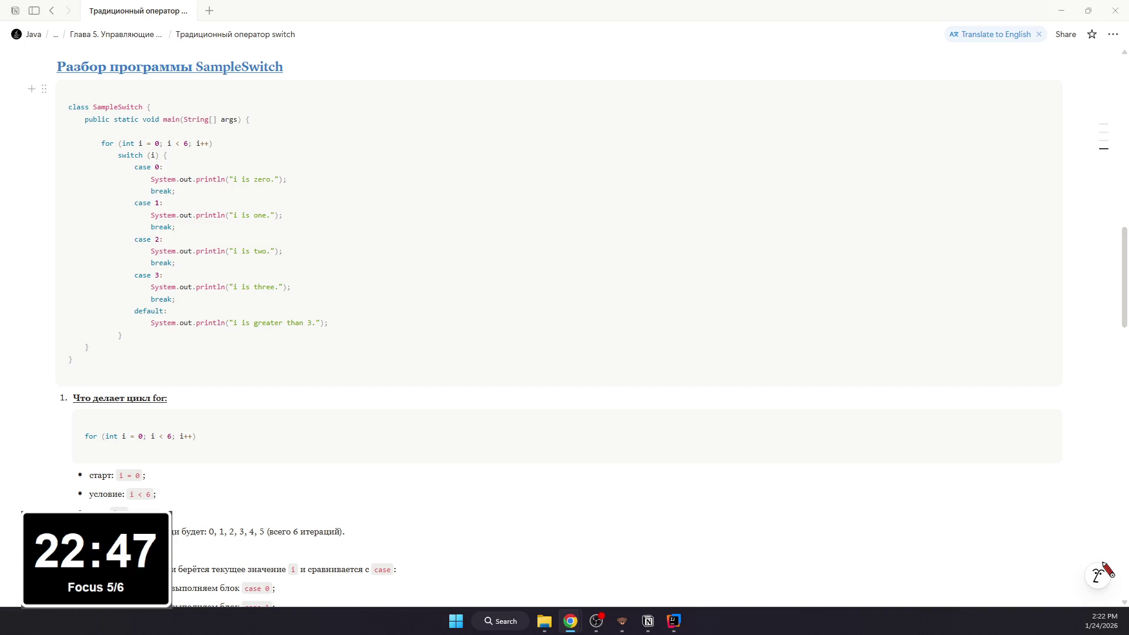
Step: Read the MissingBreak example on page 127 of the Java PDF in Chrome, then return to Notion
key("alt+Tab")
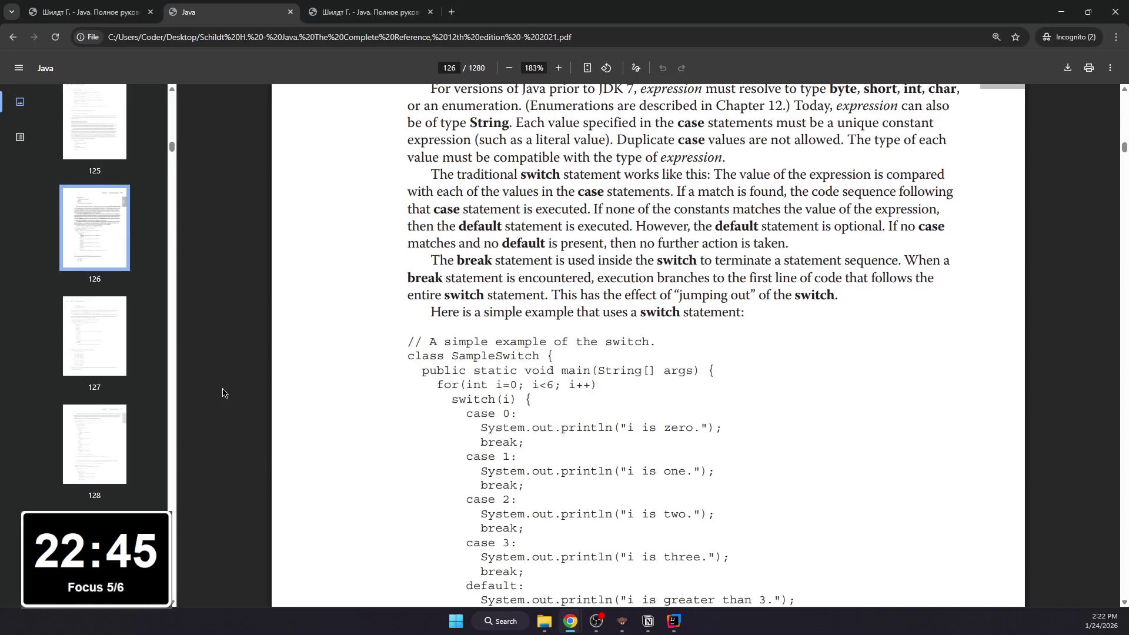
scroll(223, 394, "down", 3)
scroll(232, 383, "down", 3)
scroll(233, 382, "down", 1)
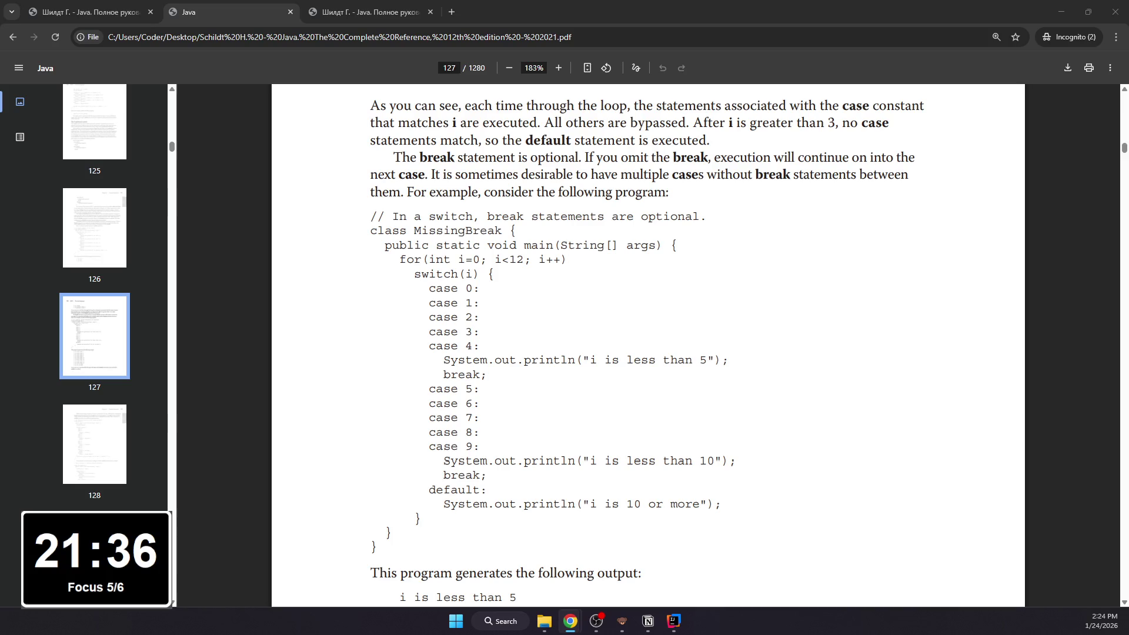
key("alt+Tab")
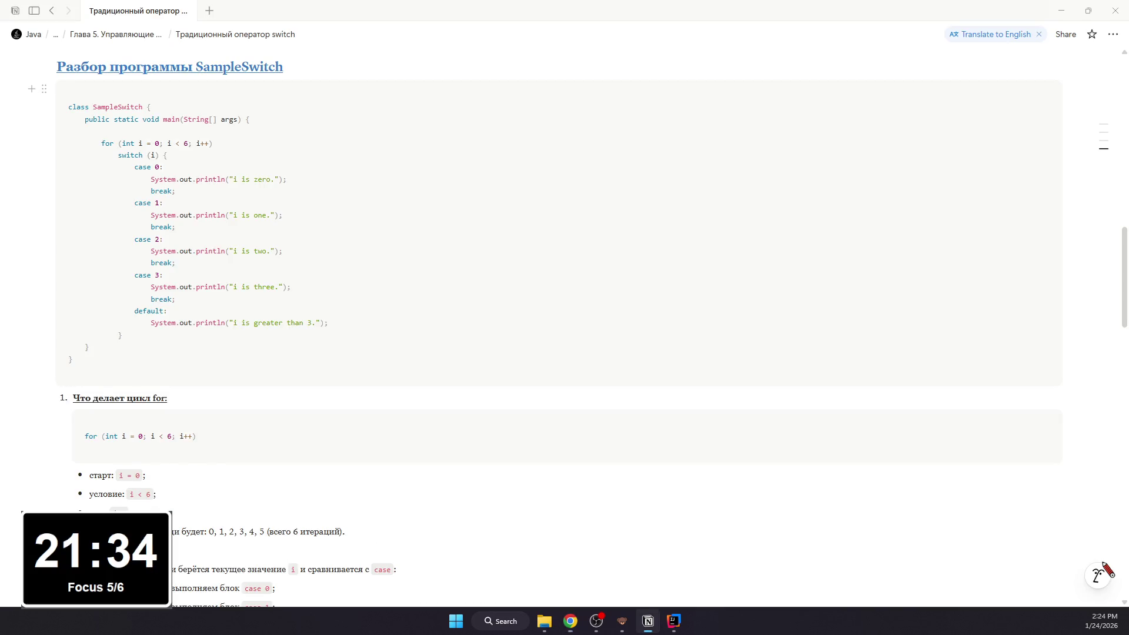
scroll(64, 388, "down", 4)
scroll(64, 388, "up", 4)
scroll(64, 388, "up", 8)
scroll(64, 387, "down", 1)
scroll(64, 388, "down", 5)
scroll(48, 386, "down", 5)
scroll(48, 388, "down", 5)
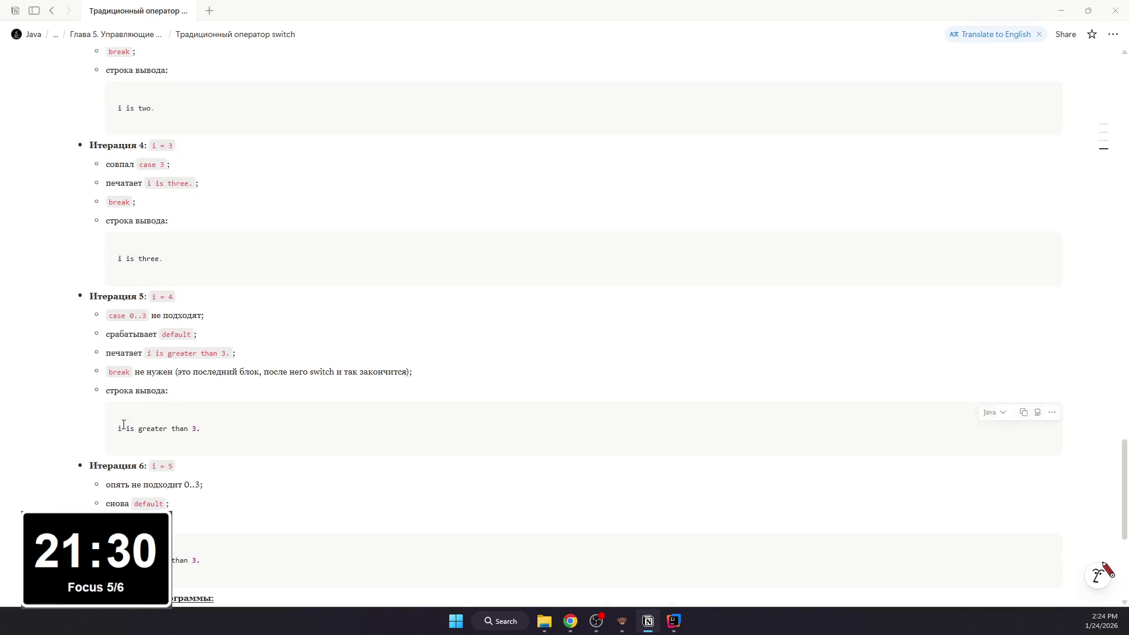
scroll(121, 428, "down", 5)
Step: Add a heading 'Разбор программы MissingBreak' after the final program output block
left_click(126, 432)
key("BackSpace")
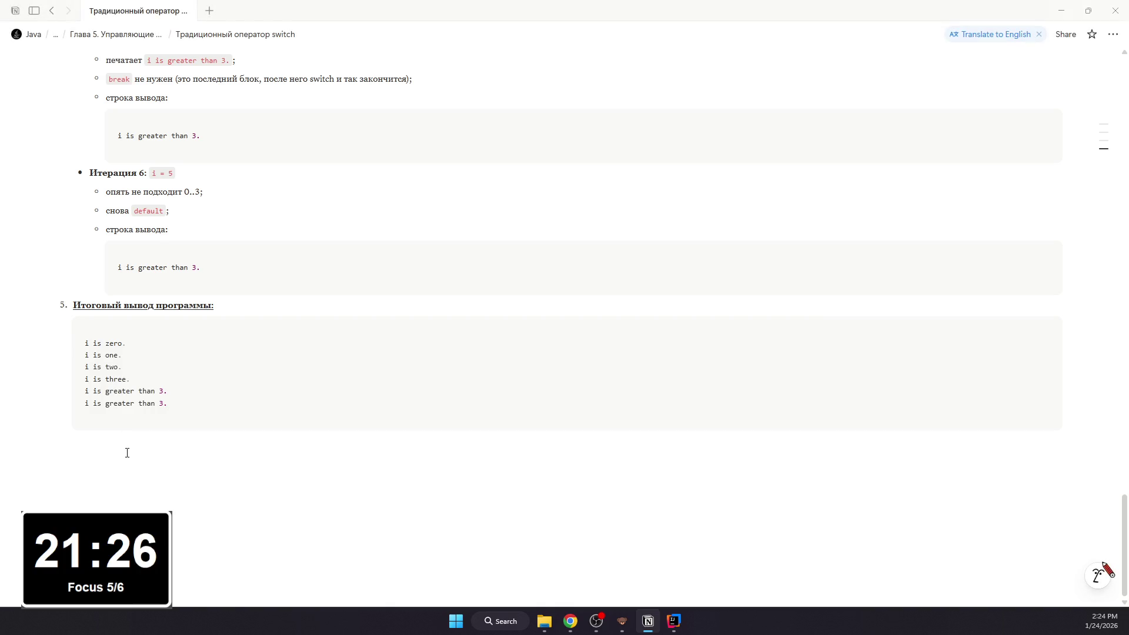
left_click(119, 446)
type("№№")
key("BackSpace")
key("BackSpace")
type("# Разбло")
key("BackSpace")
key("BackSpace")
type("ор программі")
key("BackSpace")
key("BackSpace")
type("ы MissingBreak")
Step: Underline the whole MissingBreak heading and add an empty line beneath it
key("ctrl+a")
left_click_drag(281, 455, 206, 455)
key("ctrl+a")
left_click_drag(291, 453, 55, 441)
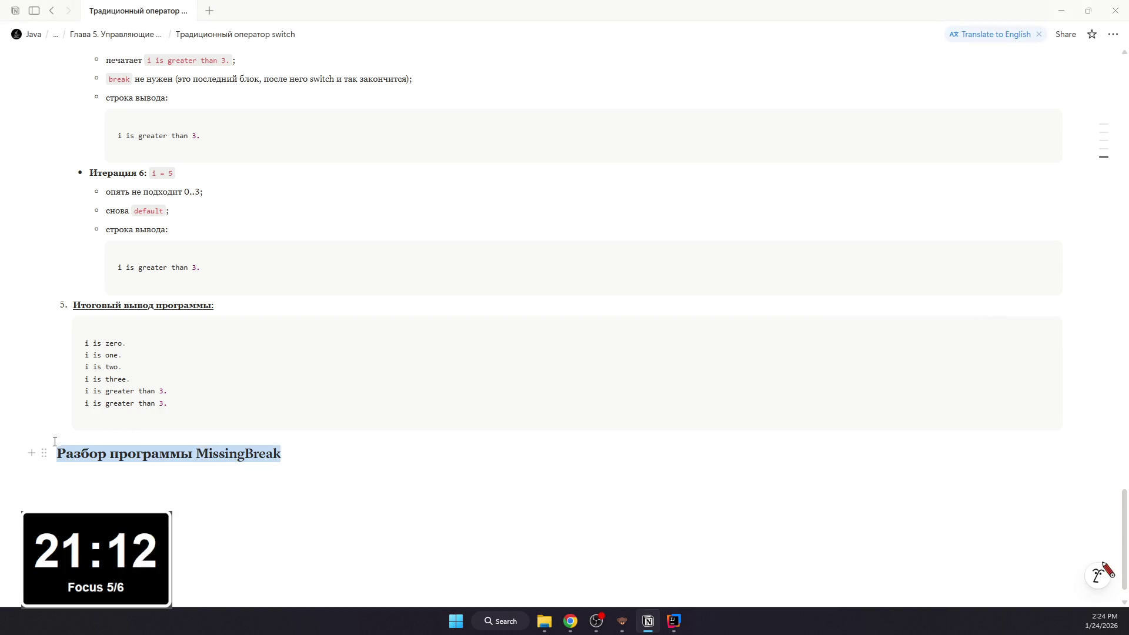
left_click(235, 453)
key("ctrl+a")
key("ctrl+u")
key("Right")
key("Return")
scroll(274, 367, "up", 10)
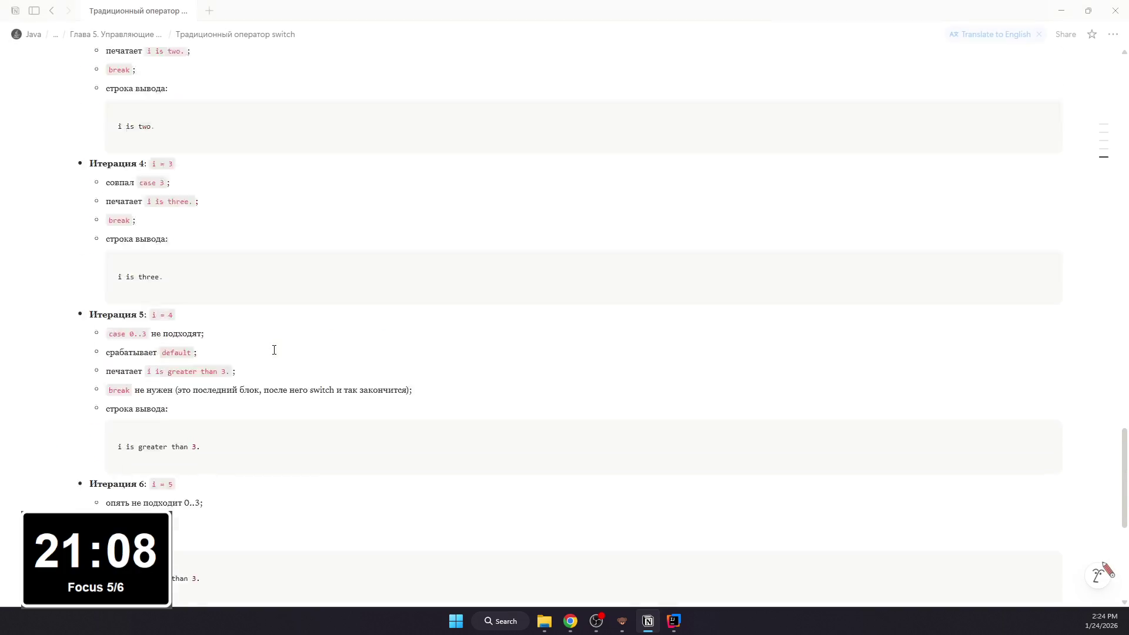
scroll(265, 375, "up", 5)
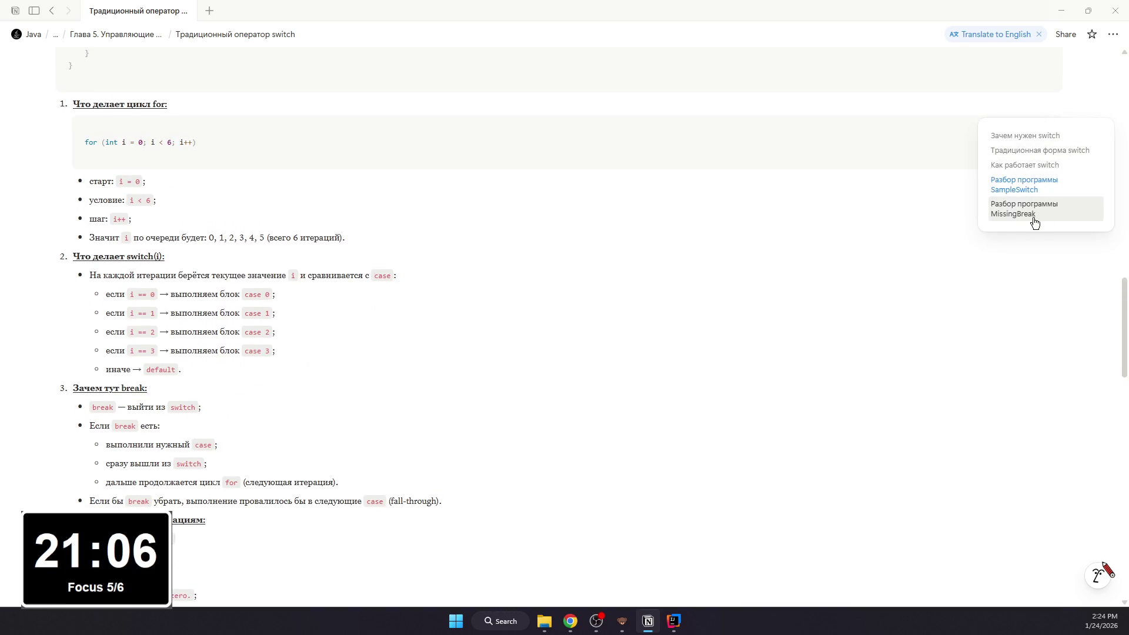
Step: Check the MissingBreak wording in the heading and insert an empty code block below it
left_click(1034, 221)
scroll(699, 296, "down", 5)
left_click_drag(281, 402, 57, 404)
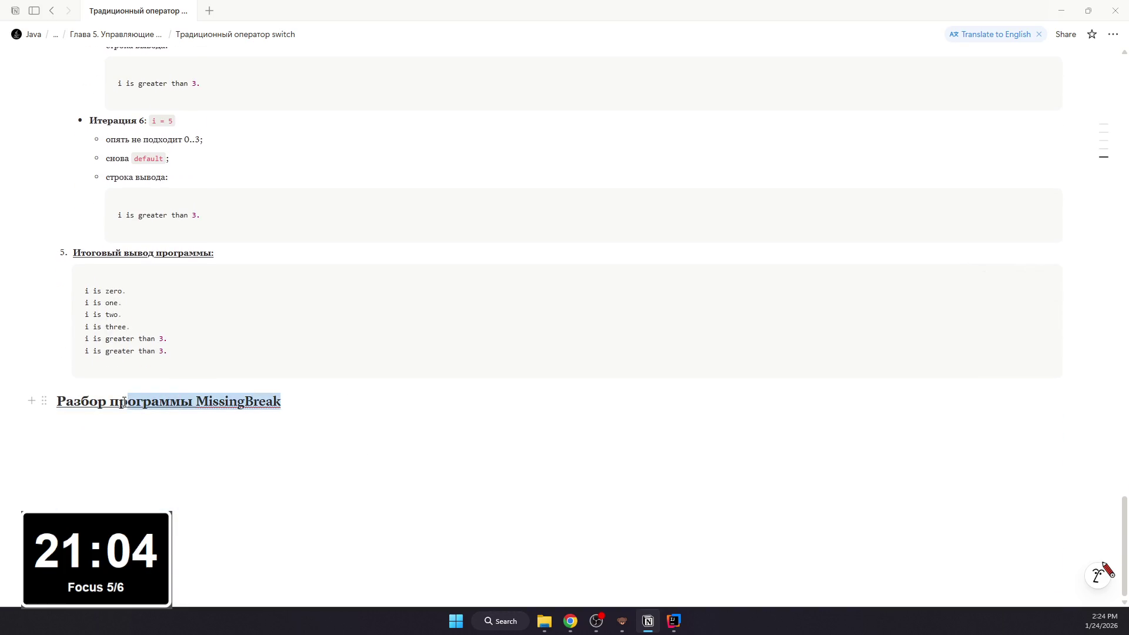
left_click(228, 401)
double_click(228, 401)
left_click_drag(282, 403, 189, 391)
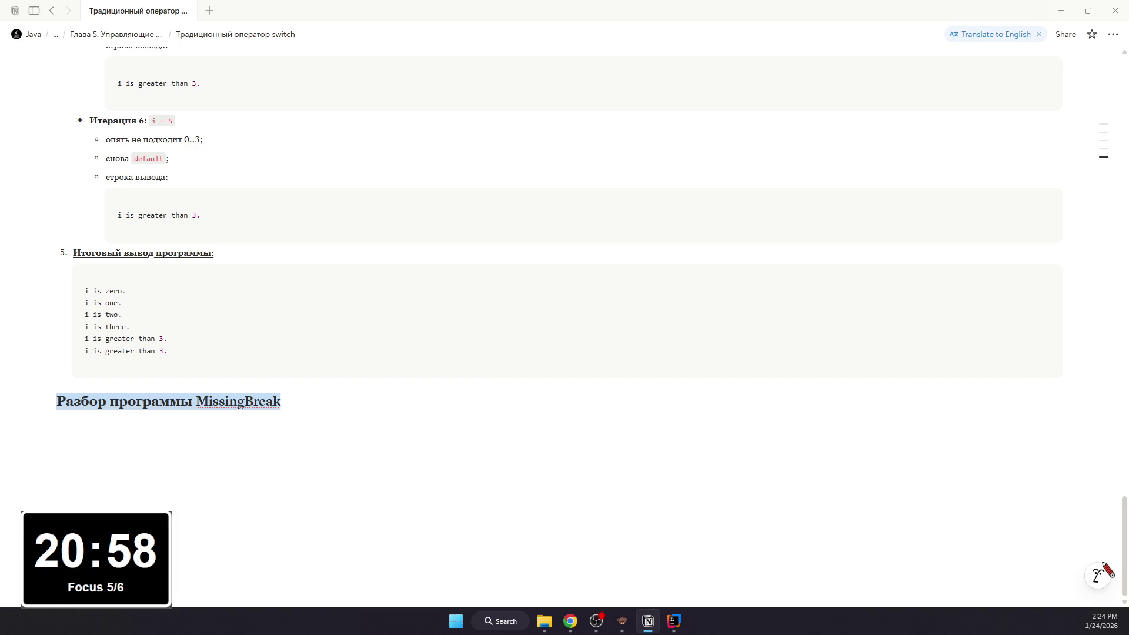
left_click(415, 455)
type("/code")
key("Return")
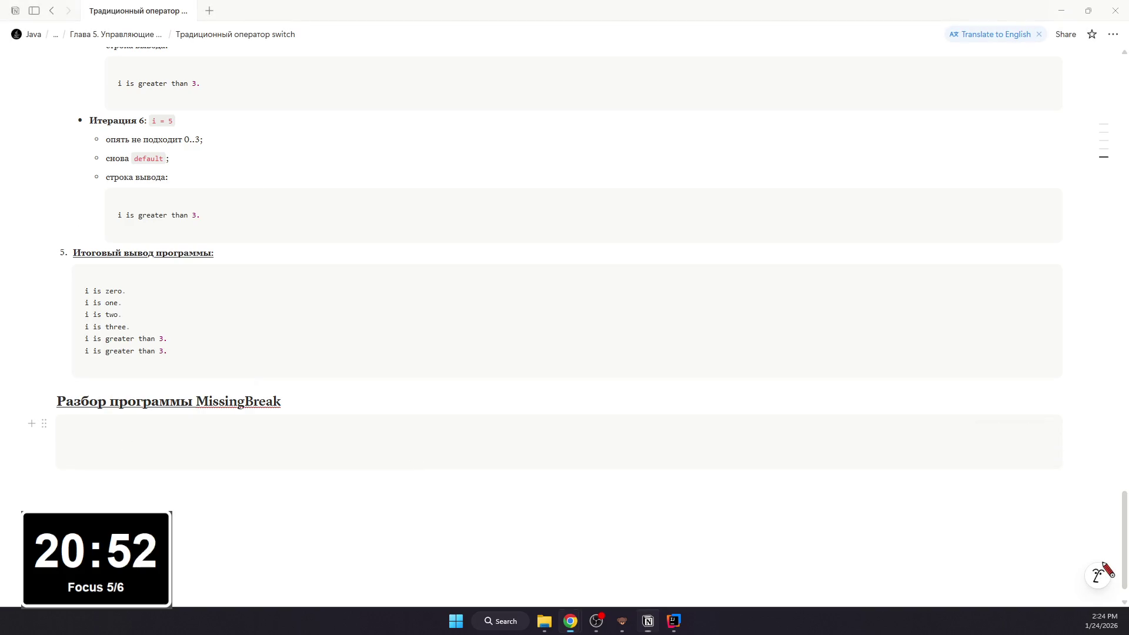
Step: Paste the MissingBreak Java program into the code block, remove its stray blank lines, and switch to IntelliJ
type("class MissingBreak {     public static void main(String[] args) {          for (int i = 0; i < 12; i++)             switch (i) {                 case 0:                 case 1:                 case 2:                 case 3:                 case 4:                     System.out.println(\"i is less than 5\");                     break;                  case 5:                 case 6:                 case 7:                 case 8:                 case 9:                     System.out.println(\"i is less than 10\");                     break;                 default:                     System.out.println(\"i is 10 or more\");             }     } }")
scroll(200, 380, "down", 3)
key("BackSpace")
left_click(169, 386)
key("BackSpace")
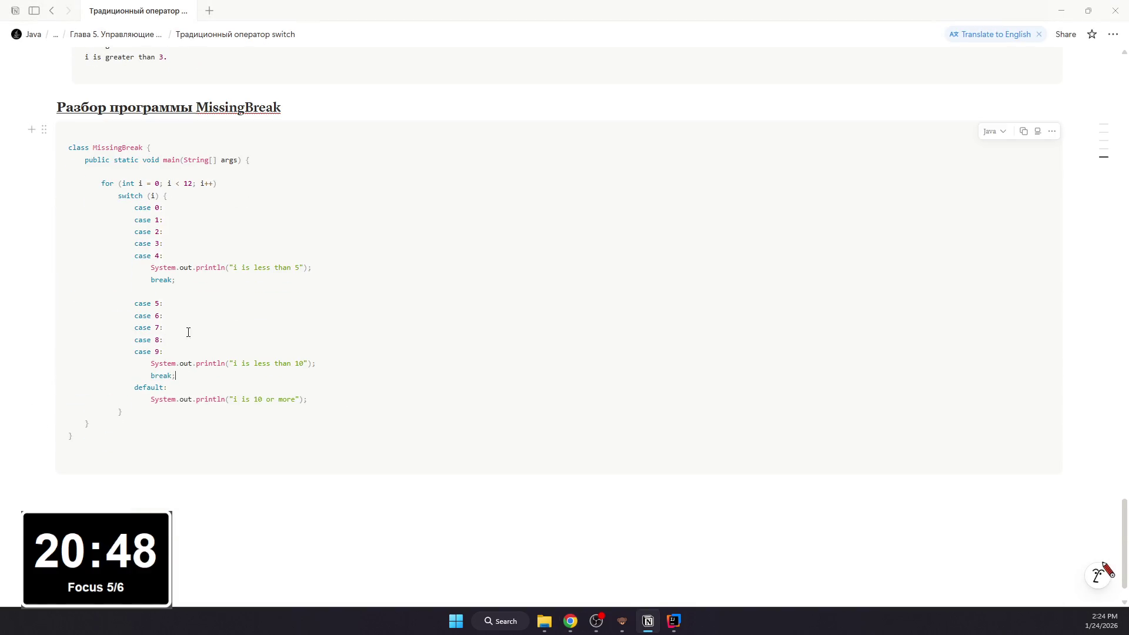
key("BackSpace")
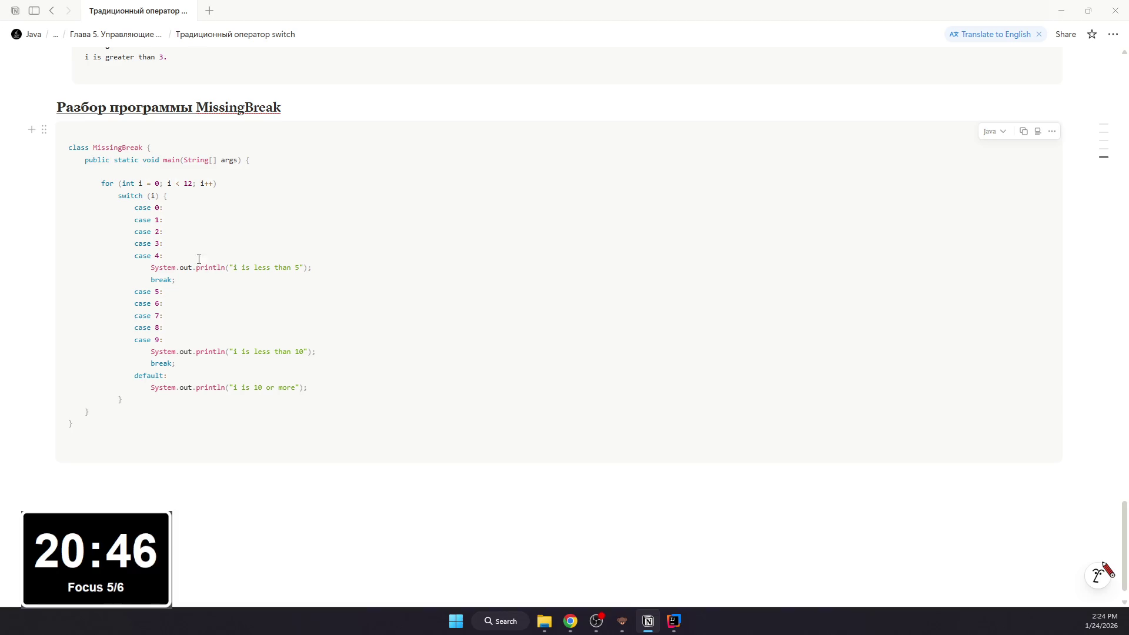
left_click(247, 363)
scroll(338, 358, "up", 1)
scroll(339, 358, "up", 2)
scroll(335, 356, "up", 2)
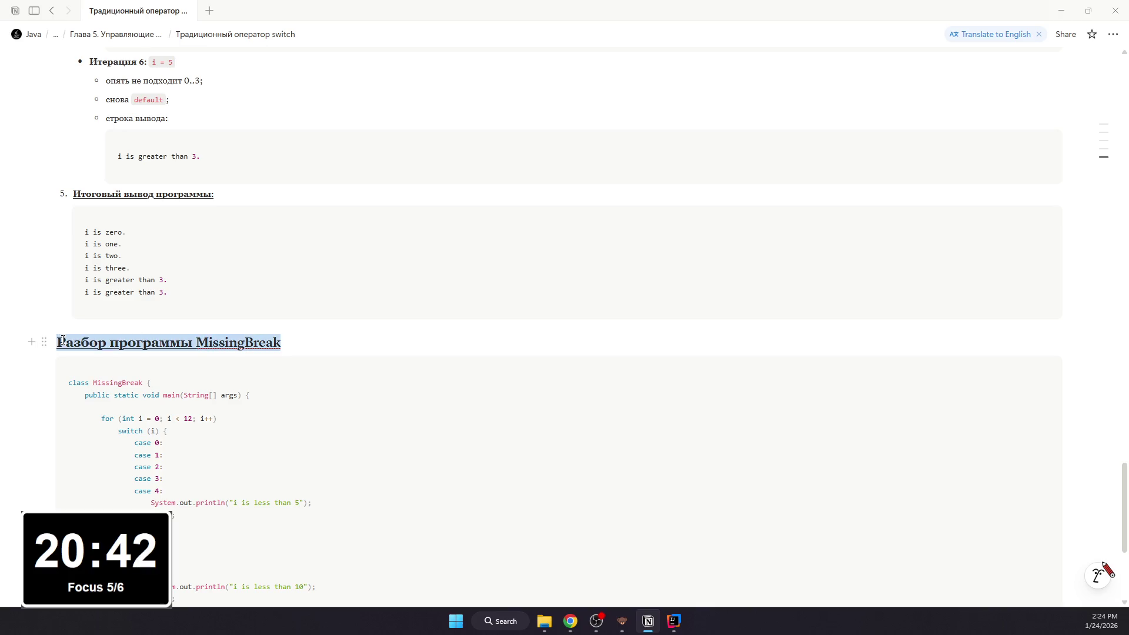
scroll(297, 349, "up", 5)
scroll(292, 346, "down", 3)
scroll(292, 346, "down", 5)
left_click(157, 433)
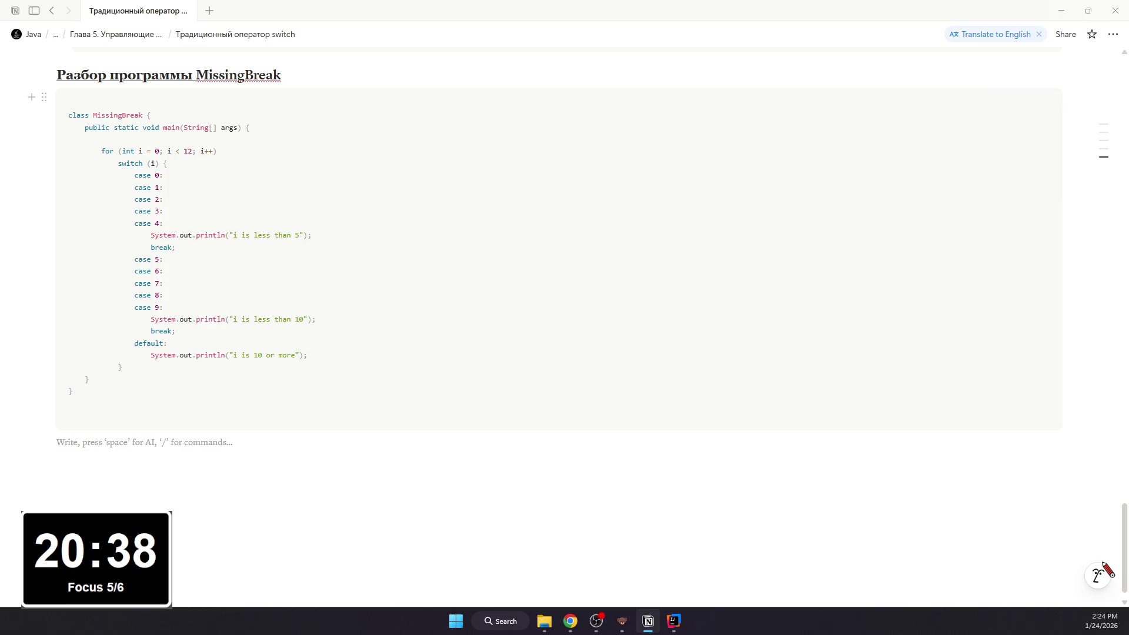
key("alt+Tab")
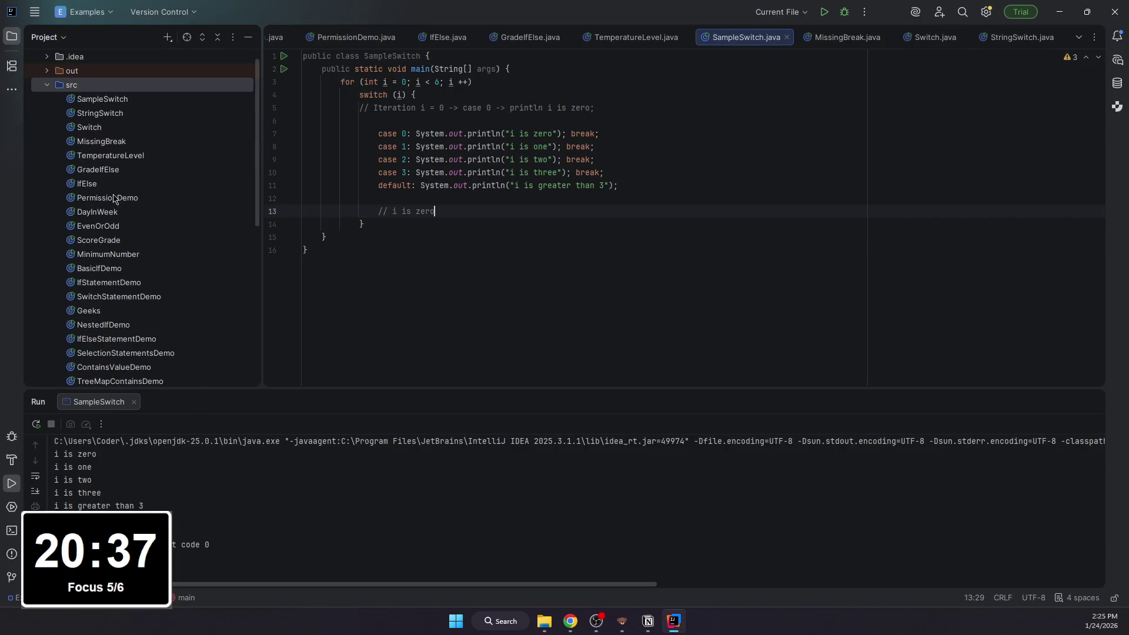
Step: Open MissingBreak.java from the Project tree to review its for loop, then return to Notion
double_click(113, 141)
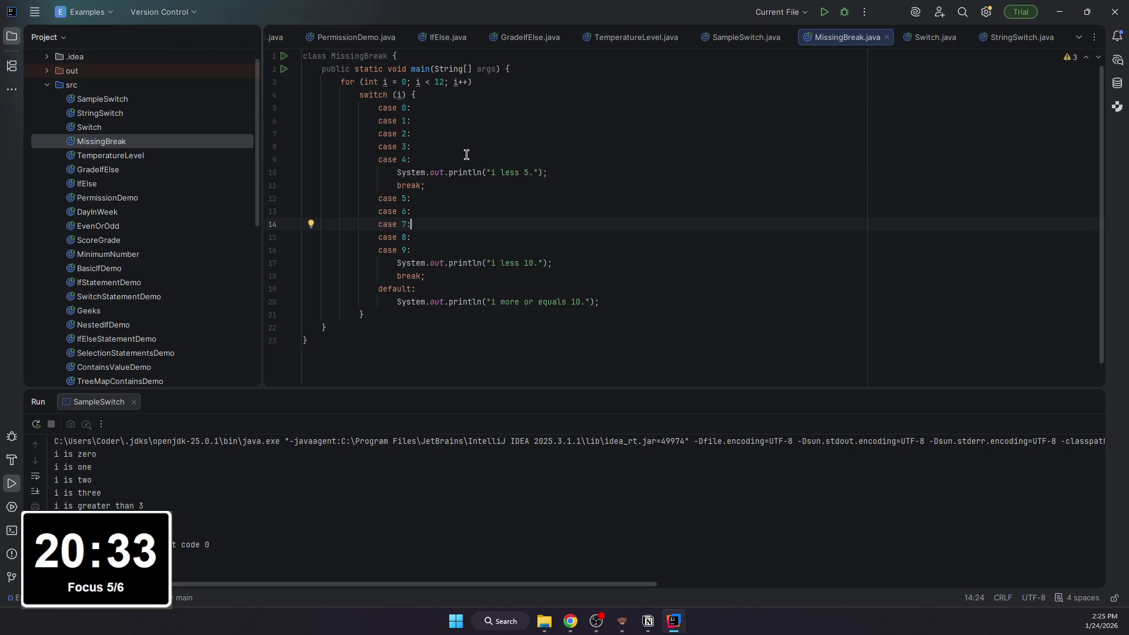
left_click(471, 82)
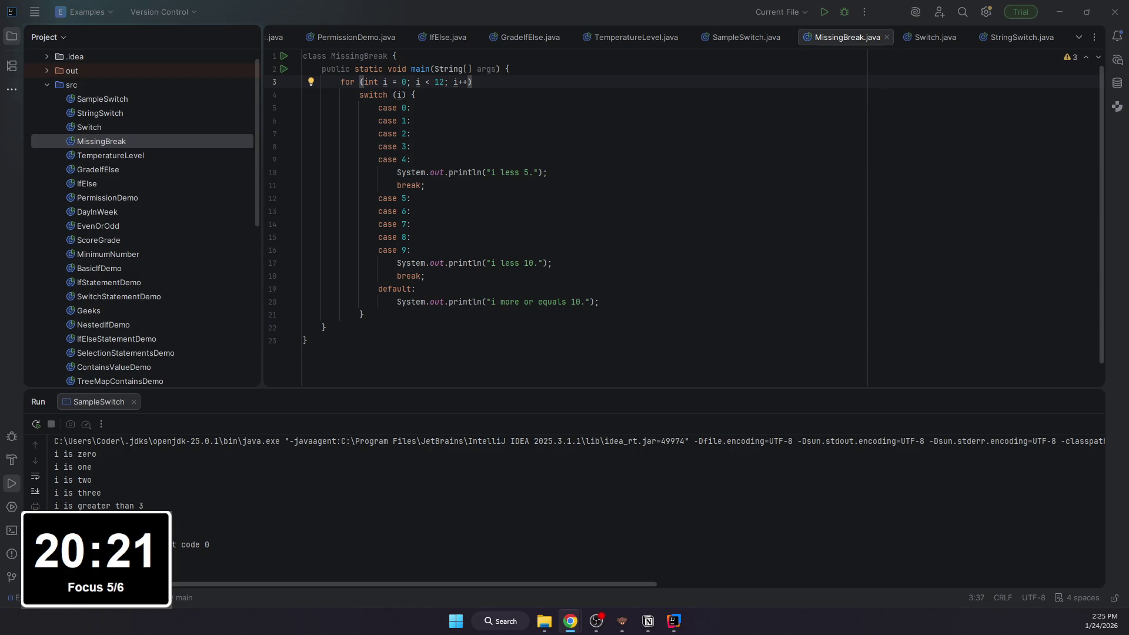
key("alt+Tab")
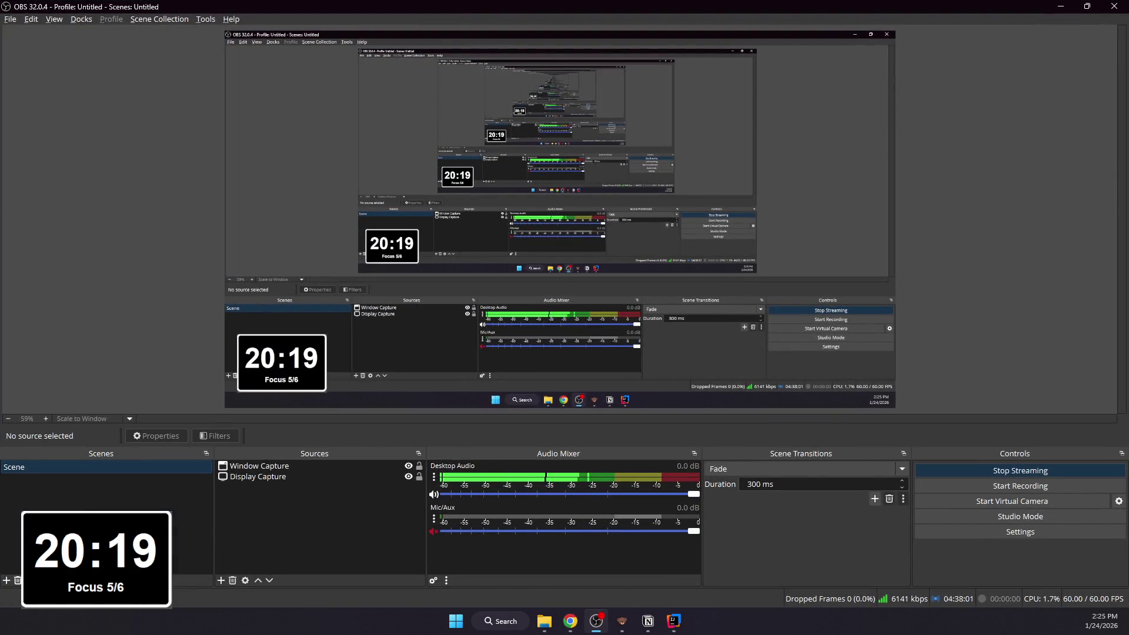
key("alt+Tab")
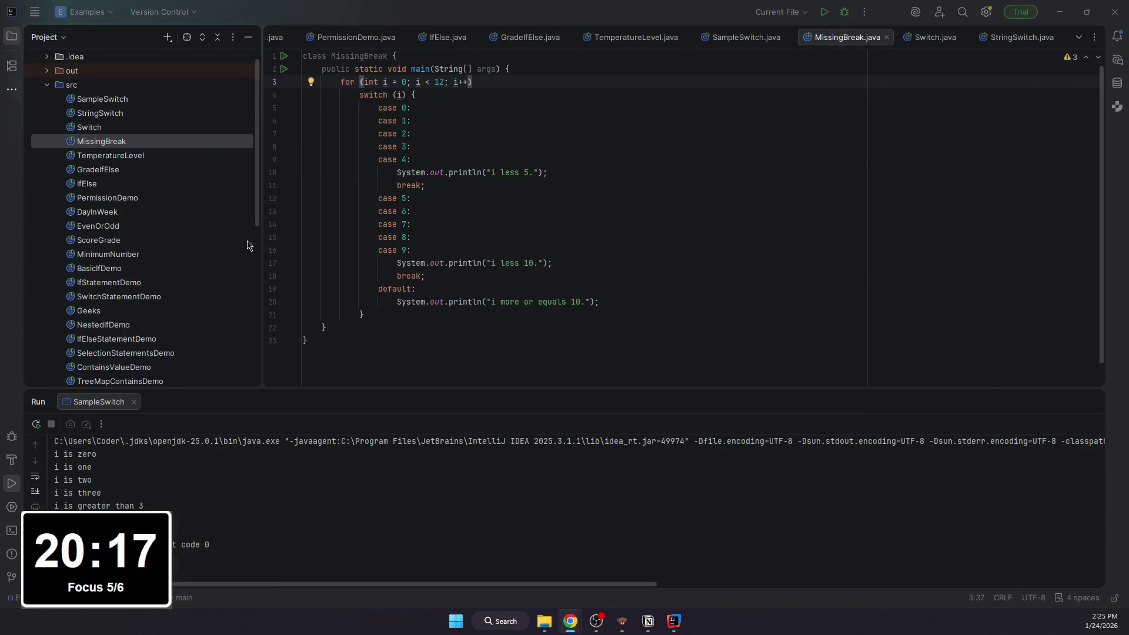
left_click(647, 621)
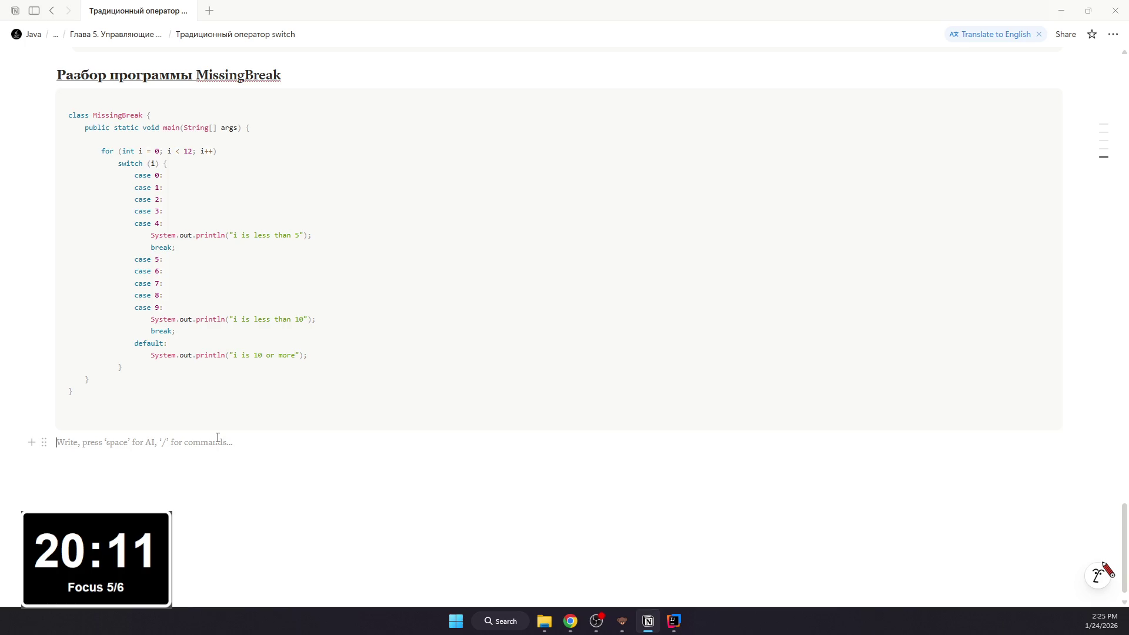
type("1. ")
type("Что делает цикл for:")
Step: Nest a code block with the for-loop header under the 'Что делает цикл for:' item
key("Return")
key("Tab")
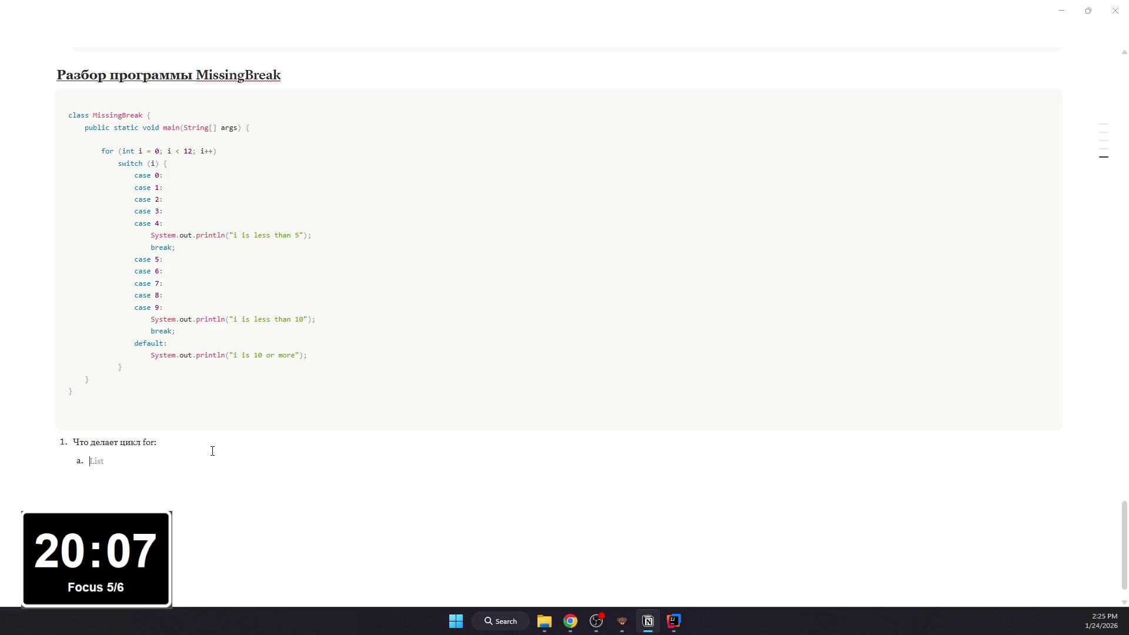
key("BackSpace")
key("BackSpace")
type("/code")
key("Return")
type("for (i")
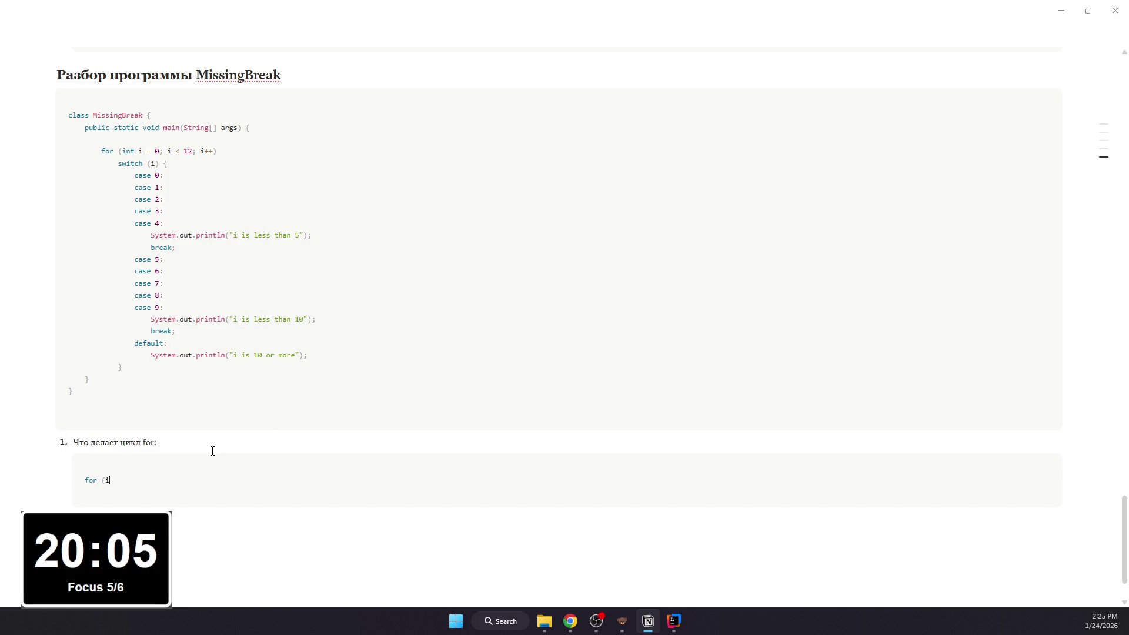
type("nt i = 0; i < 12; i")
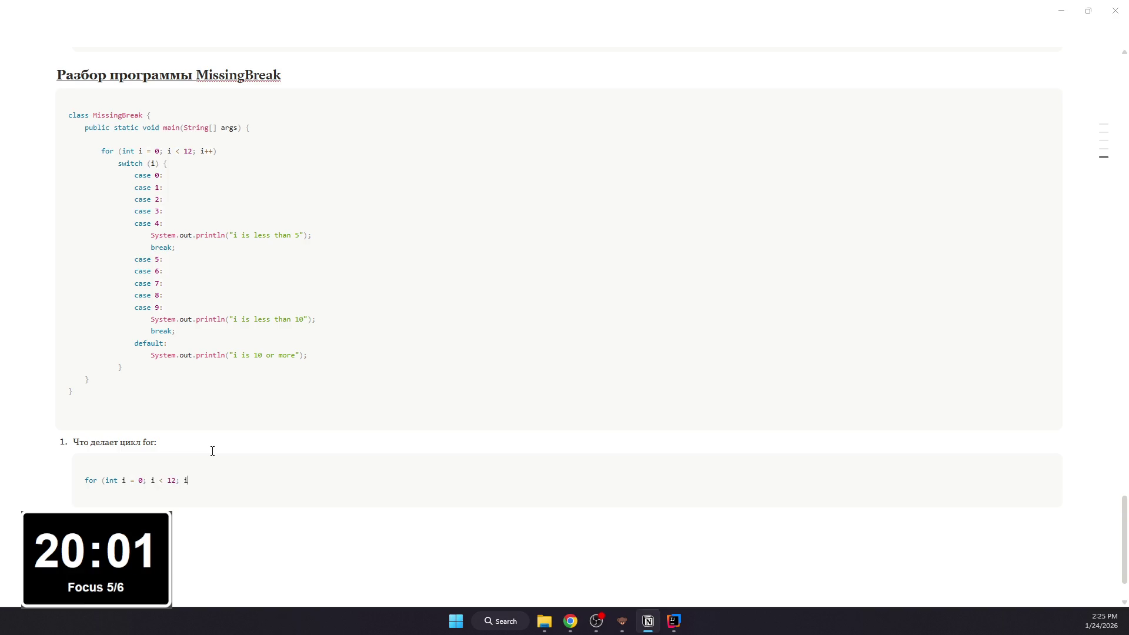
type("++)")
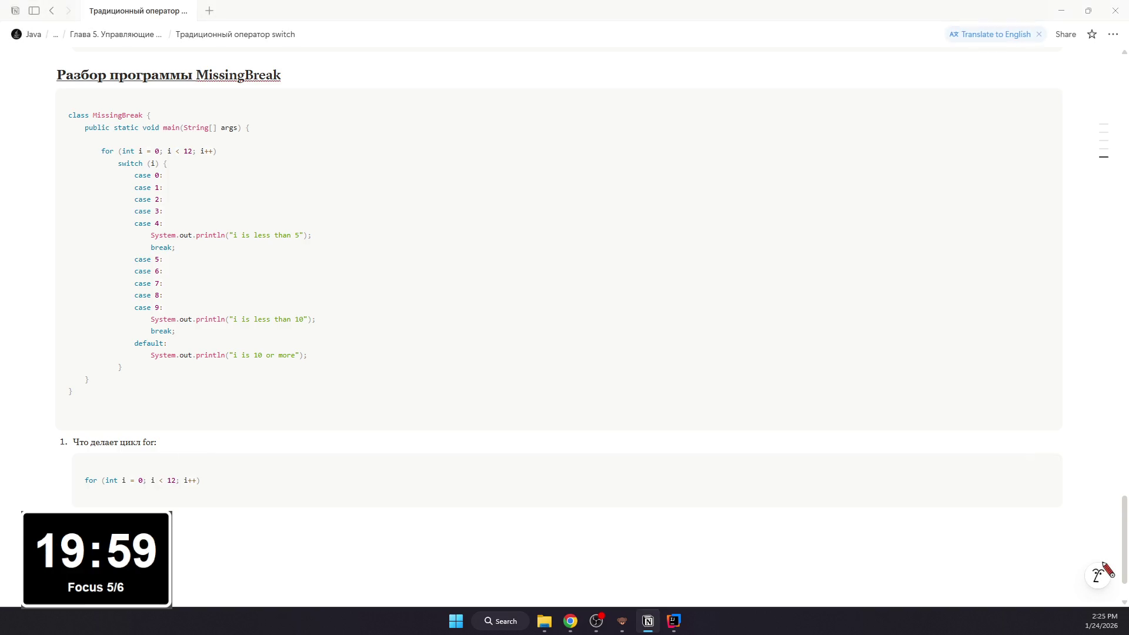
Step: Make 'Что делает цикл for:' bold and underlined and start the values 0–11 line below the code
left_click_drag(160, 443, 59, 436)
key("ctrl+b")
key("ctrl+u")
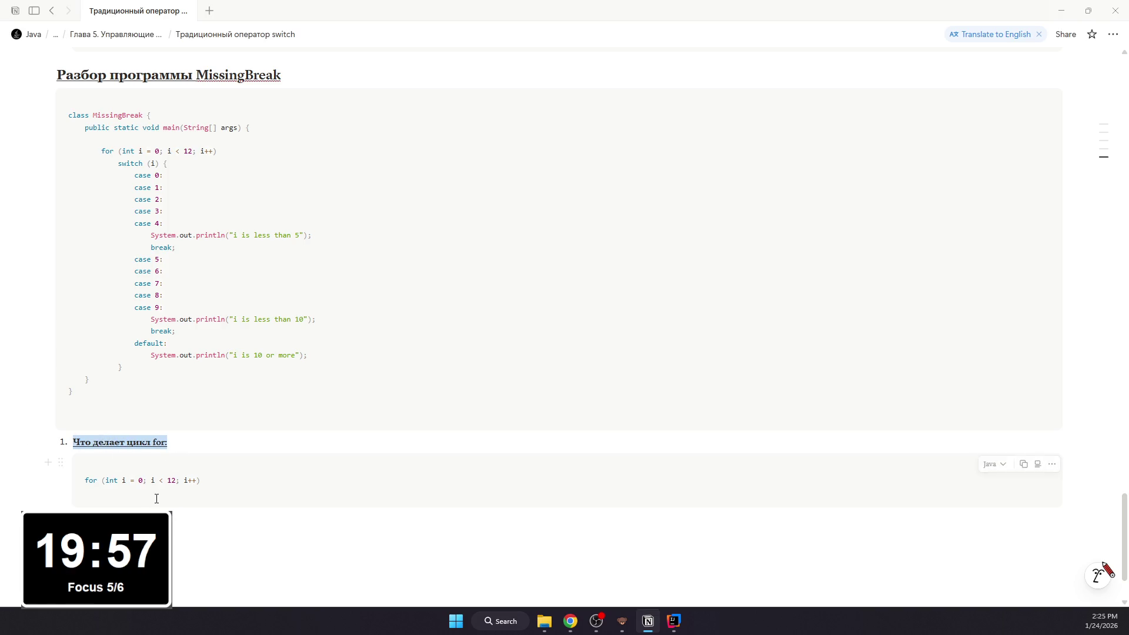
left_click(155, 511)
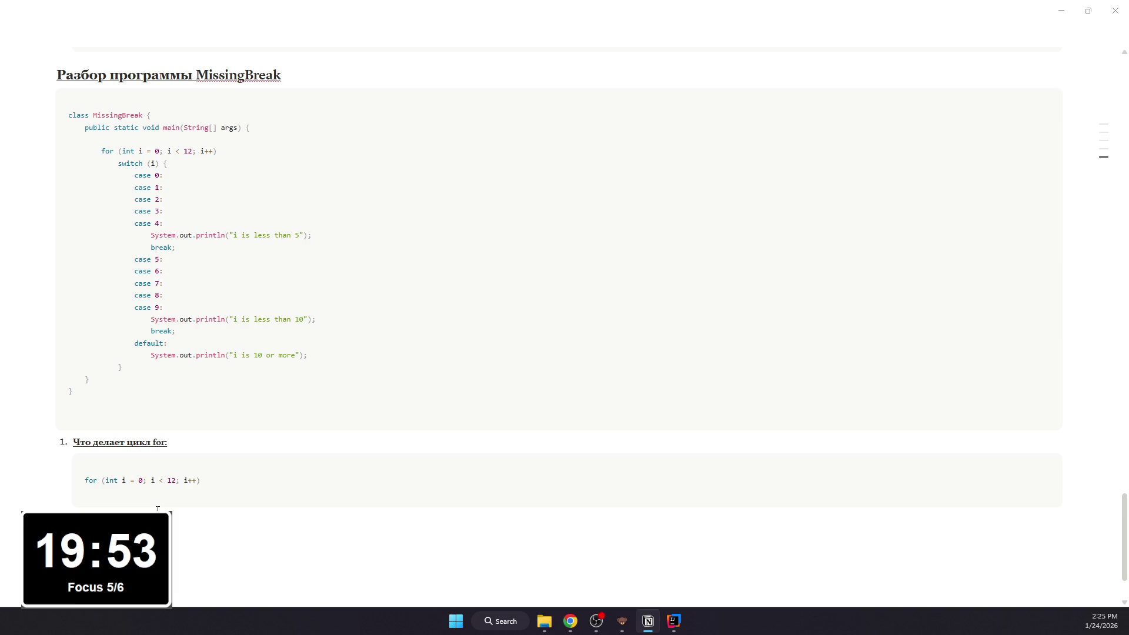
type("ия")
type(":")
type(", 1")
type(", 3, 4,")
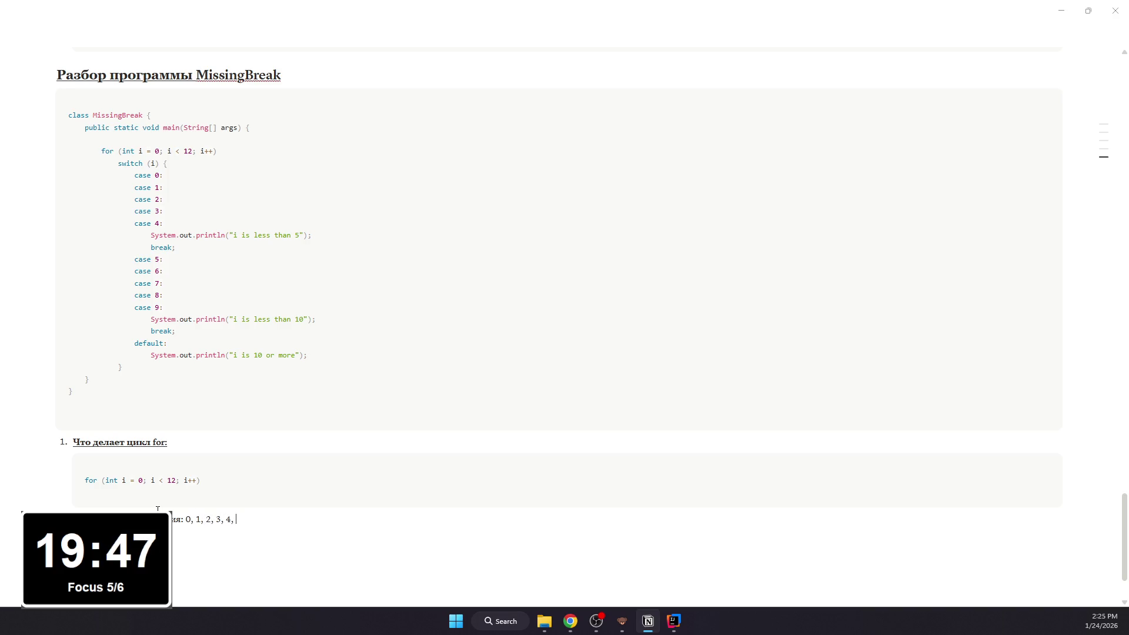
type("55")
type("6, 7")
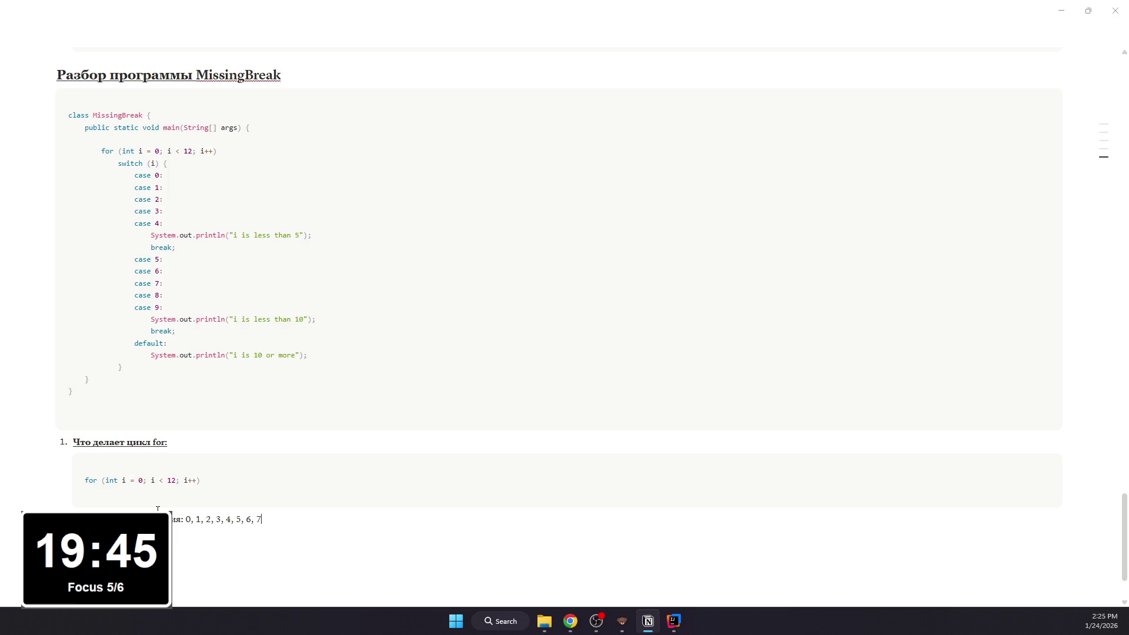
type(",")
type(", ")
type("10")
type(" 11")
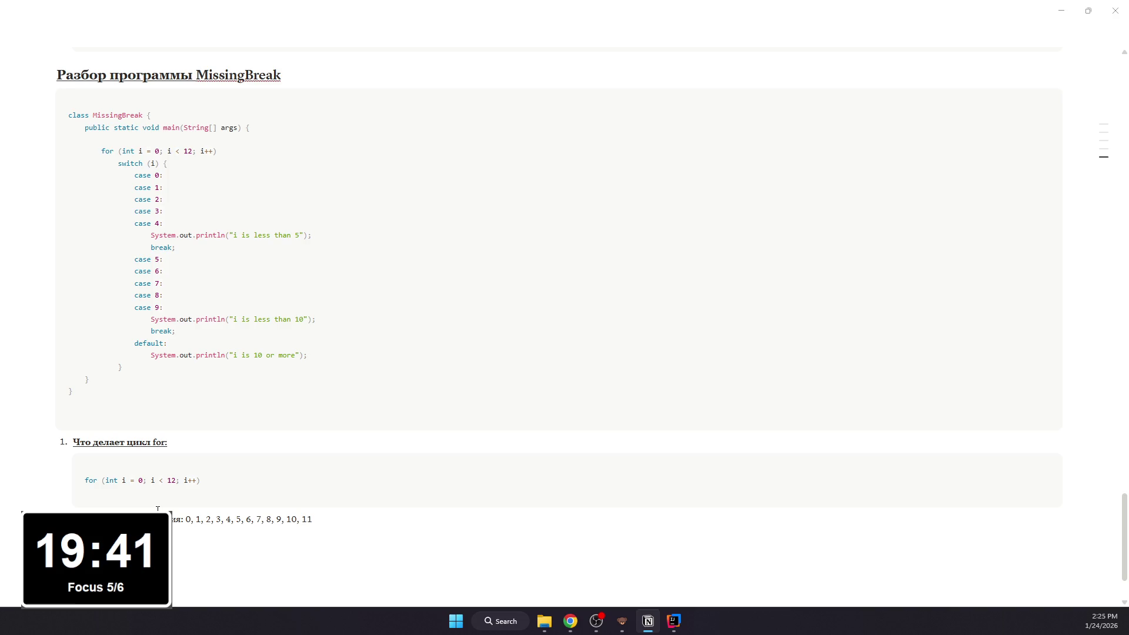
type(" (всег")
type("о 12 итераций);")
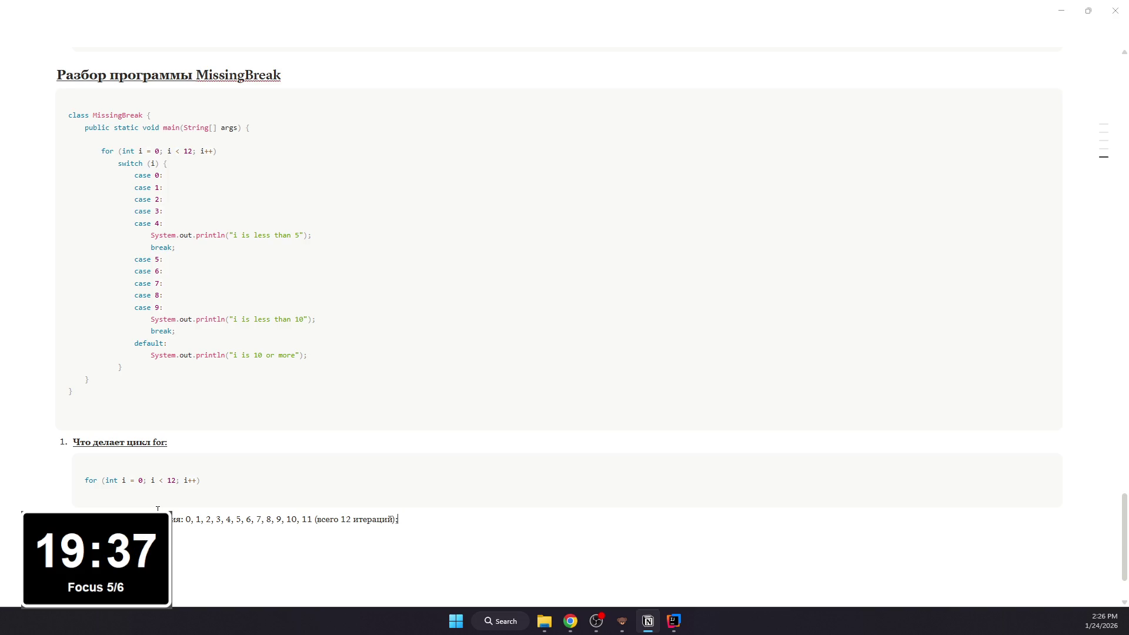
Step: Add the line noting switch(i) is executed, with switch(i) formatted as inline code
key("BackSpace")
type(";")
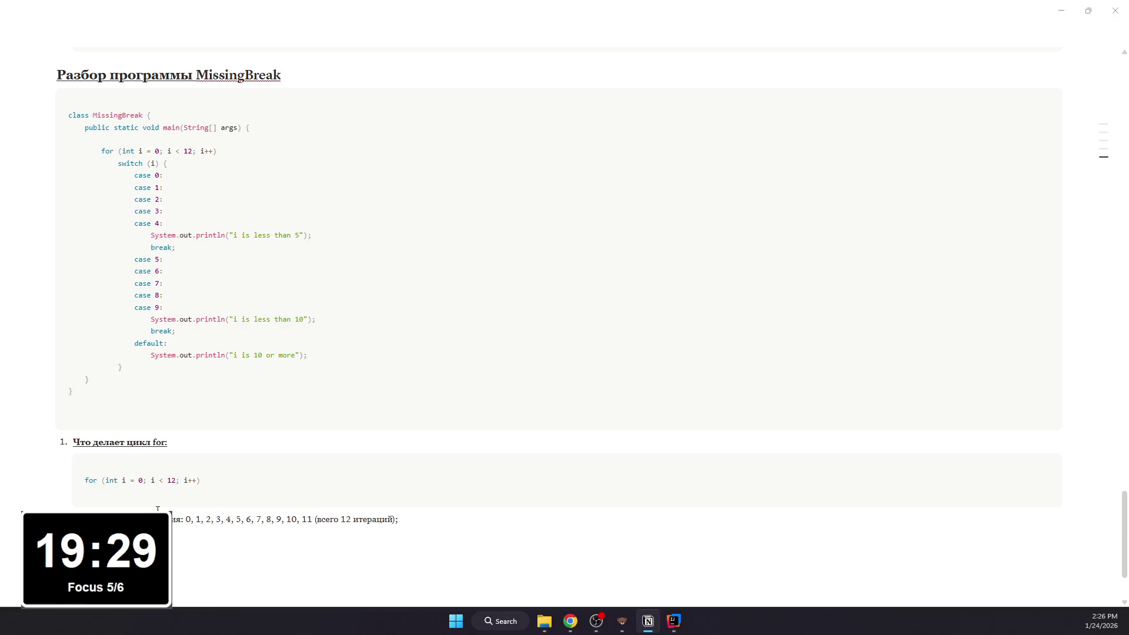
type("и выполняется switch (")
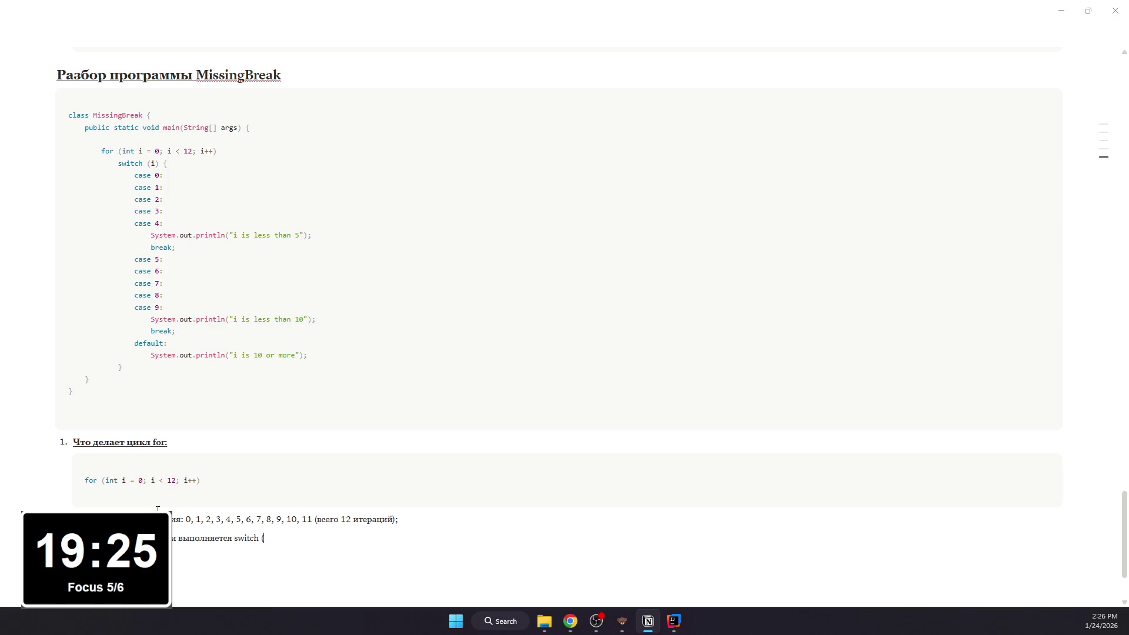
type("i).")
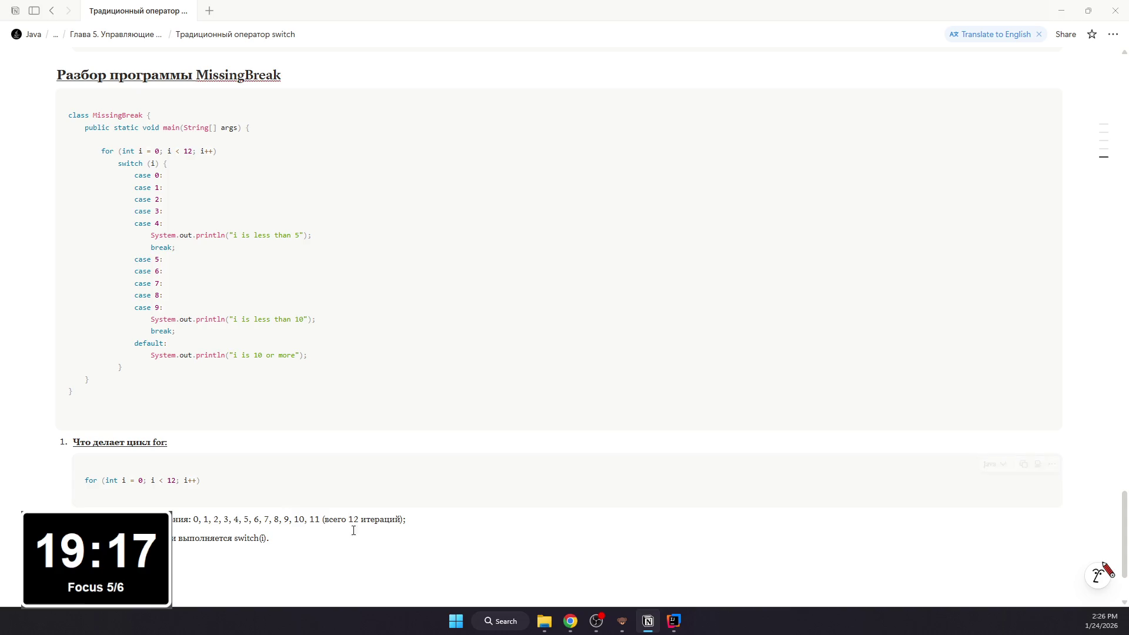
left_click_drag(233, 539, 270, 538)
key("ctrl+e")
left_click(313, 538)
mouse_move(311, 465)
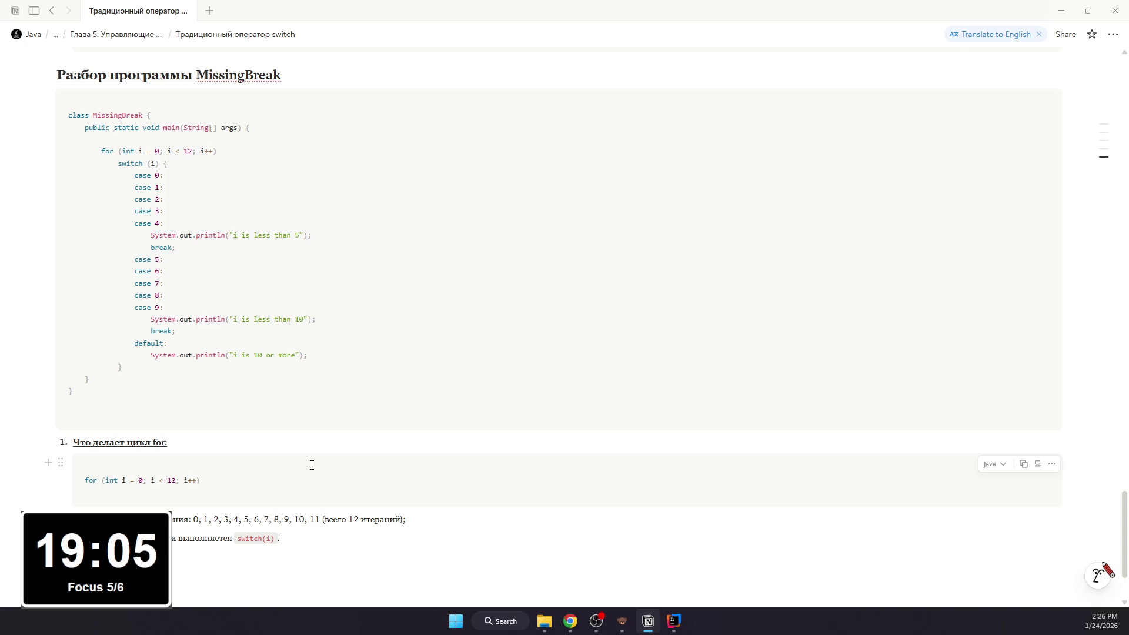
left_click_drag(281, 74, 54, 241)
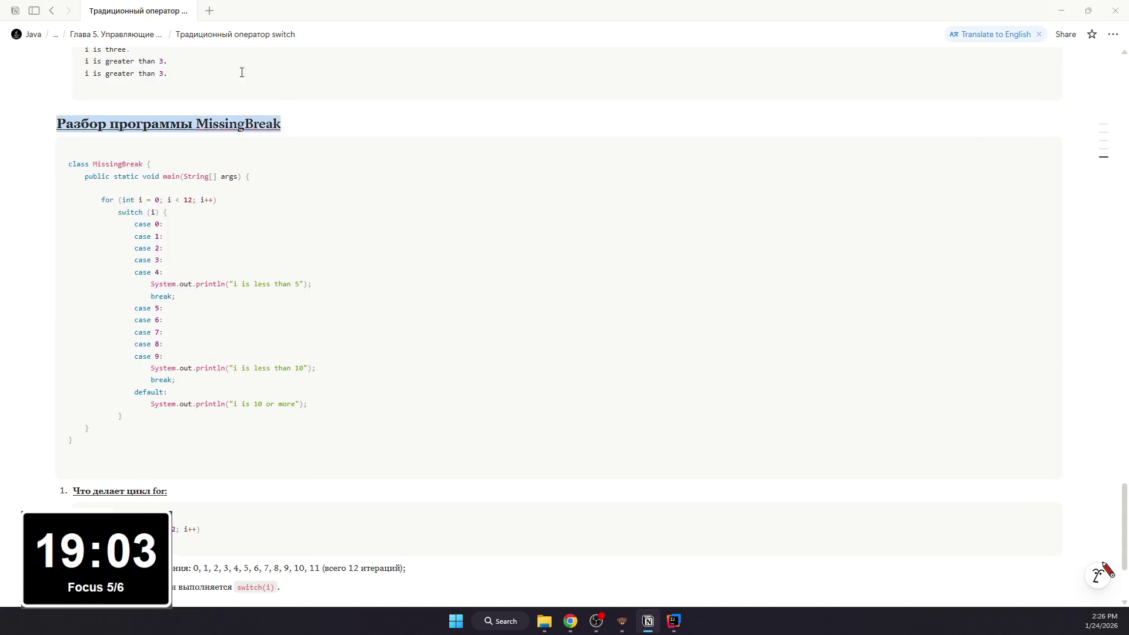
Step: Undo an accidental 'Missing Break' spelling fix and colour the whole heading blue
left_click_drag(196, 237, 281, 236)
right_click(282, 236)
left_click(281, 259)
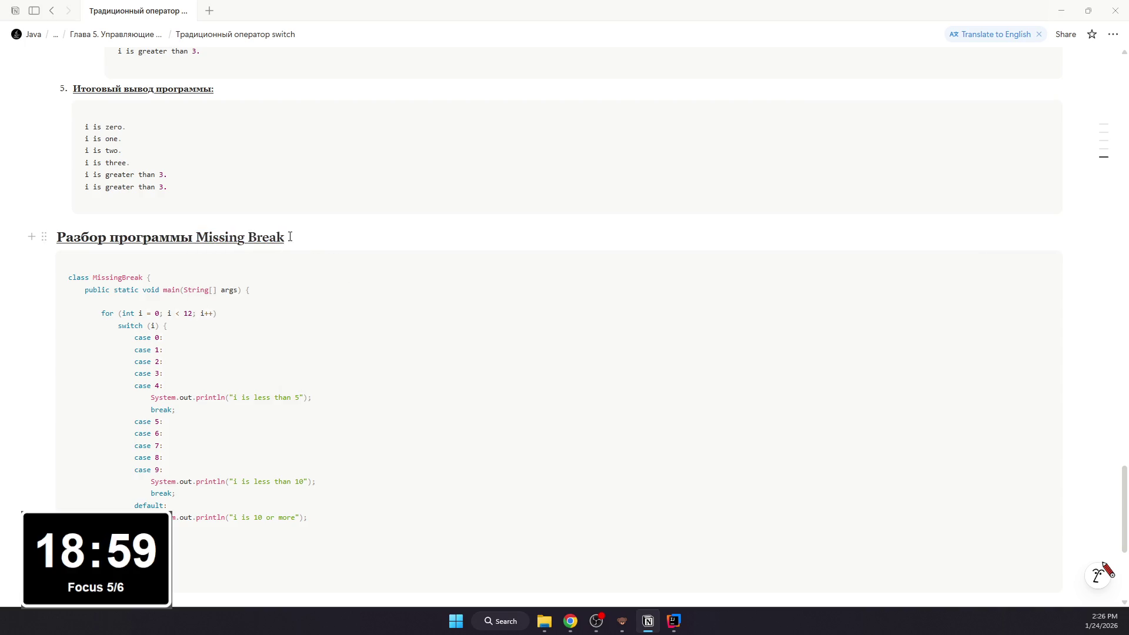
key("ctrl+z")
left_click(197, 237)
triple_click(309, 235)
left_click(422, 212)
left_click(424, 249)
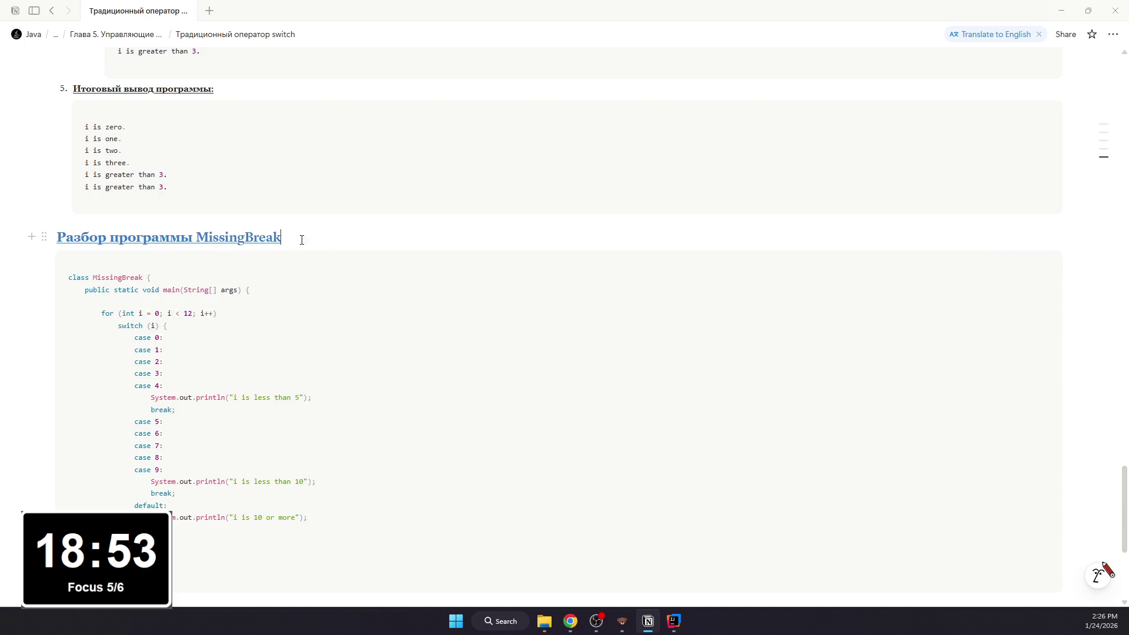
Step: Dismiss further spelling suggestions for MissingBreak and start a new block below the bullets
left_click_drag(281, 237, 196, 237)
right_click(197, 250)
left_click(199, 235)
left_click_drag(199, 236, 292, 239)
right_click(197, 244)
left_click(298, 282)
left_click(317, 237)
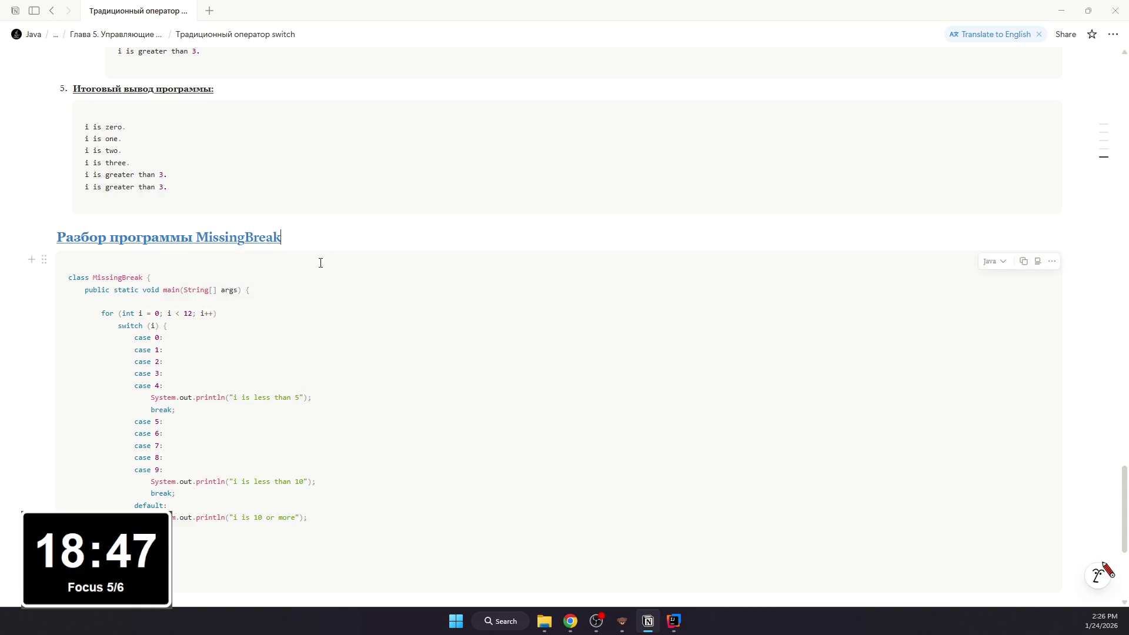
scroll(275, 295, "up", 2)
scroll(273, 302, "down", 2)
scroll(265, 353, "up", 5)
scroll(255, 404, "up", 2)
scroll(252, 411, "up", 5)
scroll(250, 416, "up", 5)
scroll(249, 420, "down", 5)
scroll(242, 411, "down", 5)
scroll(240, 404, "down", 5)
left_click(209, 457)
type("1. ")
type("Почему здесь мн")
type(" Ca")
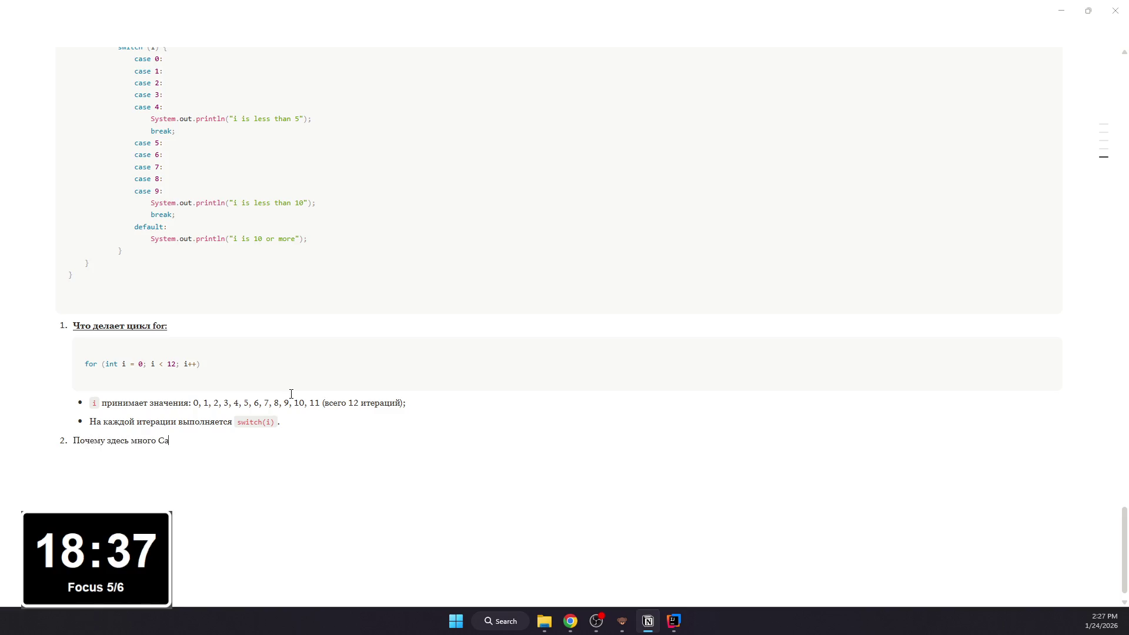
Step: Fix typos in the item 2 question, paste the case 0–4 code below it, and make the question bold underlined
key("BackSpace")
key("BackSpace")
type("case подряд без breal:")
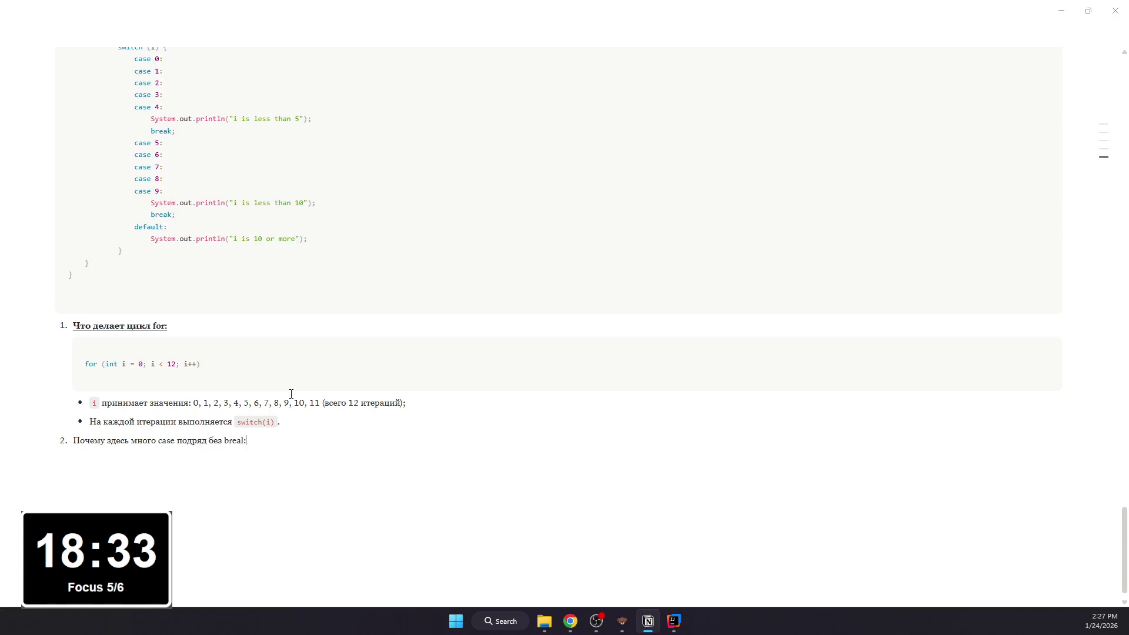
key("BackSpace")
key("BackSpace")
type("kL")
key("BackSpace")
type(":")
key("Return")
key("Return")
type("```")
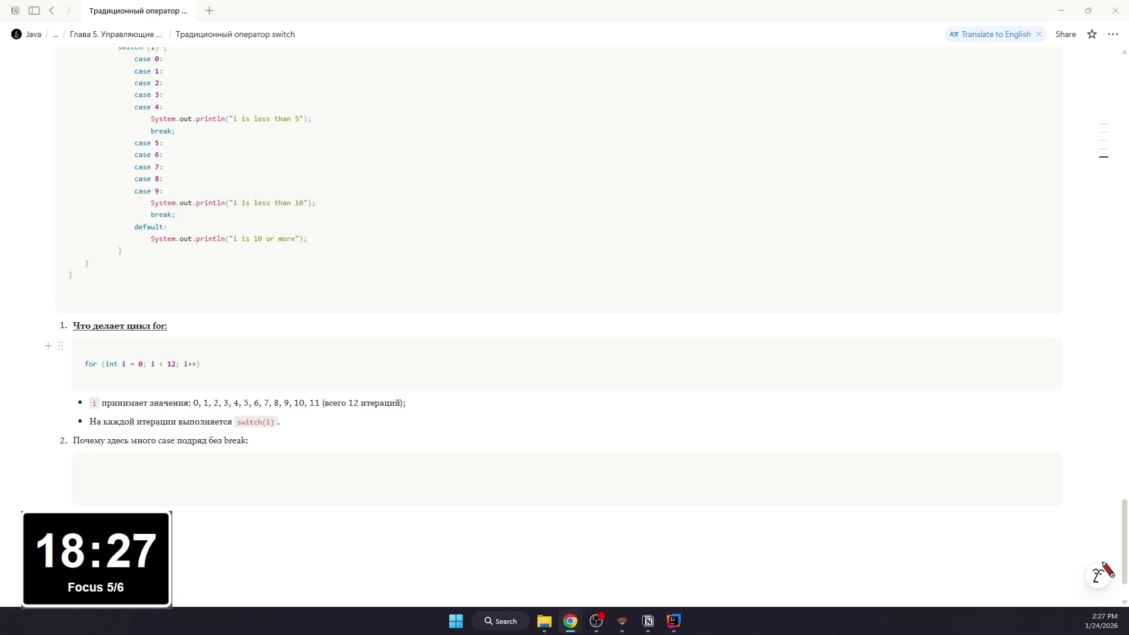
key("ctrl+v")
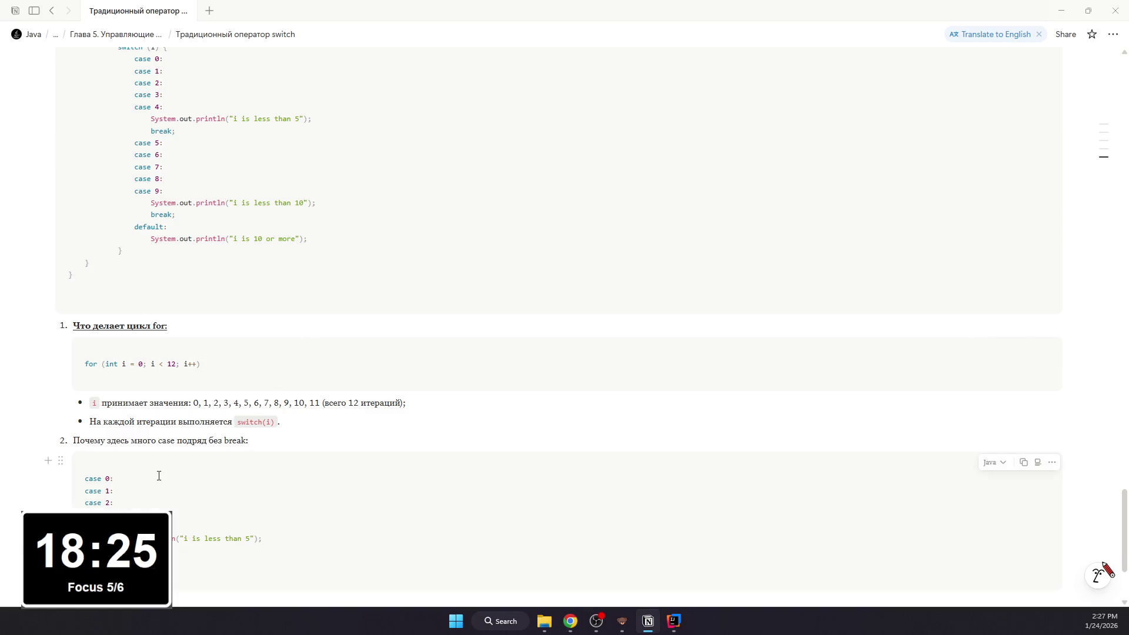
left_click_drag(248, 441, 78, 441)
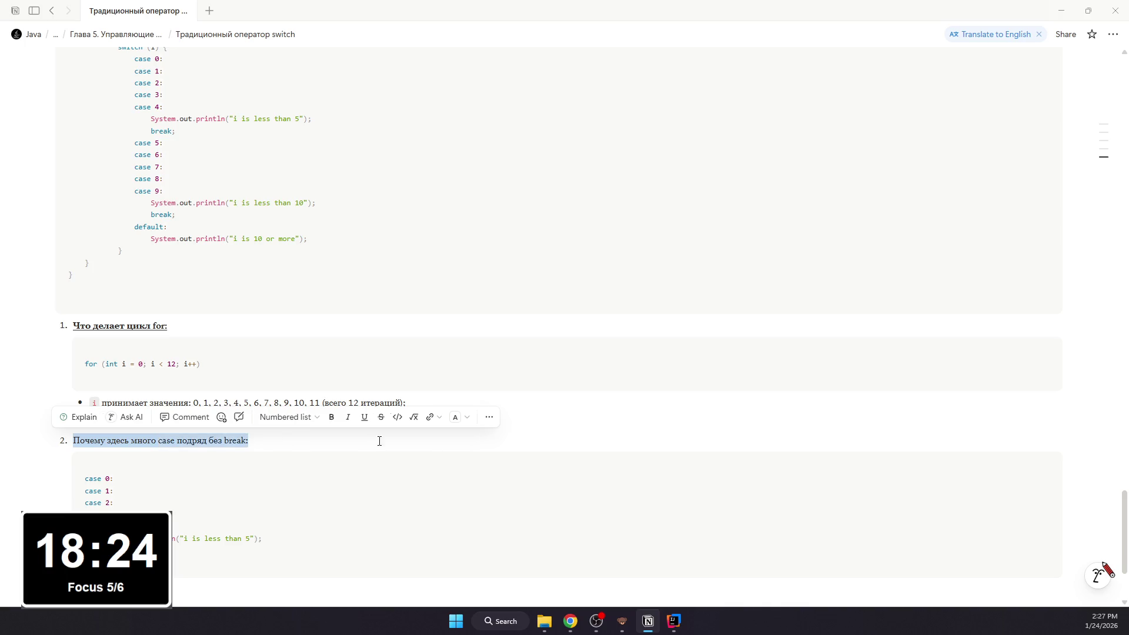
key("ctrl+b")
key("ctrl+u")
scroll(201, 528, "down", 2)
Step: Add the bullet saying i values 0–4 reach println, with i and println as inline code
left_click(204, 507)
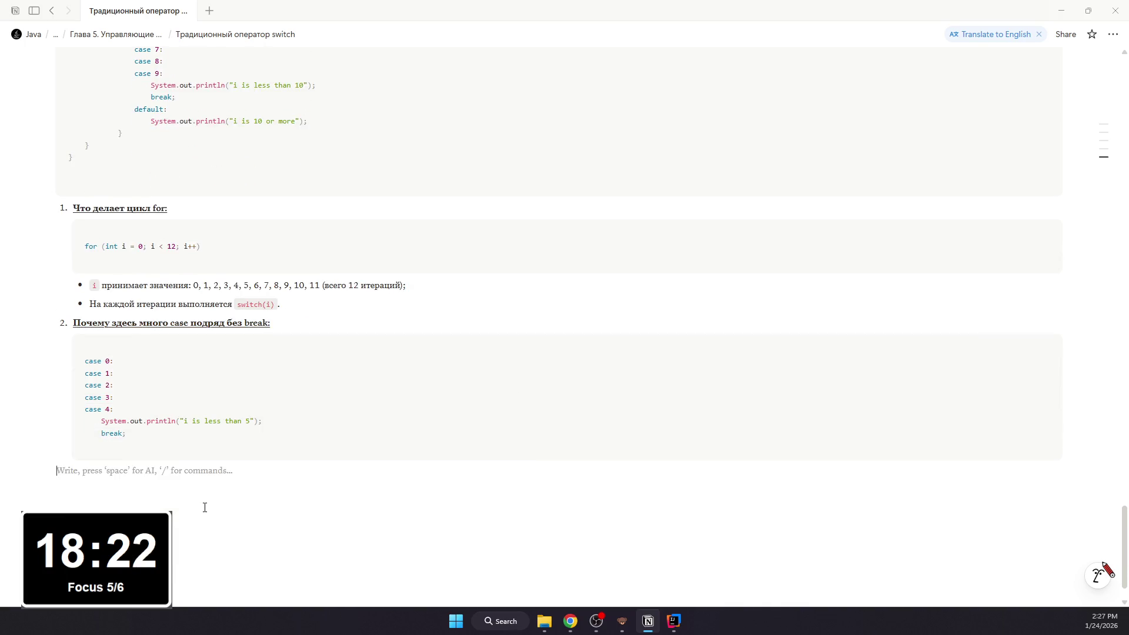
type("/b")
key("Return")
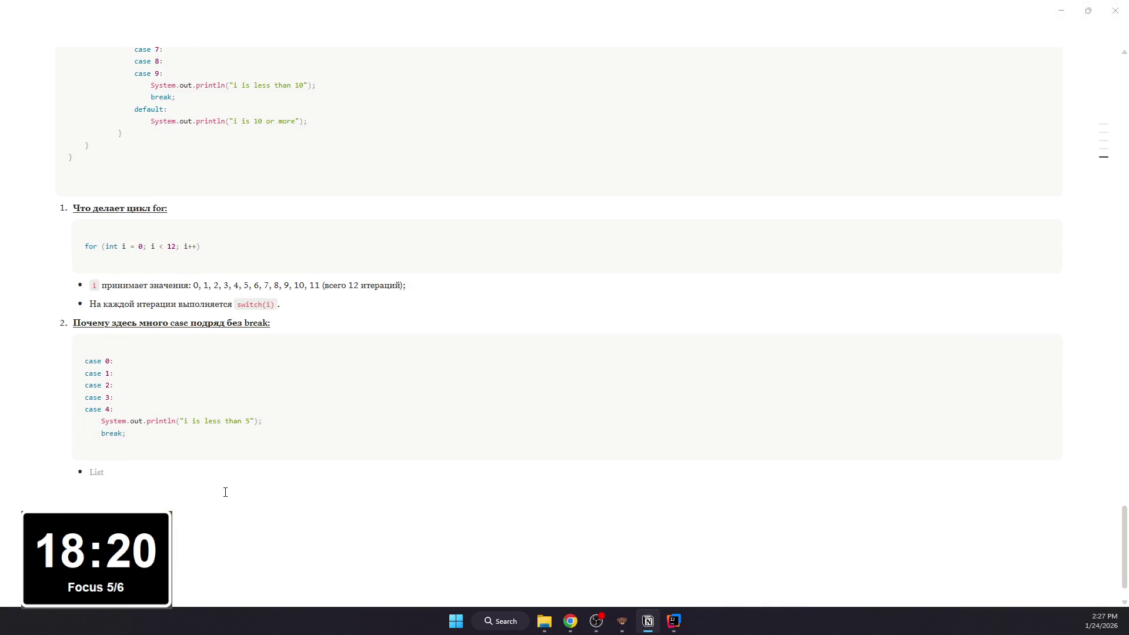
type("Если ")
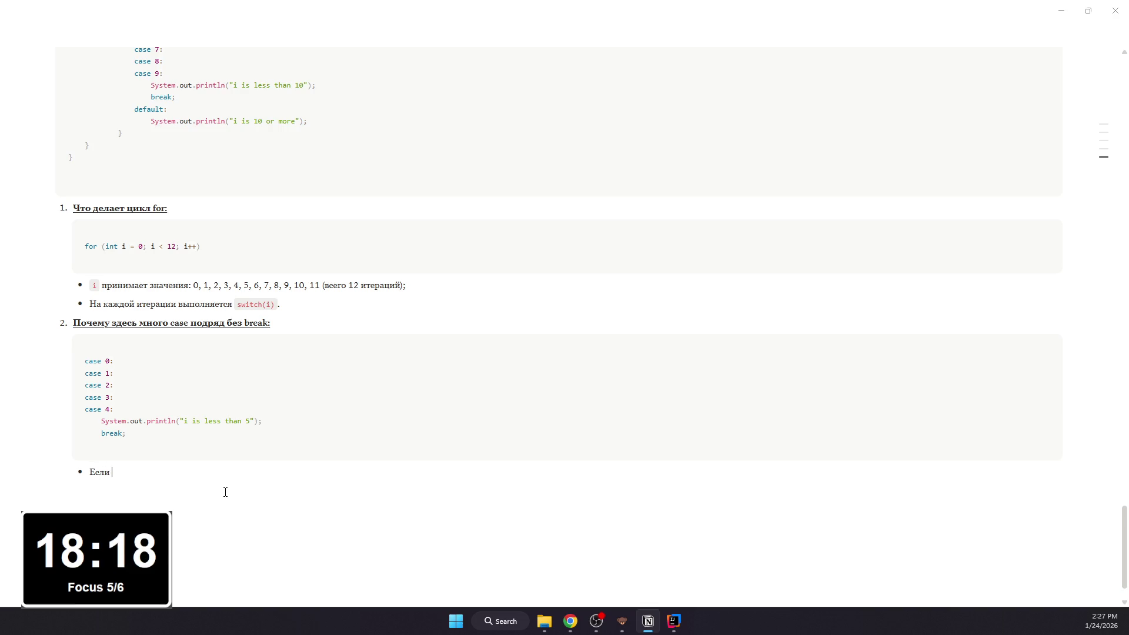
type("i равен 0 ИЛИ 1 ИЛИ 2 ")
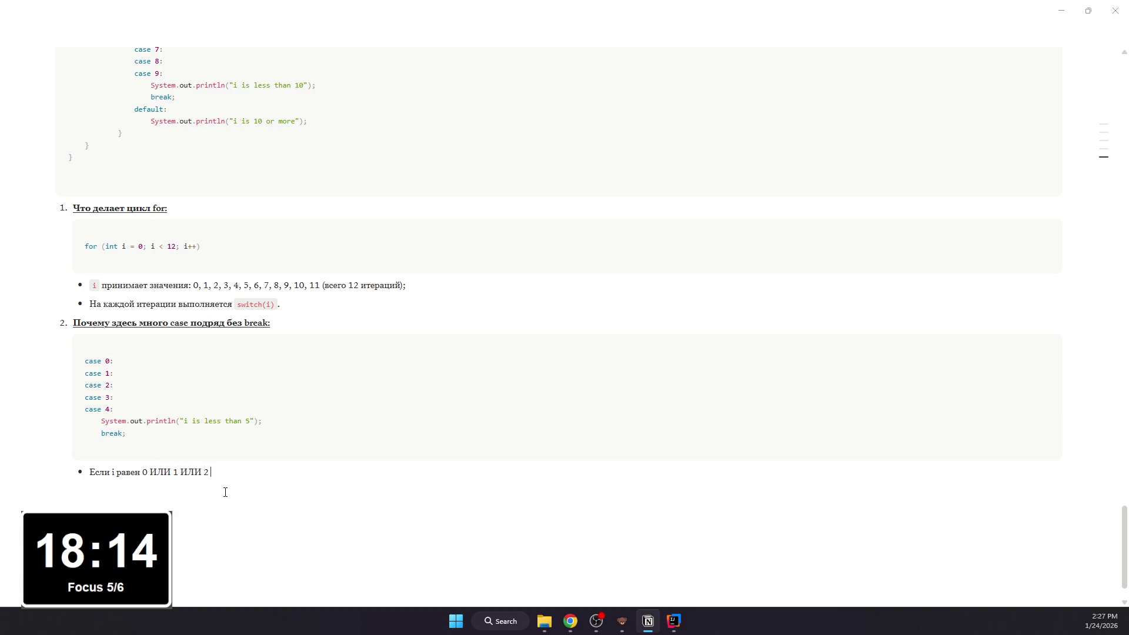
type("ИЛИ 3 ИЛИ")
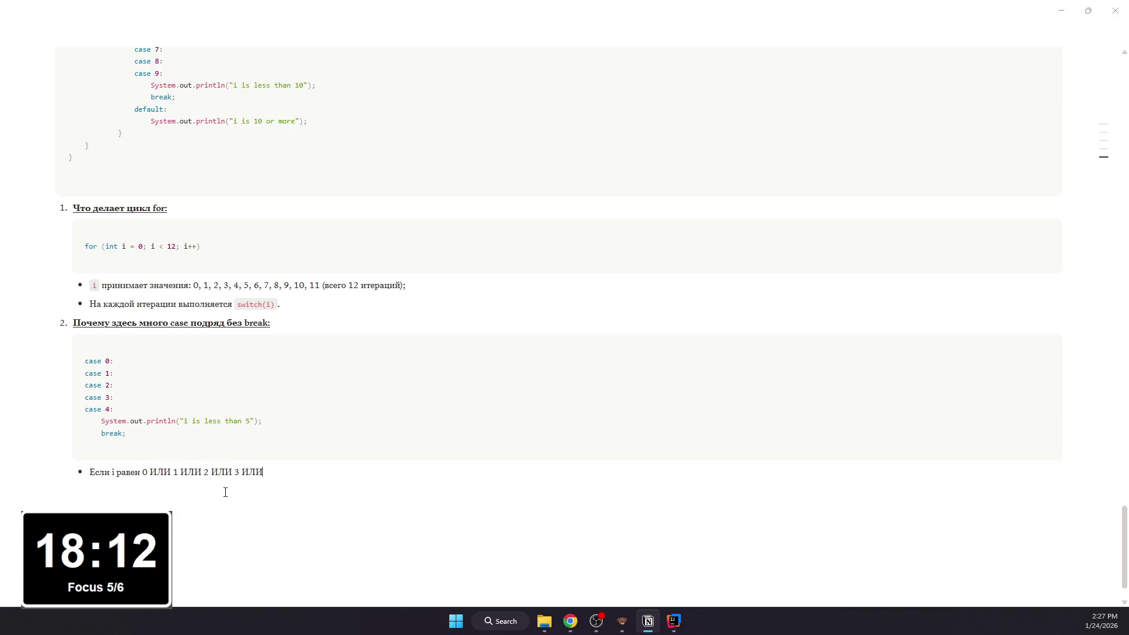
type(" 4, то выпол")
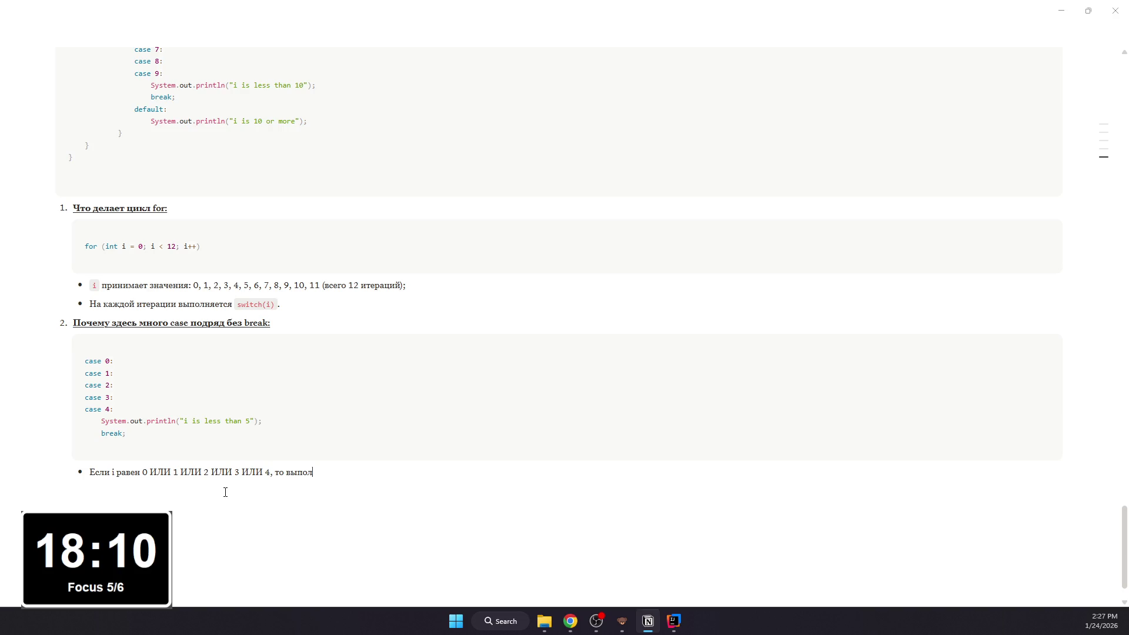
type("нение попадает")
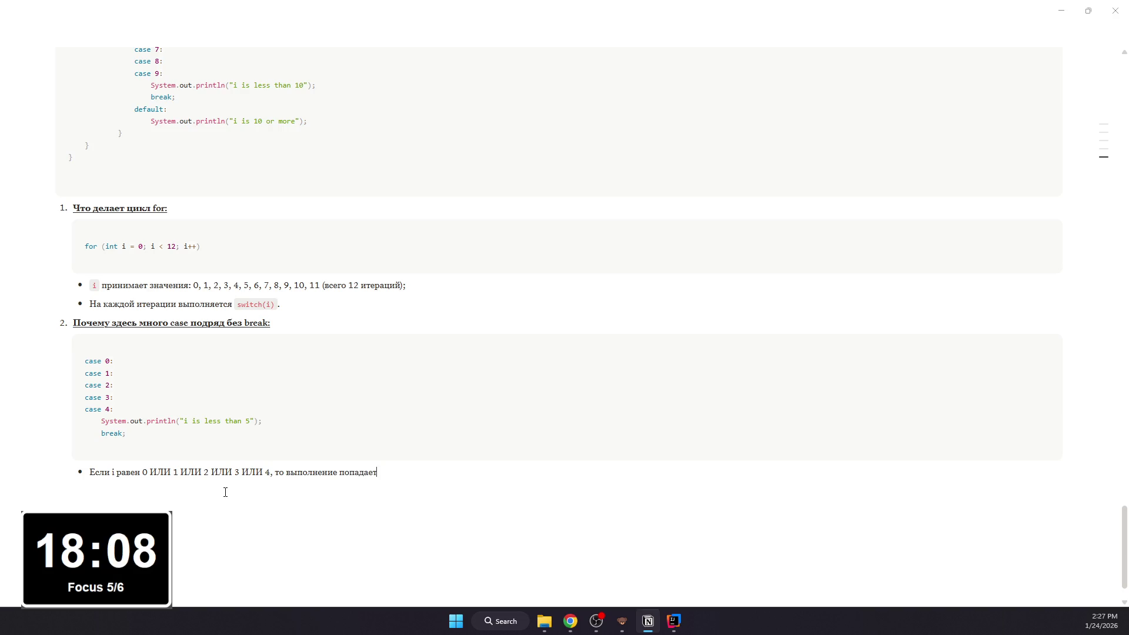
type(" в этот блок и доходи")
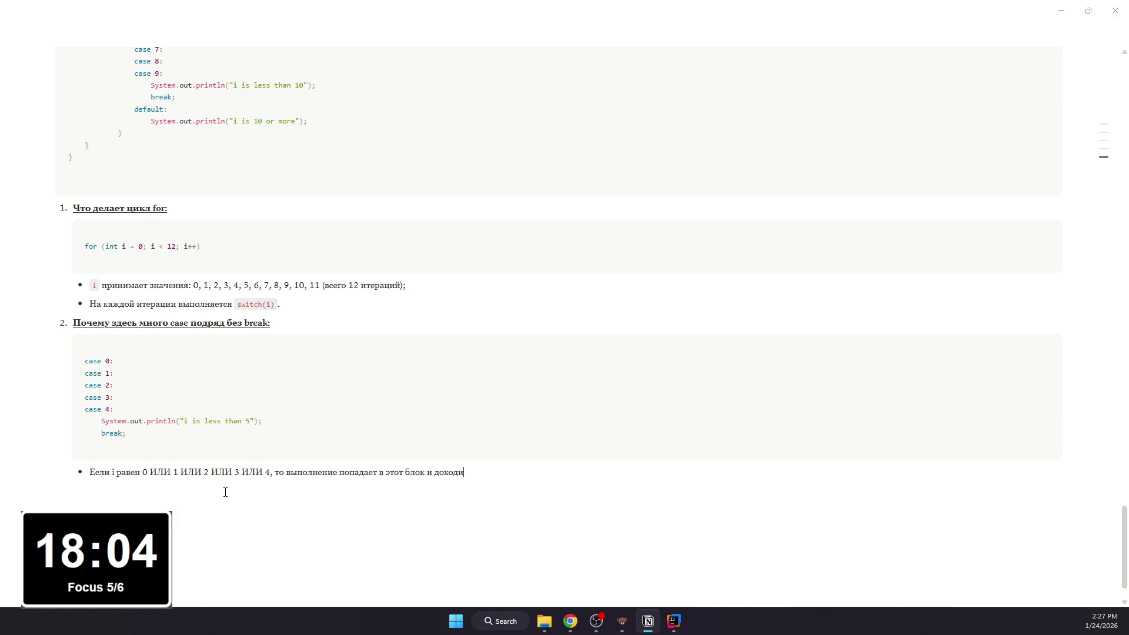
type("т до p")
type("rin")
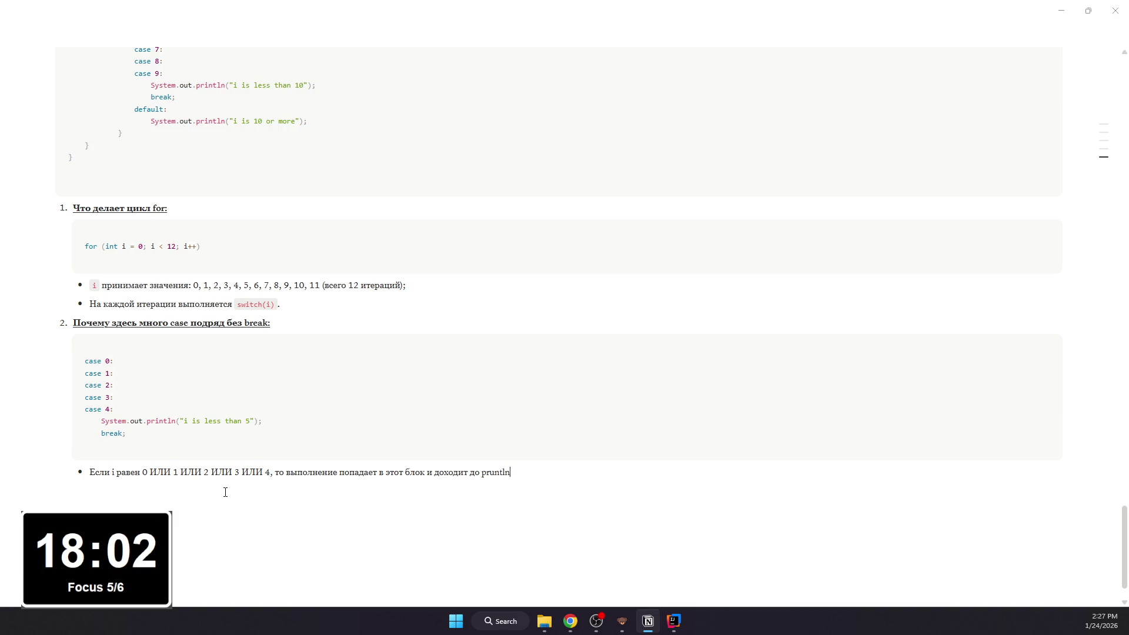
key("BackSpace")
key("BackSpace")
key("BackSpace")
key("BackSpace")
key("BackSpace")
type("int")
type("ln(")
type(".")
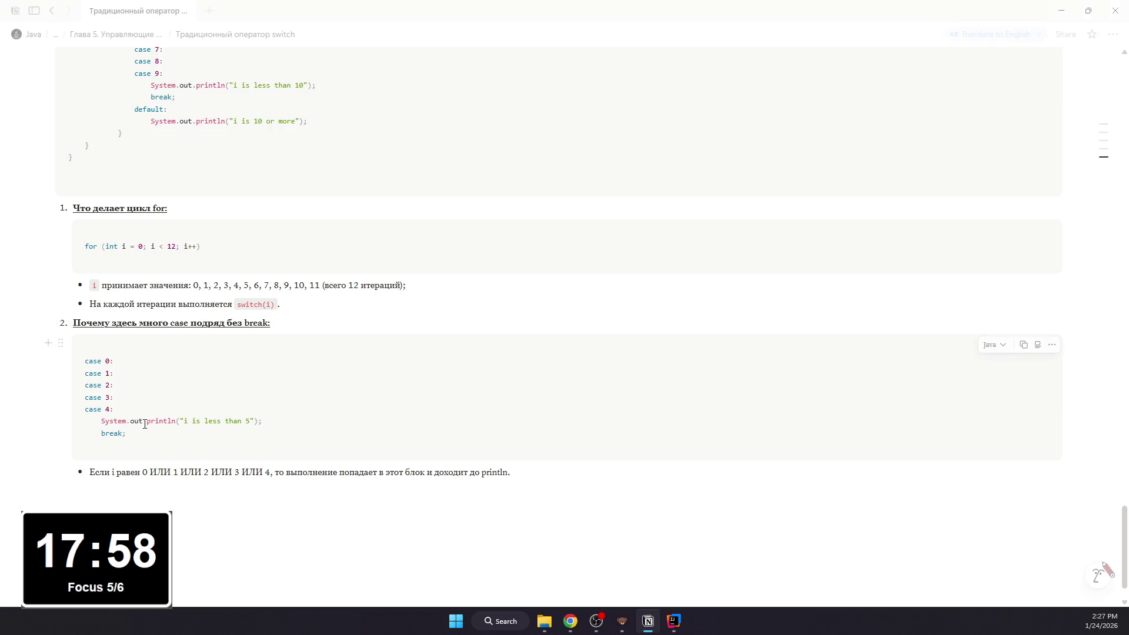
double_click(113, 472)
key("ctrl+e")
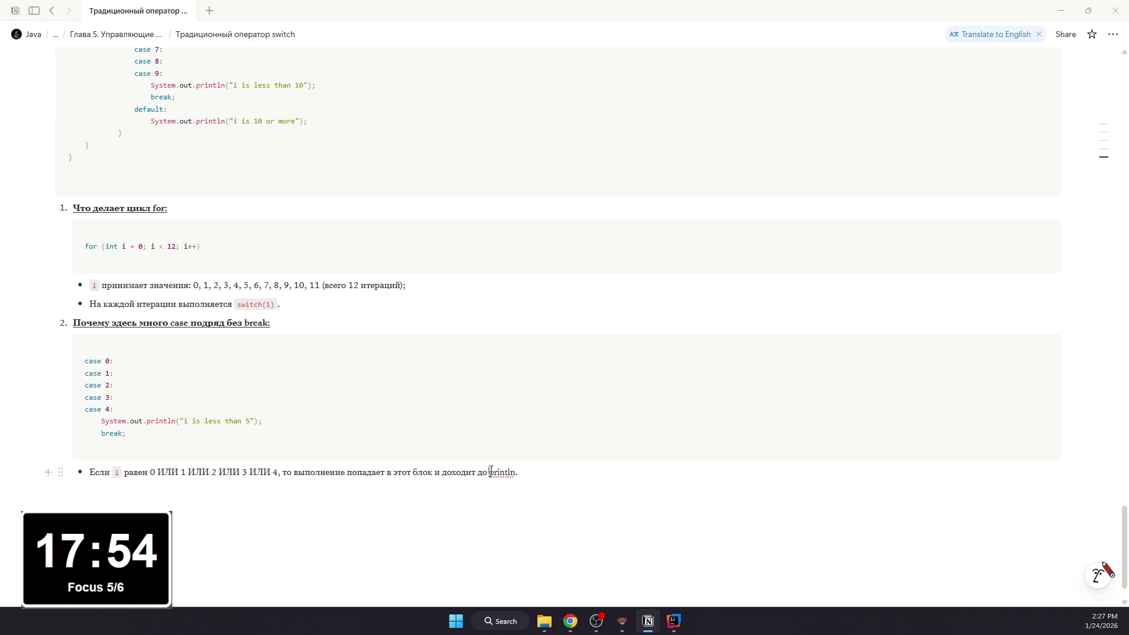
left_click_drag(491, 472, 516, 472)
key("ctrl+e")
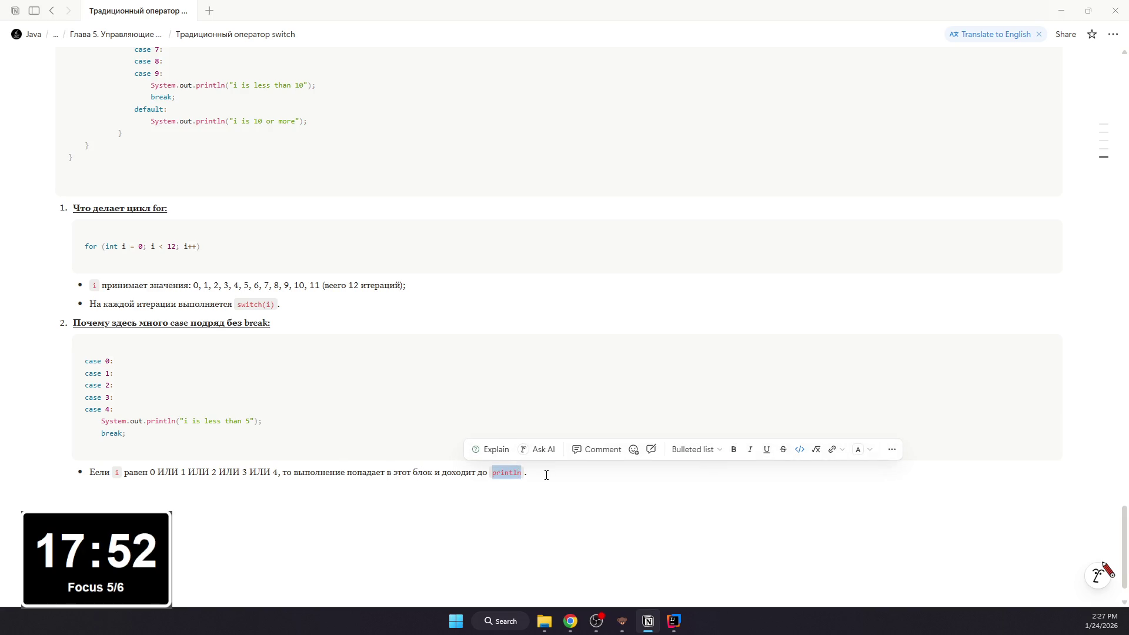
scroll(320, 379, "up", 1)
scroll(321, 378, "up", 1)
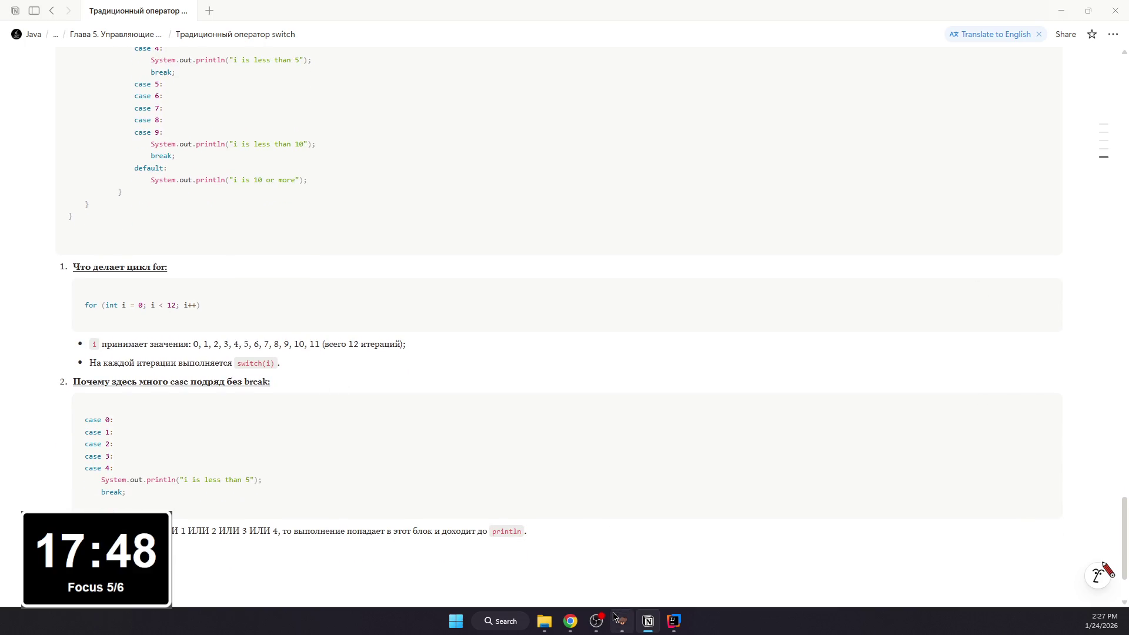
left_click(674, 621)
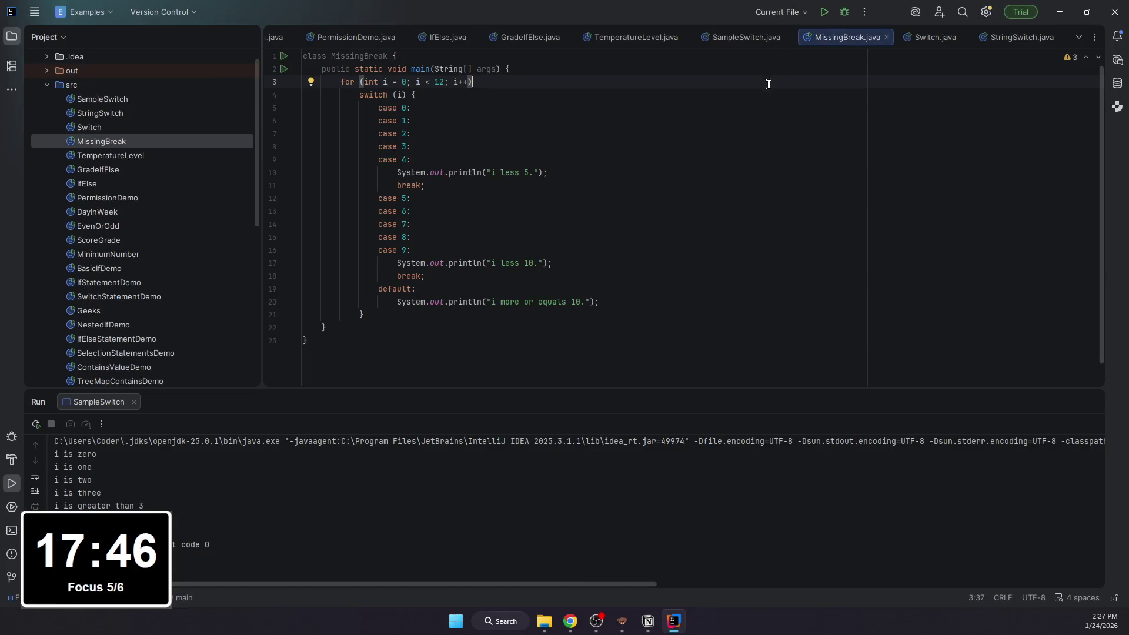
Step: Run MissingBreak to see the repeated 'i less 5.' output, glance at the grouped case labels, and return to Notion
left_click(825, 12)
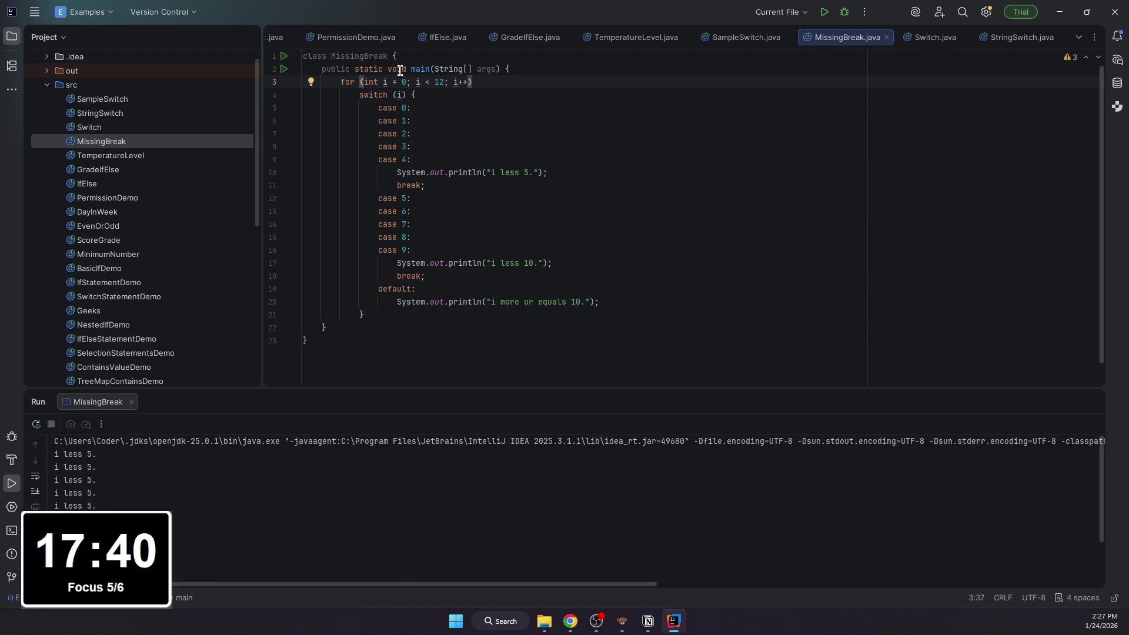
double_click(409, 107)
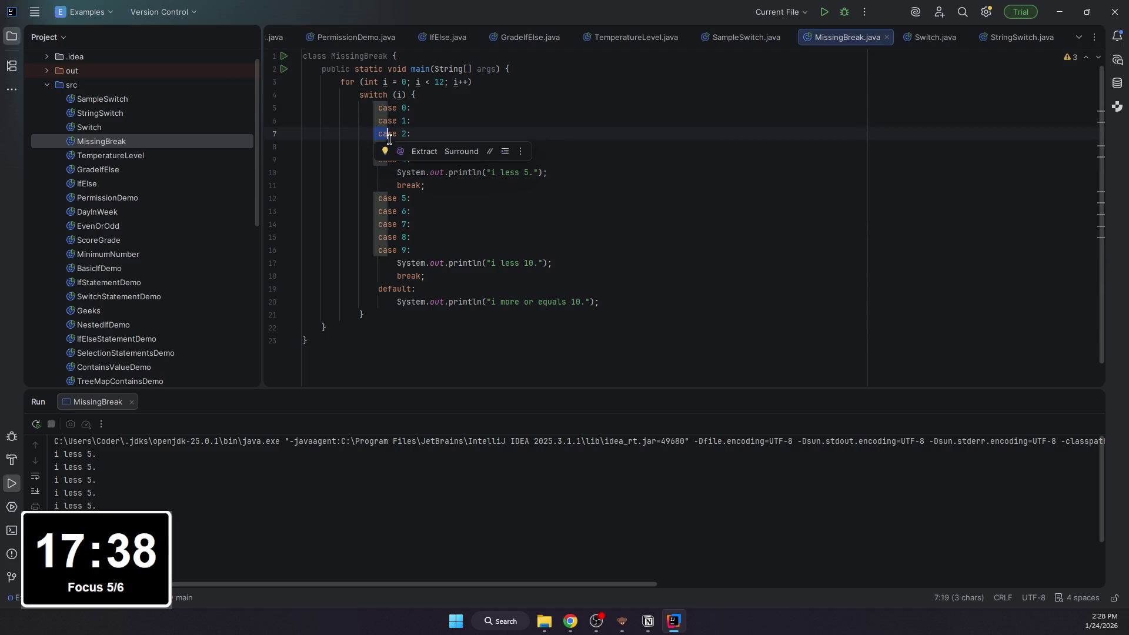
left_click_drag(369, 147, 411, 160)
left_click(480, 157)
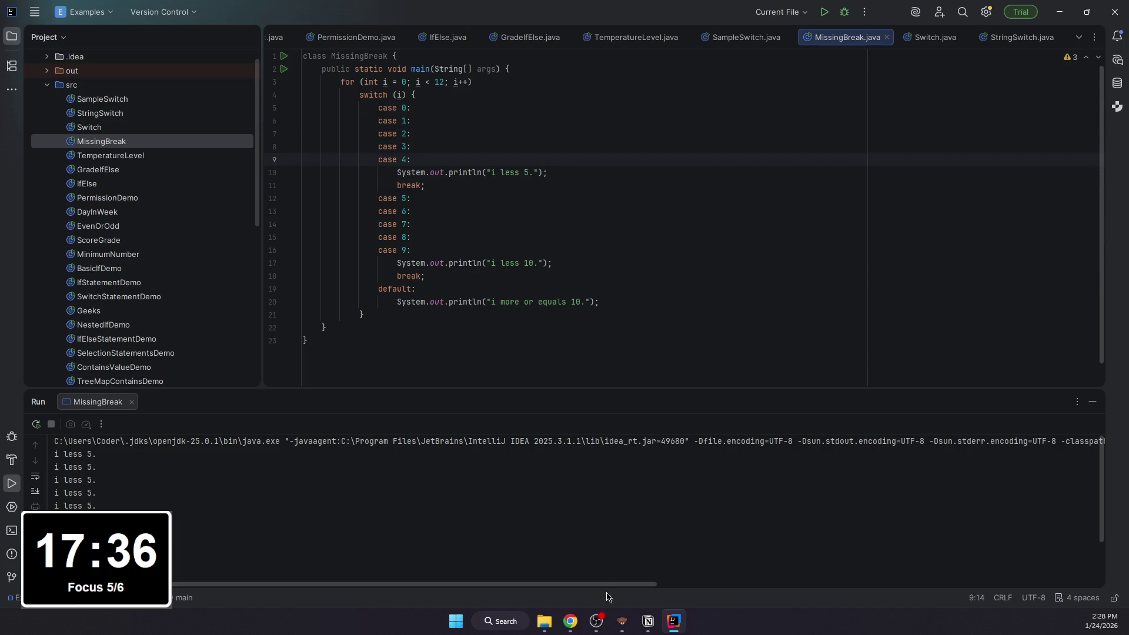
left_click(648, 621)
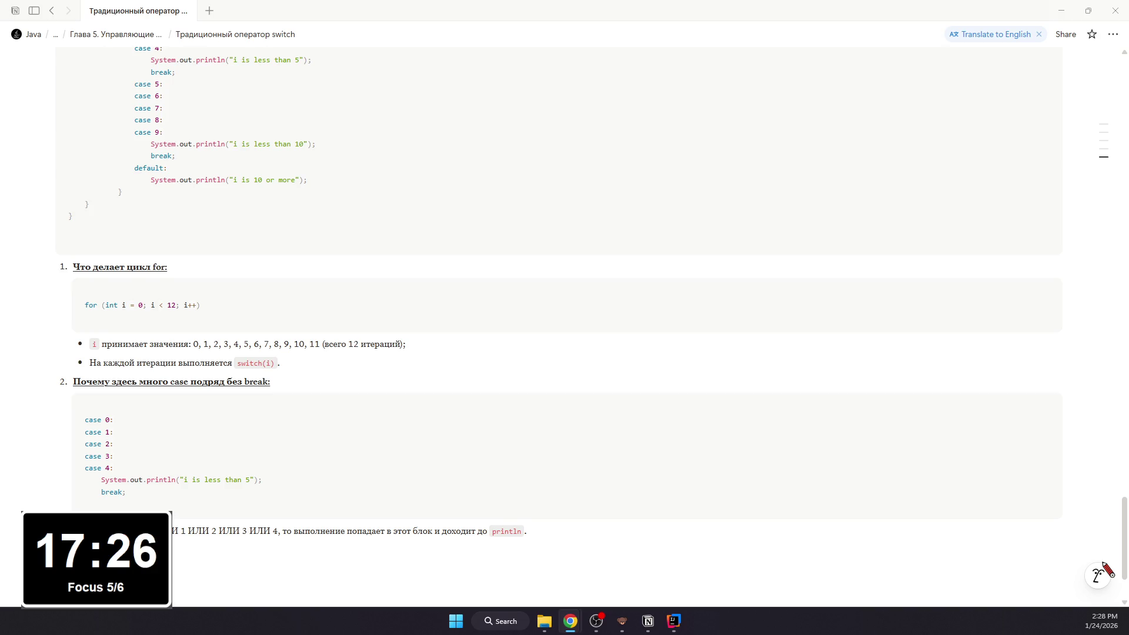
Step: Add 'Это похоже на условие:' with a code block of the equivalent if statement printing 'i is less than 5'
left_click(553, 526)
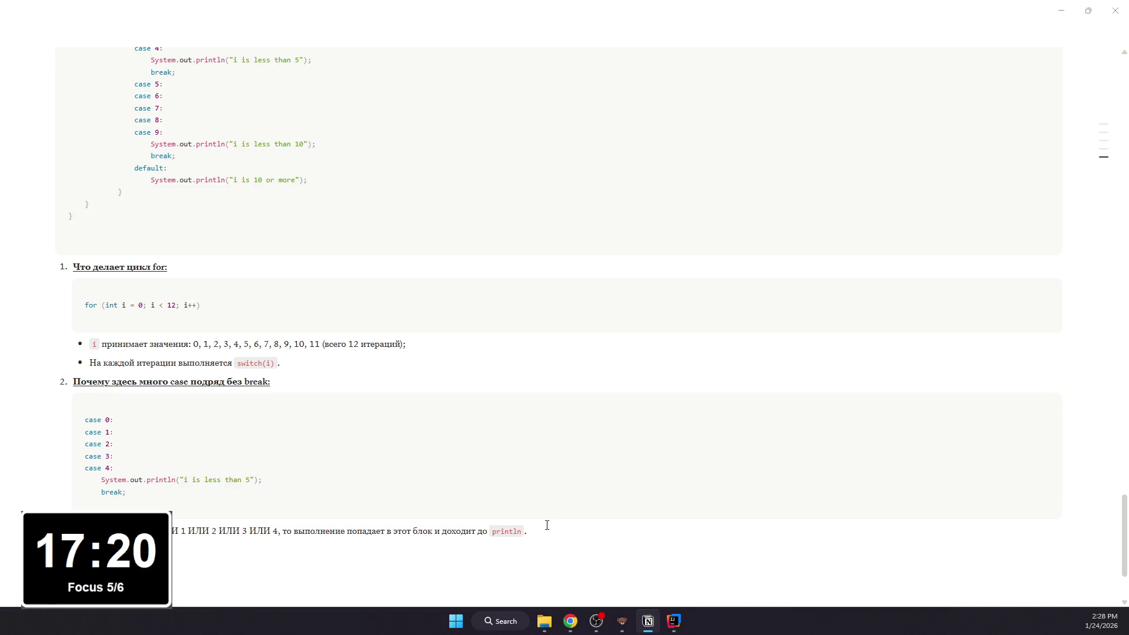
key("Return")
type("/code")
key("Return")
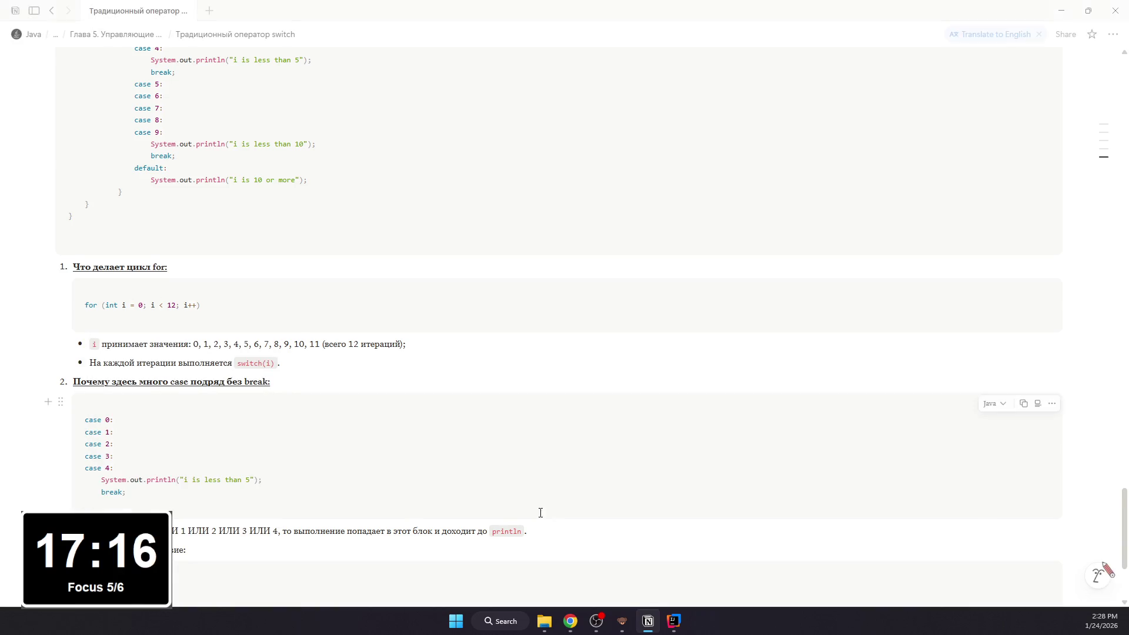
scroll(286, 426, "down", 2)
type("if (i ==")
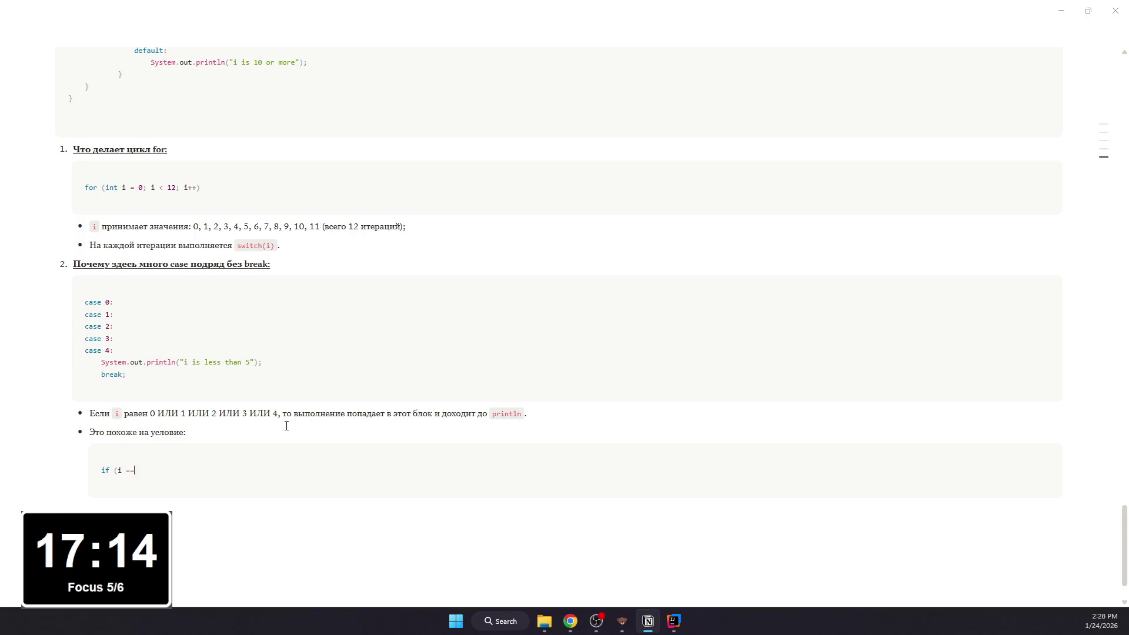
type(" || i ")
type("== ")
type("\\")
type("| ")
type("= 2")
type(" ||")
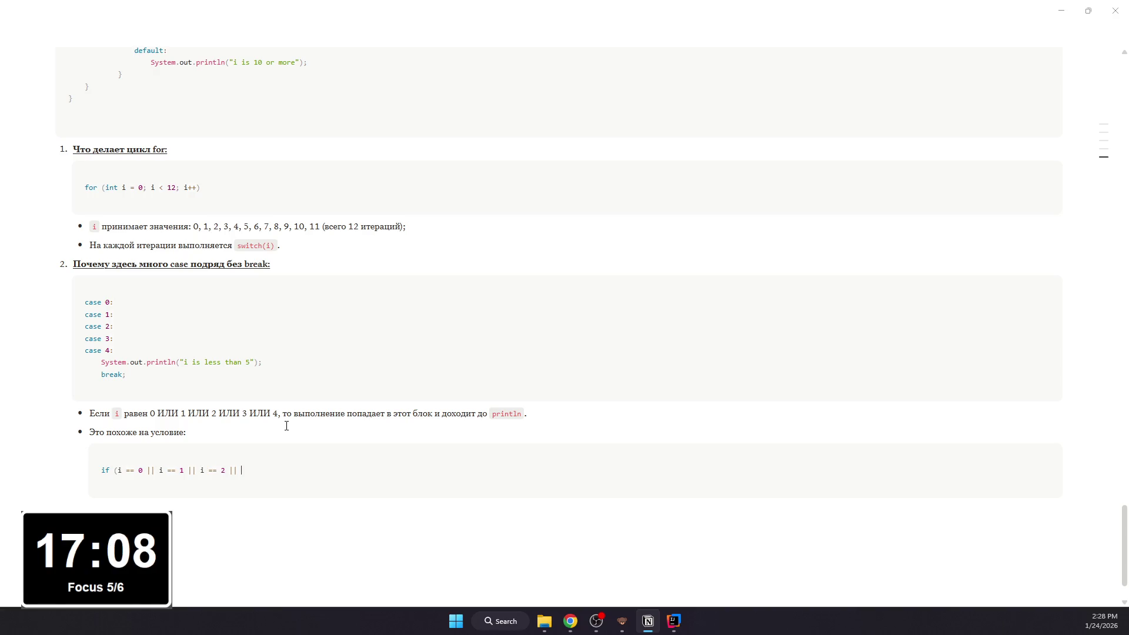
type("== ")
type("\\")
type(" ==4 ")
type("4)")
key("Return")
type("Sy")
key("BackSpace")
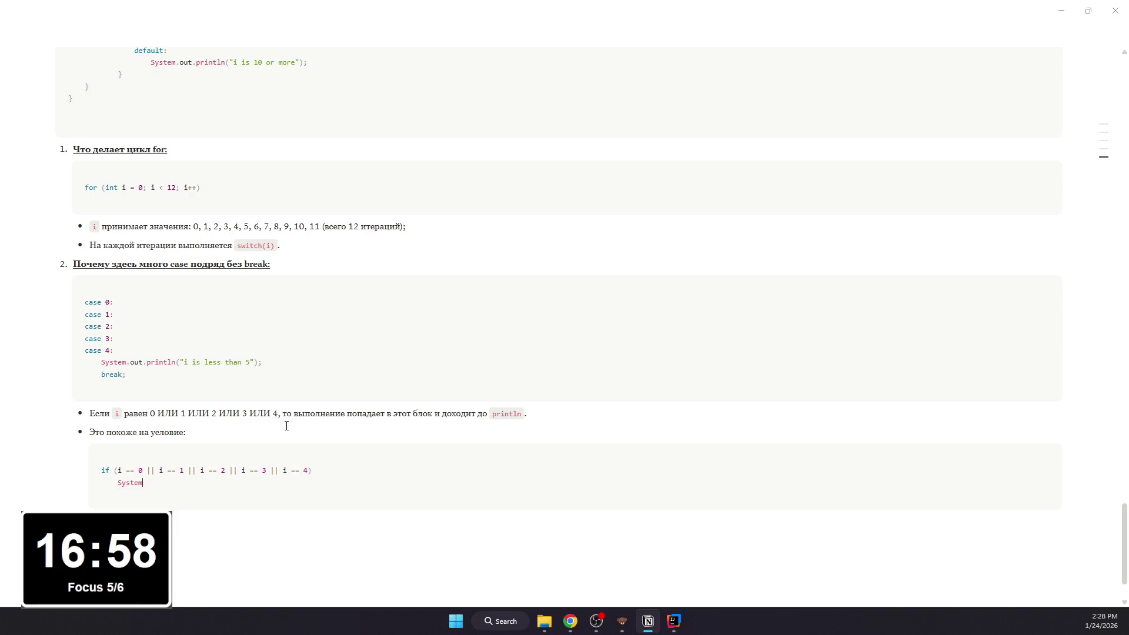
type("t.println()\"")
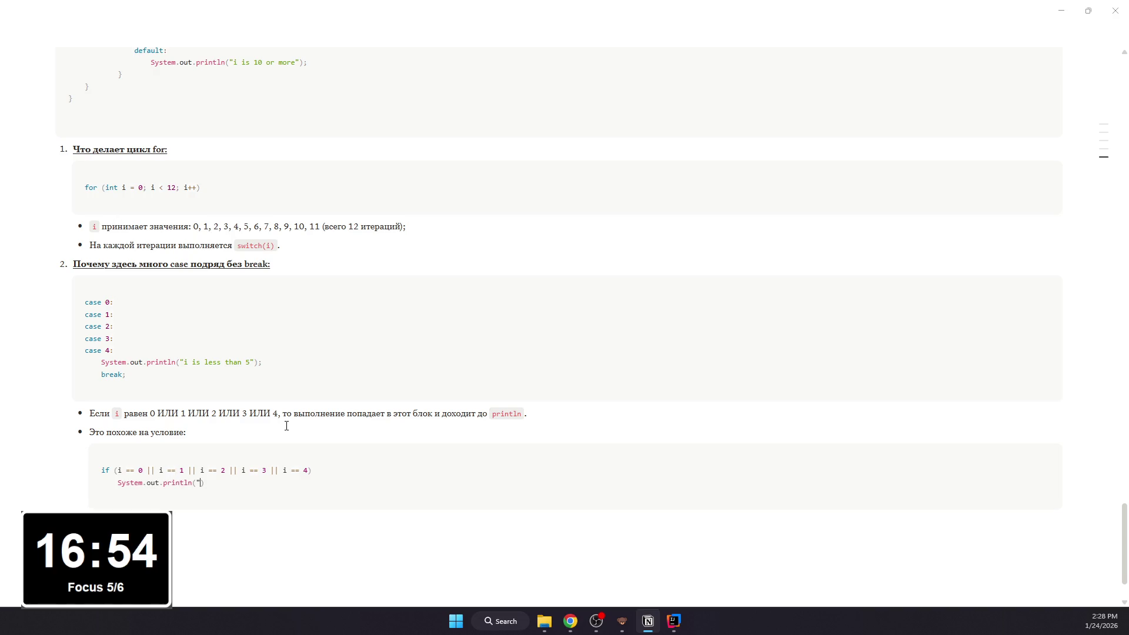
type("is less than 5\"")
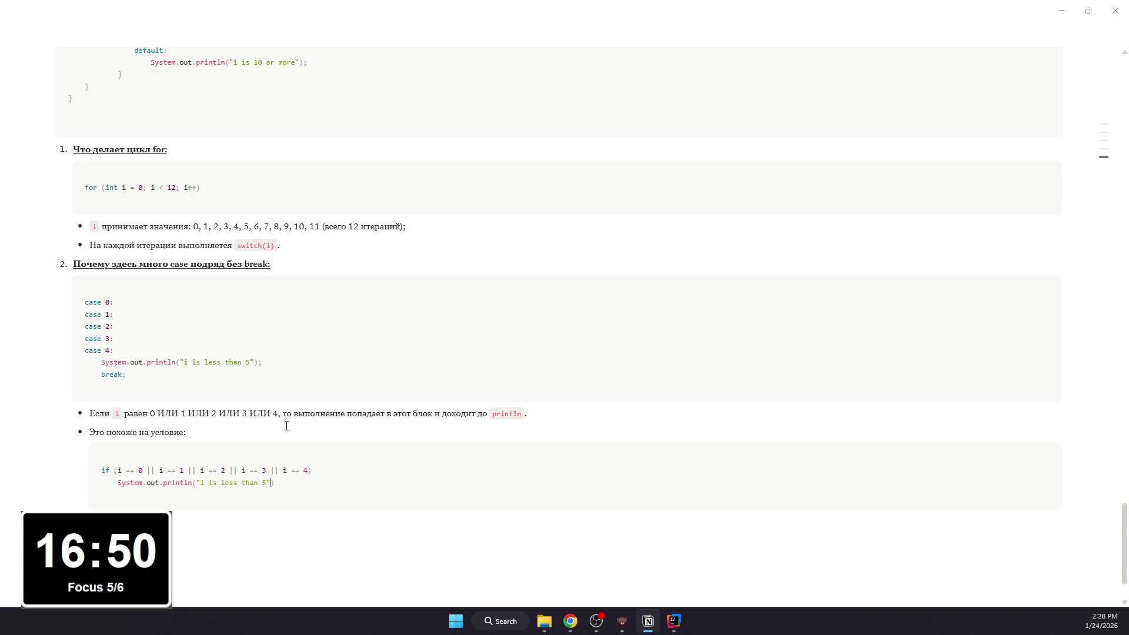
type(")")
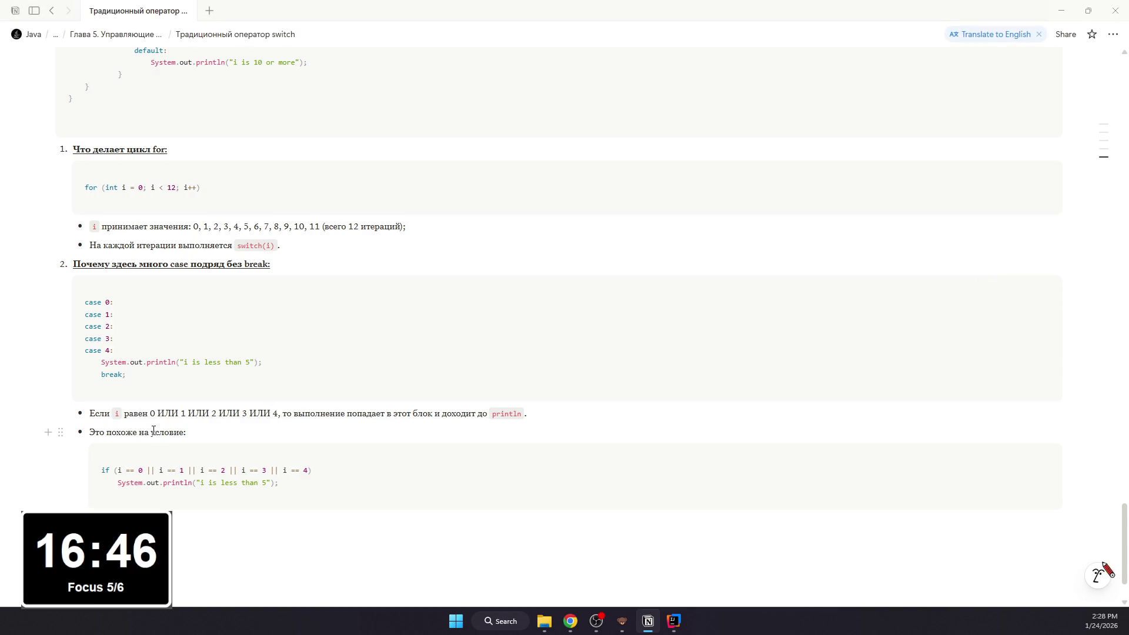
key("ctrl+Return")
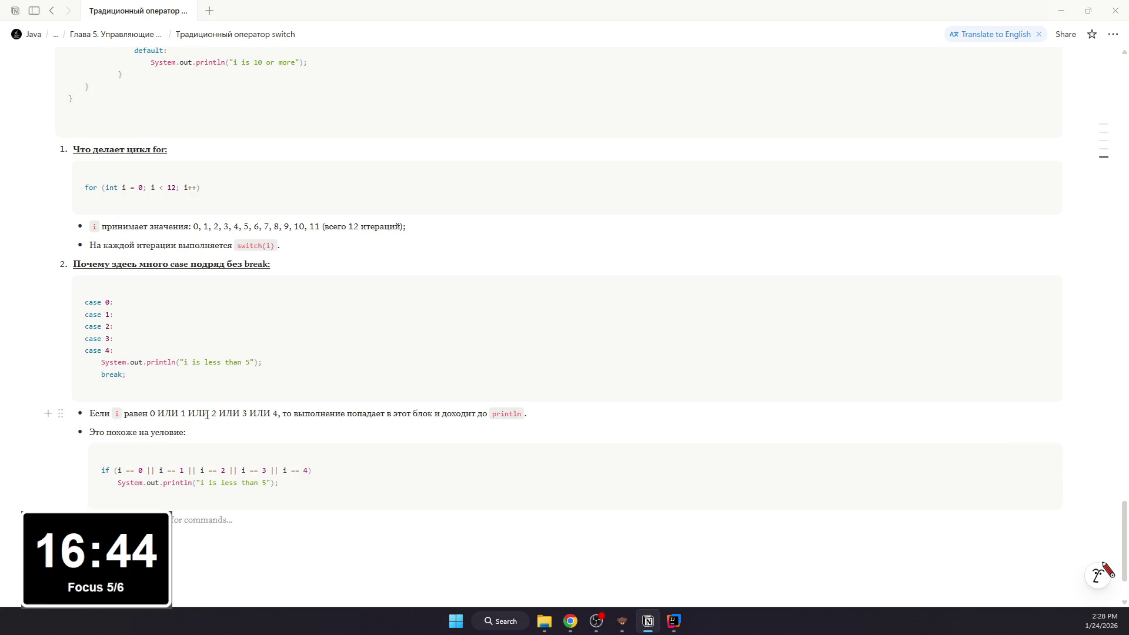
type("/")
Step: Add a bullet saying case 0..4 are simply grouped and remove the period after the println bullet
key("BackSpace")
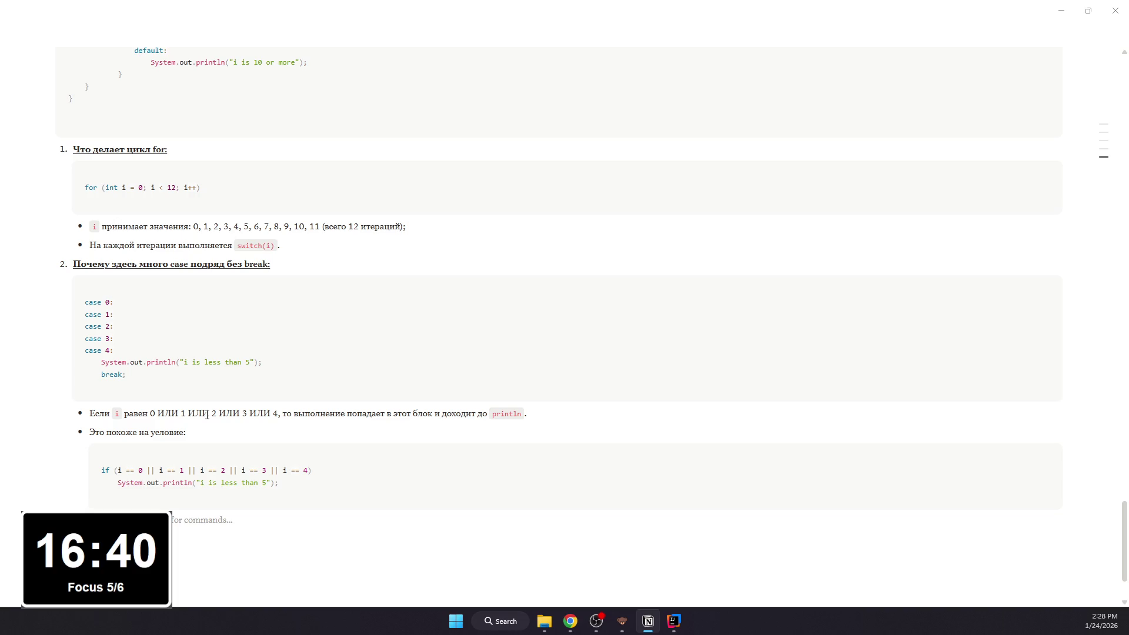
type("/")
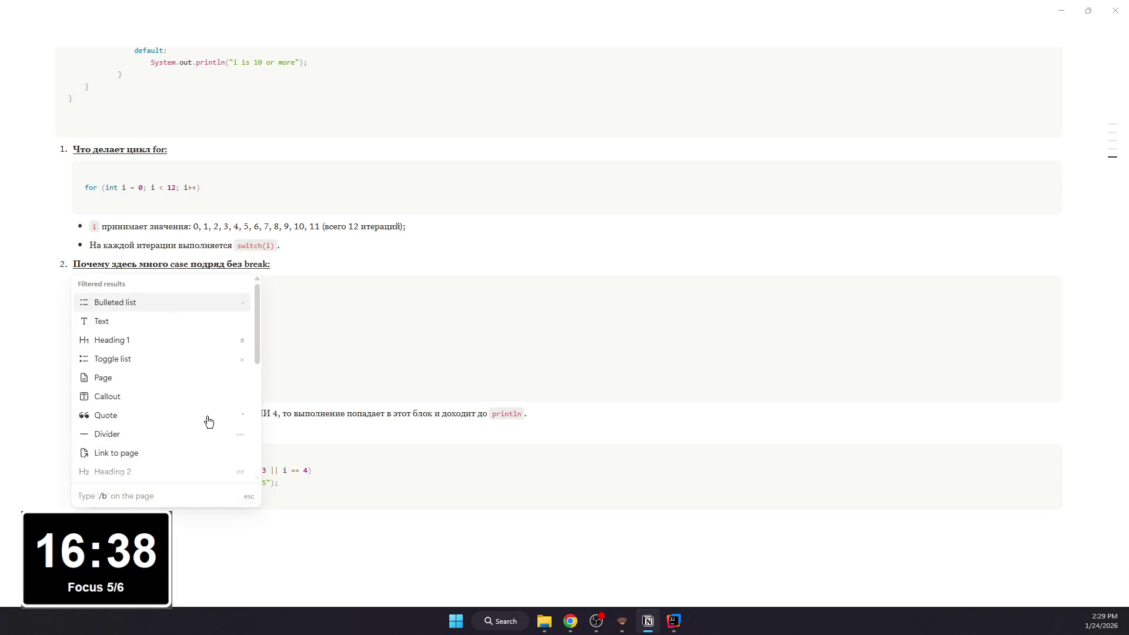
key("BackSpace")
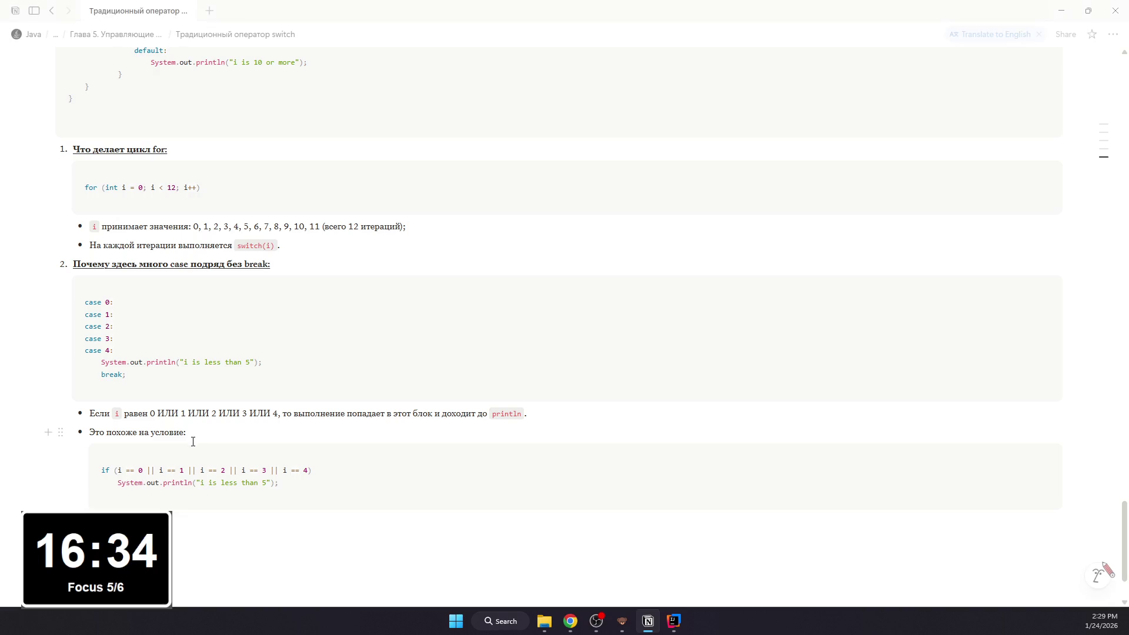
type("“сгруппированы")
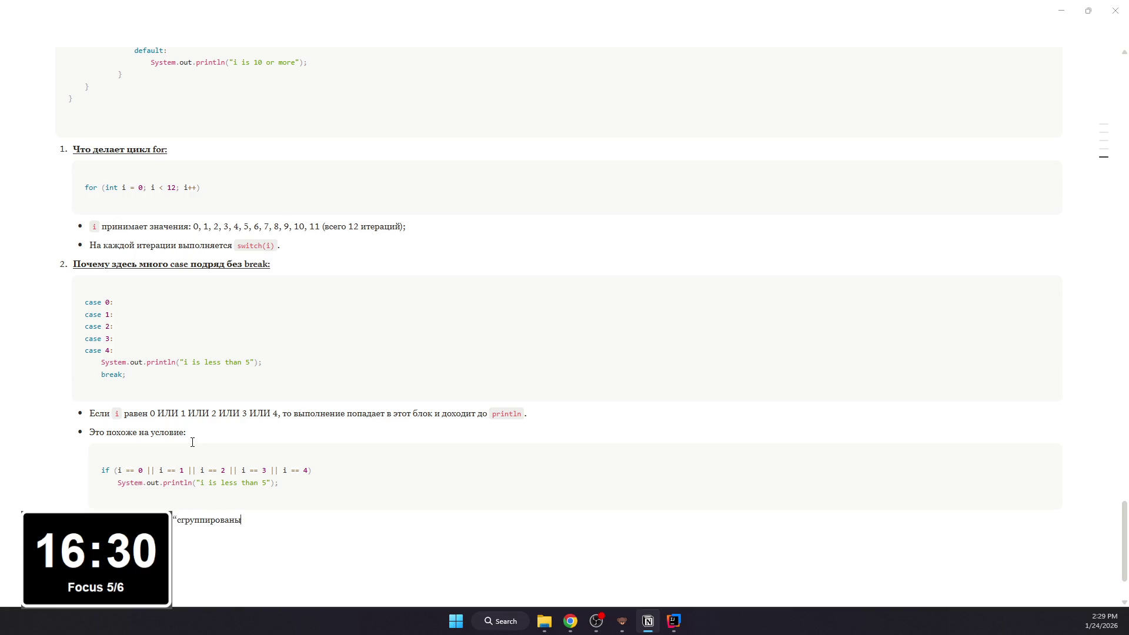
type("”/.")
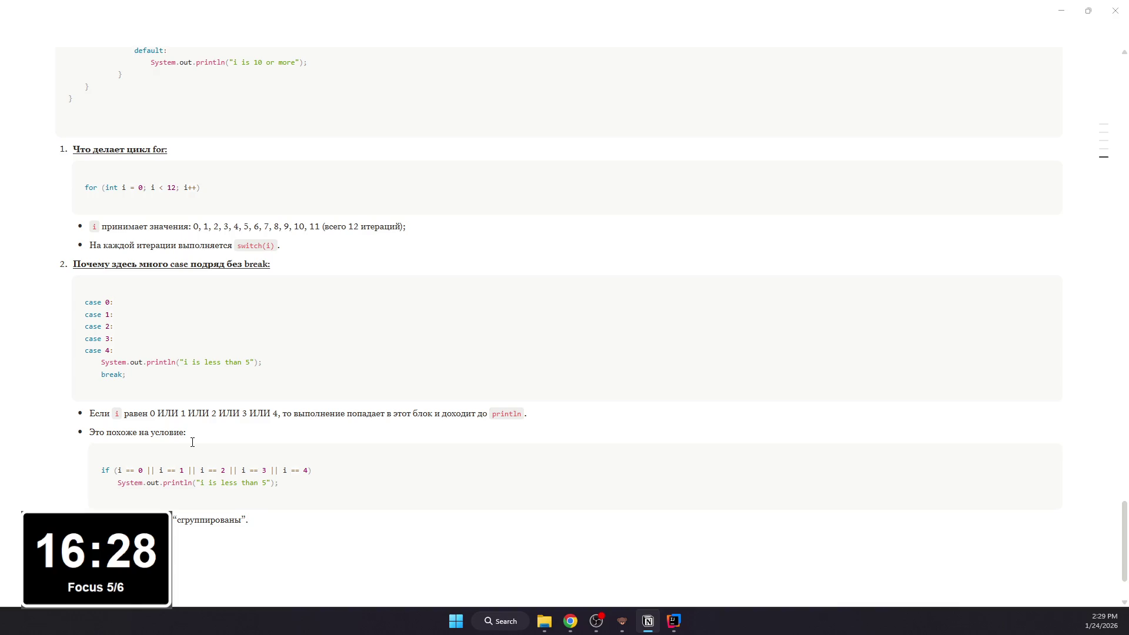
mouse_move(540, 413)
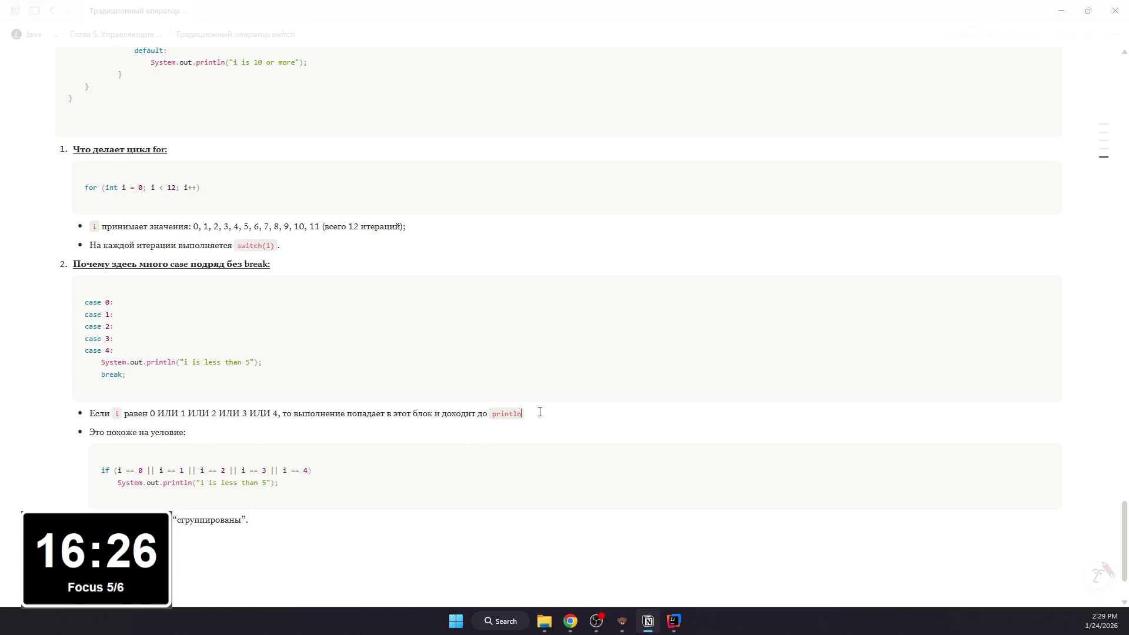
left_click(559, 413)
key("BackSpace")
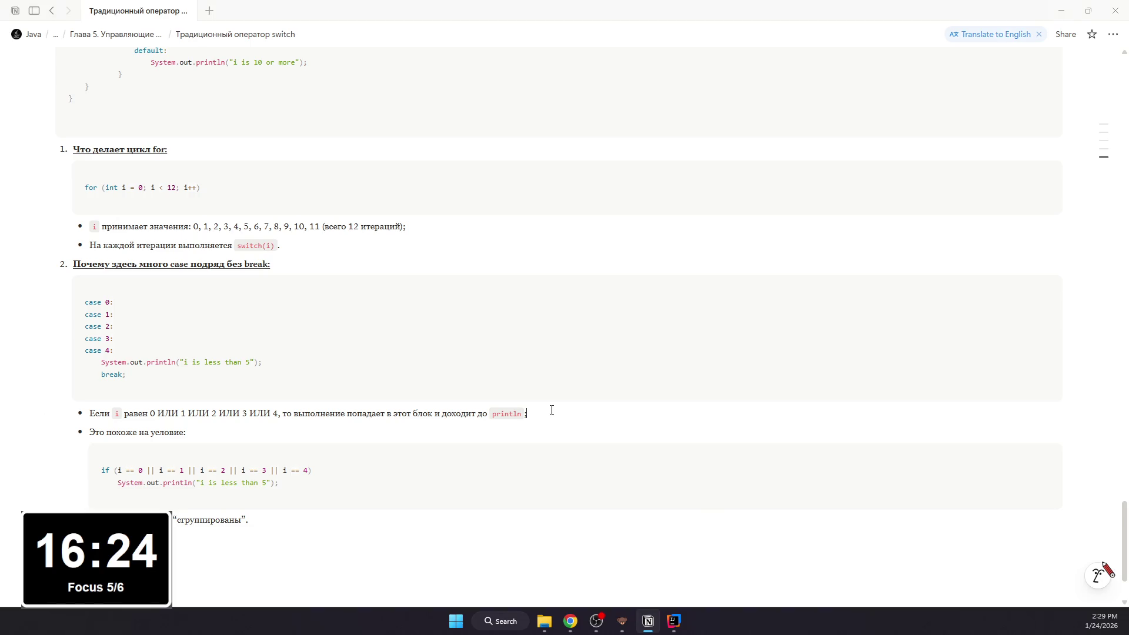
type(";")
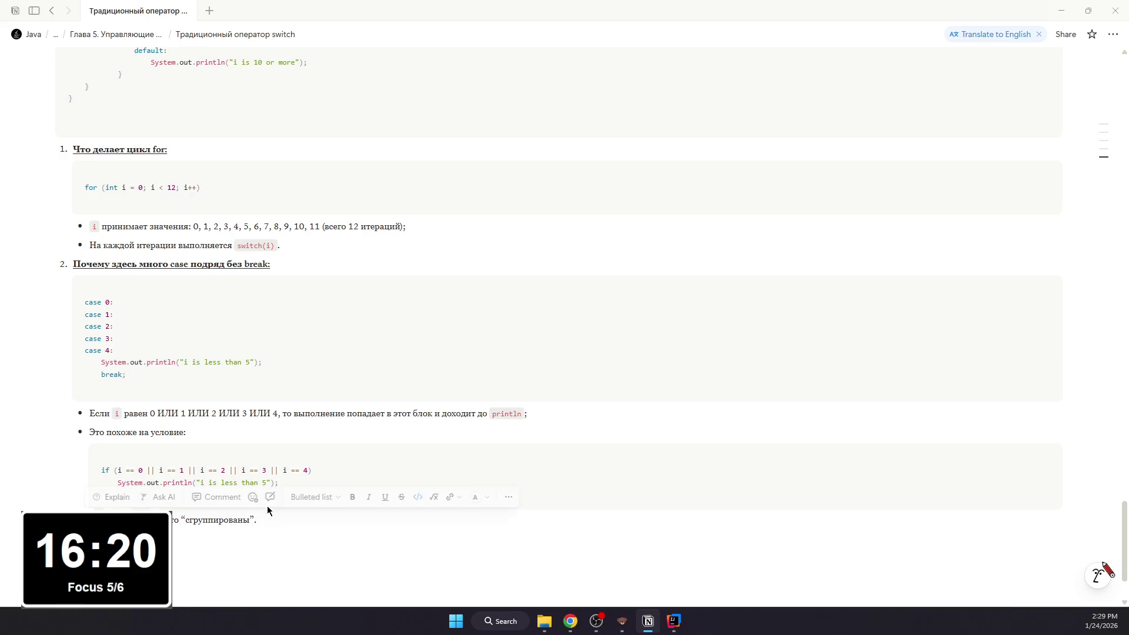
scroll(280, 438, "up", 2)
scroll(281, 439, "down", 3)
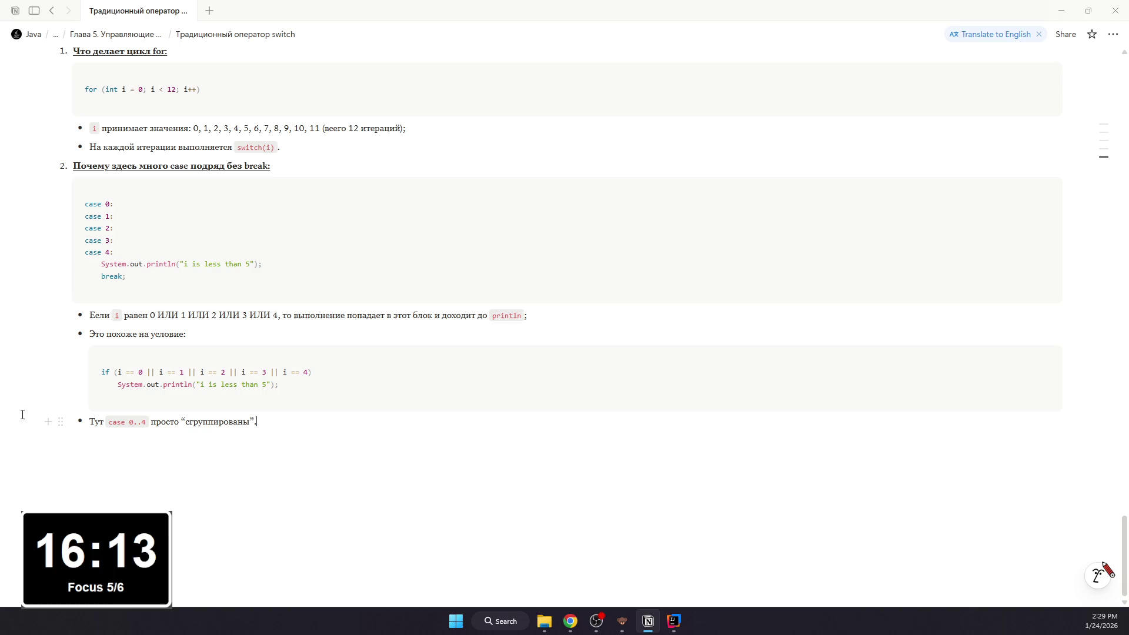
Step: Briefly switch to Chrome and back, then start a fresh empty line below the last bullet
key("alt+Tab")
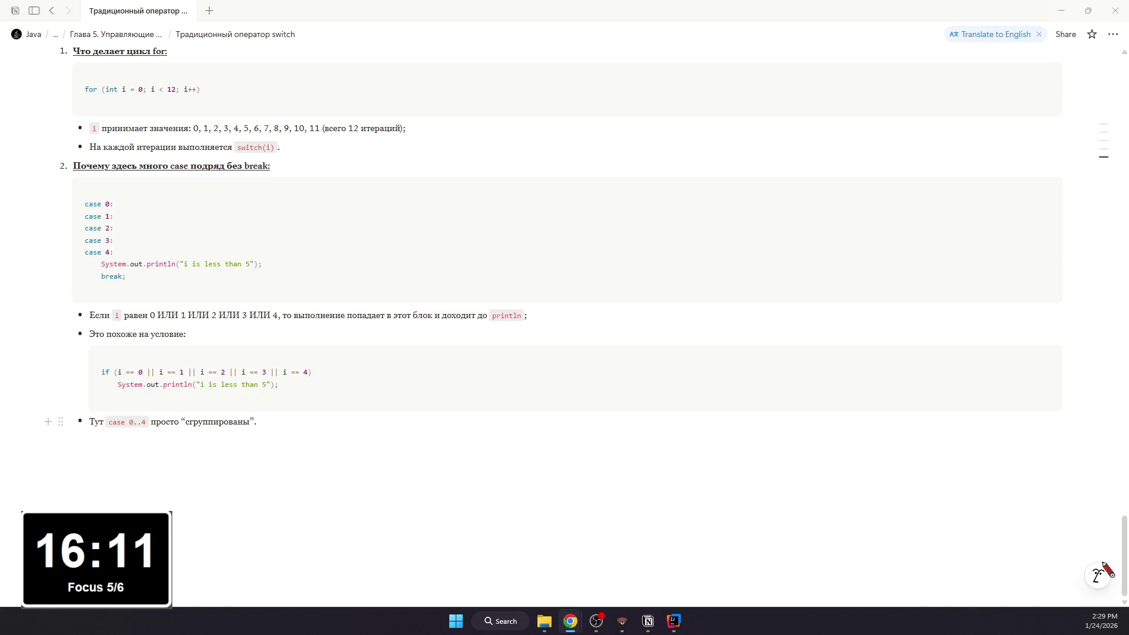
key("alt+Tab")
key("alt+Tab")
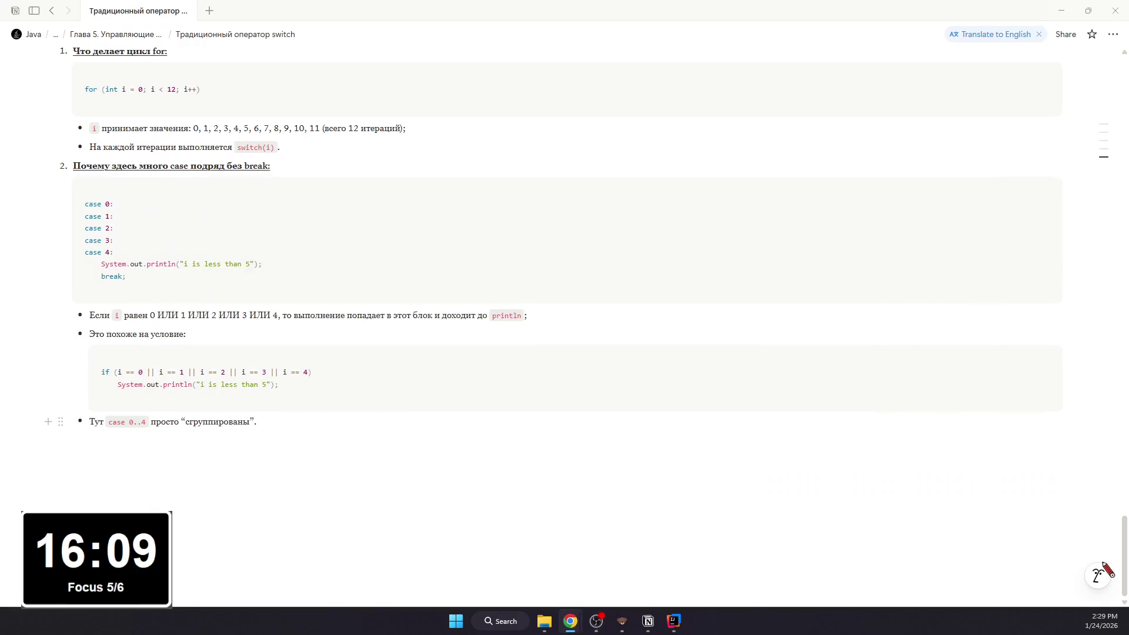
left_click(182, 467)
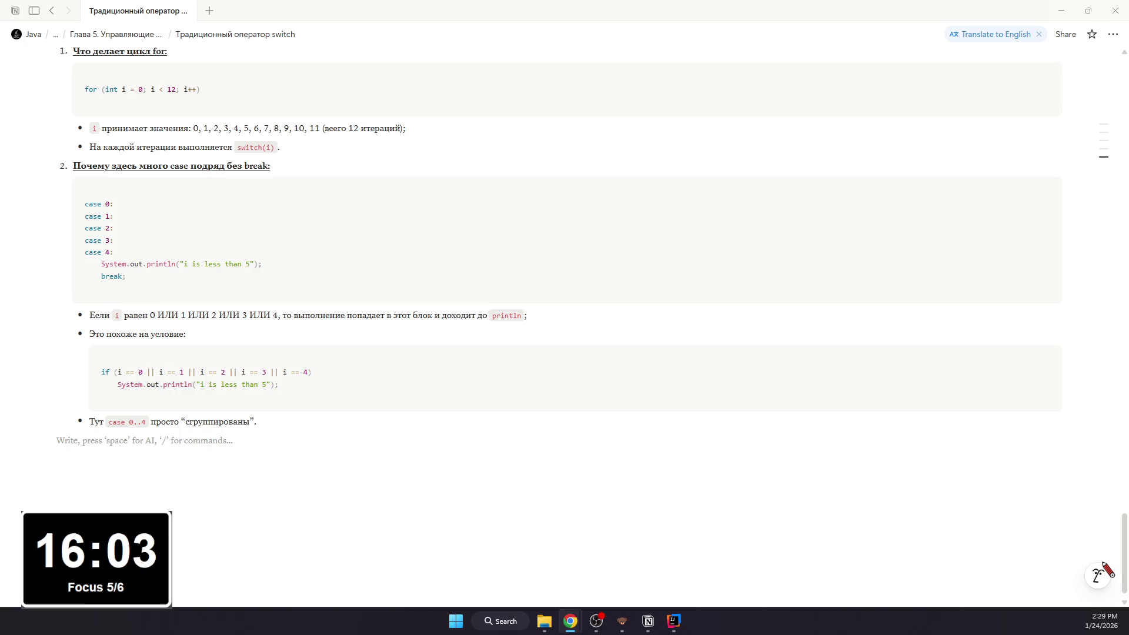
left_click(203, 443)
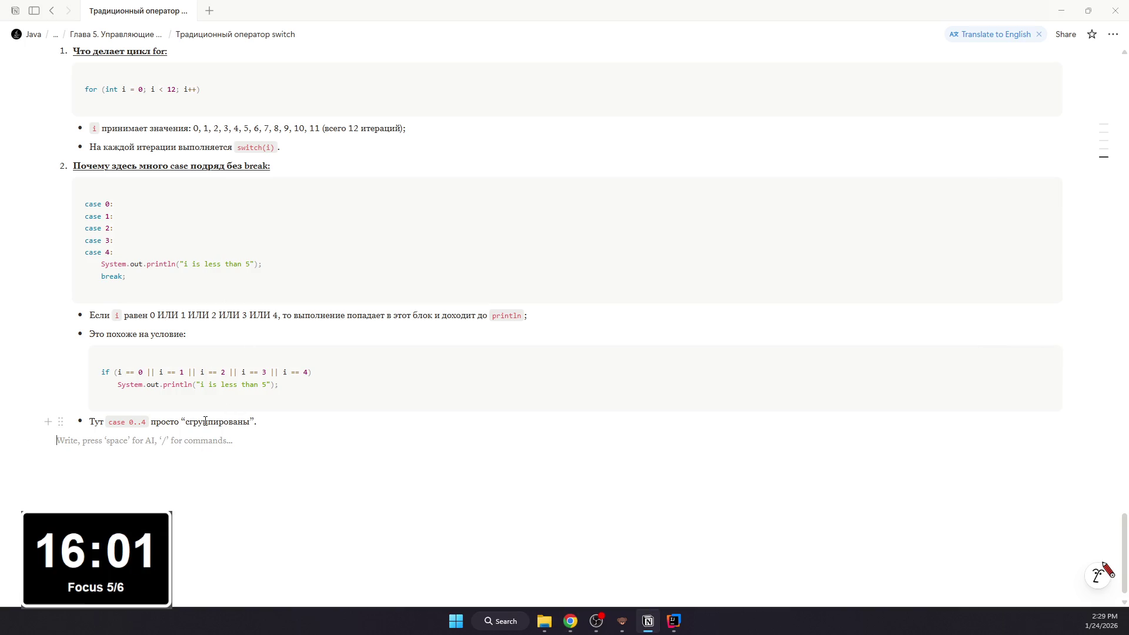
type("3. Вы")
type("полнение по итераци")
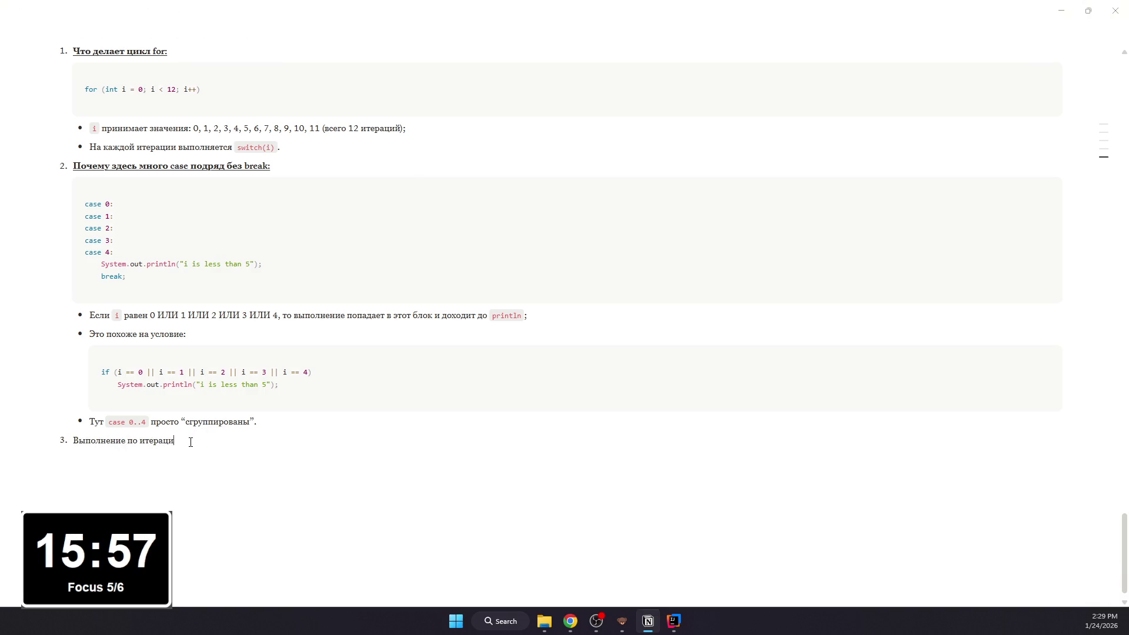
type("ям:")
Step: Add item 3 'Выполнение по итерациям' with an 'Итерации 1—5' line and nested bullet, making the heading bold underlined
key("Return")
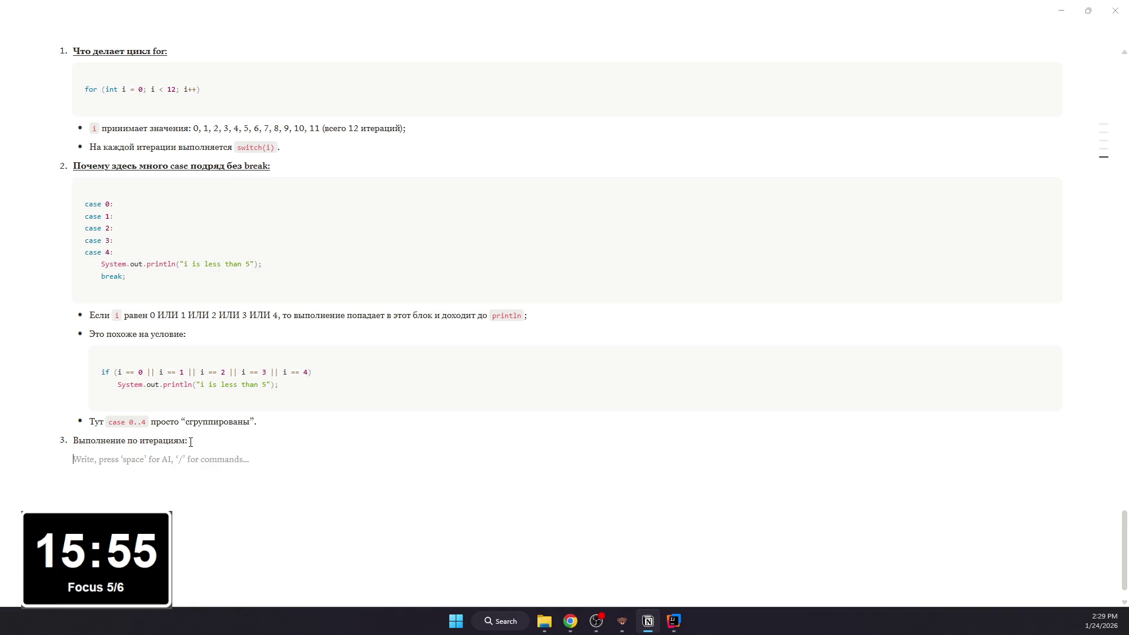
type("- ")
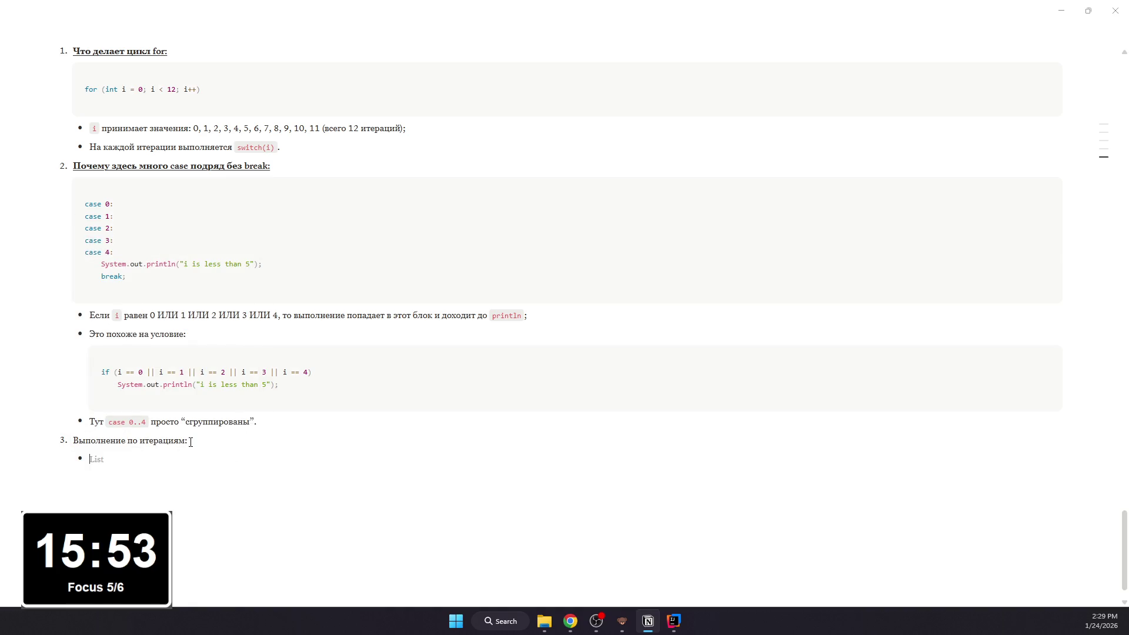
type("Итерации 1")
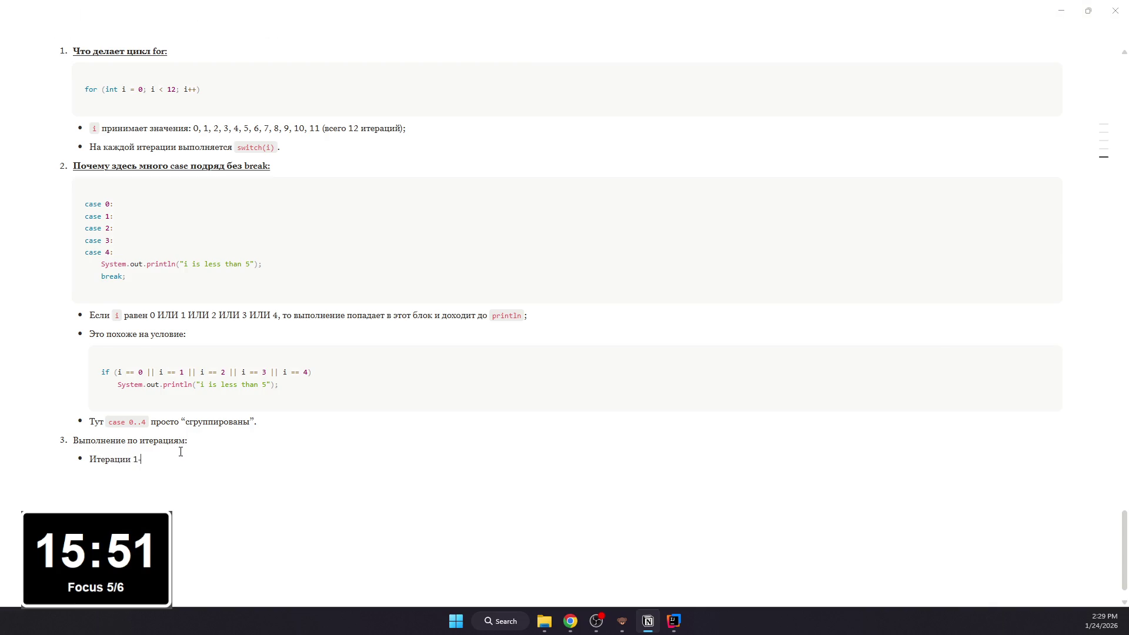
type("-")
type(":")
type(" i")
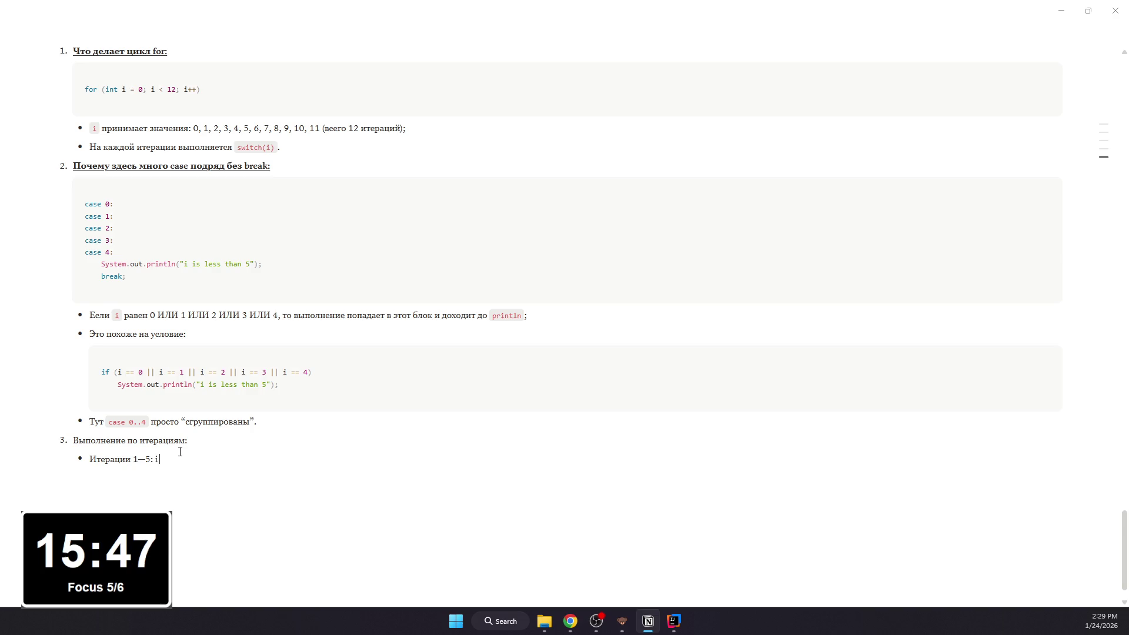
type(" = 0,1,2,3")
type(",4:")
key("Return")
key("Tab")
type("Для л")
type("юбого из эти")
key("BackSpace")
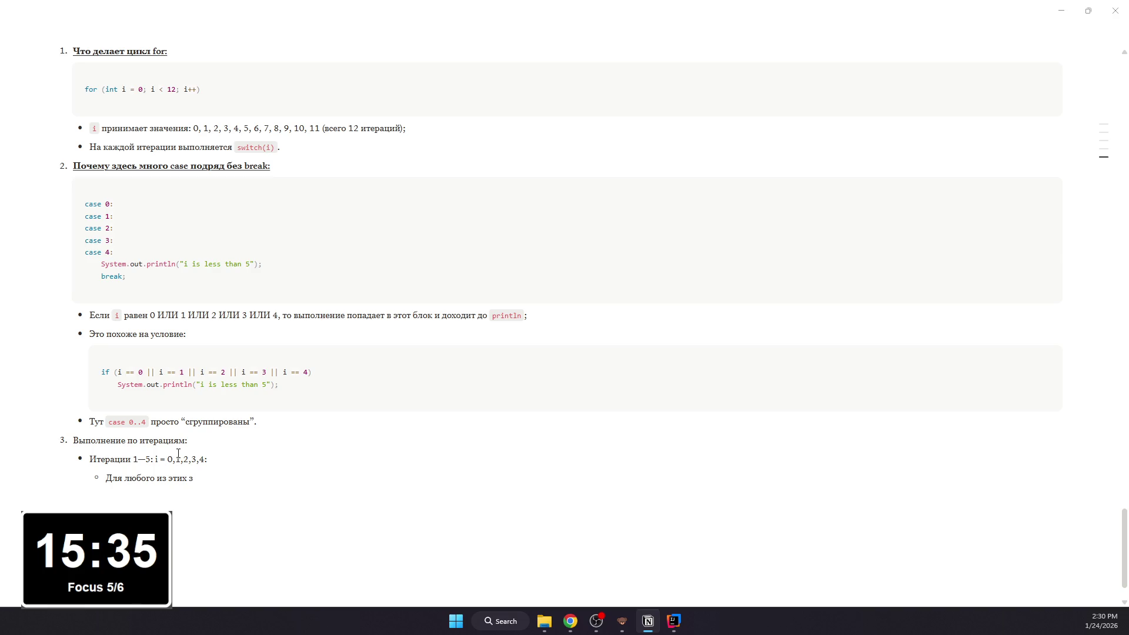
type("начений:")
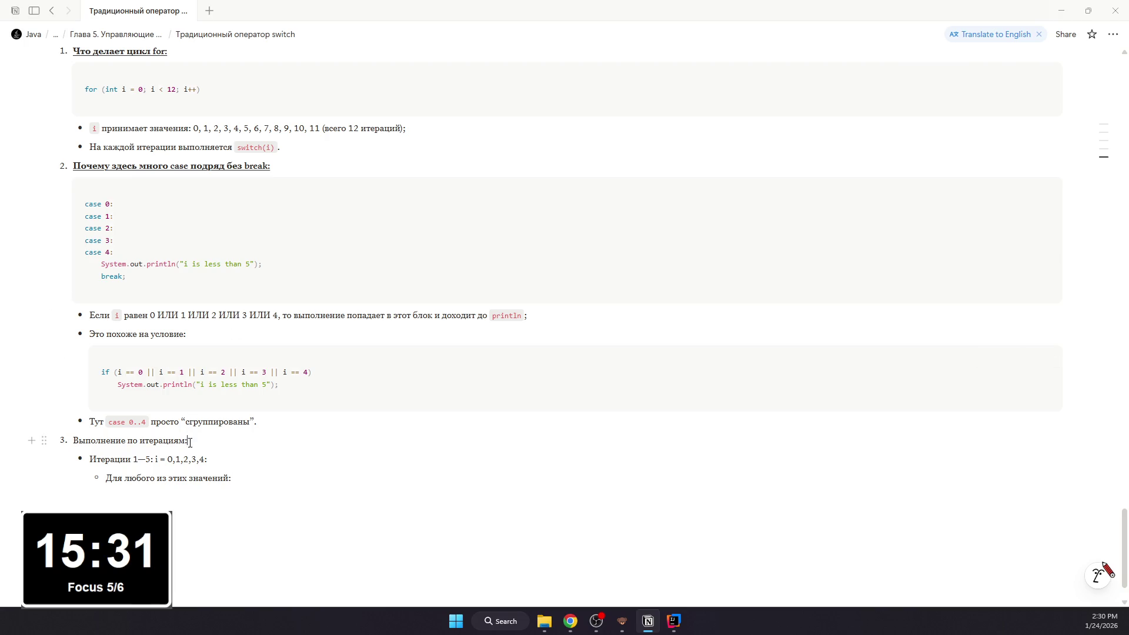
triple_click(190, 441)
key("ctrl+b")
key("ctrl+u")
key("Escape")
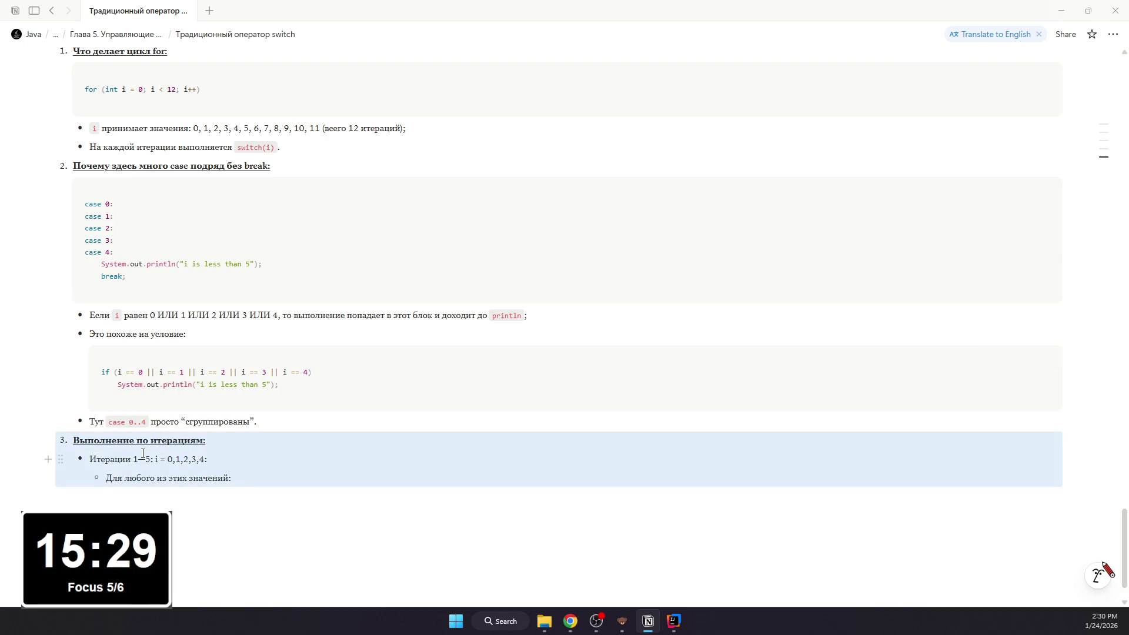
Step: Format 'i = 0,1,2,3,4' as inline code and make 'Итерации 1—5:' bold
mouse_move(204, 459)
left_mouse_down()
mouse_move(154, 459)
mouse_move(207, 460)
left_mouse_up()
left_click(156, 460)
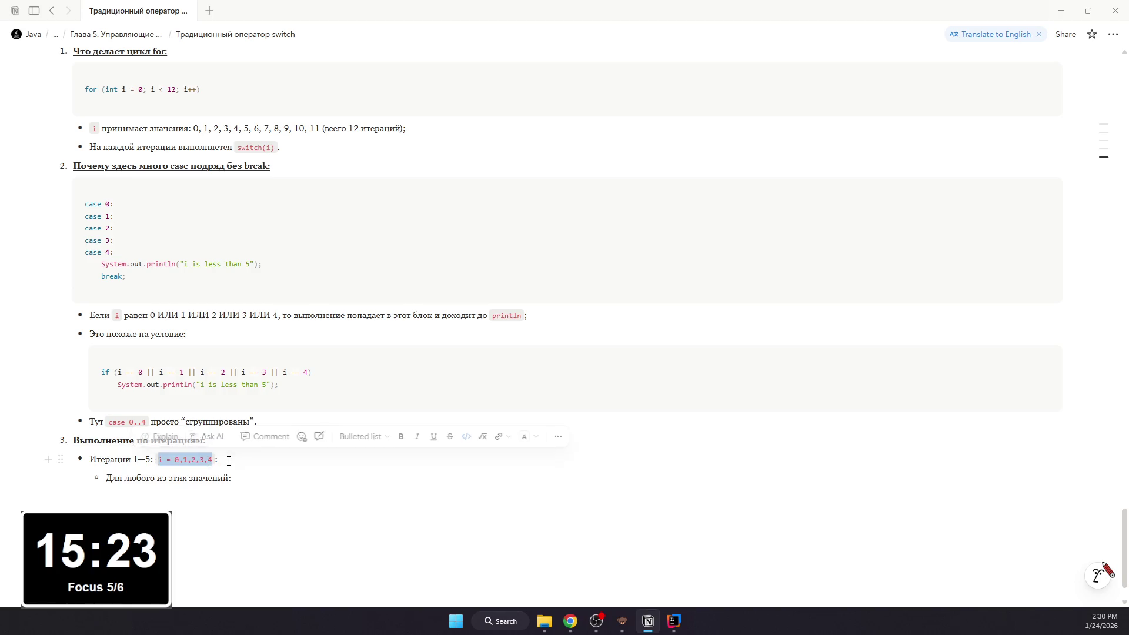
key("ctrl+e")
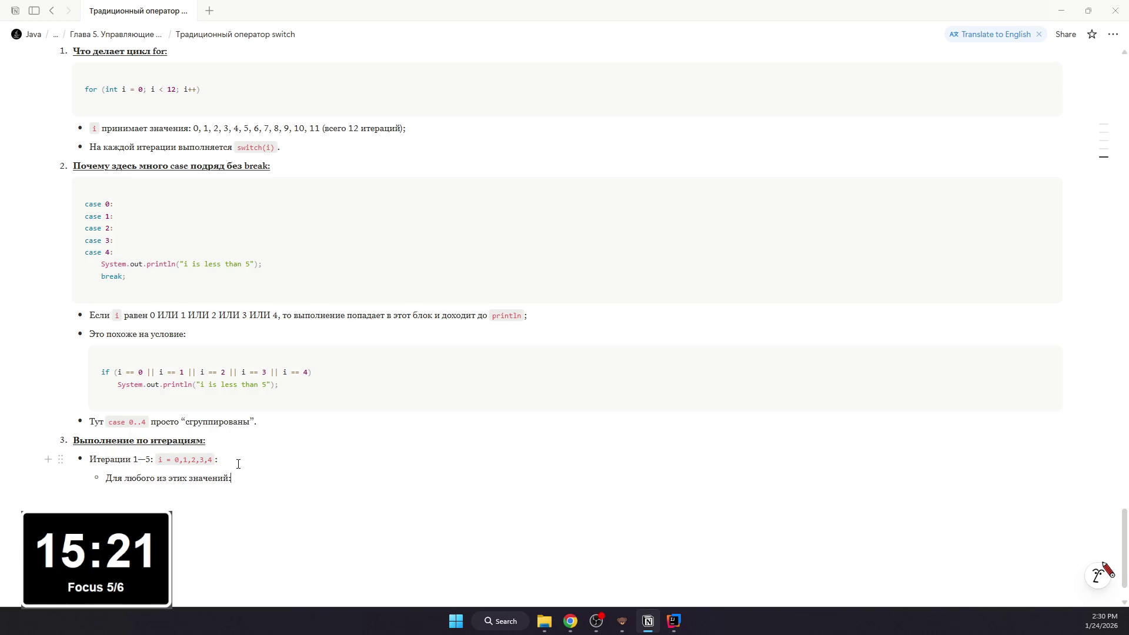
left_click_drag(150, 460, 90, 460)
key("ctrl+b")
left_click(248, 476)
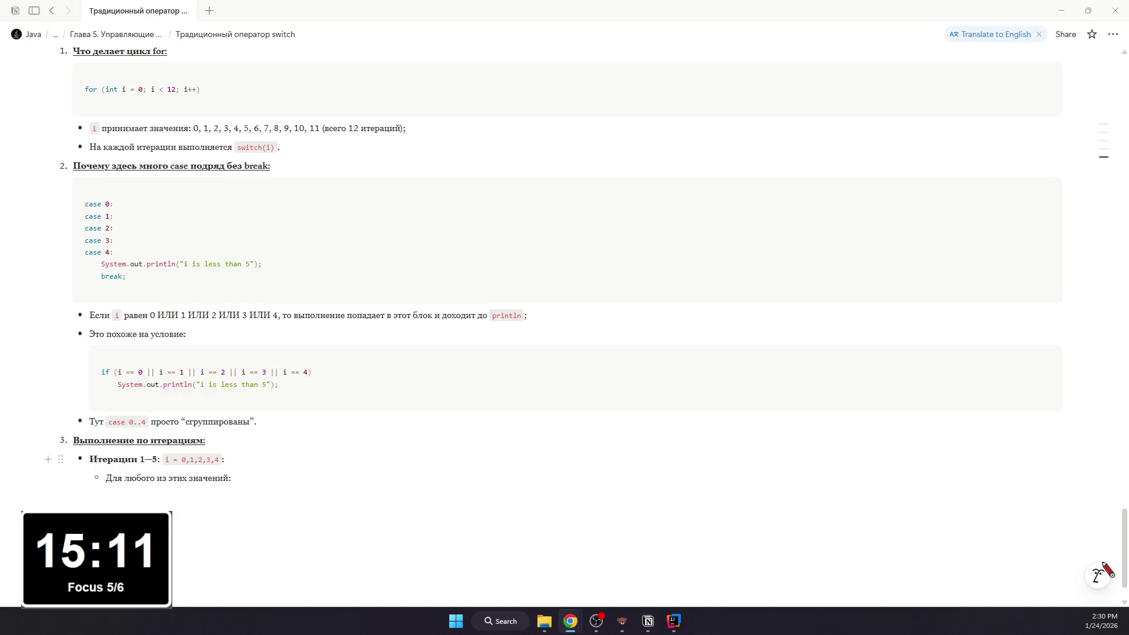
Step: Paste the three switch explanation bullets under the Для любого line and add a code block for the shared println and break lines
left_click(302, 472)
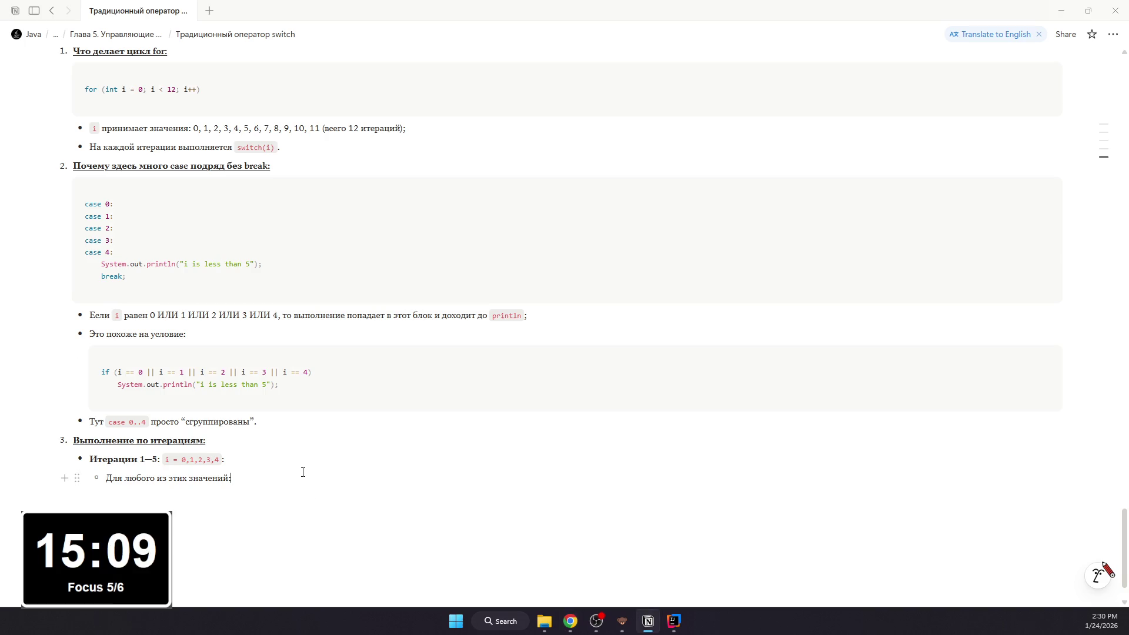
key("Return")
key("ctrl+v")
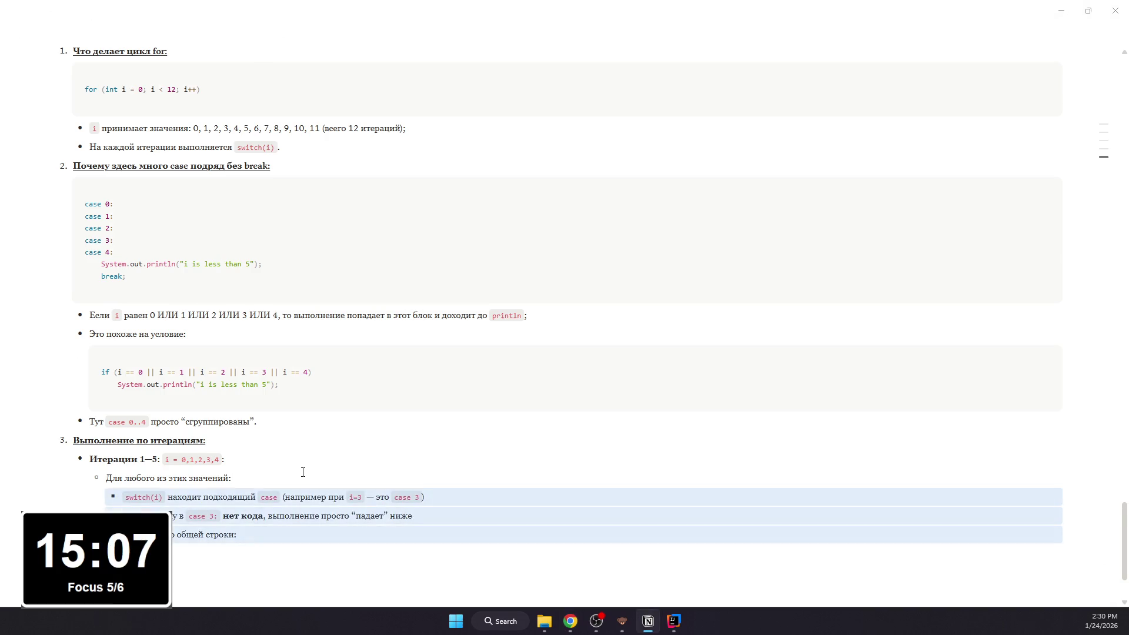
left_click(468, 497)
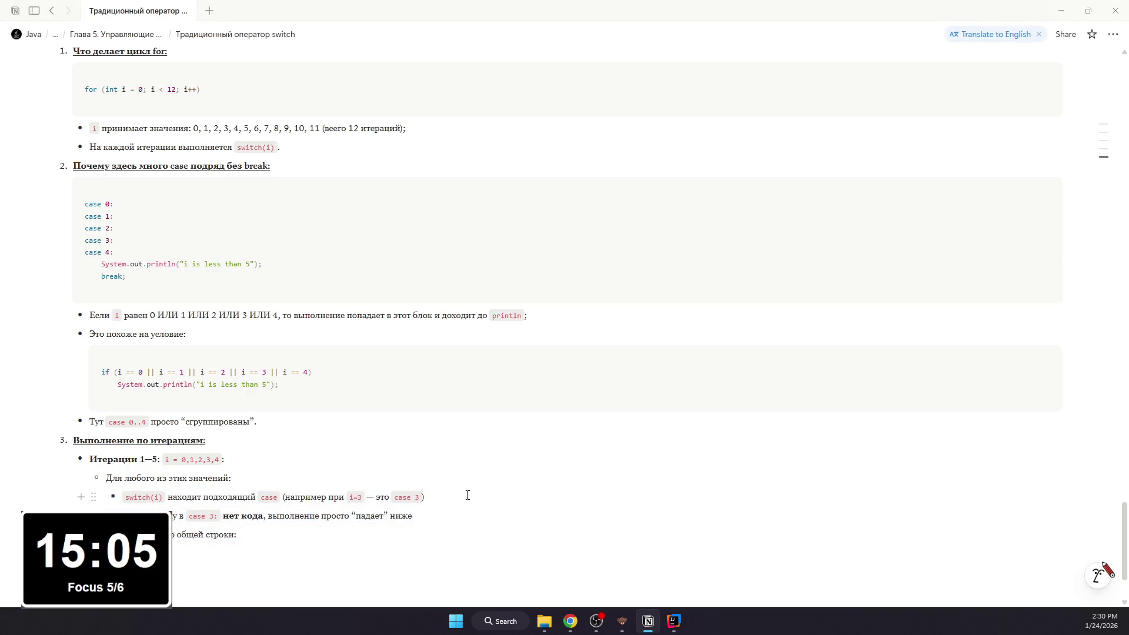
type("ж")
key("shift+Left")
type(";")
left_click(417, 516)
key("Return")
type("/")
key("Escape")
scroll(441, 530, "up", 1)
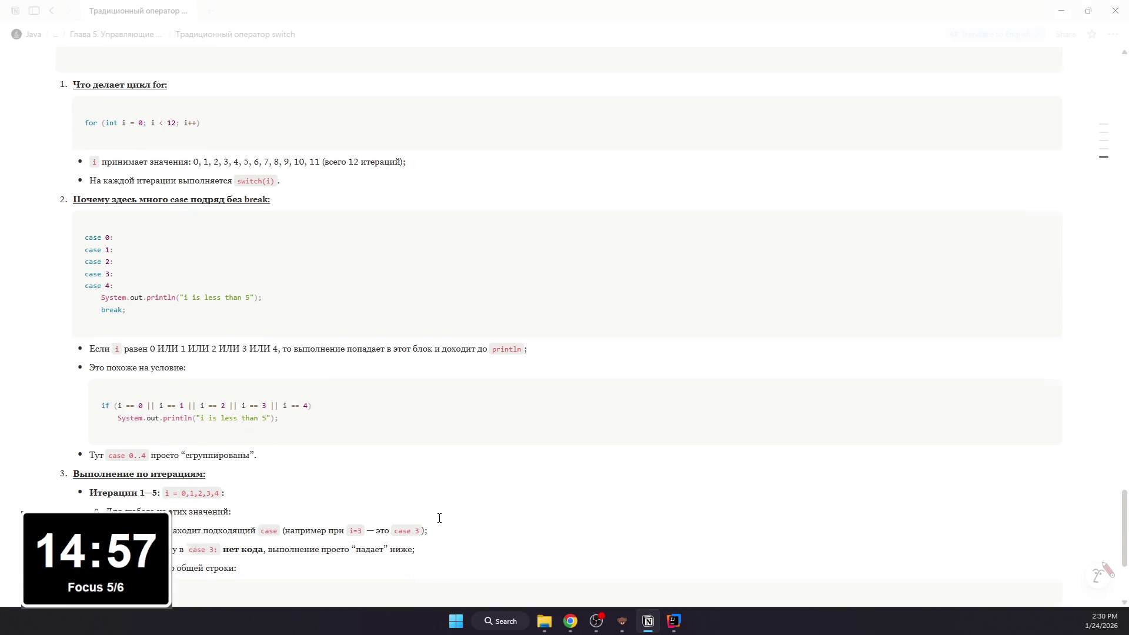
scroll(440, 519, "down", 10)
scroll(439, 518, "up", 2)
scroll(439, 518, "up", 2)
scroll(440, 518, "up", 5)
scroll(439, 517, "up", 5)
scroll(440, 517, "up", 4)
scroll(437, 518, "down", 10)
scroll(437, 517, "down", 8)
mouse_move(565, 481)
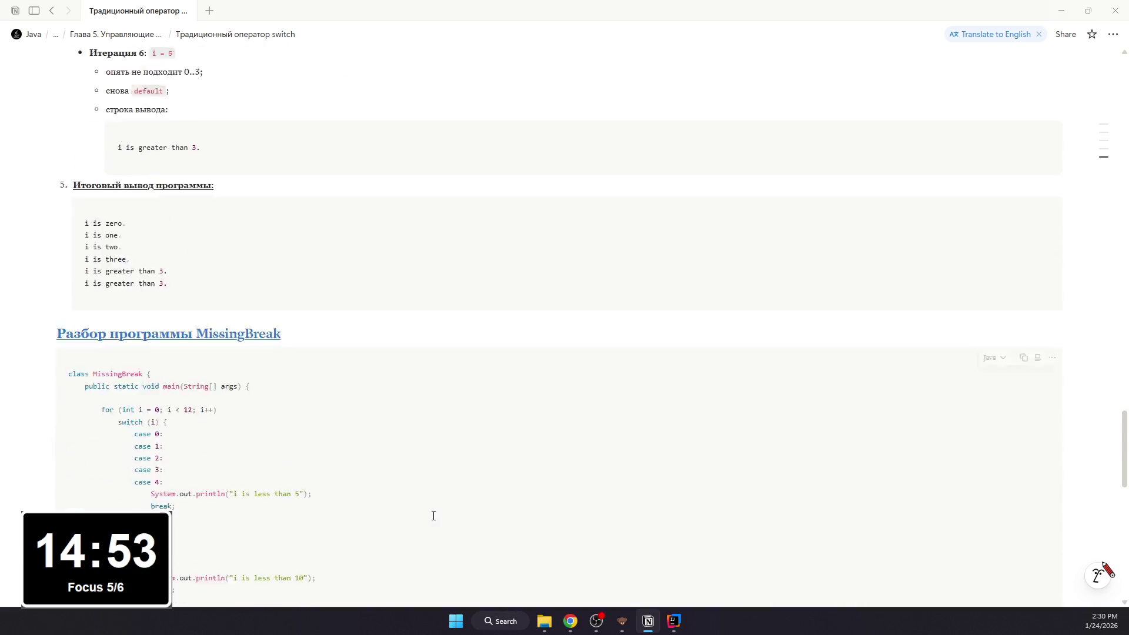
scroll(433, 516, "down", 5)
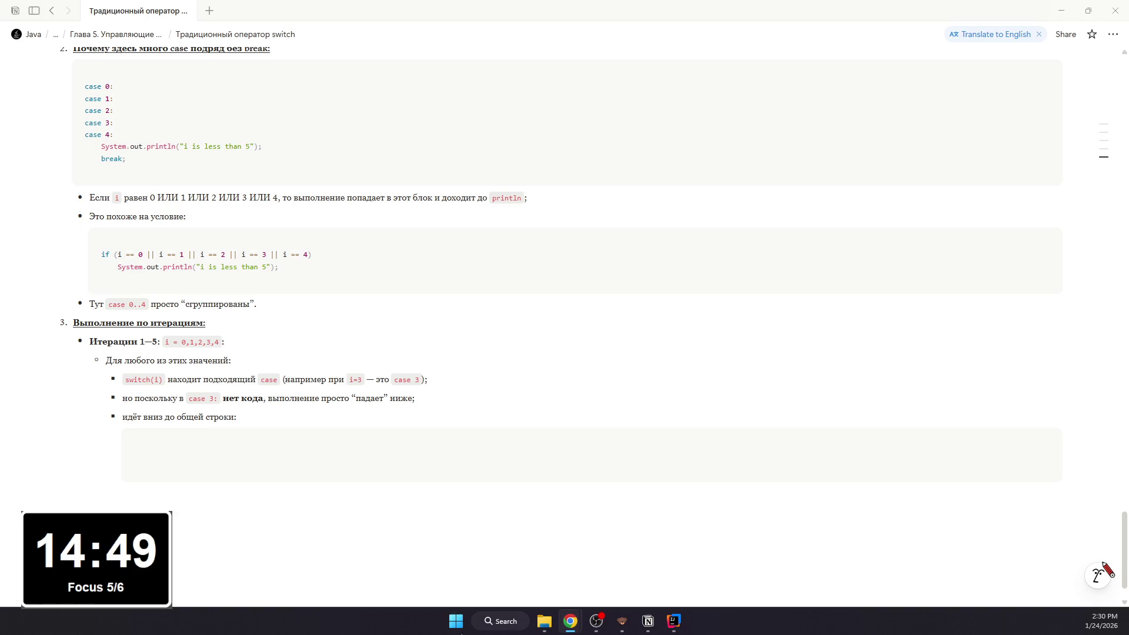
left_click(437, 472)
type("System.out.println(\"i is less than 5\"); break;")
mouse_move(408, 458)
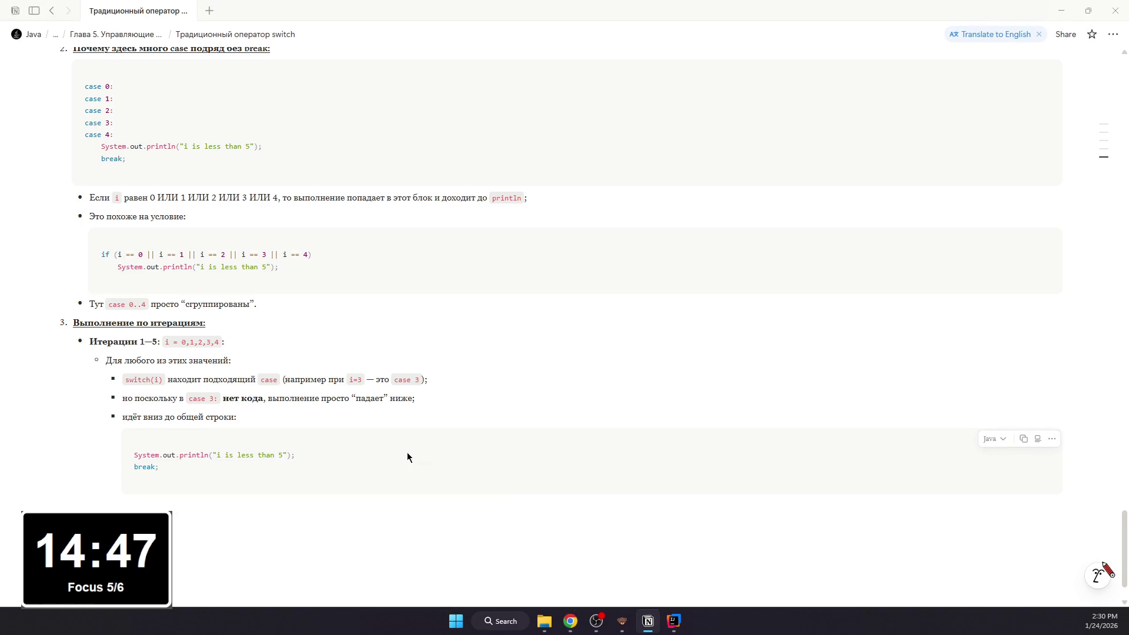
Step: Leave the code block and write the nested 'Поэтому' bullet saying output is identical for i = 0..4
key("BackSpace")
left_click(266, 514)
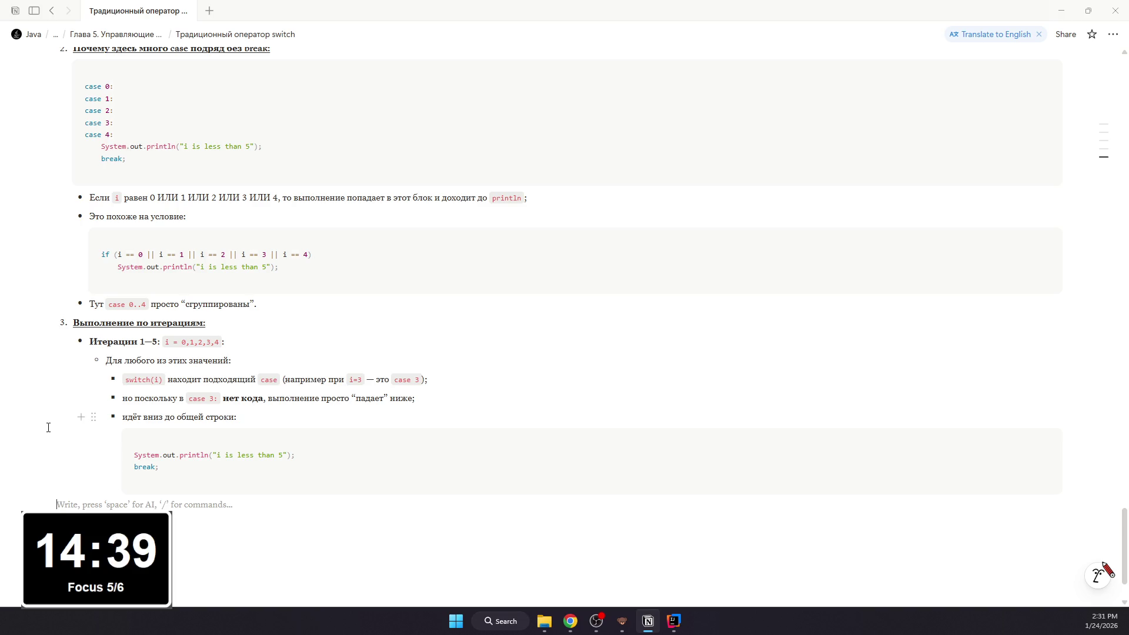
scroll(565, 265, "down", 2)
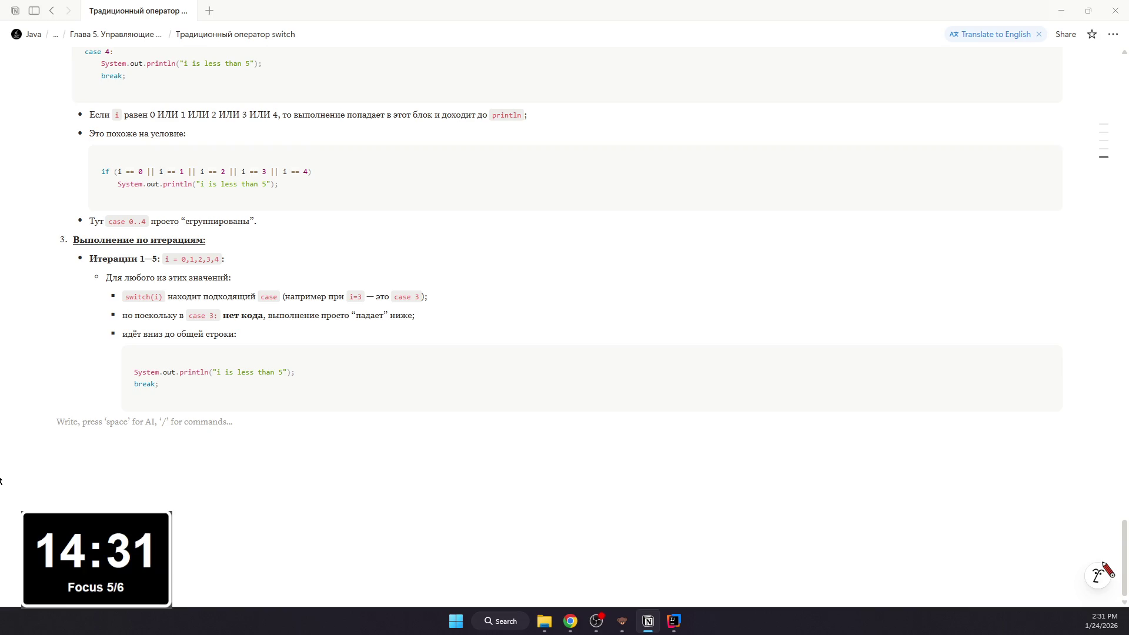
key("Tab")
key("Tab")
key("Tab")
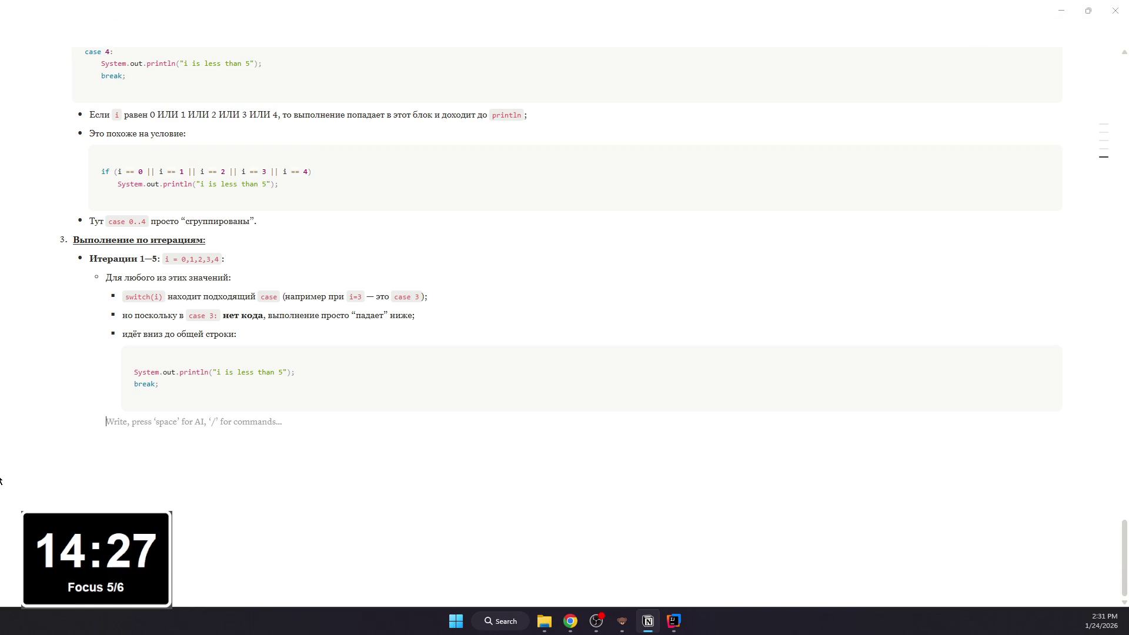
key("Tab")
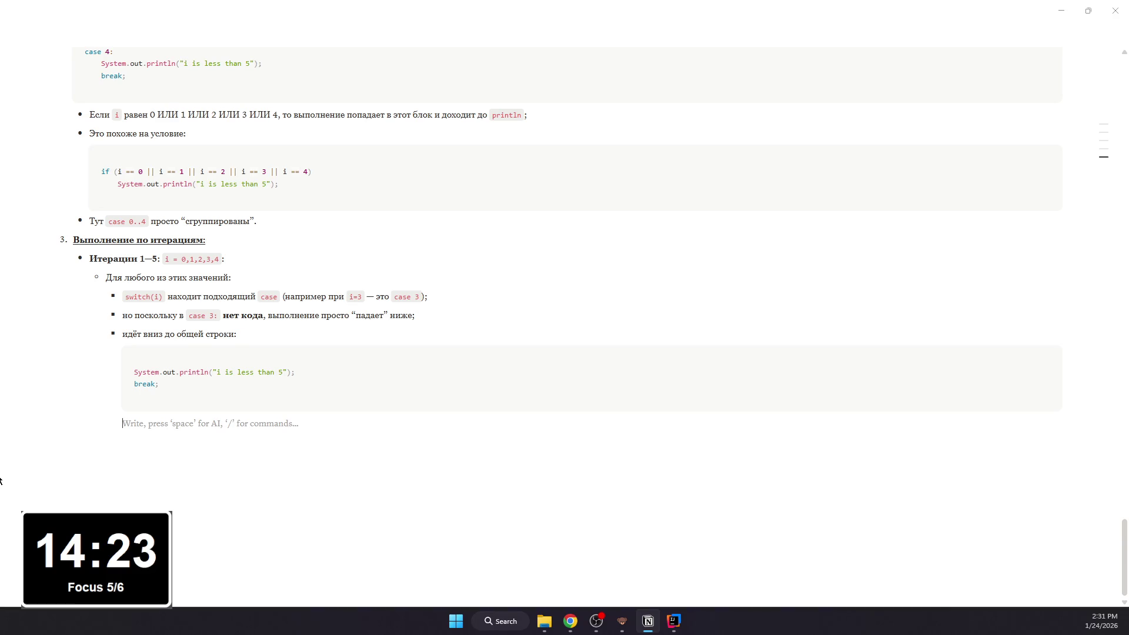
type("- По")
key("BackSpace")
key("BackSpace")
key("BackSpace")
type("и")
key("BackSpace")
type(".")
key("Return")
key("BackSpace")
key("BackSpace")
key("BackSpace")
type("- Птому для i = 0..4 вывод одинаковый:")
Step: Add an output code block containing 'i is less than 5' below the Поэтому bullet
key("Return")
key("BackSpace")
type("/code")
key("Return")
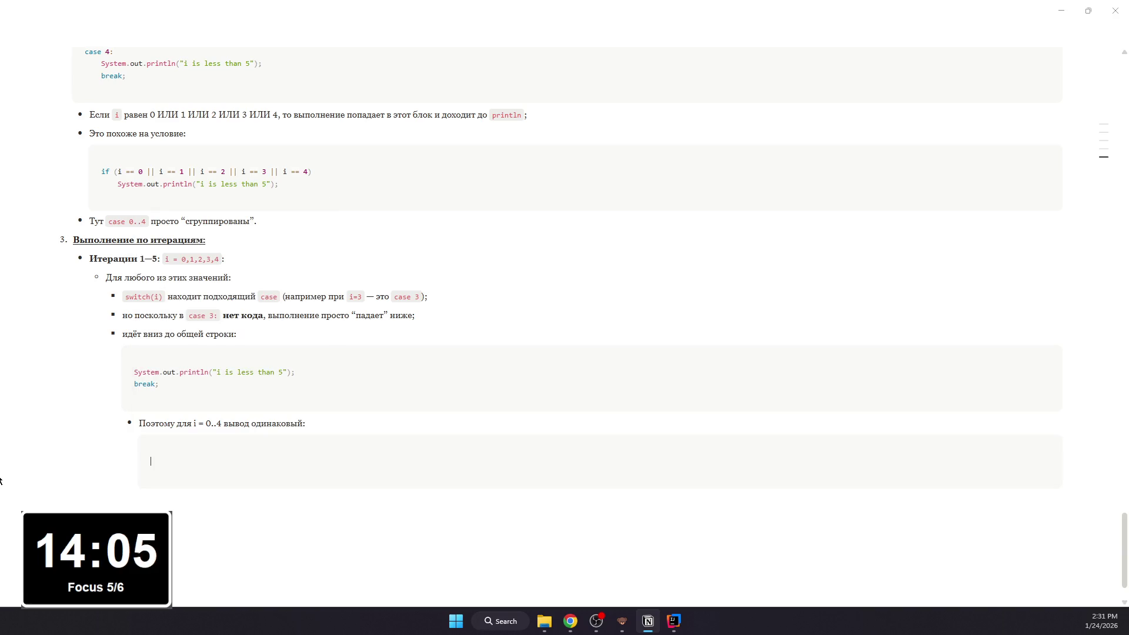
type("is less tha")
key("BackSpace")
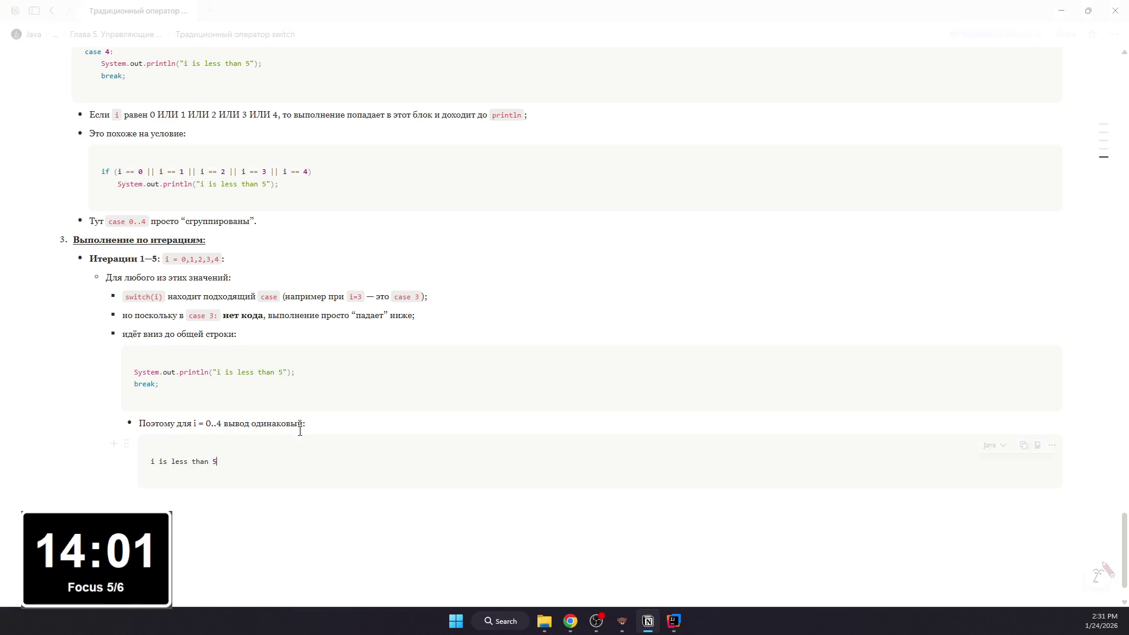
mouse_move(565, 265)
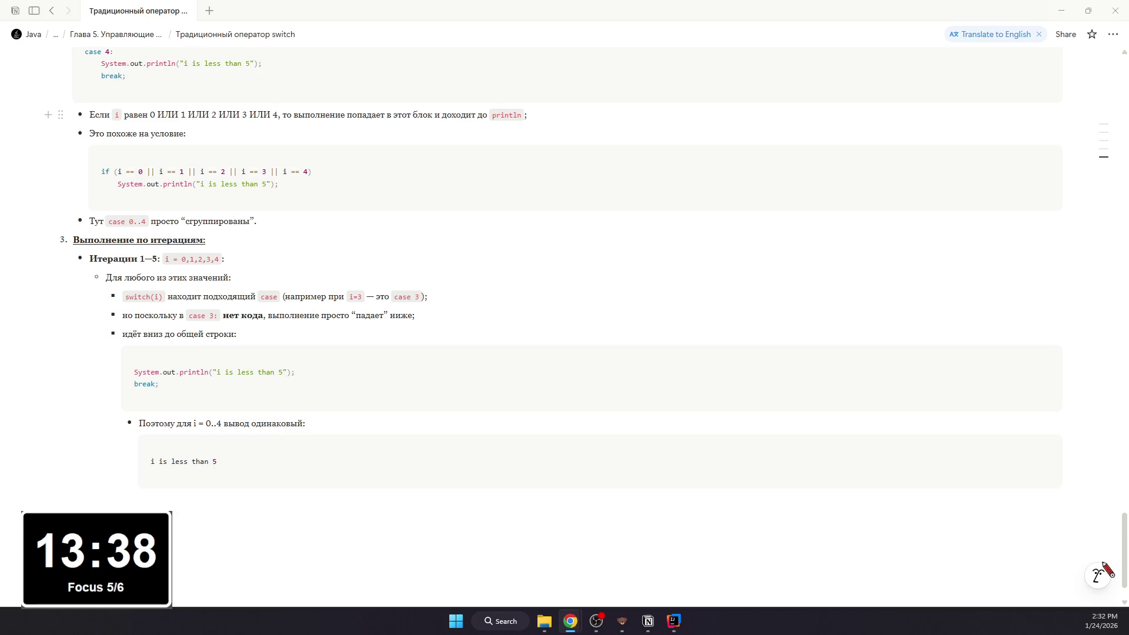
left_click(199, 519)
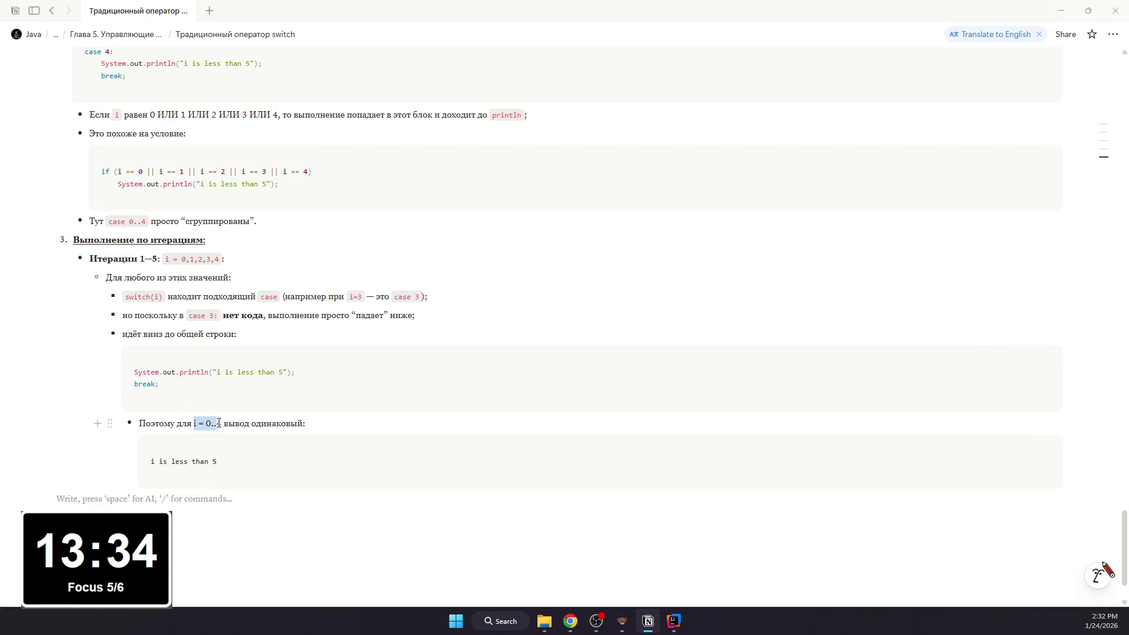
Step: Format 'i = 0..4' as inline code and add the nested bullet 'И так пять раз.'
left_click_drag(194, 423, 226, 423)
key("ctrl+e")
left_click(231, 495)
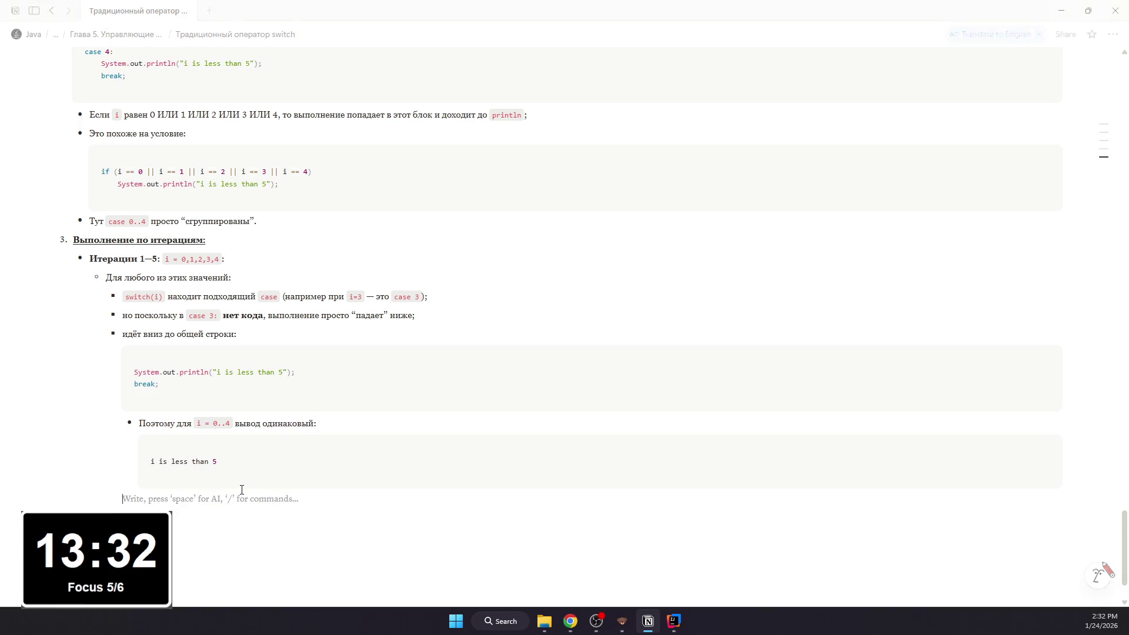
type("/")
key("BackSpace")
type("-")
key("Tab")
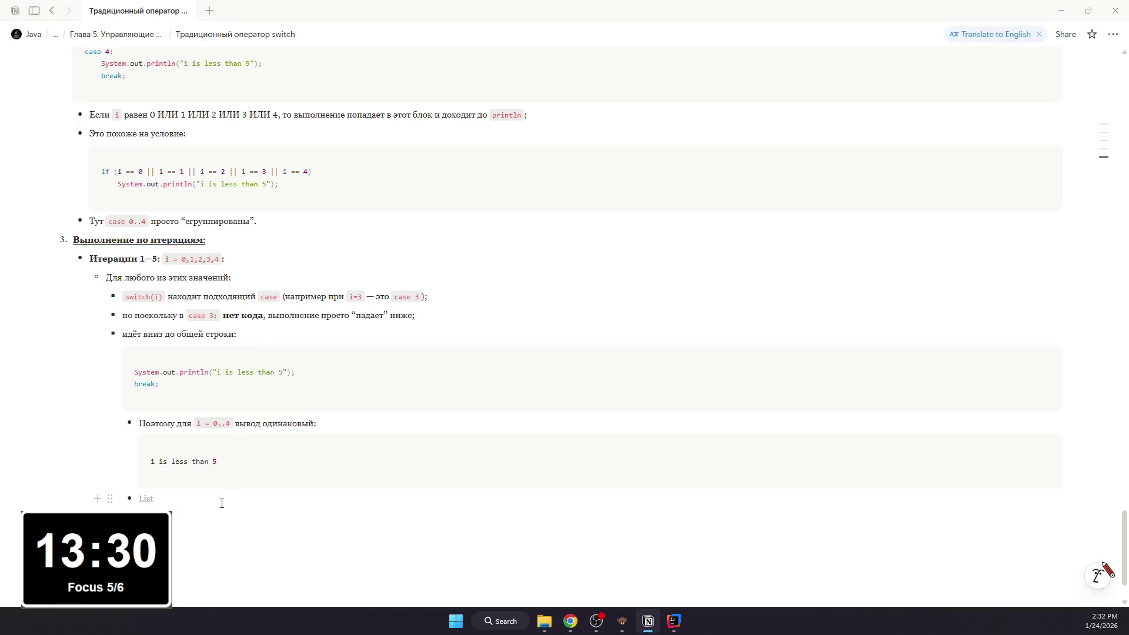
type("И так пять раз")
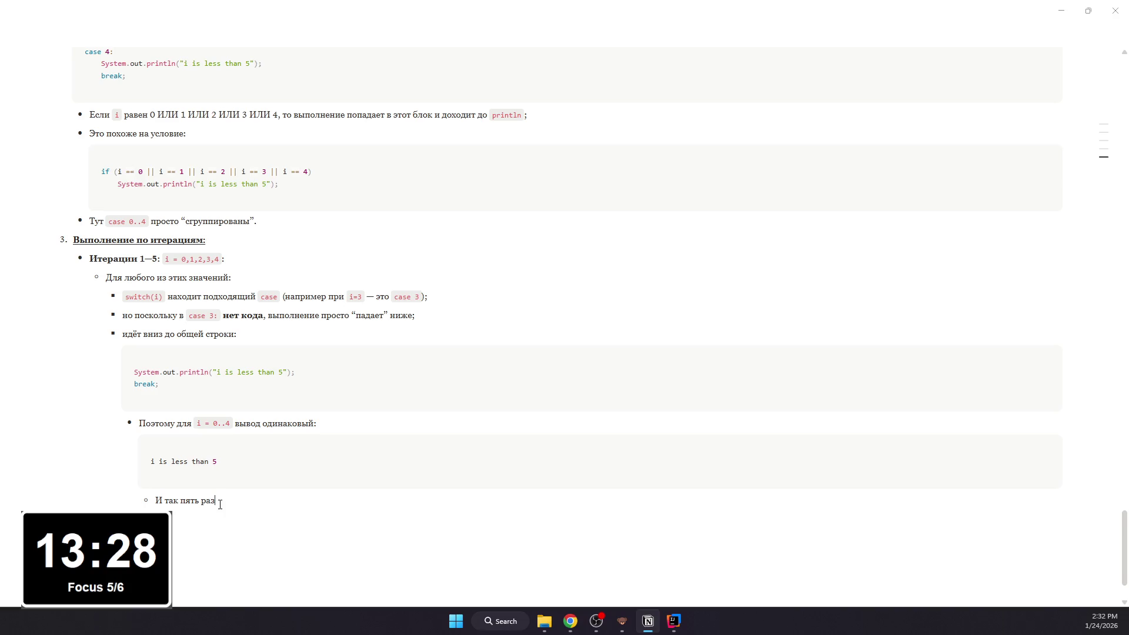
type(".")
key("Return")
type("/")
key("BackSpace")
key("BackSpace")
scroll(88, 464, "up", 2)
scroll(142, 415, "down", 2)
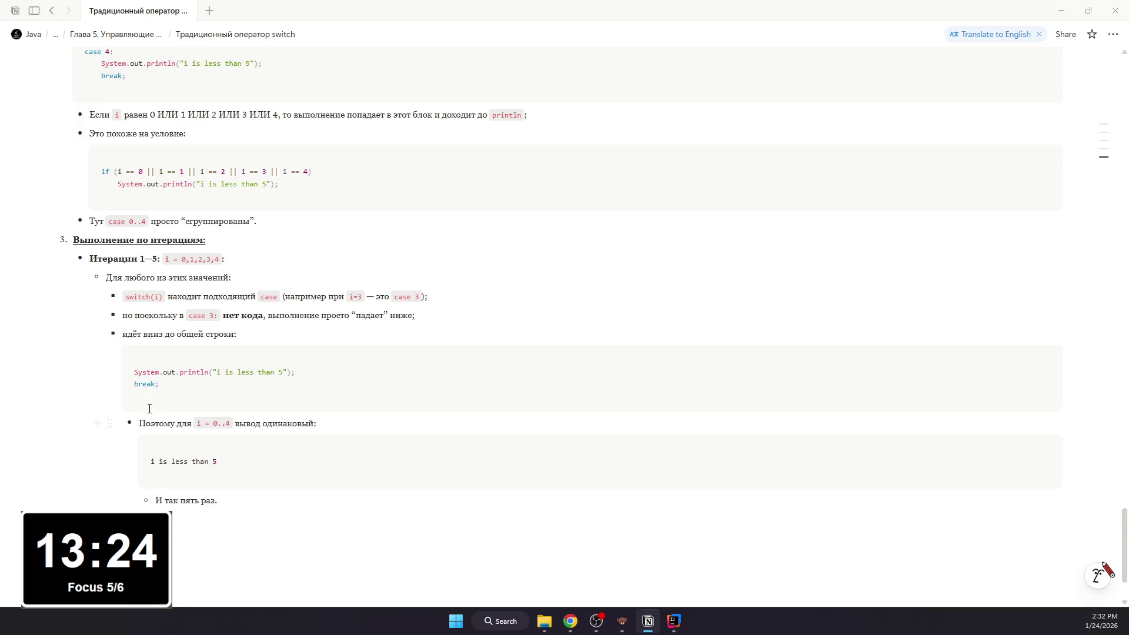
scroll(152, 405, "up", 1)
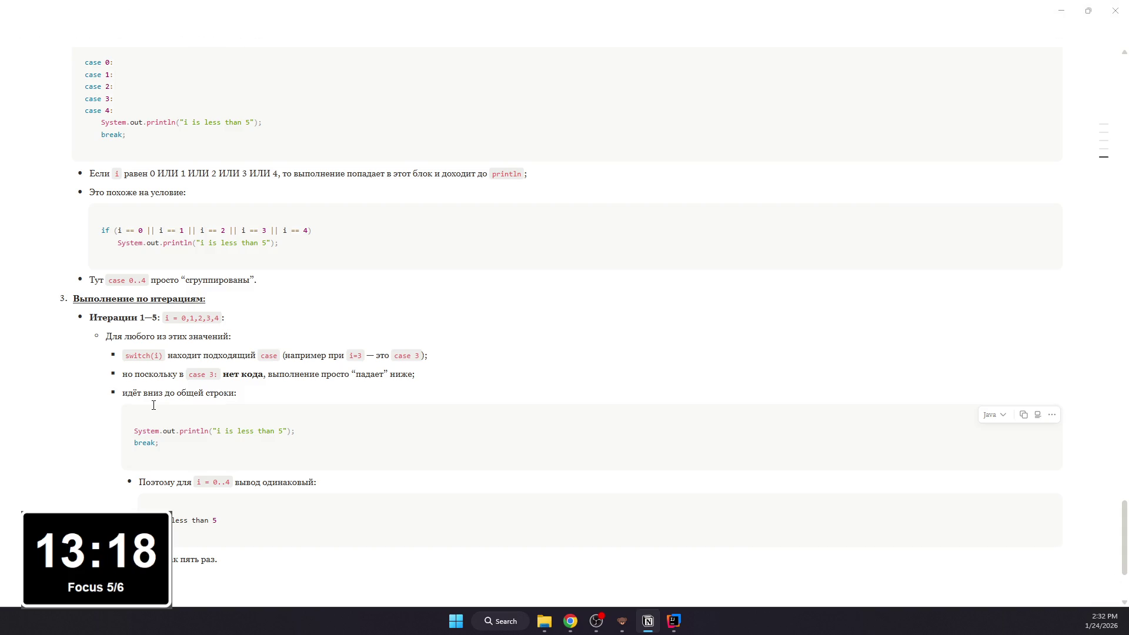
scroll(153, 405, "down", 1)
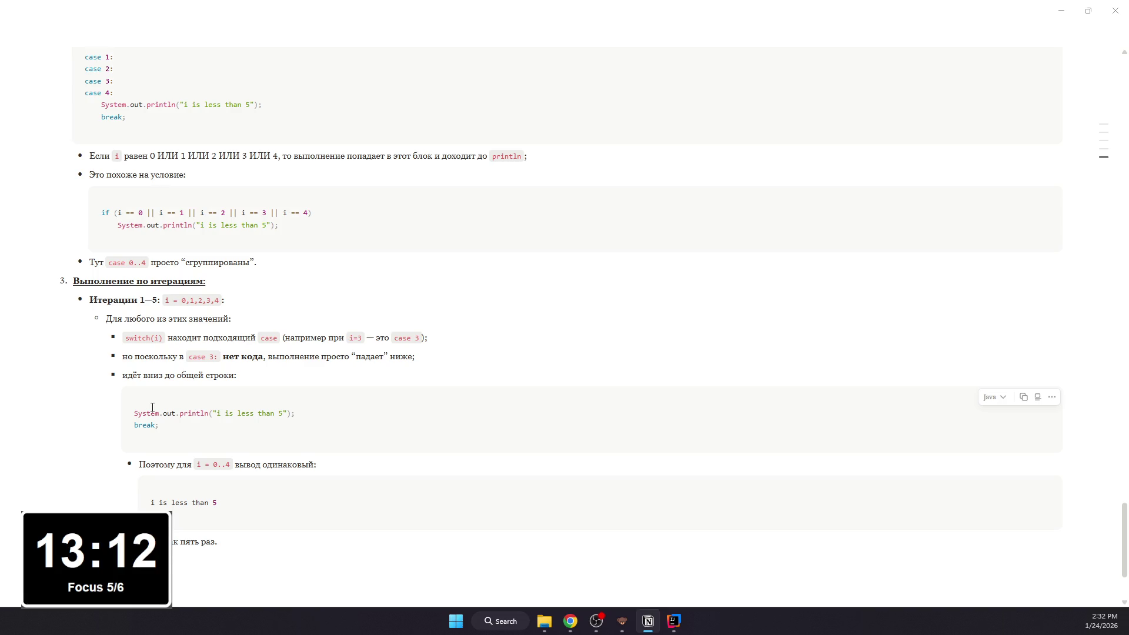
type("5,6,7,")
type("8,9:")
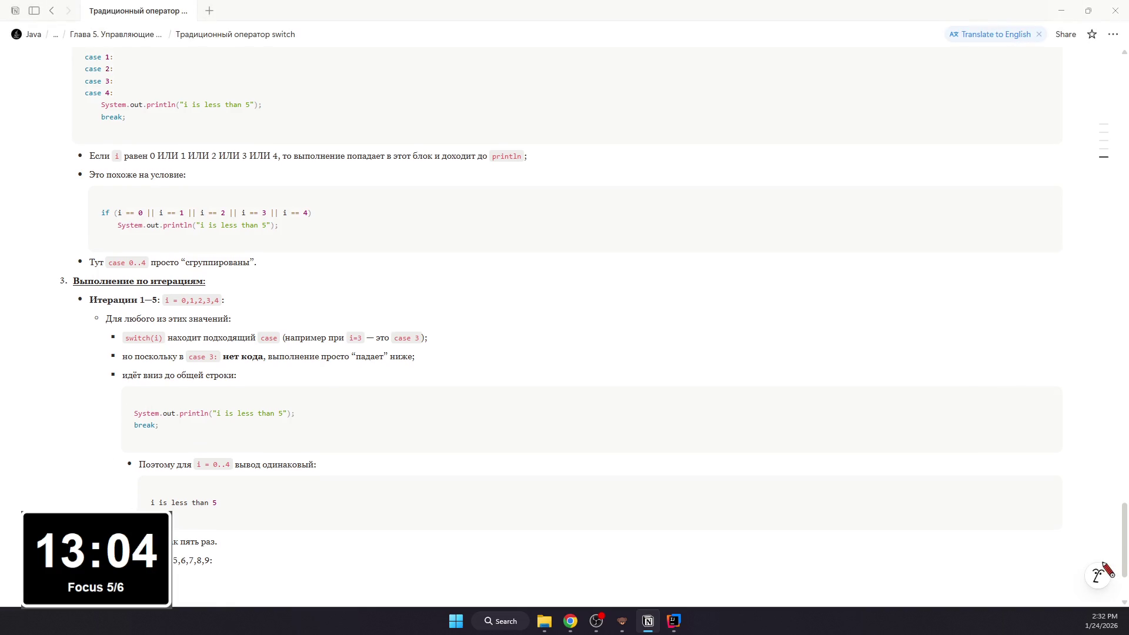
Step: Add the 'Итерации 6—10: i = 5,6,7,8,9:' bullet with inline-code values, the 'Аналогично работает второй блок:' line and an empty code block
key("shift+Up")
key("shift+Down")
key("shift+Up")
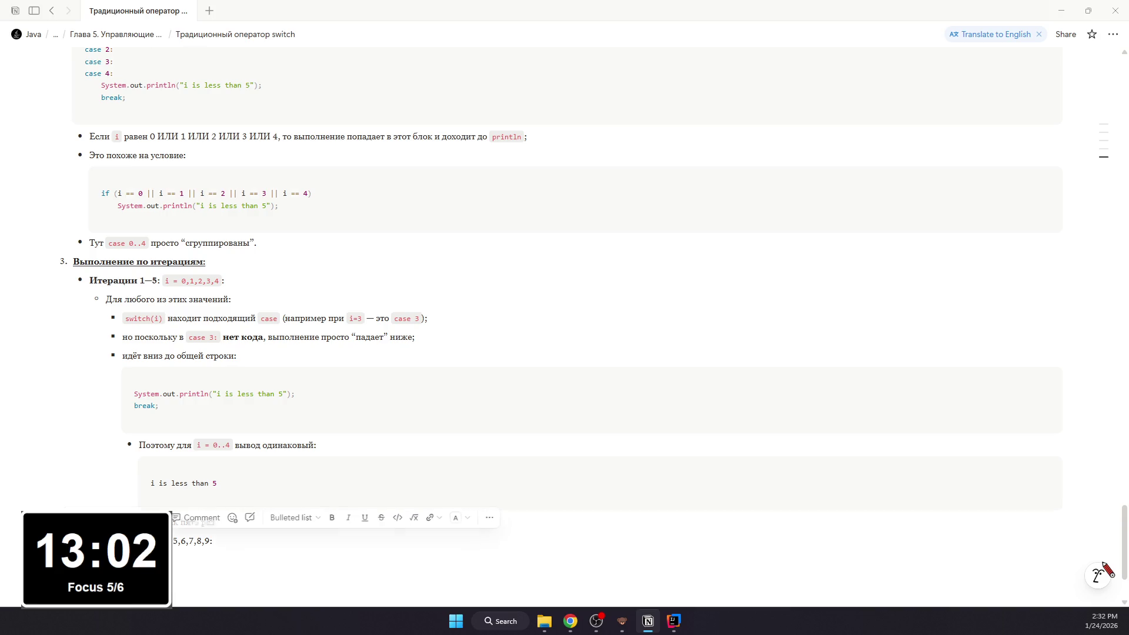
key("ctrl+e")
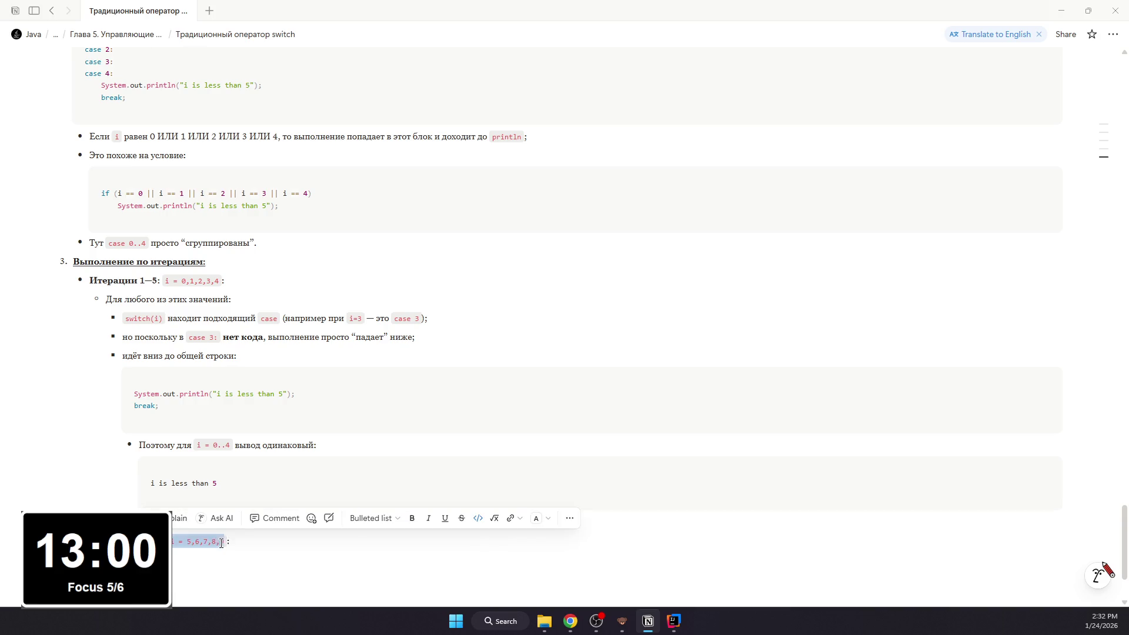
key("Right")
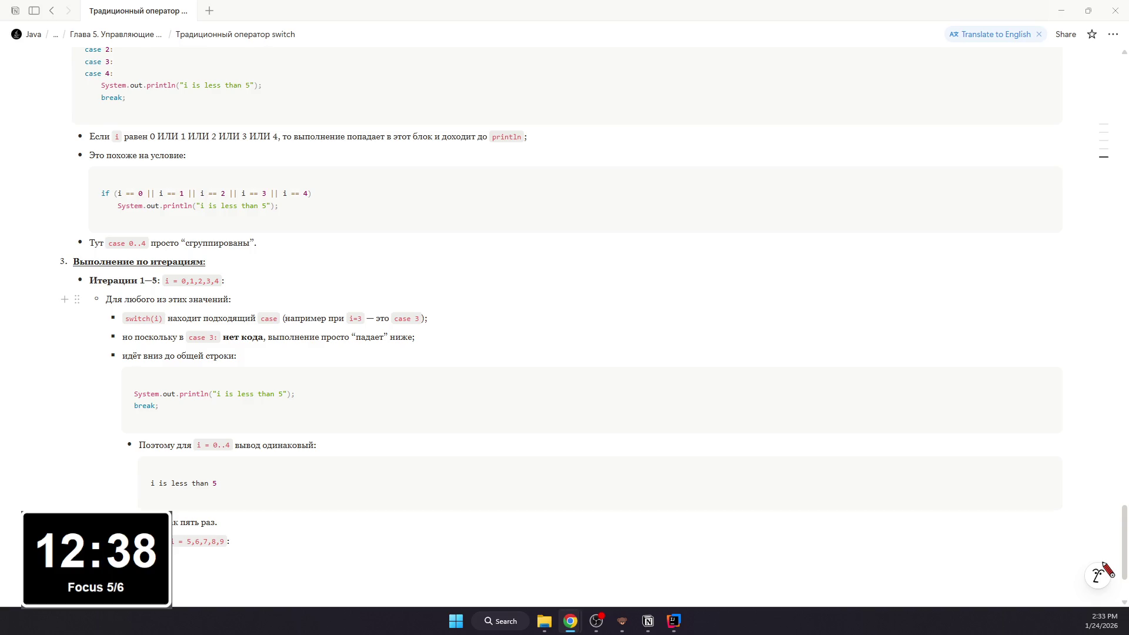
left_click(262, 553)
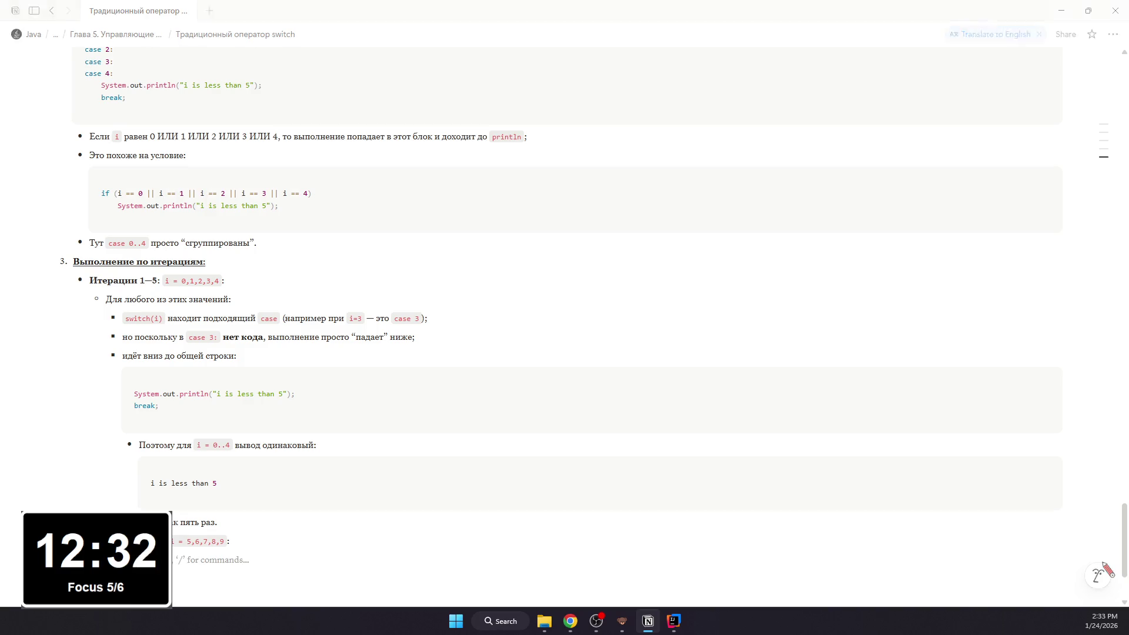
type("В")
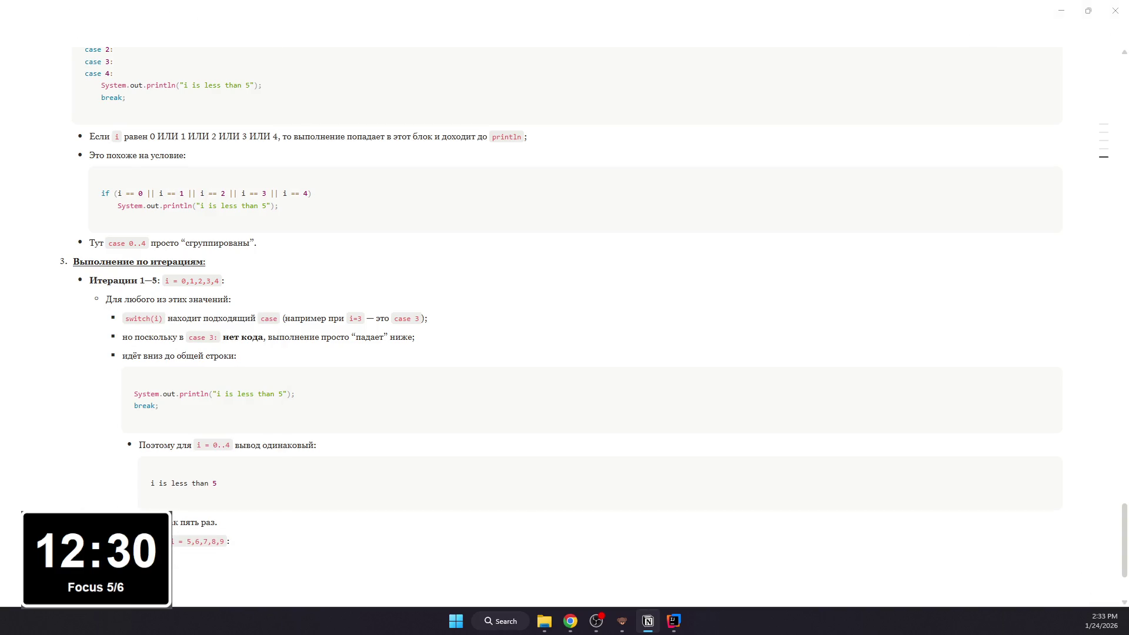
type("отает второйблок:")
key("Return")
type("/code")
key("Return")
scroll(262, 429, "down", 2)
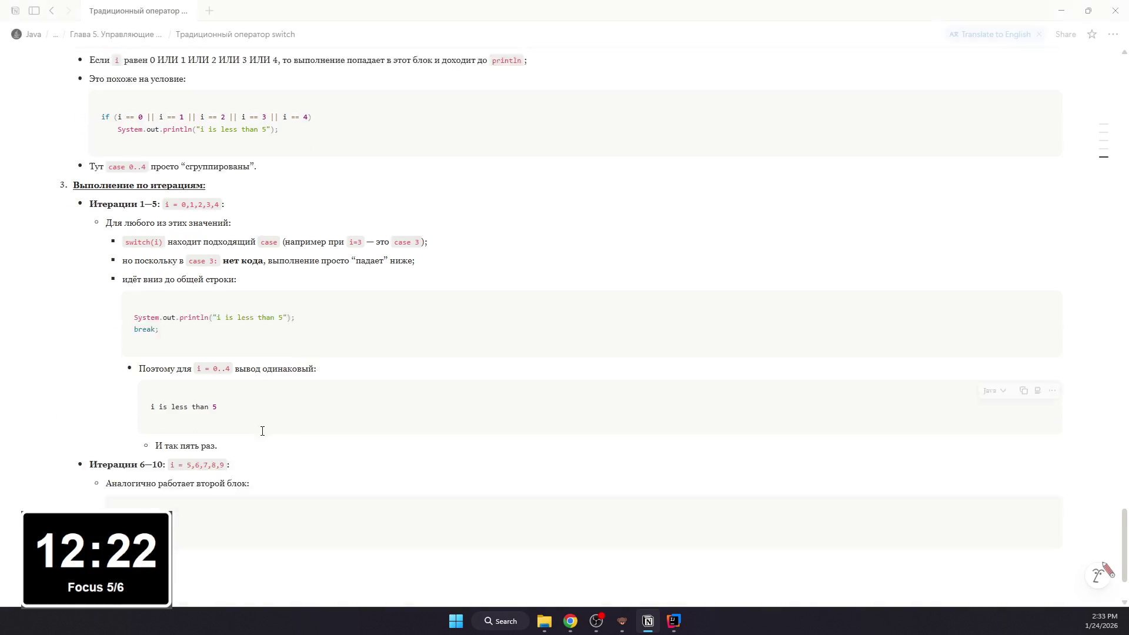
Step: Paste the case 5–9 code into the block and add a nested output bullet for i = 5..9 with an empty code block
left_click(297, 457)
key("ctrl+v")
scroll(287, 455, "up", 2)
scroll(287, 455, "up", 4)
scroll(277, 463, "down", 5)
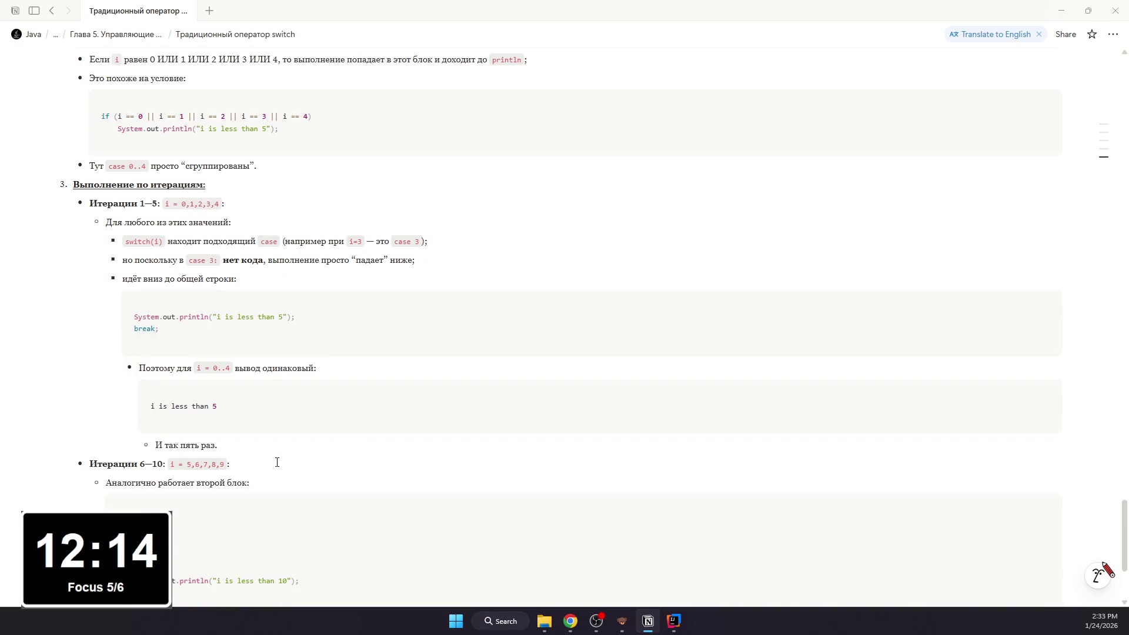
left_click(572, 621)
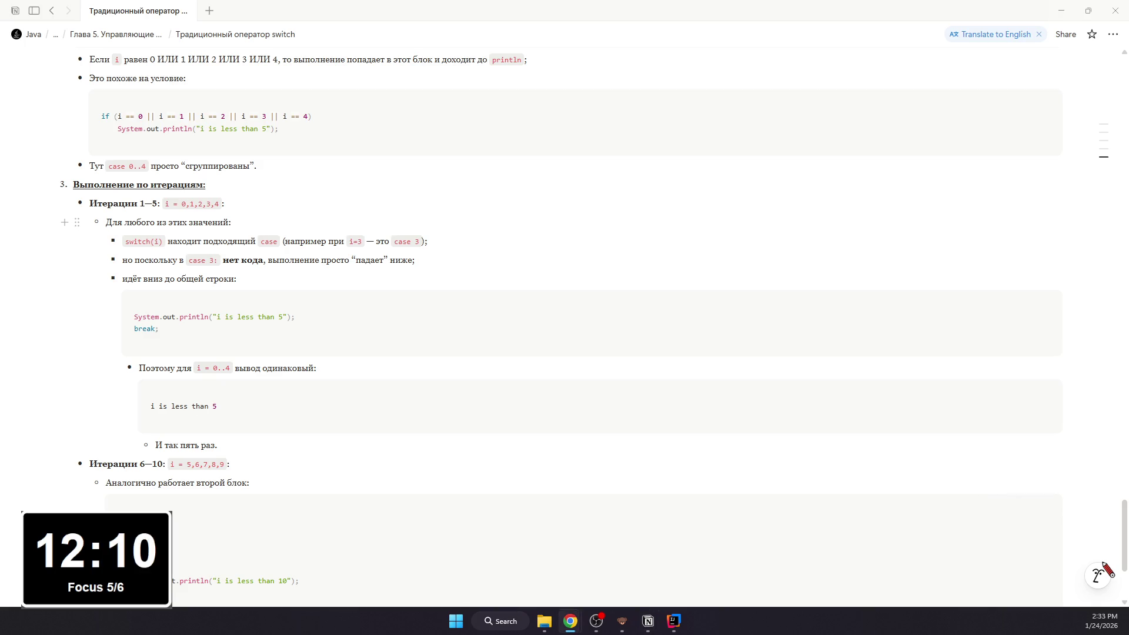
scroll(151, 315, "down", 3)
left_click(168, 468)
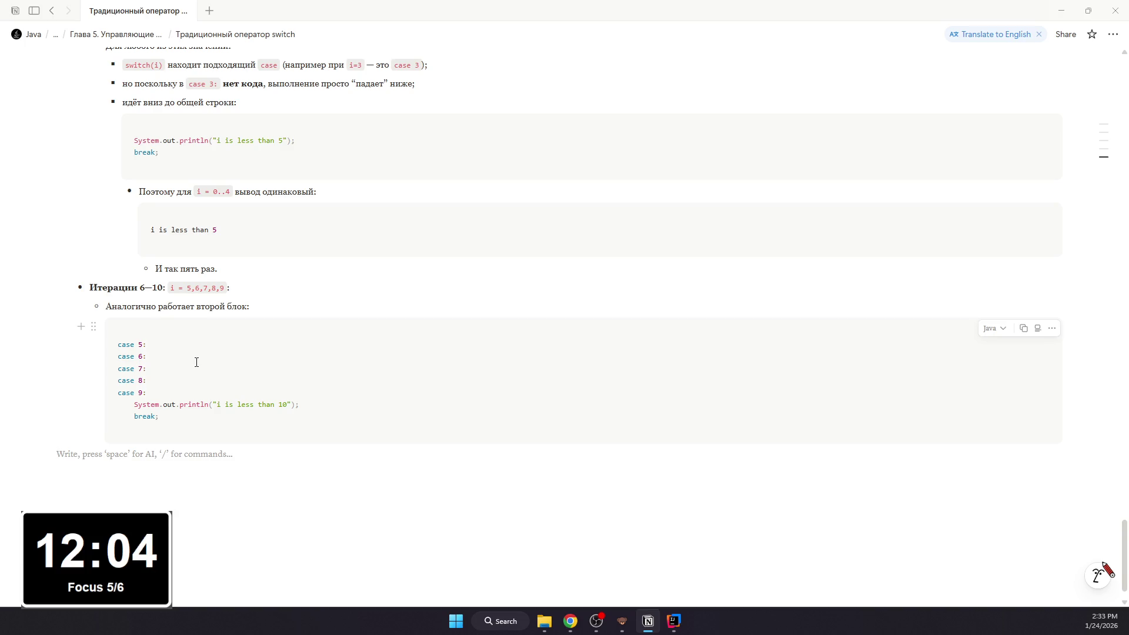
key("Tab")
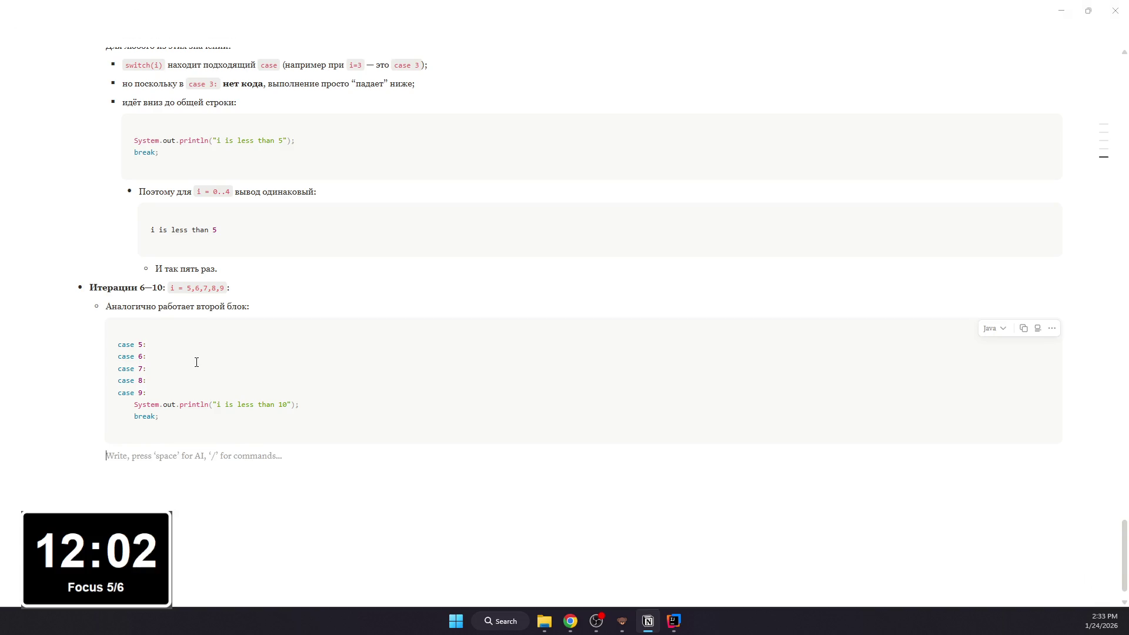
type("/bul")
key("Return")
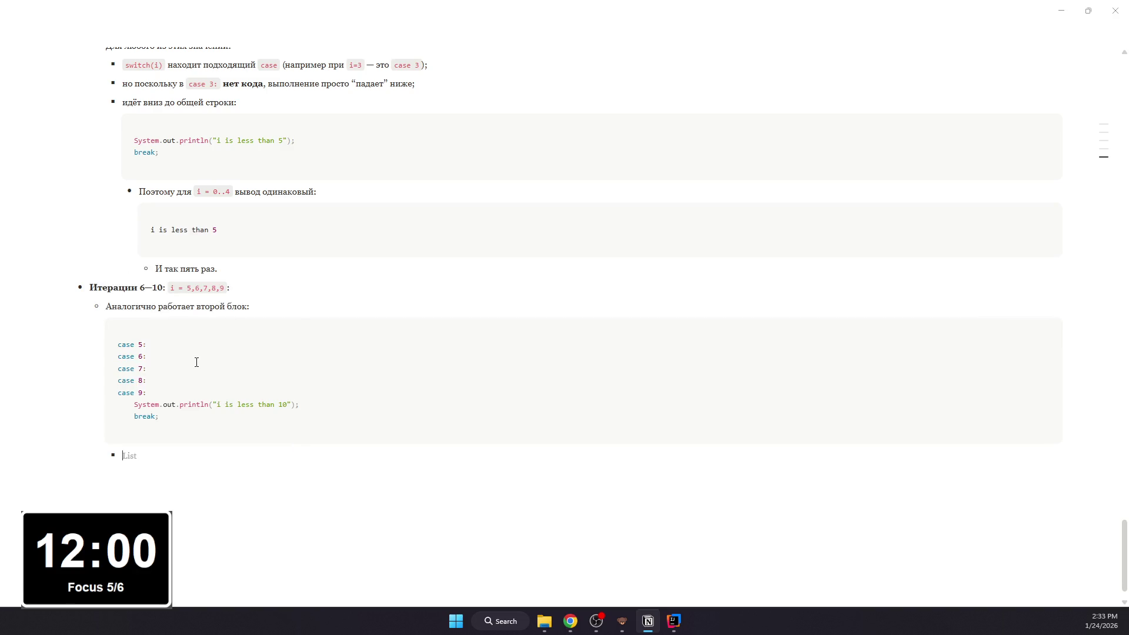
type("Для i = 5..9")
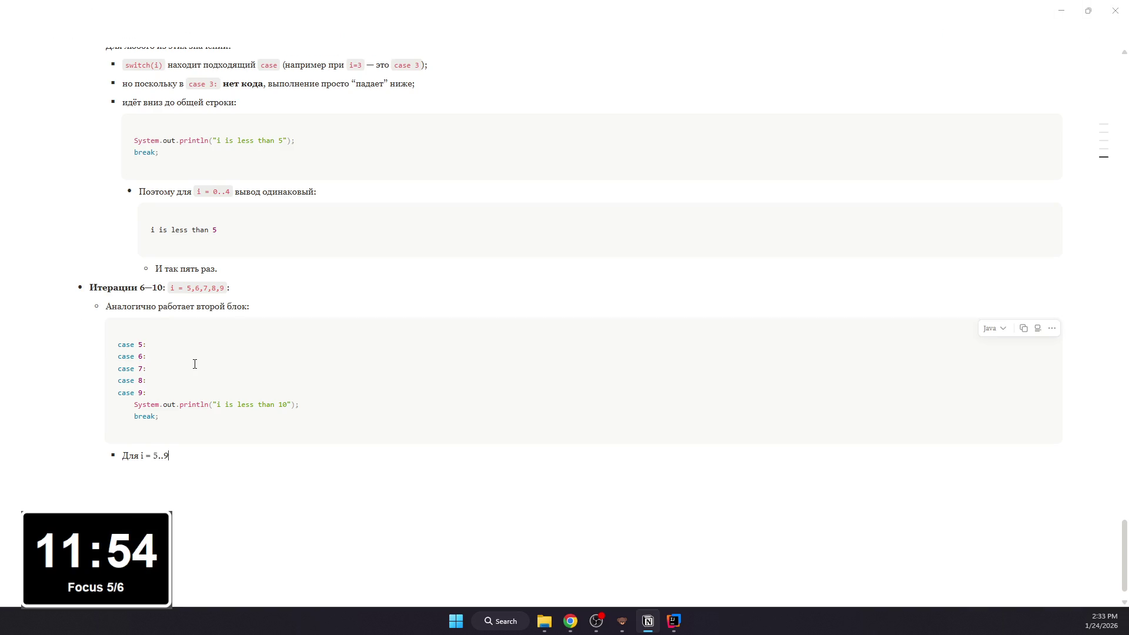
type(" вы")
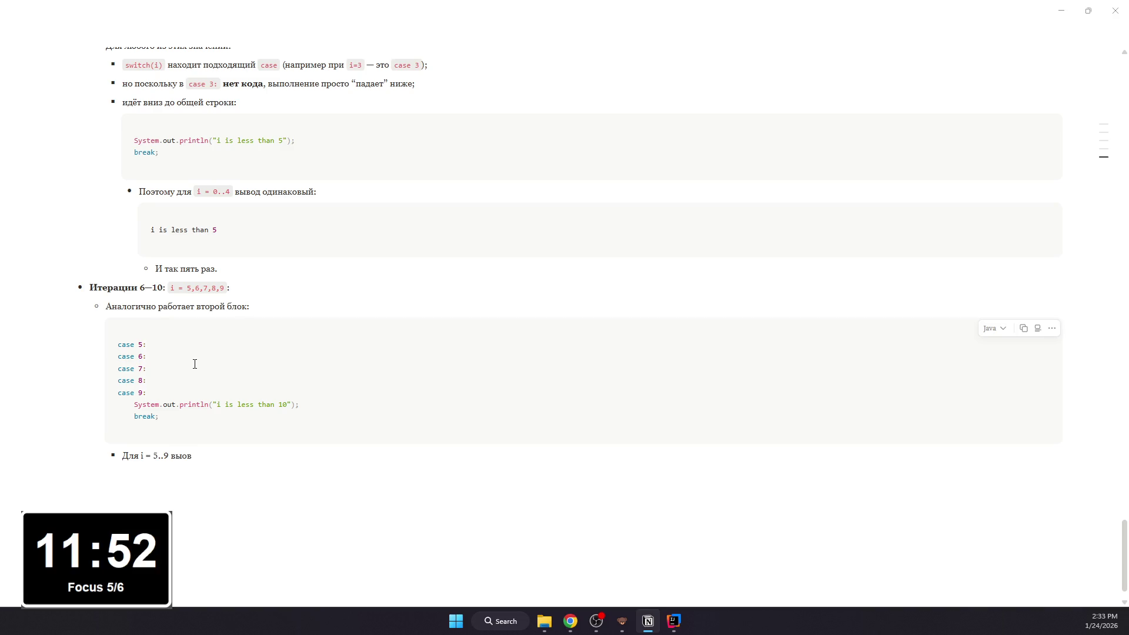
type("вод будет:")
key("Return")
key("BackSpace")
type("/code")
key("Return")
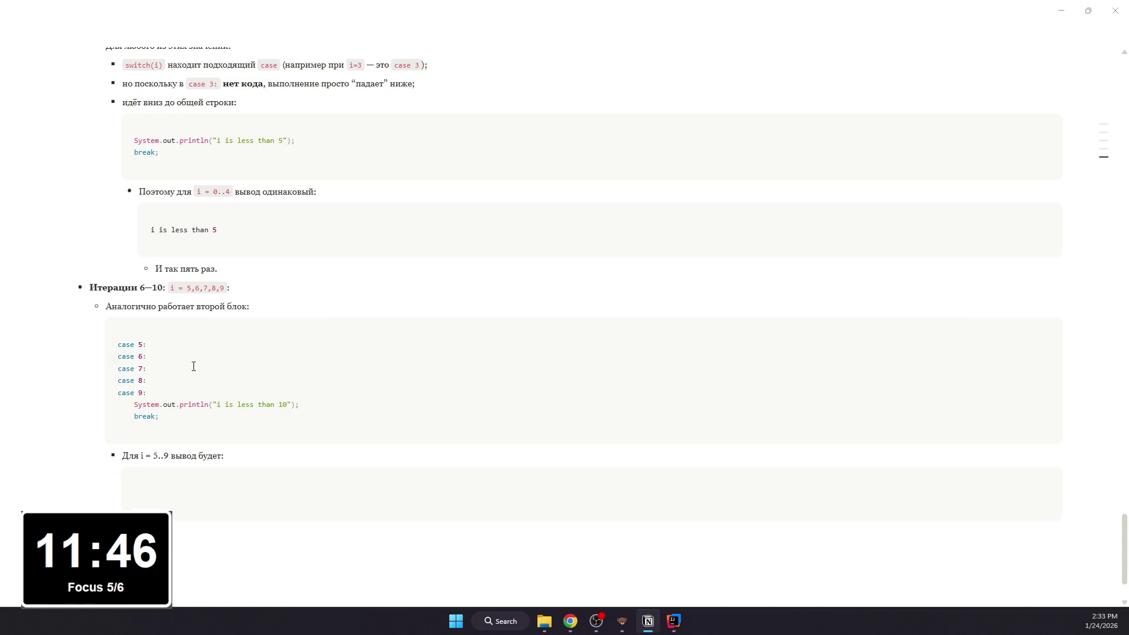
Step: Format 'i = 5..9' as inline code, paste 'i is less than 10' into the output block, and switch to the IDE
mouse_move(143, 456)
left_mouse_down()
mouse_move(168, 455)
mouse_move(138, 456)
left_mouse_up()
key("ctrl+e")
left_click(190, 499)
scroll(189, 501, "down", 1)
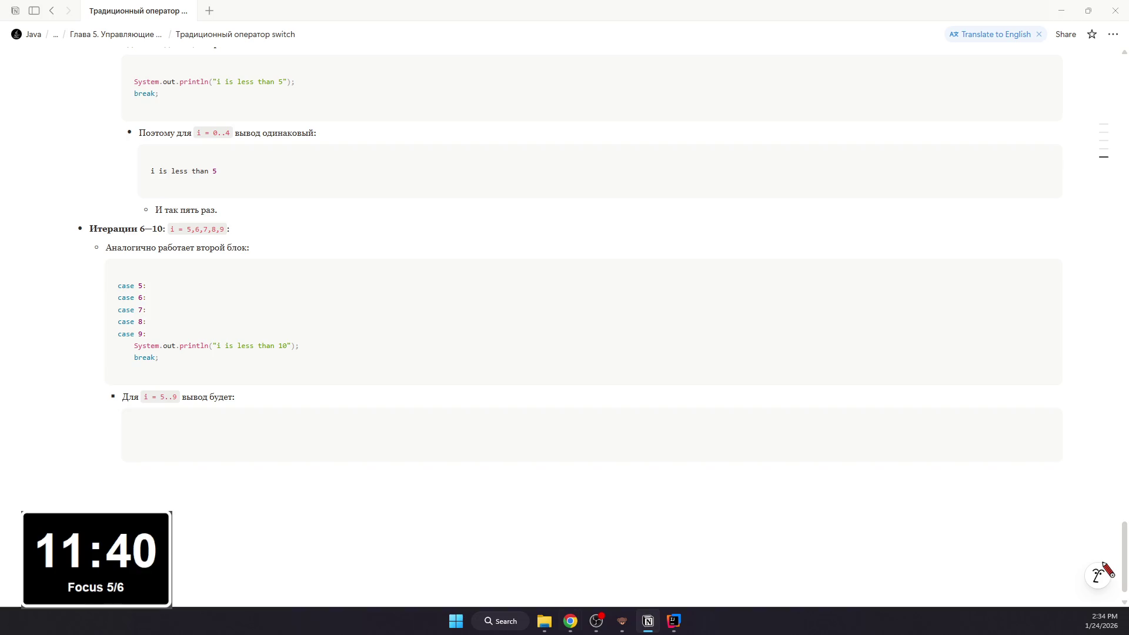
left_click(317, 433)
type("i is less than 10")
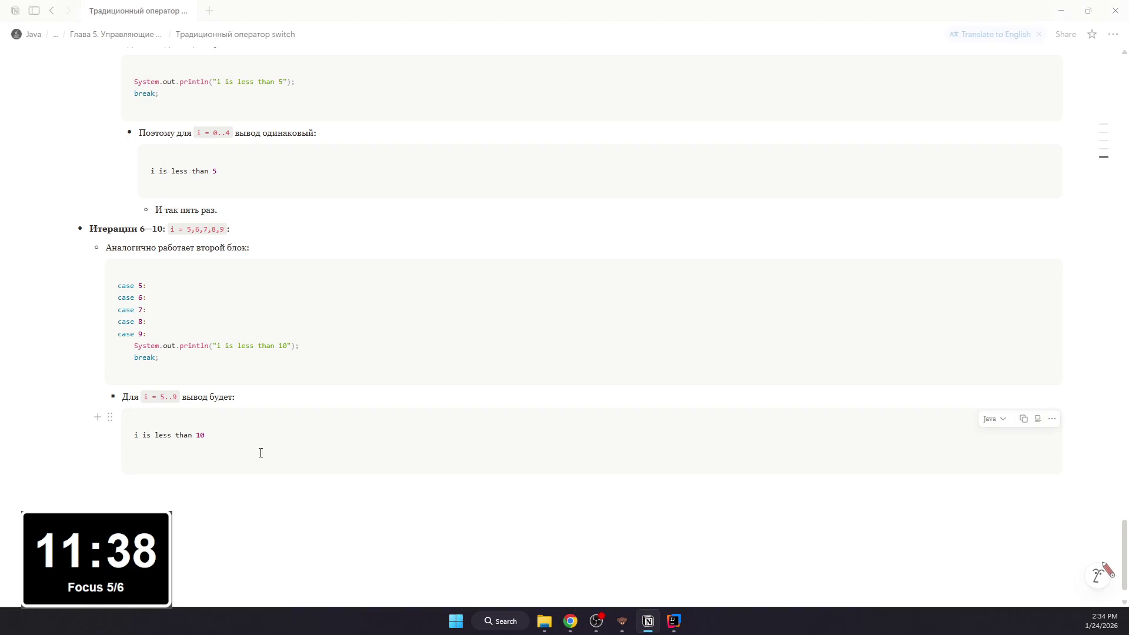
key("BackSpace")
scroll(265, 468, "up", 1)
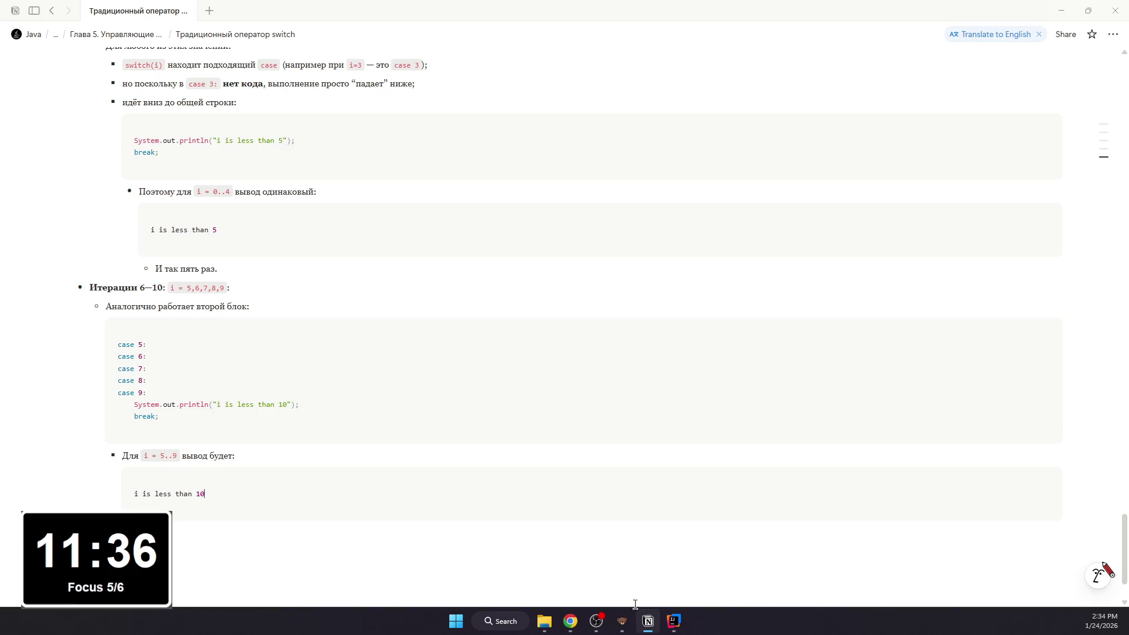
left_click(673, 622)
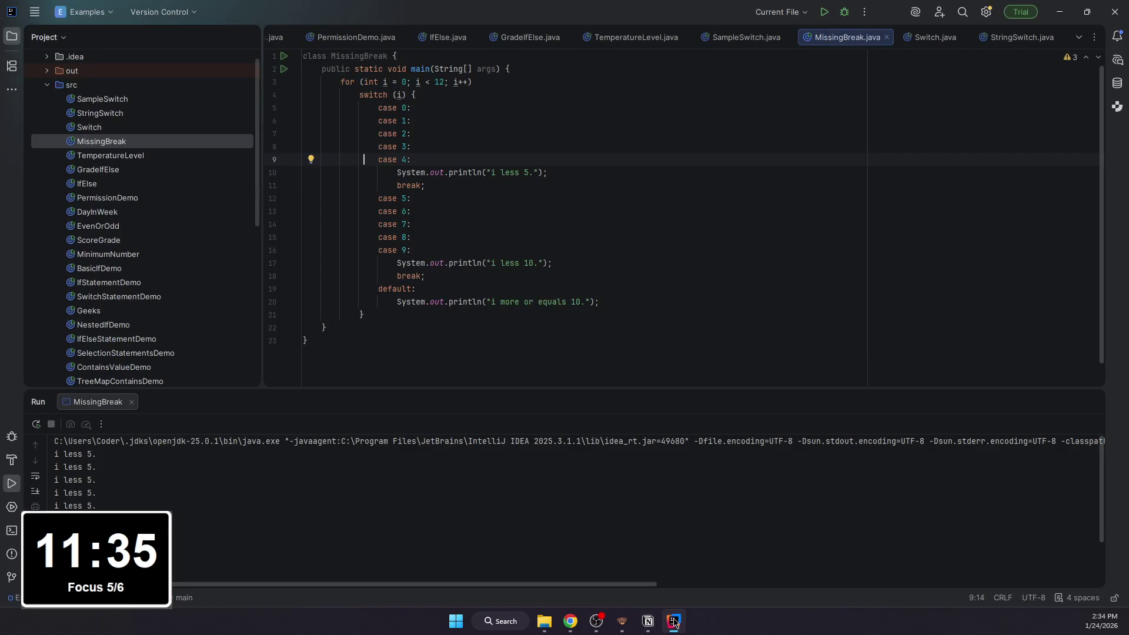
double_click(396, 133)
left_click_drag(371, 147, 548, 173)
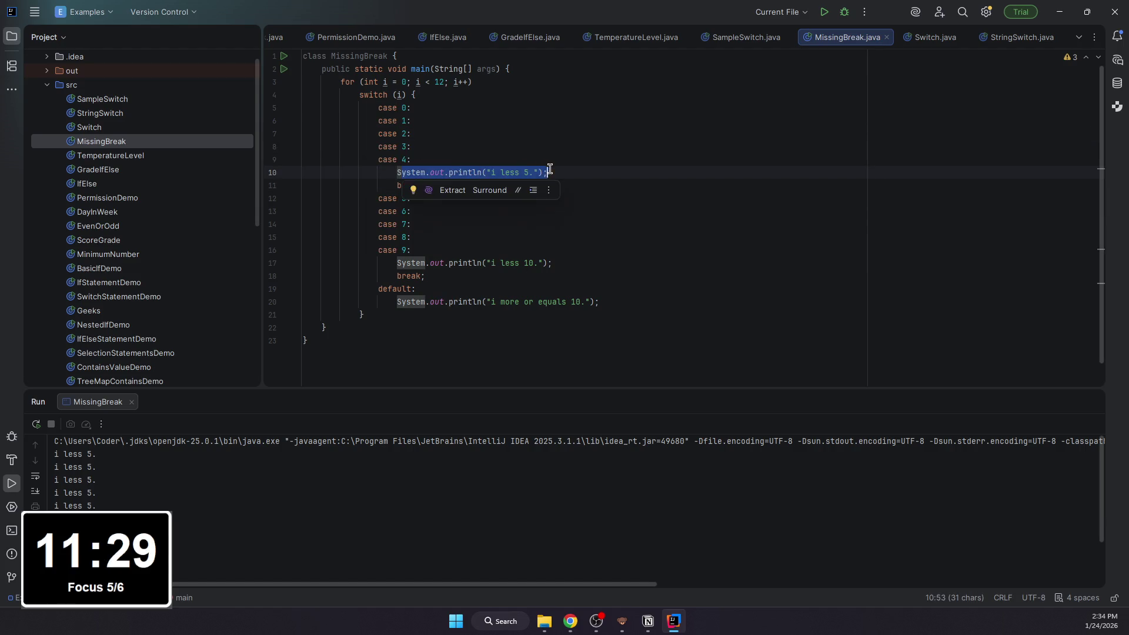
left_click(547, 172)
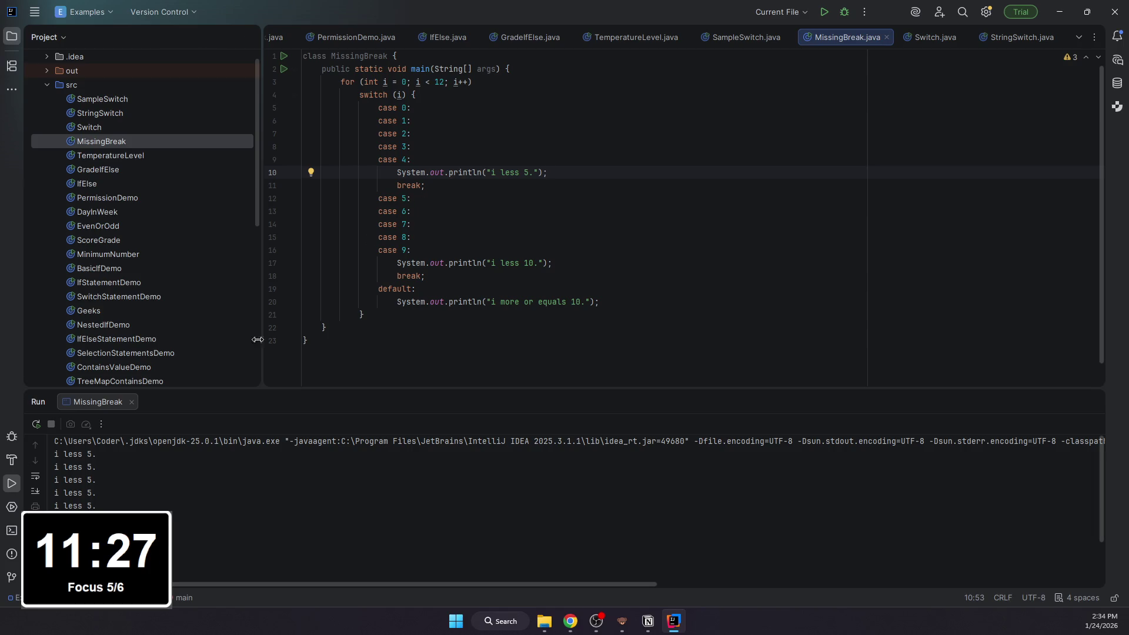
left_click(637, 630)
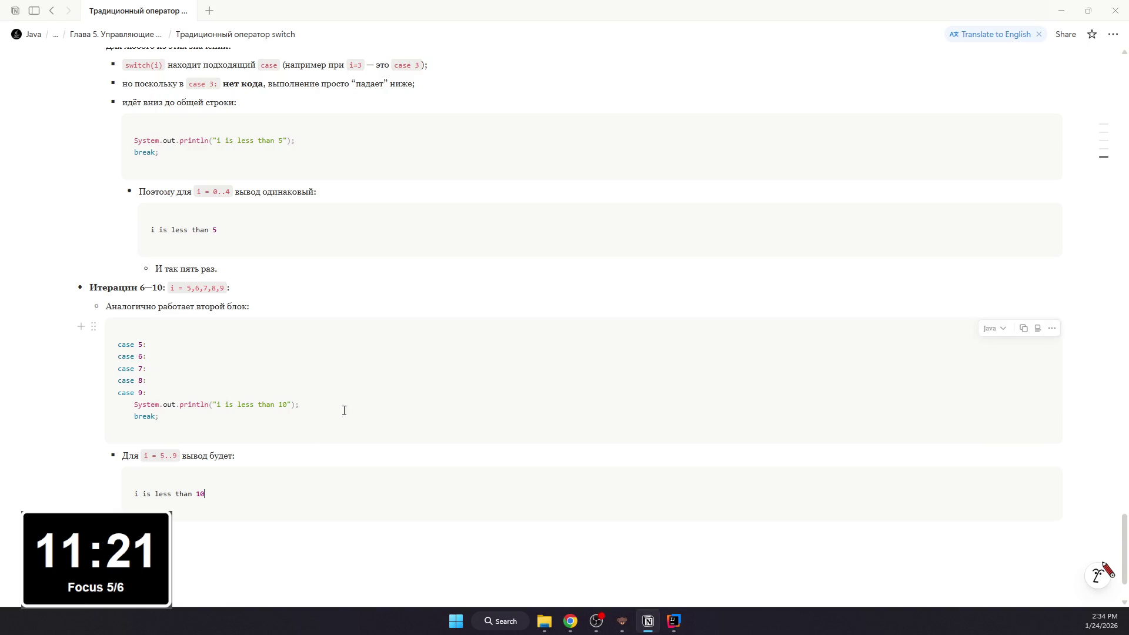
Step: Write 'И так пять раз.' under the i is less than 10 output and start a fresh line below it
left_click(232, 562)
key("Return")
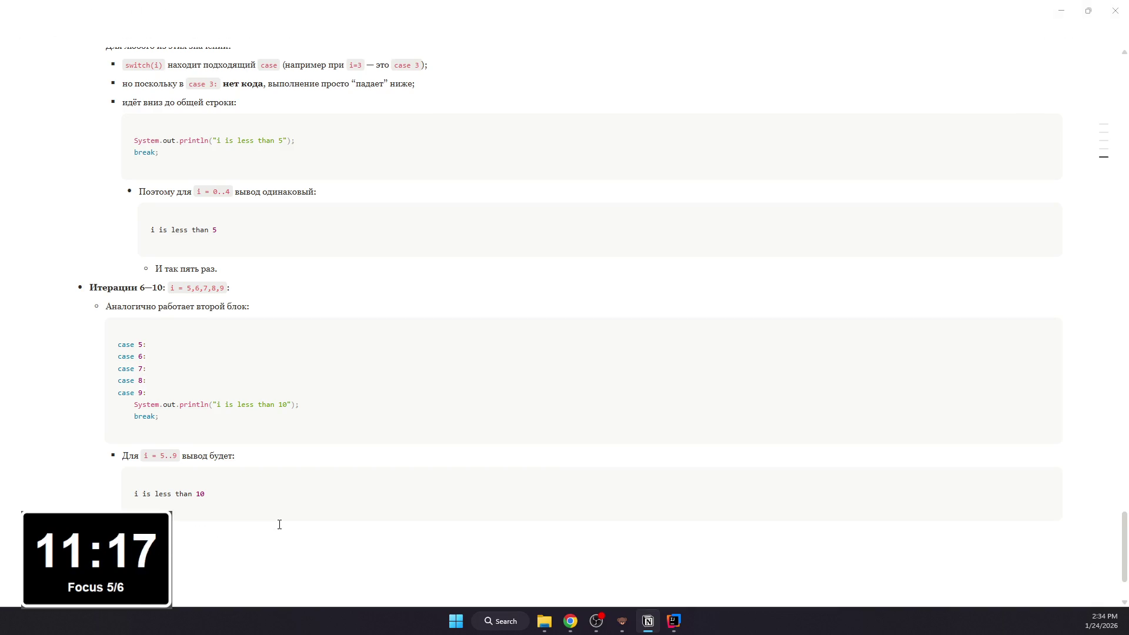
key("BackSpace")
key("BackSpace")
type("И так пять ра")
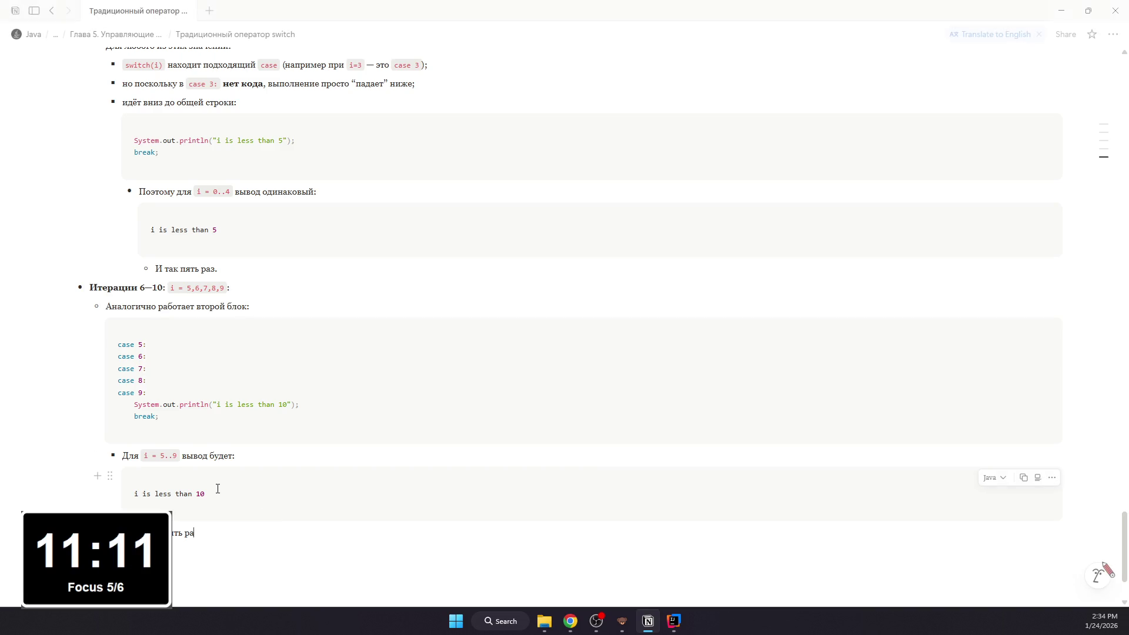
key("ctrl+z")
key("ctrl+shift+z")
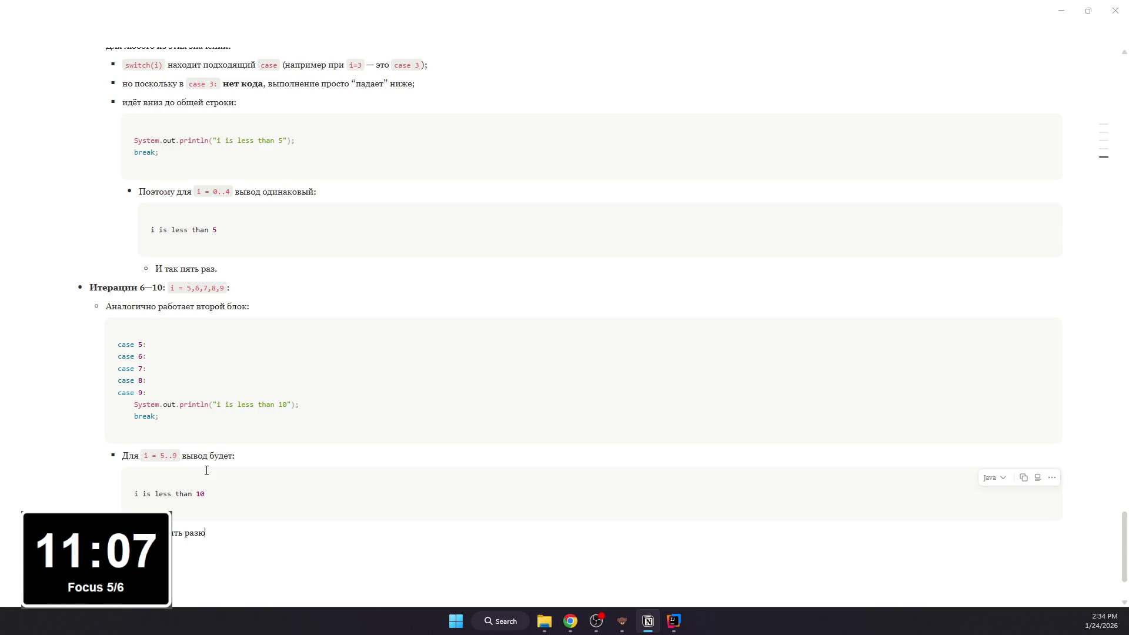
key("BackSpace")
key("Return")
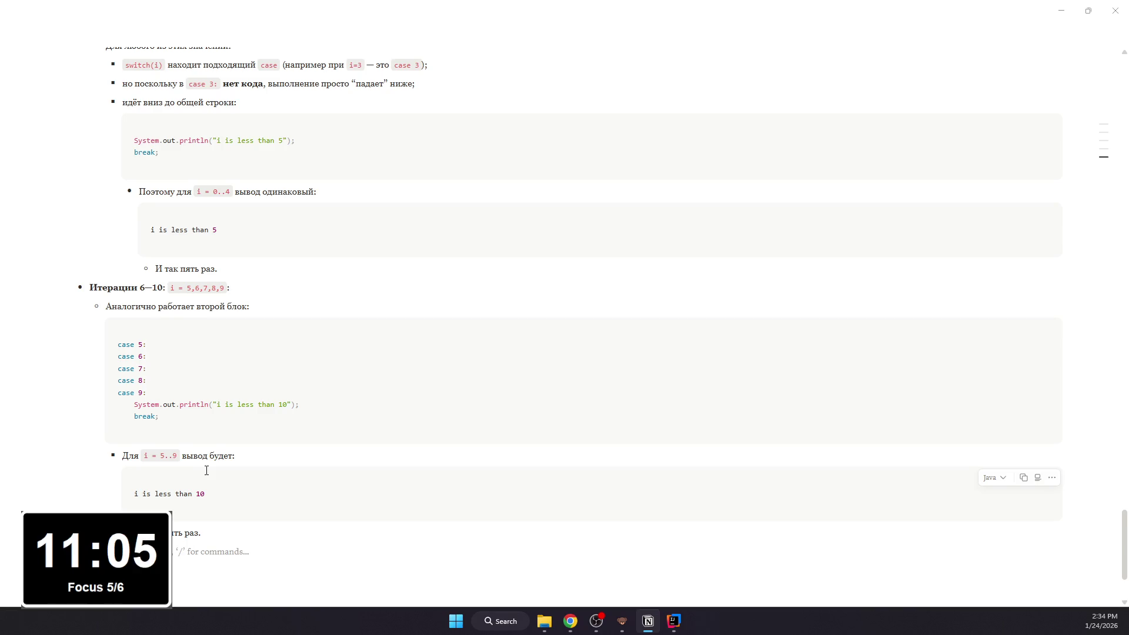
type("/")
Step: Write the Итерации 11—12 bullet: values 10 and 11 match neither case group so default runs, then add an empty code block
key("Escape")
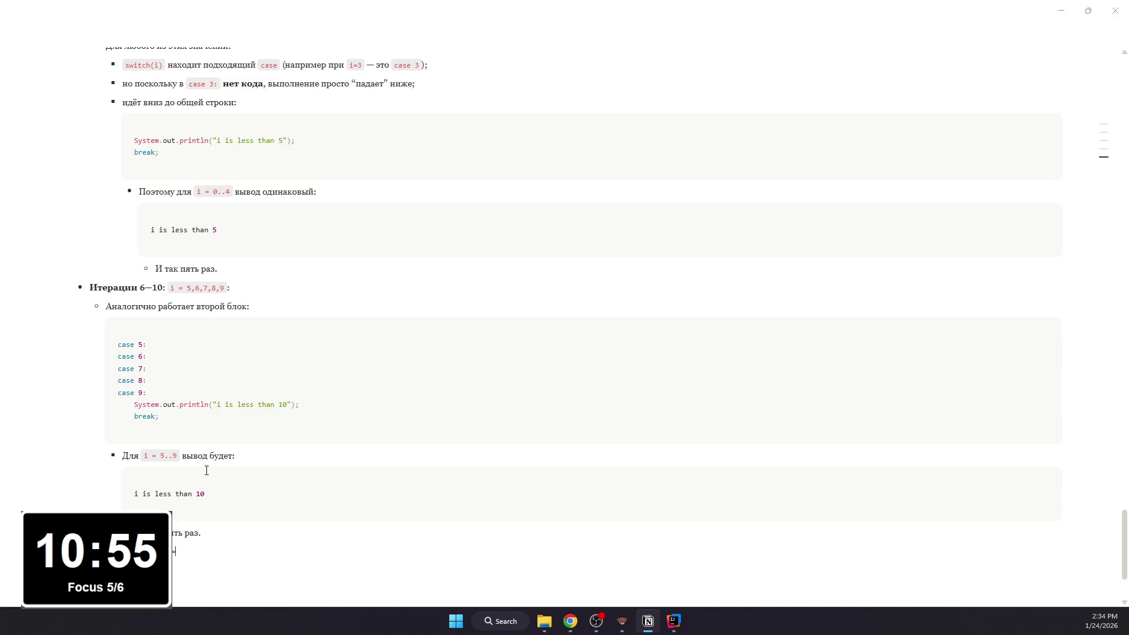
type("= 10,1")
key("BackSpace")
type("11:")
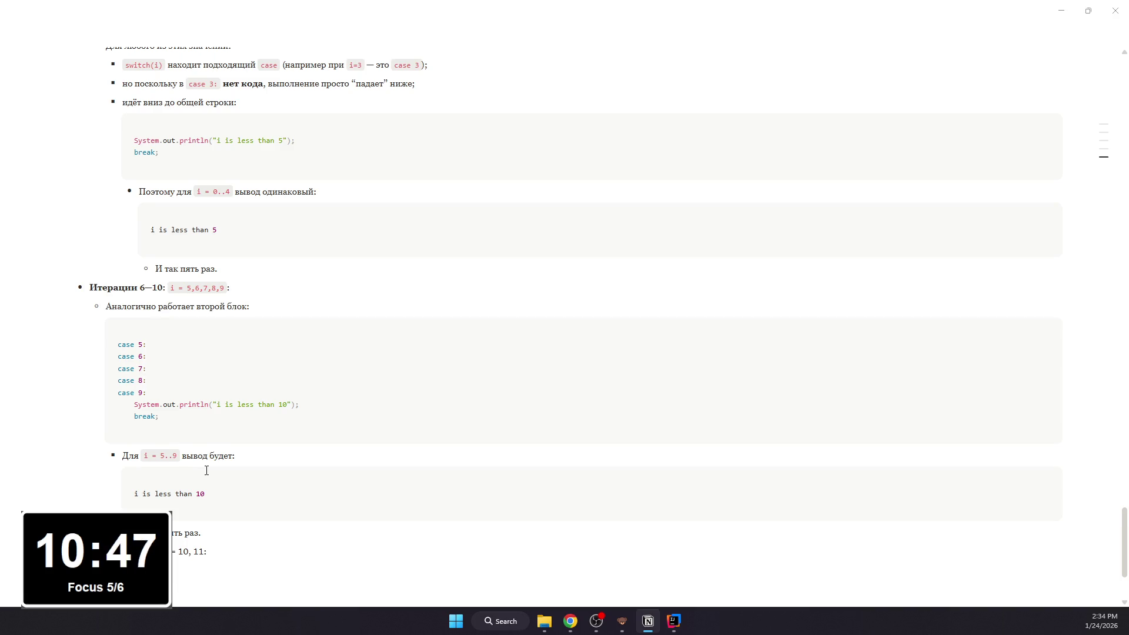
scroll(207, 470, "down", 1)
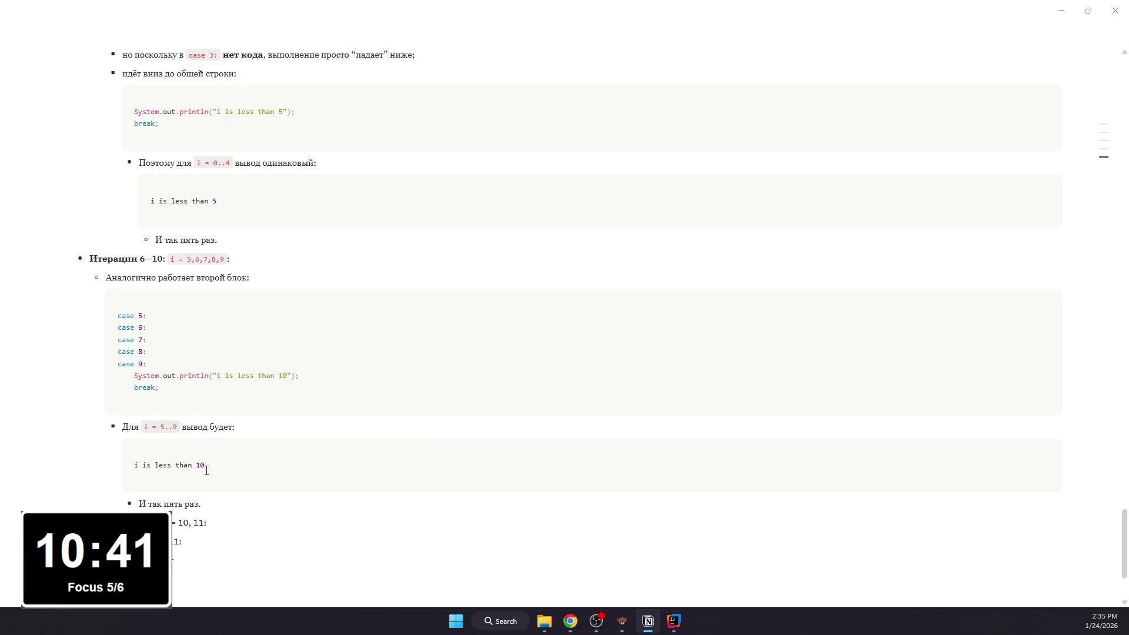
type("и под ")
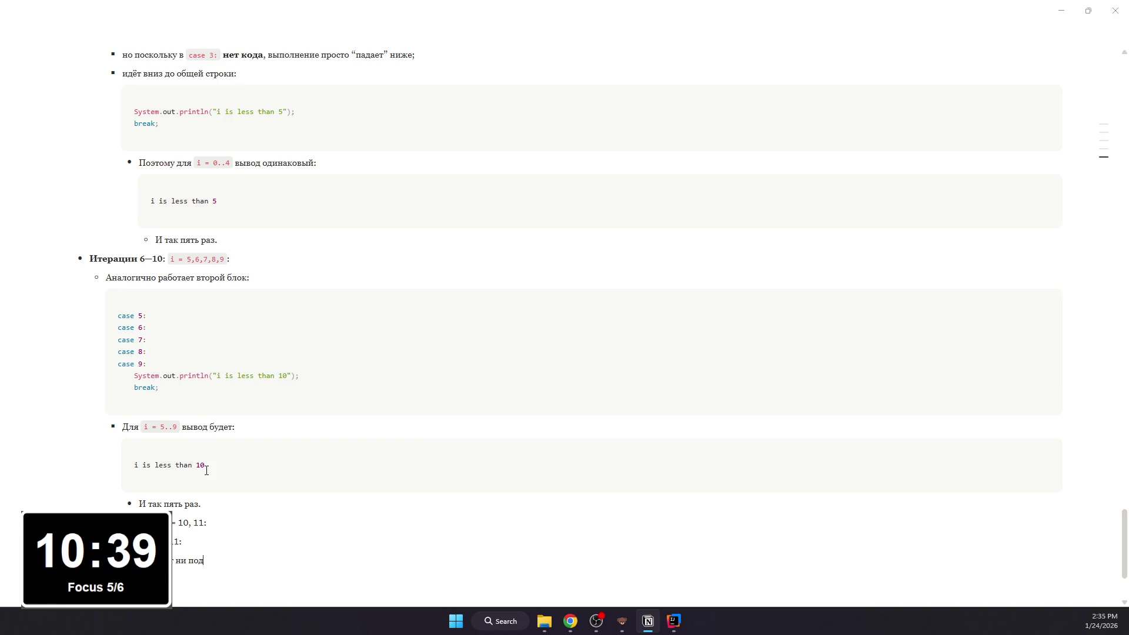
type("case 0..4")
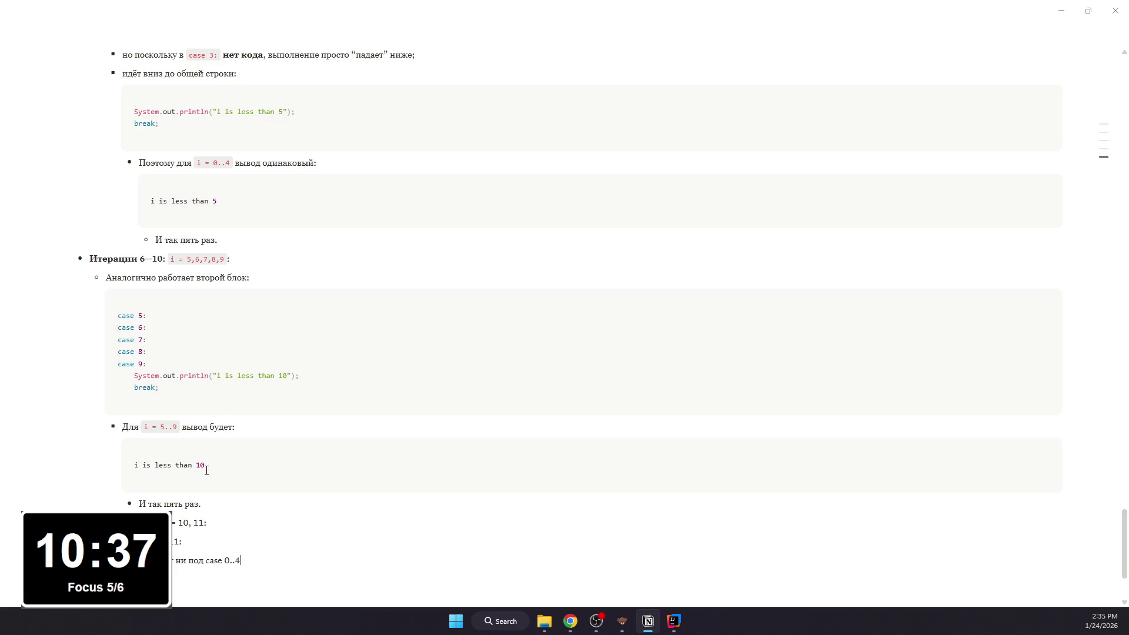
type(";")
mouse_move(591, 466)
type("5..")
key("BackSpace")
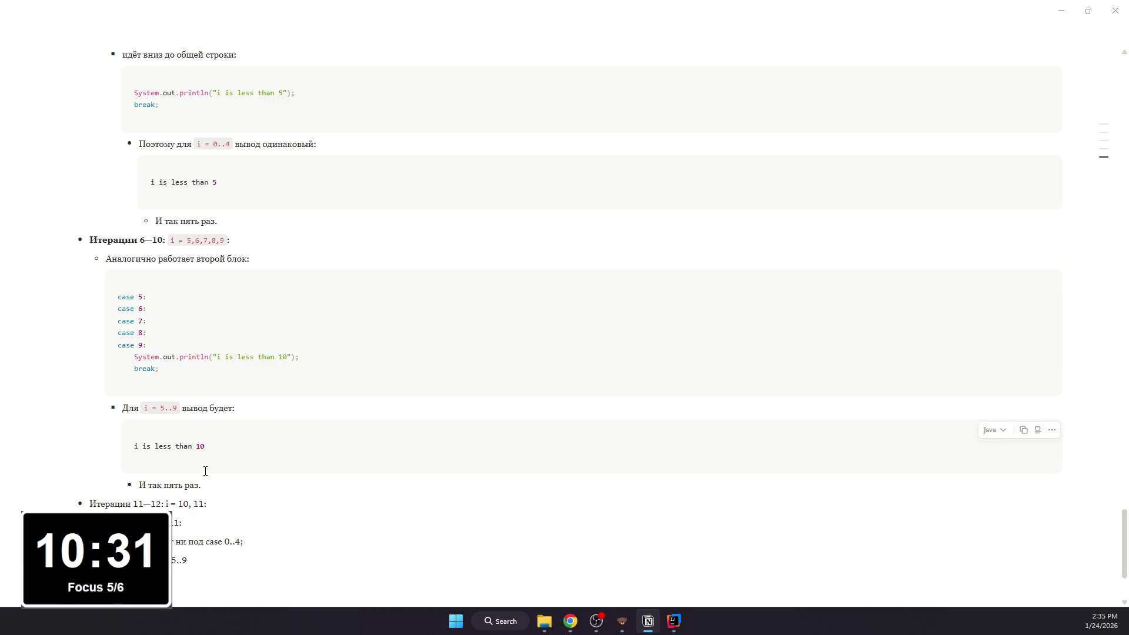
type(";")
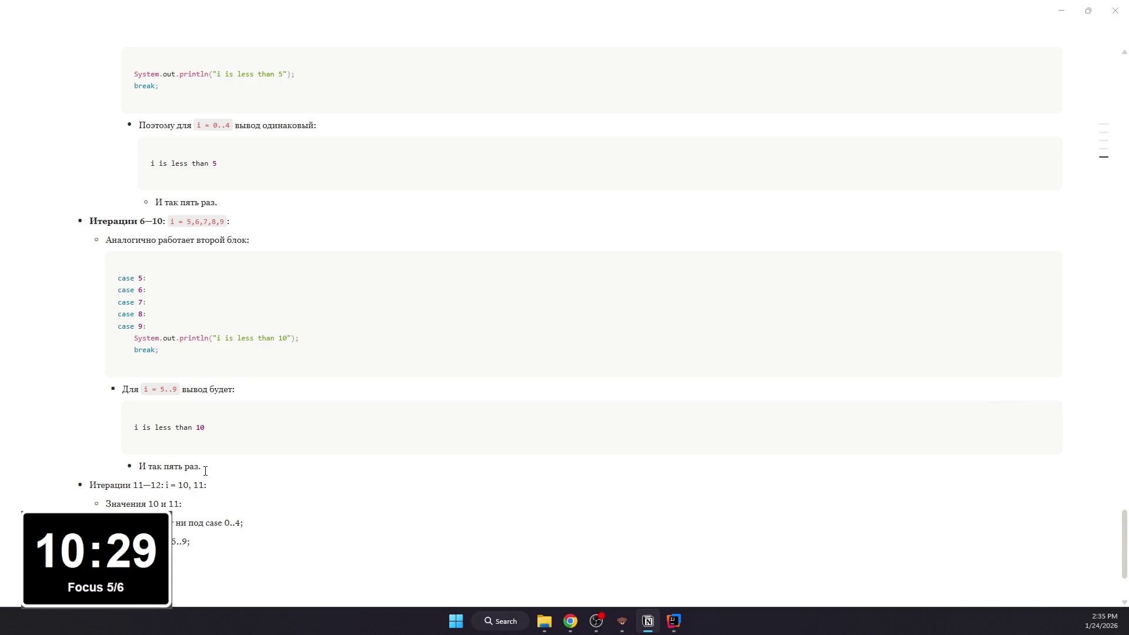
type("няется")
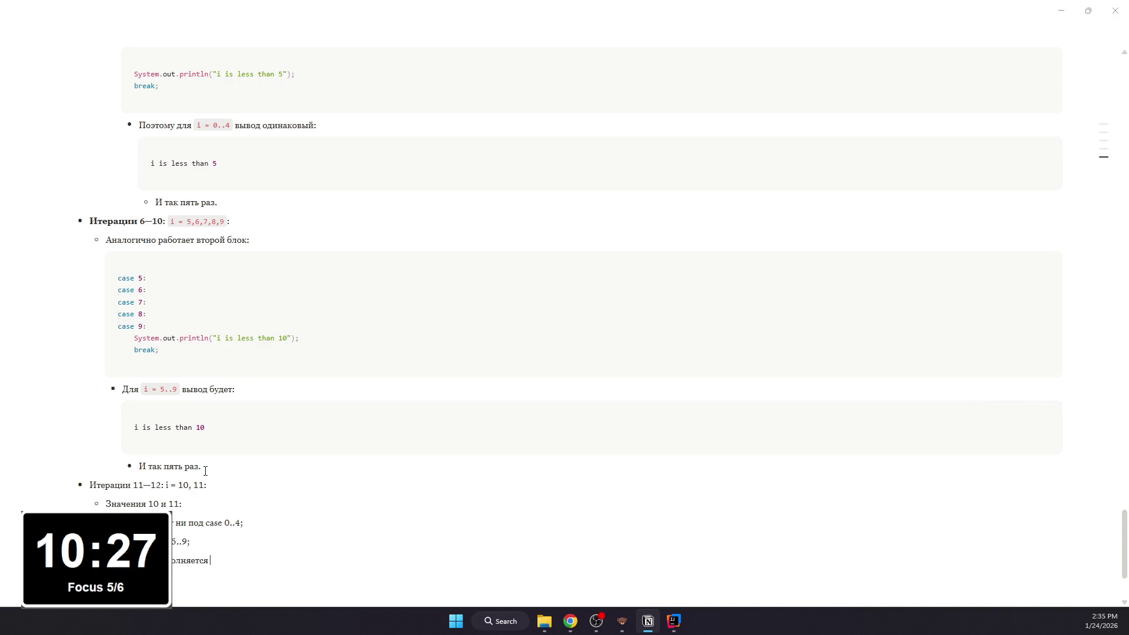
type(" default:")
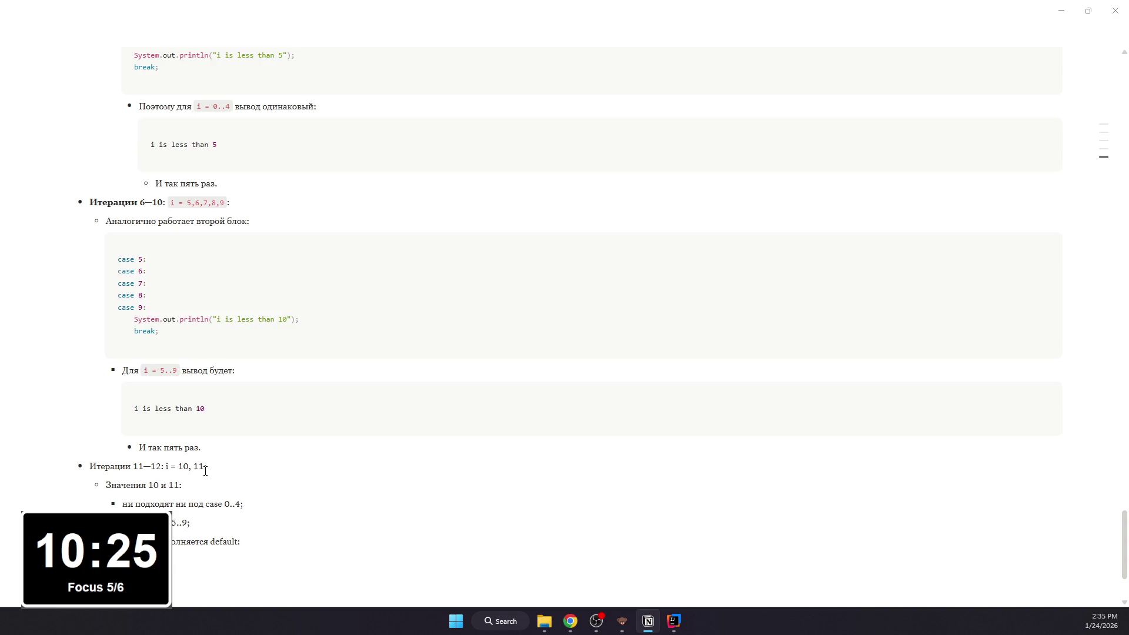
key("Return")
type("/code")
key("Return")
scroll(132, 459, "up", 2)
scroll(137, 484, "down", 2)
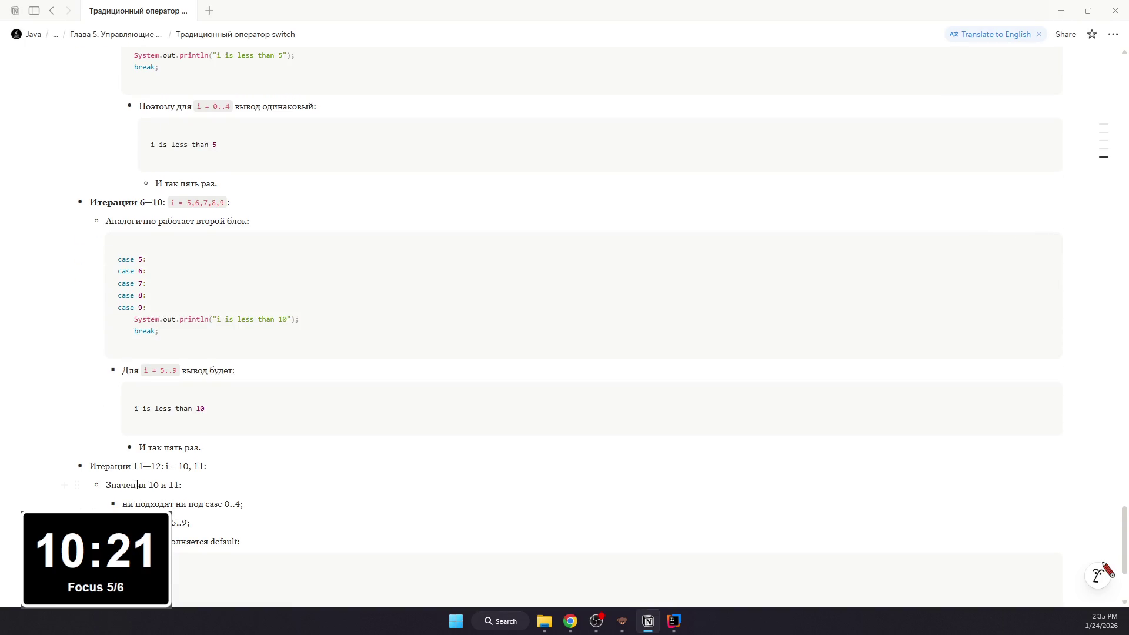
Step: Bold the Итерации 11—12 label and select i = 10, 11, comparing against IntelliJ
left_click_drag(168, 466, 92, 466)
key("ctrl+b")
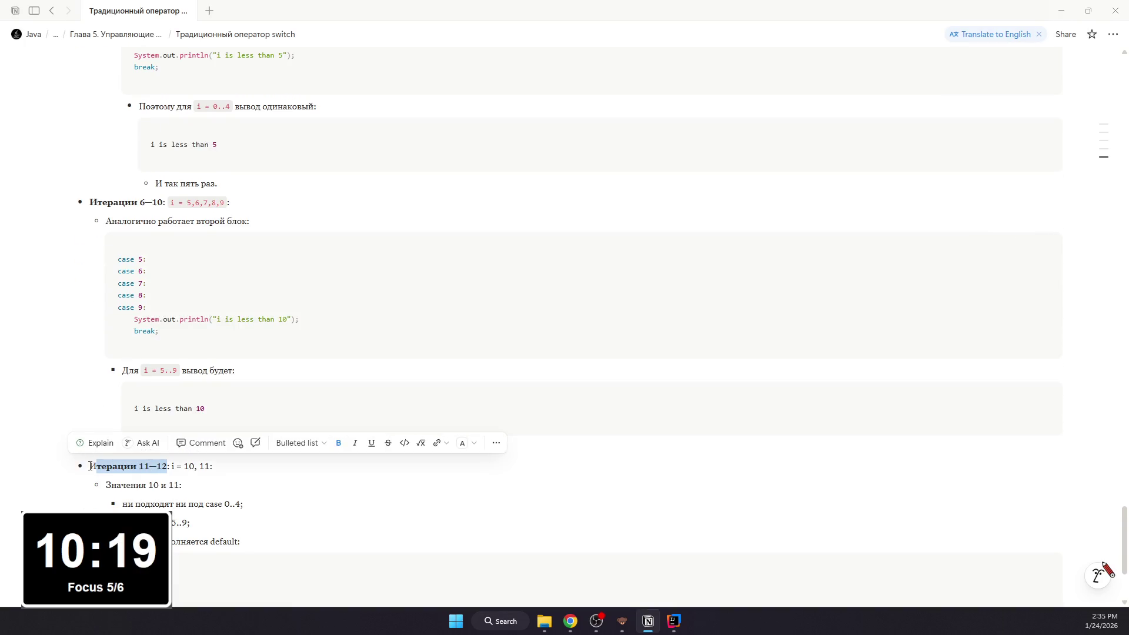
left_click_drag(172, 466, 209, 466)
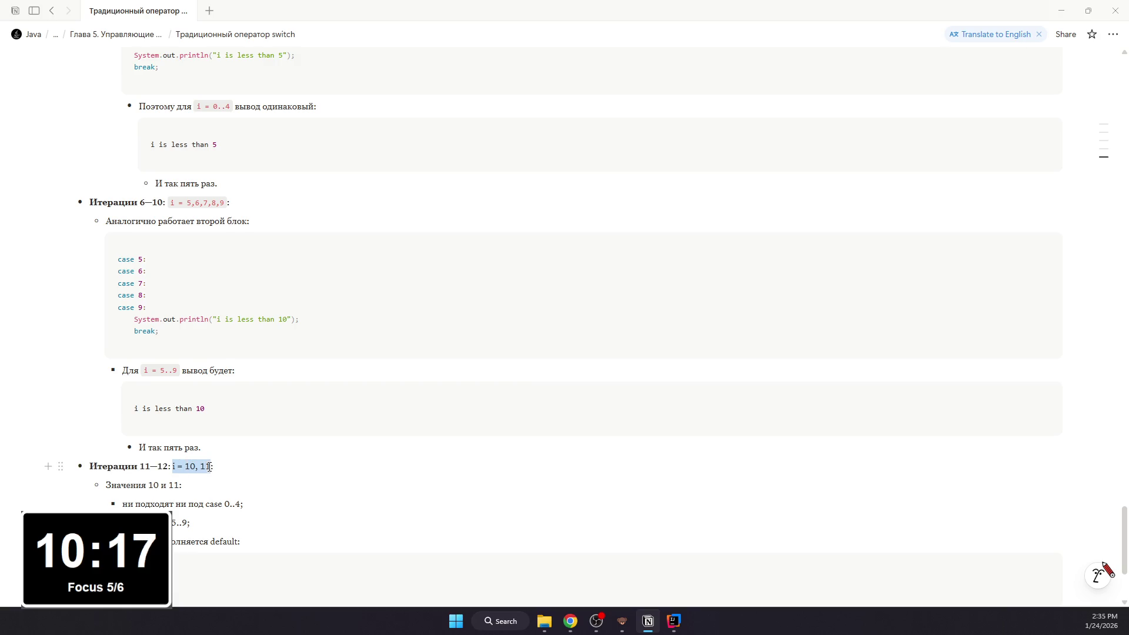
key("alt+Tab")
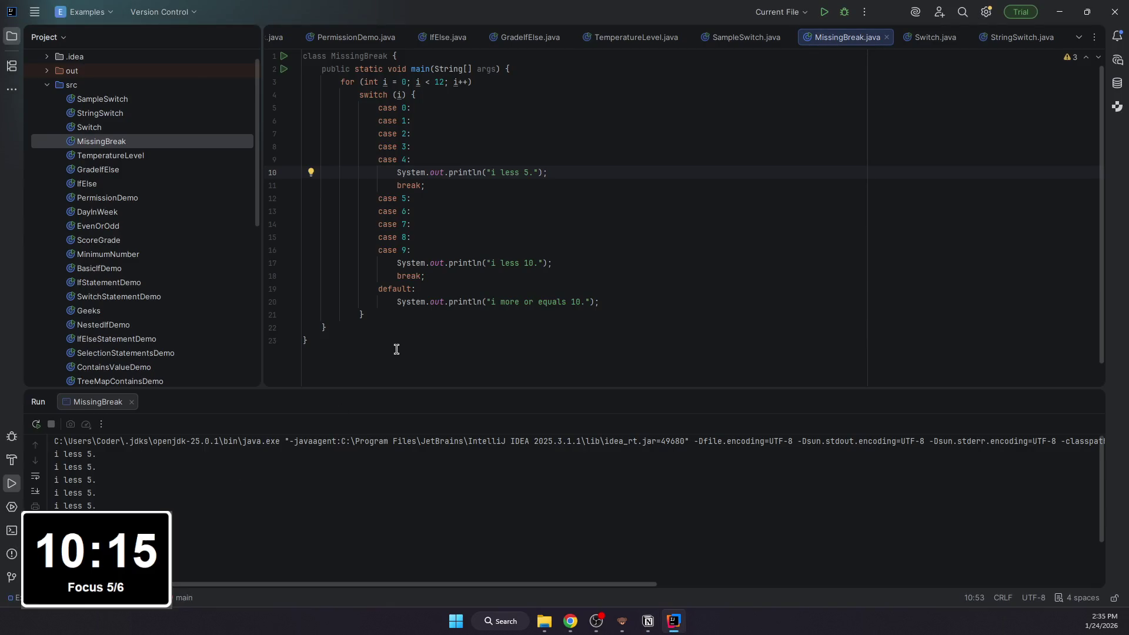
key("alt+Tab")
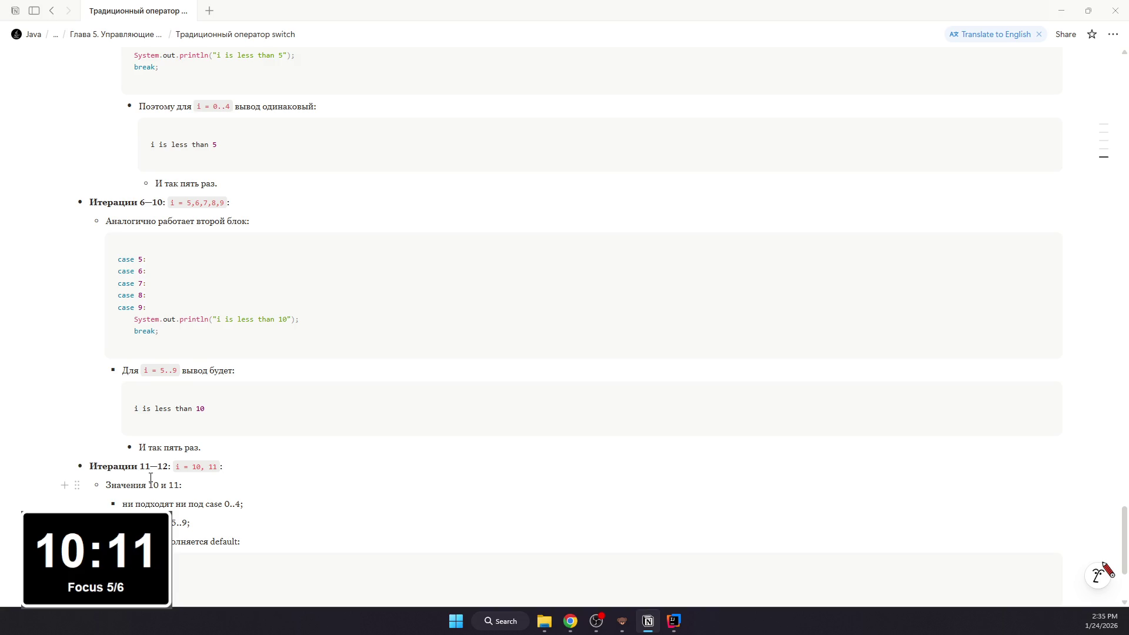
key("alt+Tab")
key("alt+Tab")
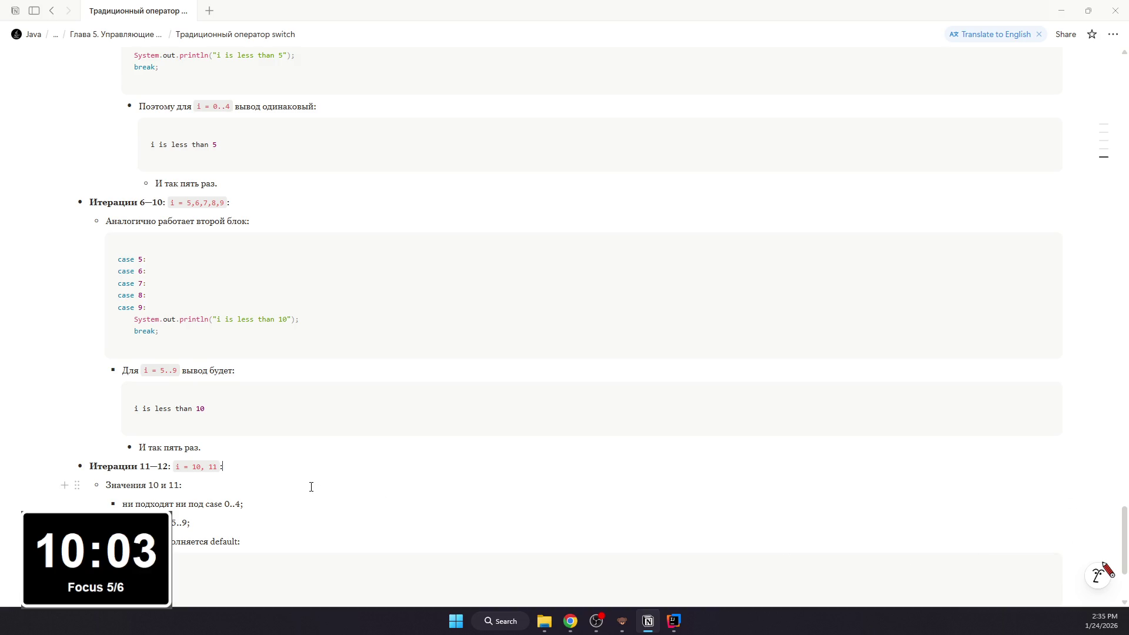
Step: Format case 0..4, case 5..9 and default as inline code
left_click_drag(206, 505, 245, 504)
key("ctrl+e")
left_click_drag(168, 522, 240, 542)
key("ctrl+e")
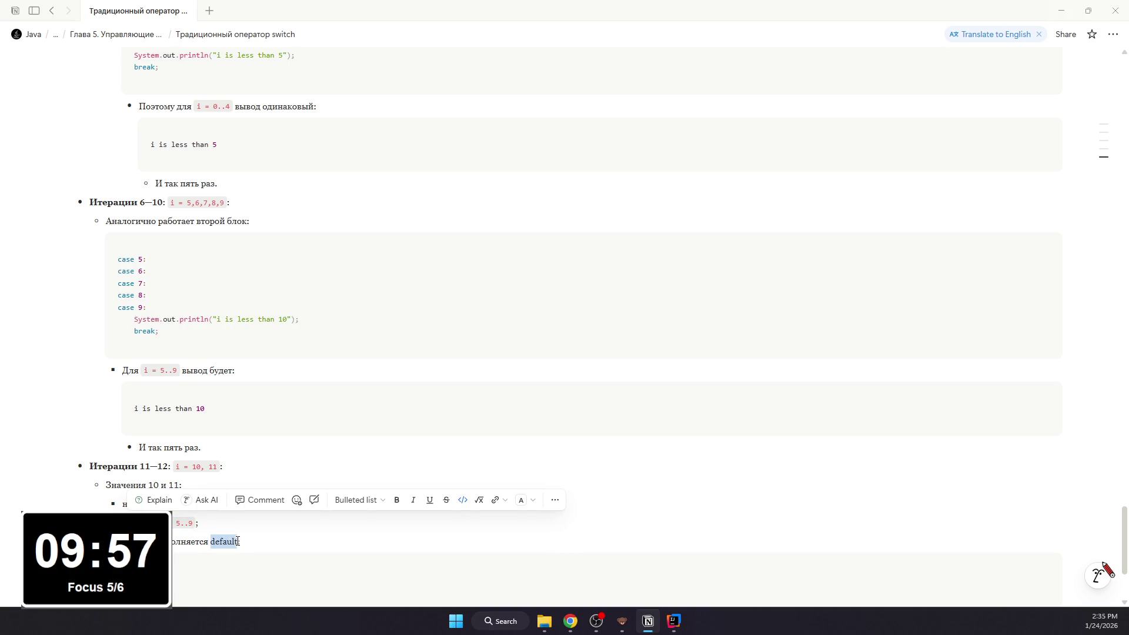
key("ctrl+e")
scroll(268, 541, "down", 1)
key("alt+Tab")
key("alt+Tab")
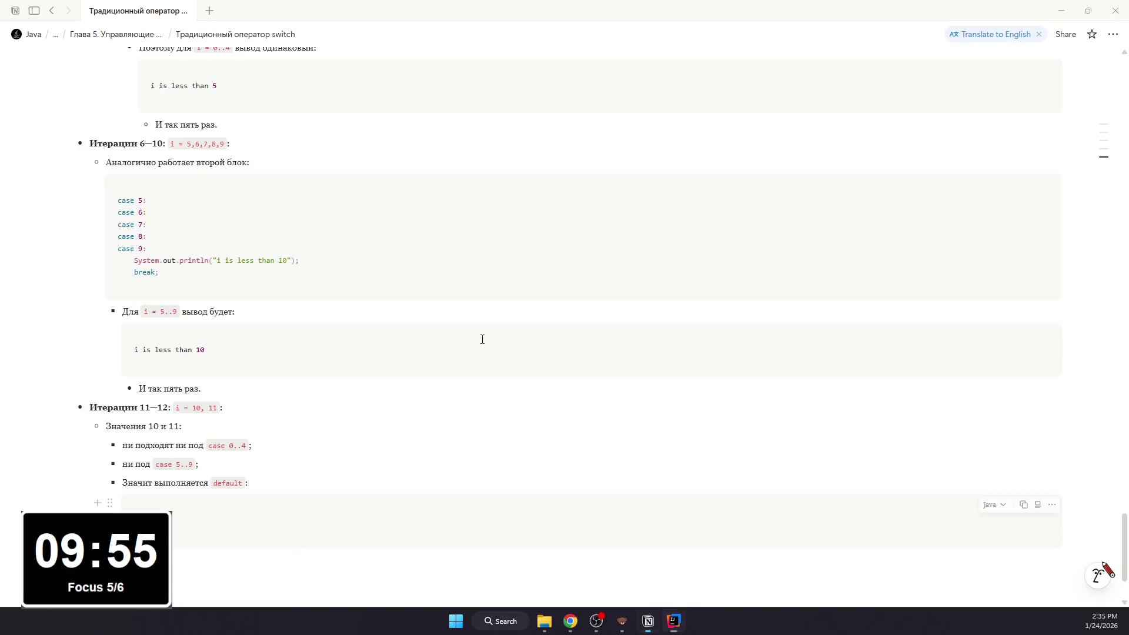
key("alt+Tab")
key("alt+Tab")
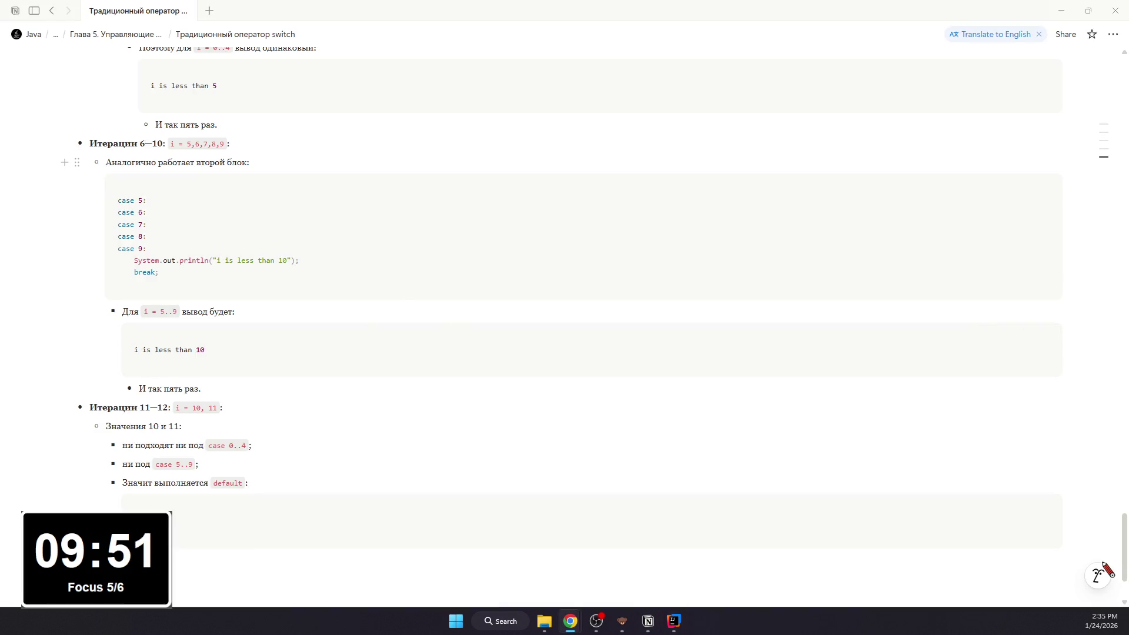
Step: Fill the code block with the default case printing "i is 10 or more"
key("alt+Tab")
key("alt+Tab")
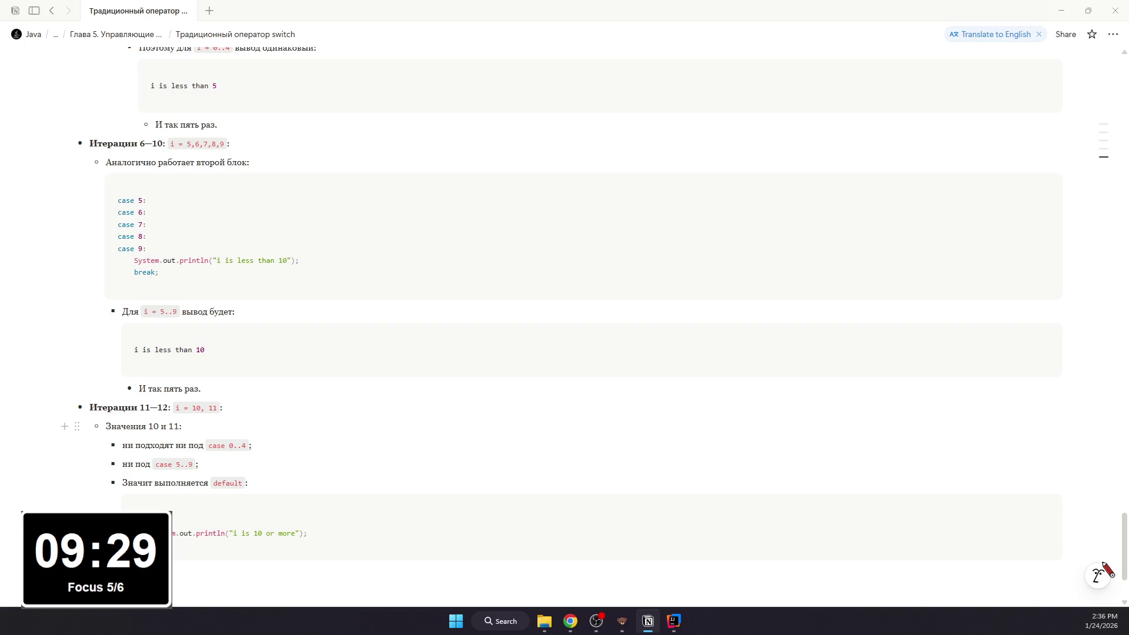
scroll(250, 566, "down", 1)
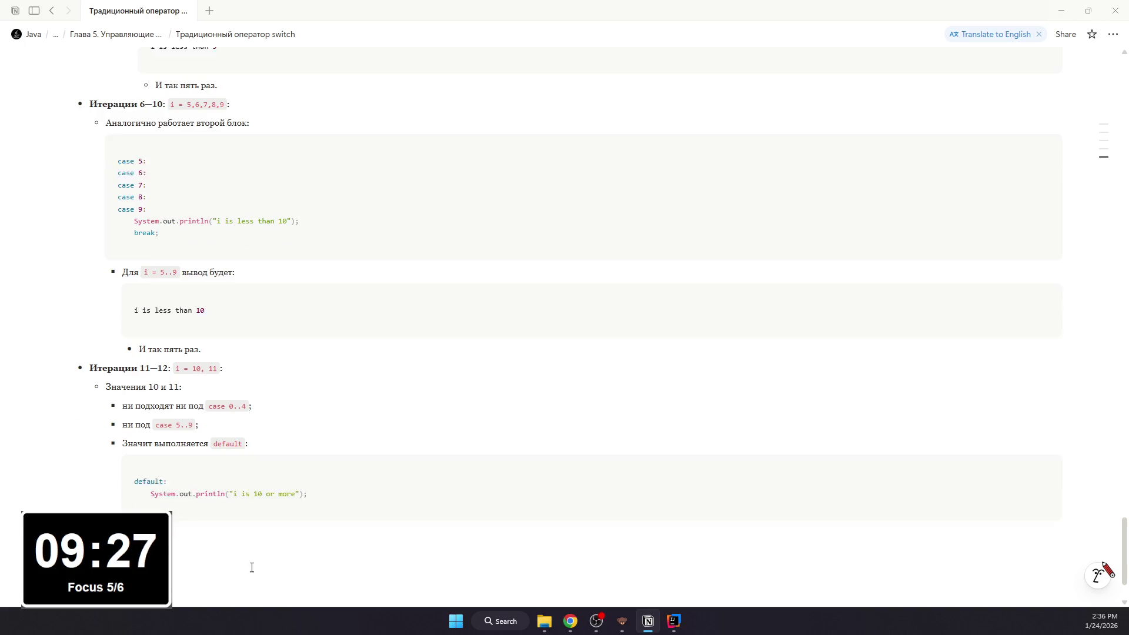
Step: Add 'Поэтому два раза выводится:' with an output code block reading i is 10 or more
left_click(234, 533)
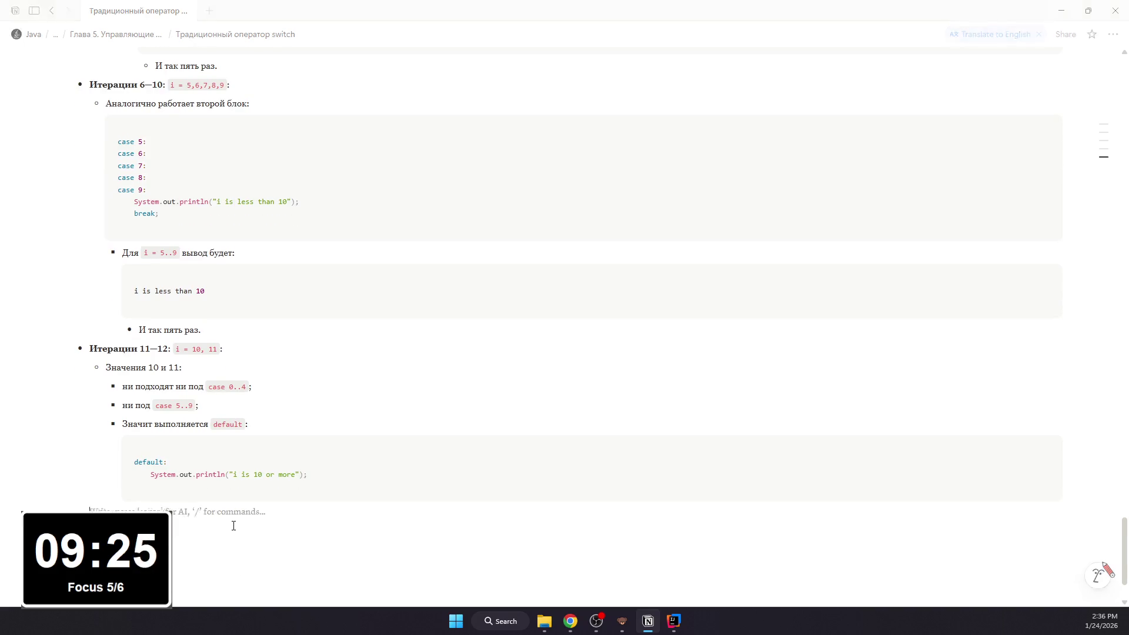
type("/")
key("BackSpace")
type("По")
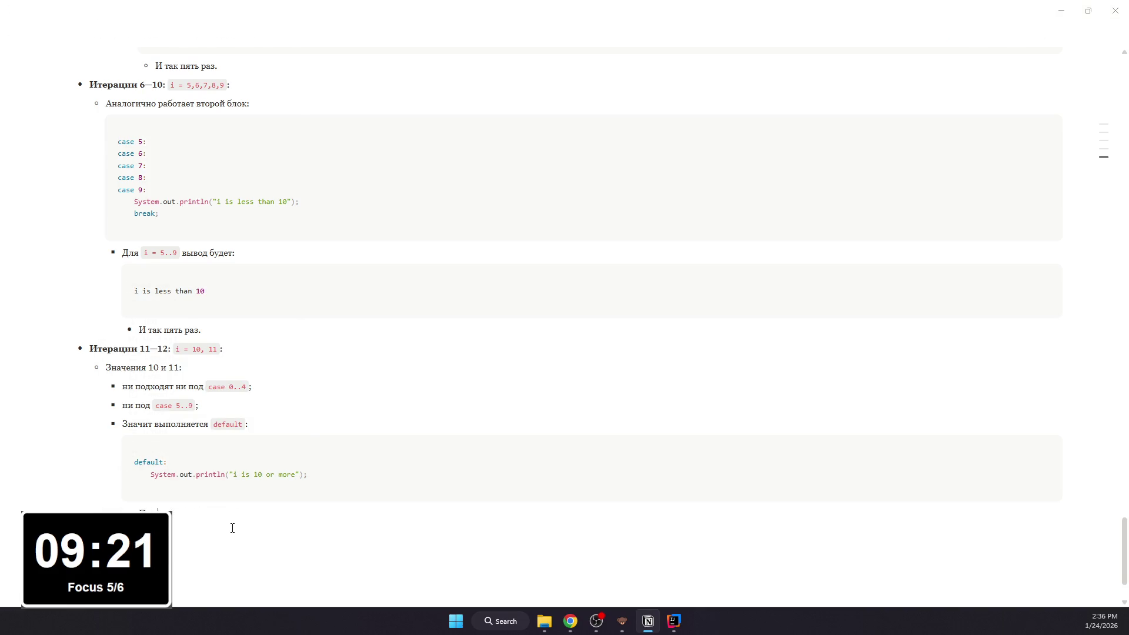
key("BackSpace")
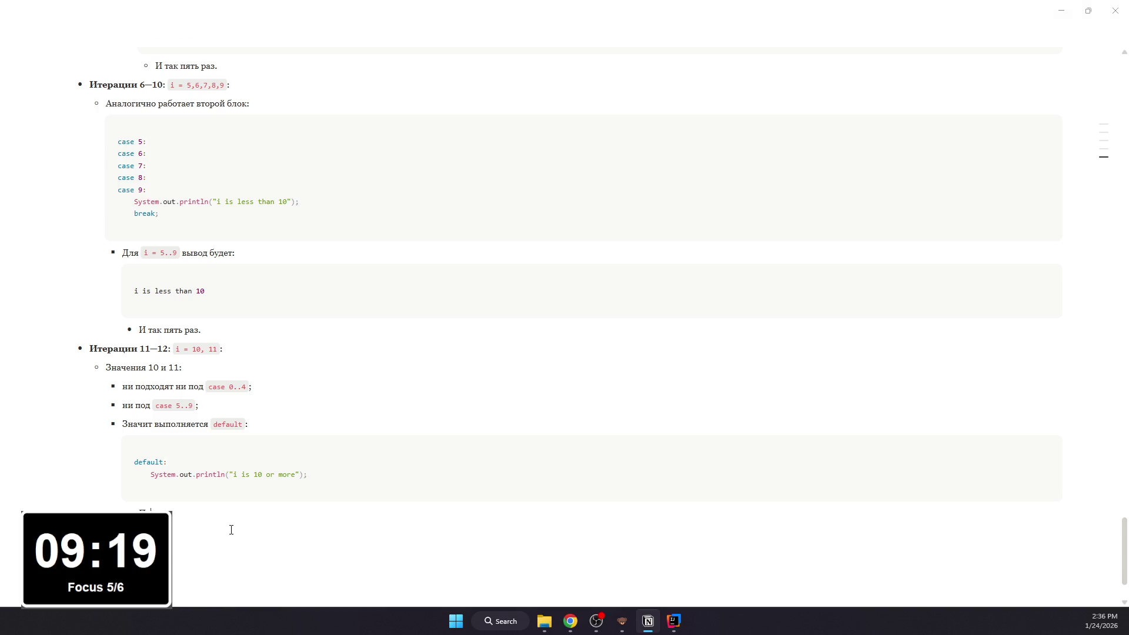
type("о у два ра")
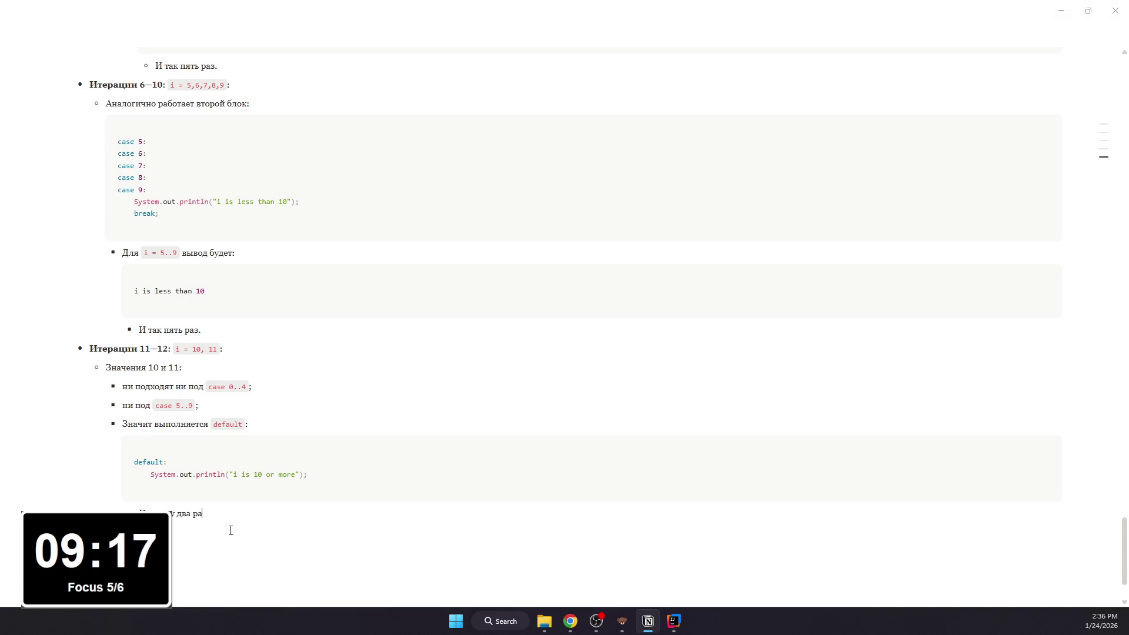
type("выводится:")
key("Return")
type("/code")
key("Return")
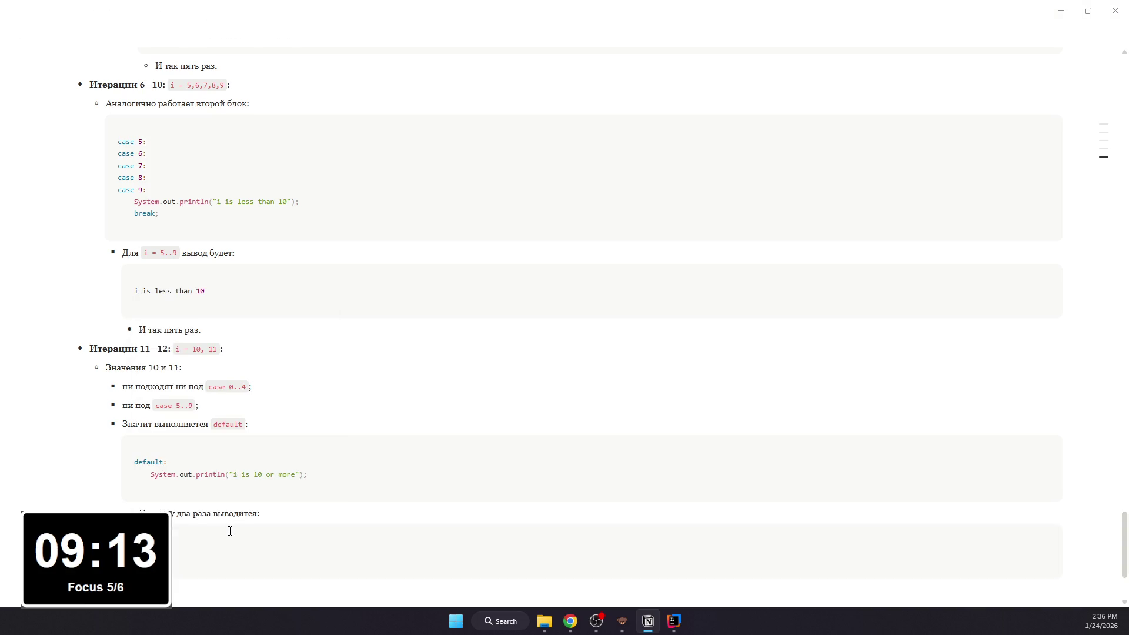
type("10 or more")
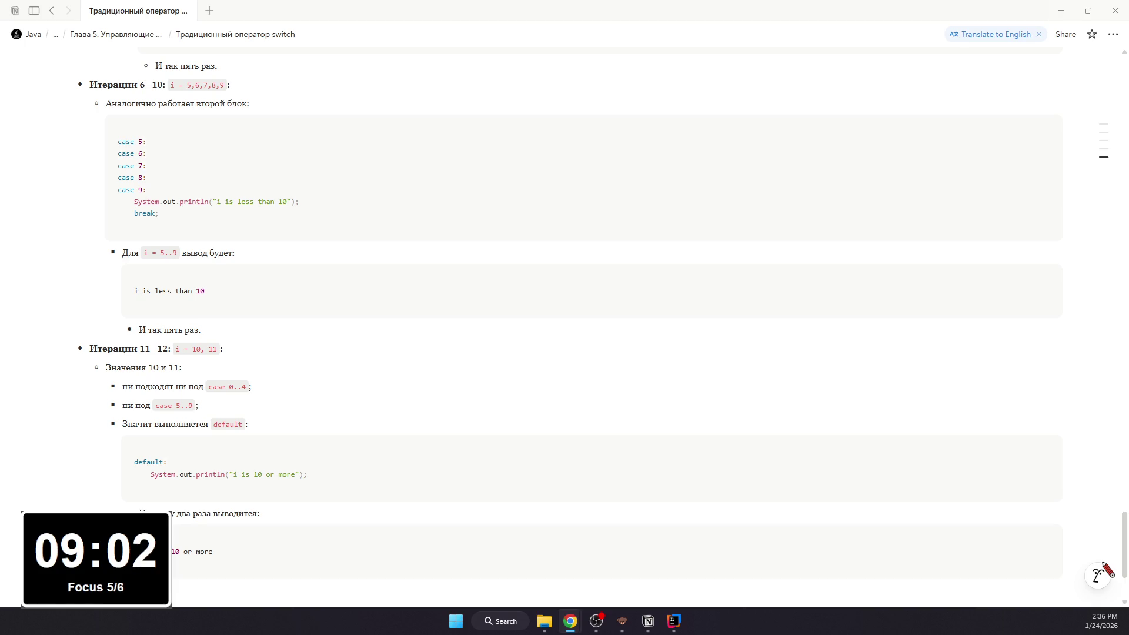
scroll(309, 344, "up", 3)
scroll(310, 345, "up", 5)
scroll(309, 344, "up", 5)
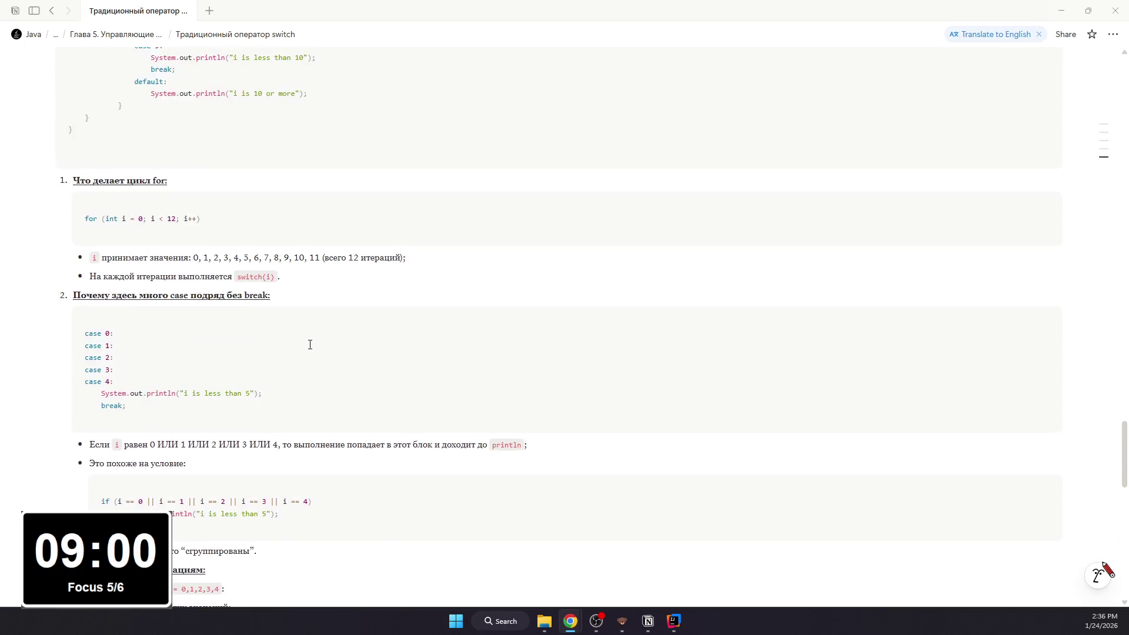
scroll(310, 345, "down", 15)
scroll(308, 338, "up", 4)
scroll(307, 338, "up", 5)
scroll(306, 336, "up", 2)
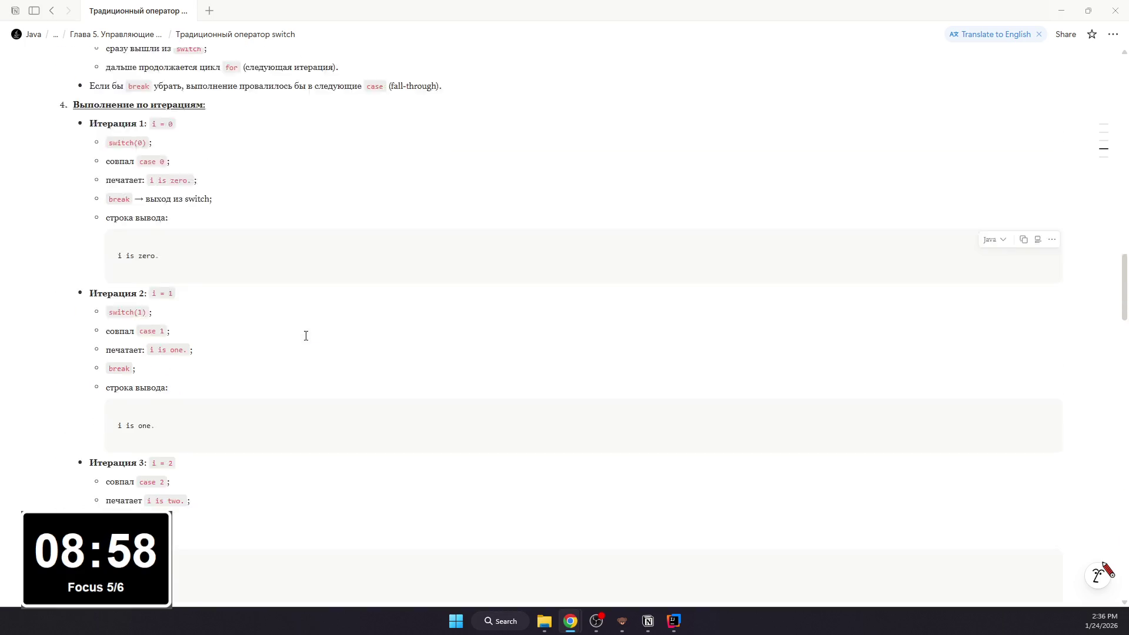
scroll(306, 336, "down", 5)
scroll(306, 335, "down", 5)
scroll(305, 334, "down", 5)
scroll(304, 330, "down", 5)
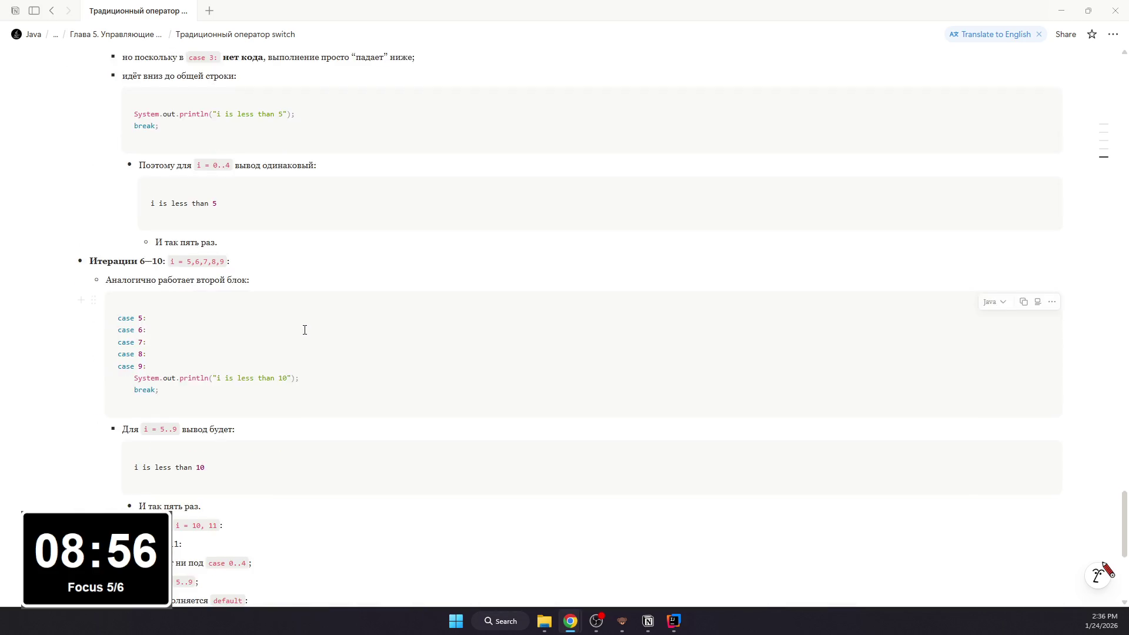
scroll(304, 330, "down", 4)
Step: Start a new empty block below the last output code block
left_click(257, 464)
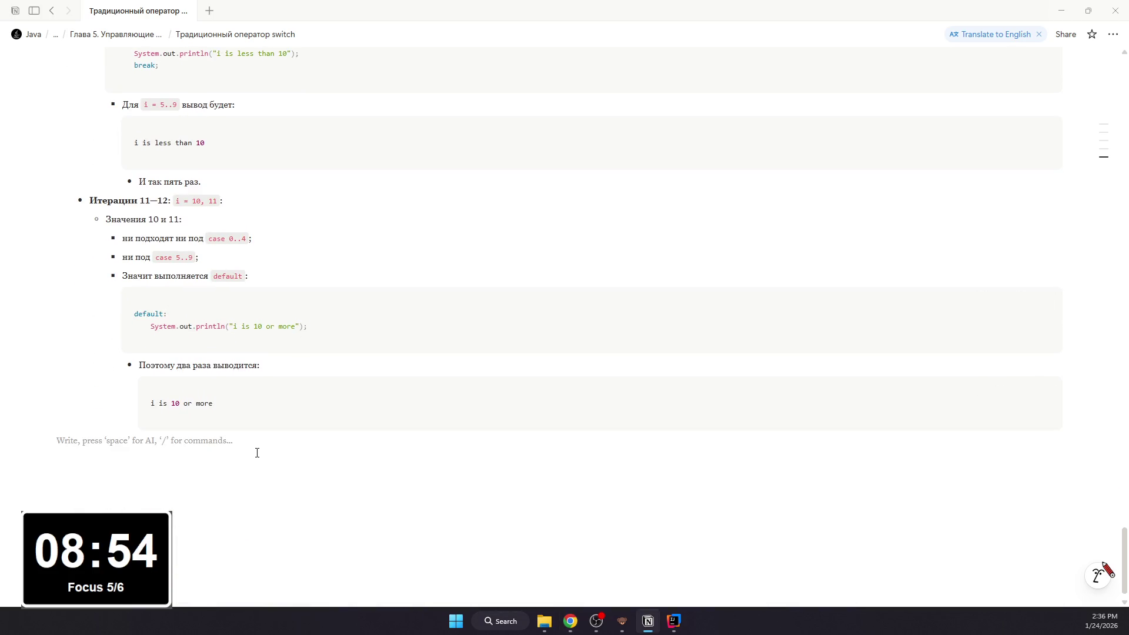
scroll(283, 411, "up", 3)
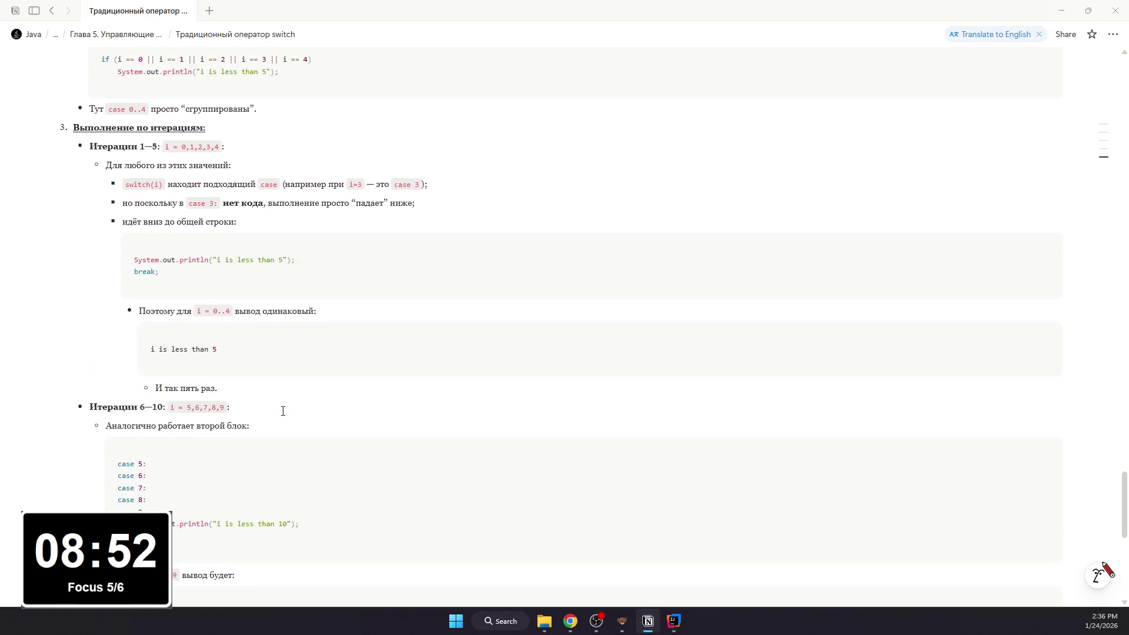
scroll(283, 411, "up", 4)
scroll(284, 411, "down", 2)
scroll(283, 412, "down", 4)
scroll(284, 412, "down", 3)
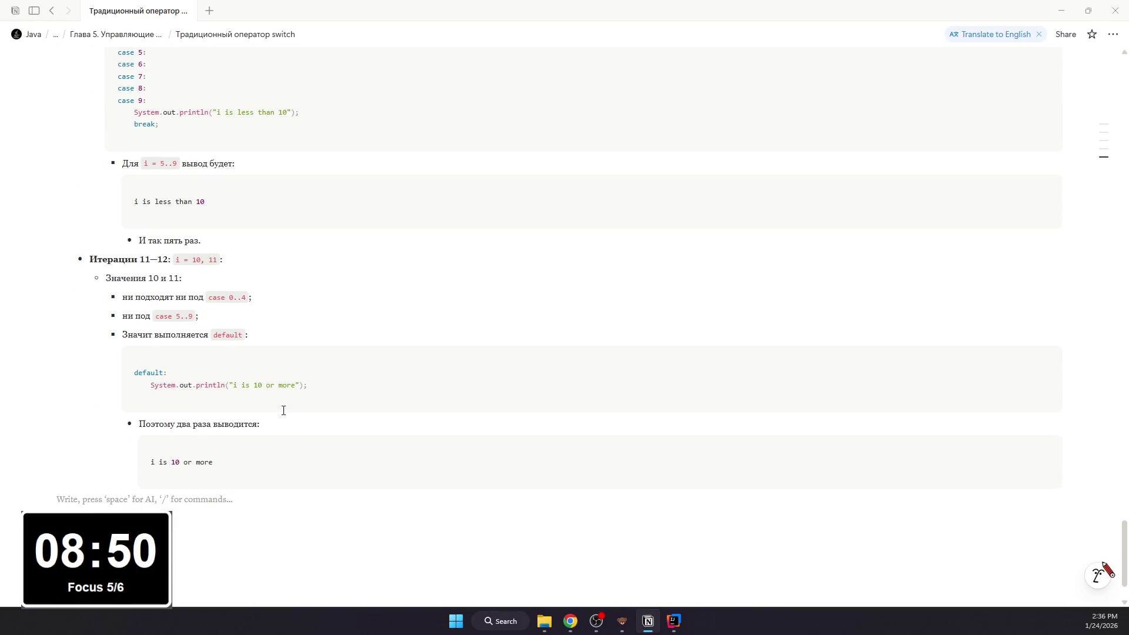
scroll(283, 412, "up", 3)
scroll(285, 412, "up", 2)
scroll(284, 411, "down", 5)
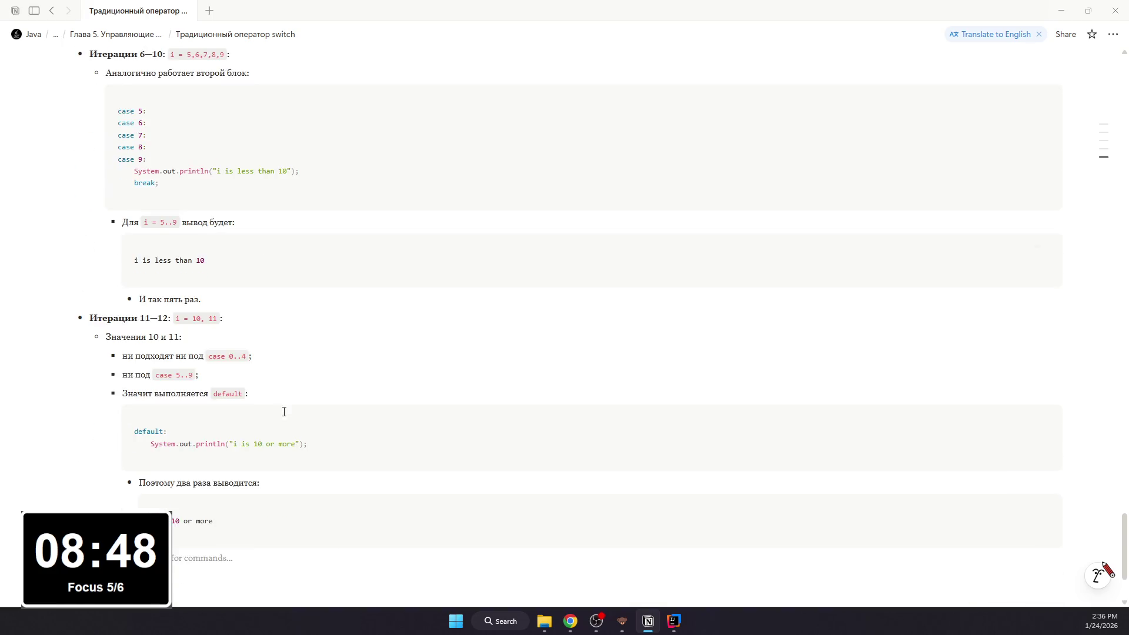
scroll(283, 409, "up", 4)
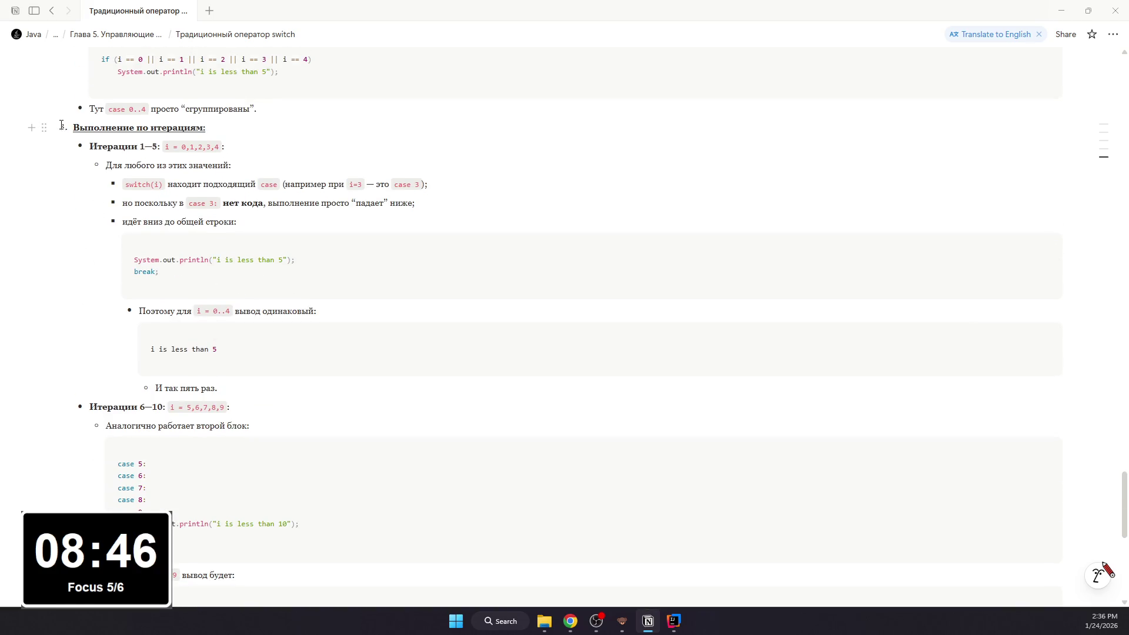
scroll(61, 128, "down", 2)
scroll(61, 131, "down", 2)
scroll(61, 134, "down", 2)
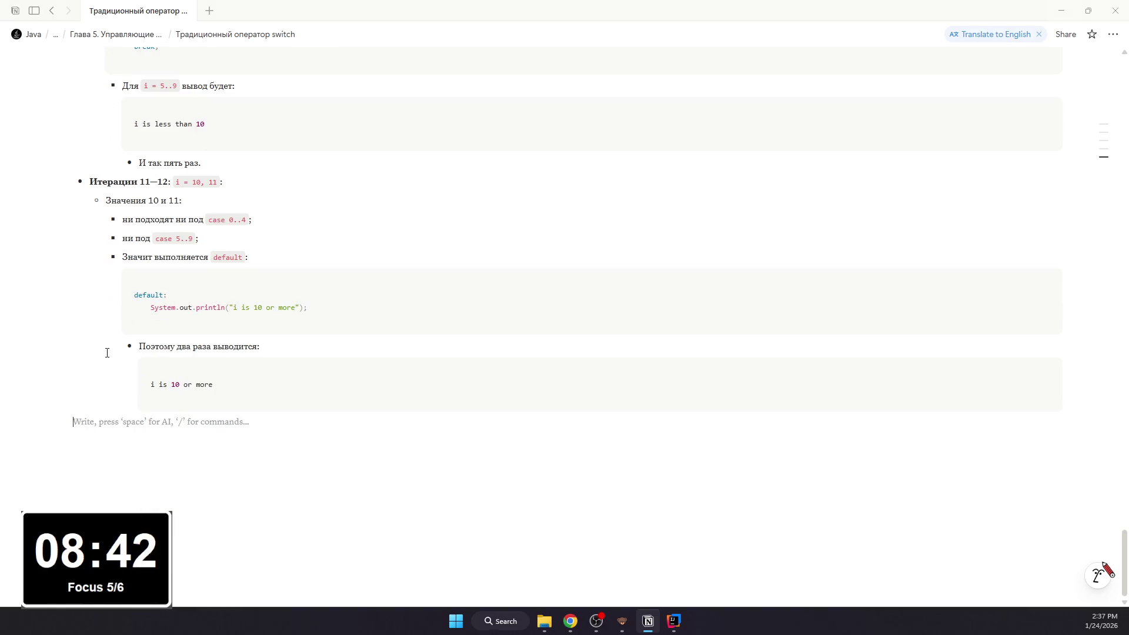
type("1.")
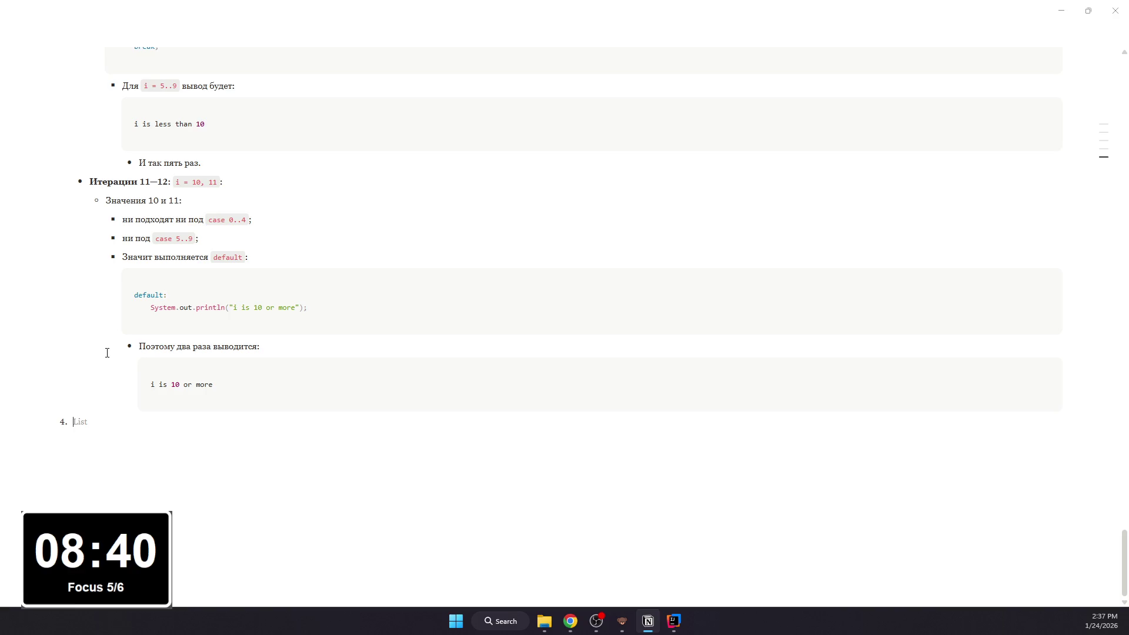
scroll(62, 425, "up", 1)
scroll(61, 425, "up", 6)
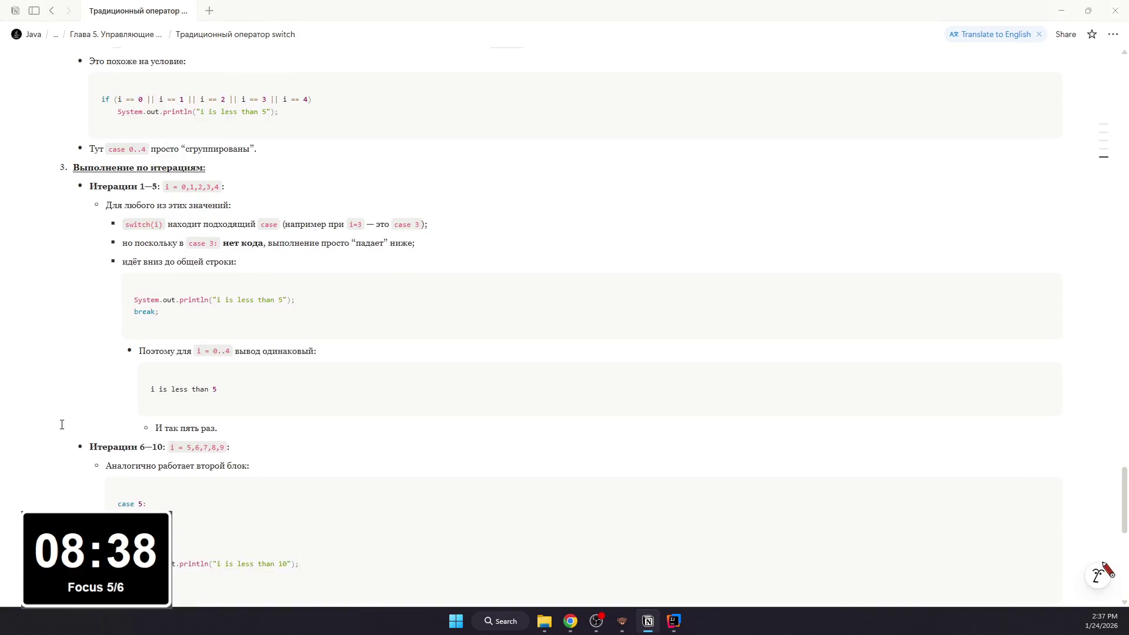
scroll(62, 425, "up", 3)
scroll(62, 425, "down", 1)
scroll(61, 425, "up", 1)
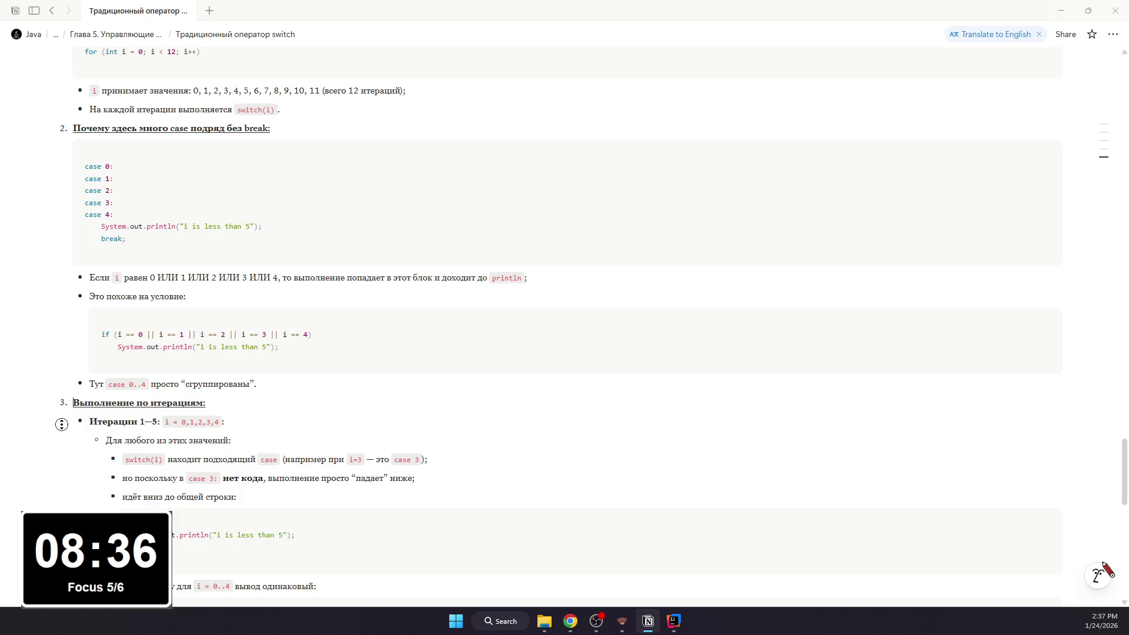
scroll(62, 412, "down", 2)
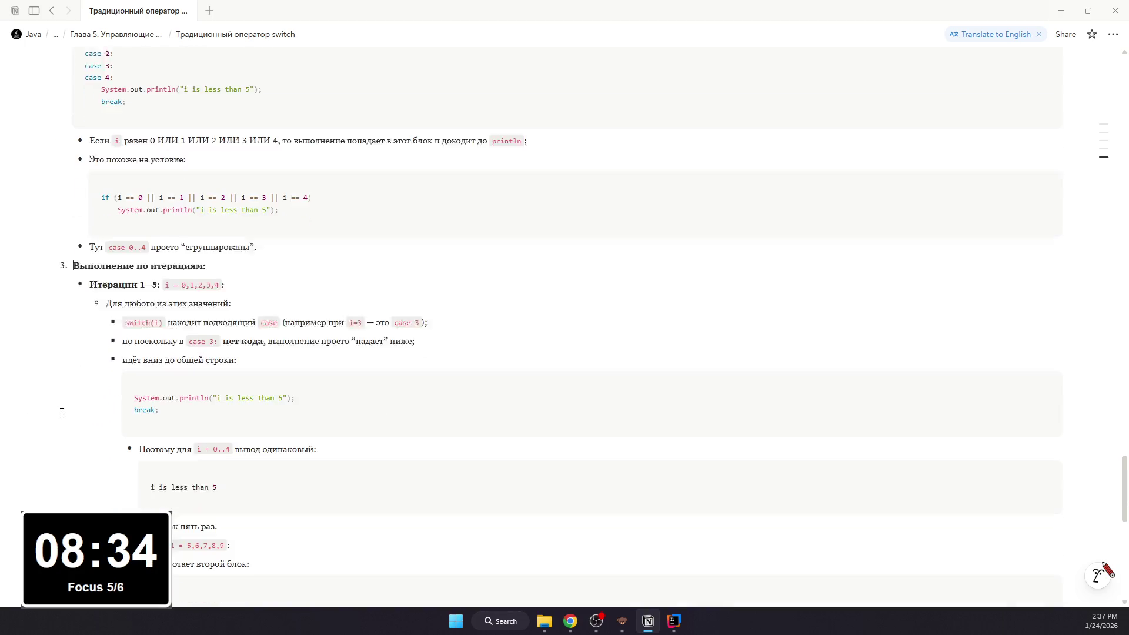
scroll(62, 411, "down", 5)
scroll(59, 401, "down", 2)
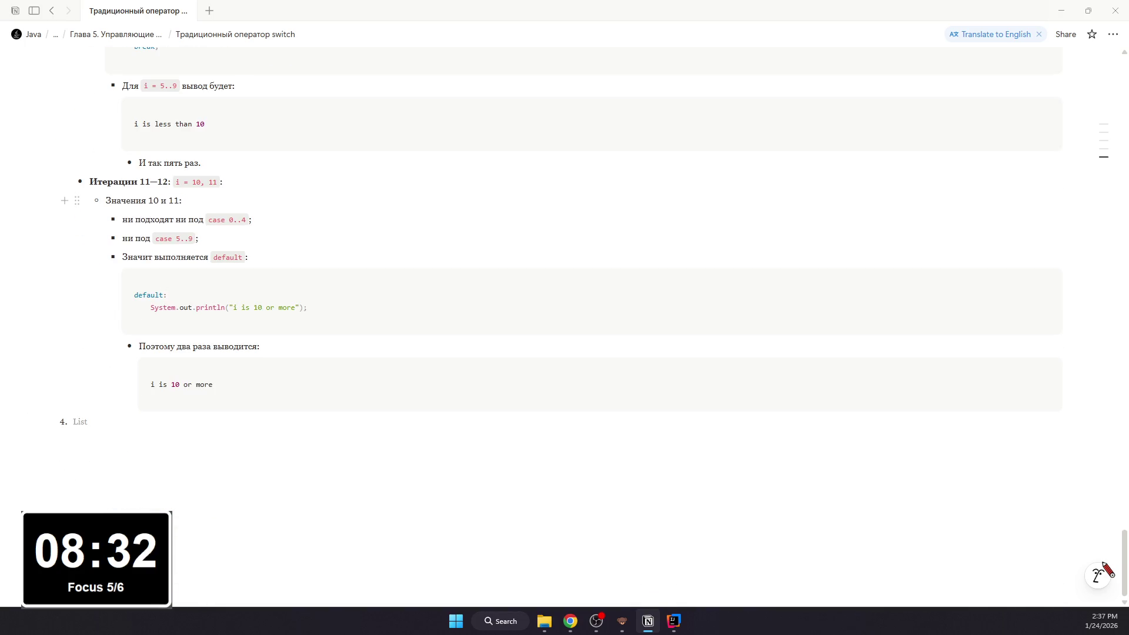
scroll(565, 318, "up", 5)
Step: Create numbered item 4 «Итоговый вывод программы:» and make its heading bold
left_click(73, 52)
type("ИтогоВыполнение по итерациям:")
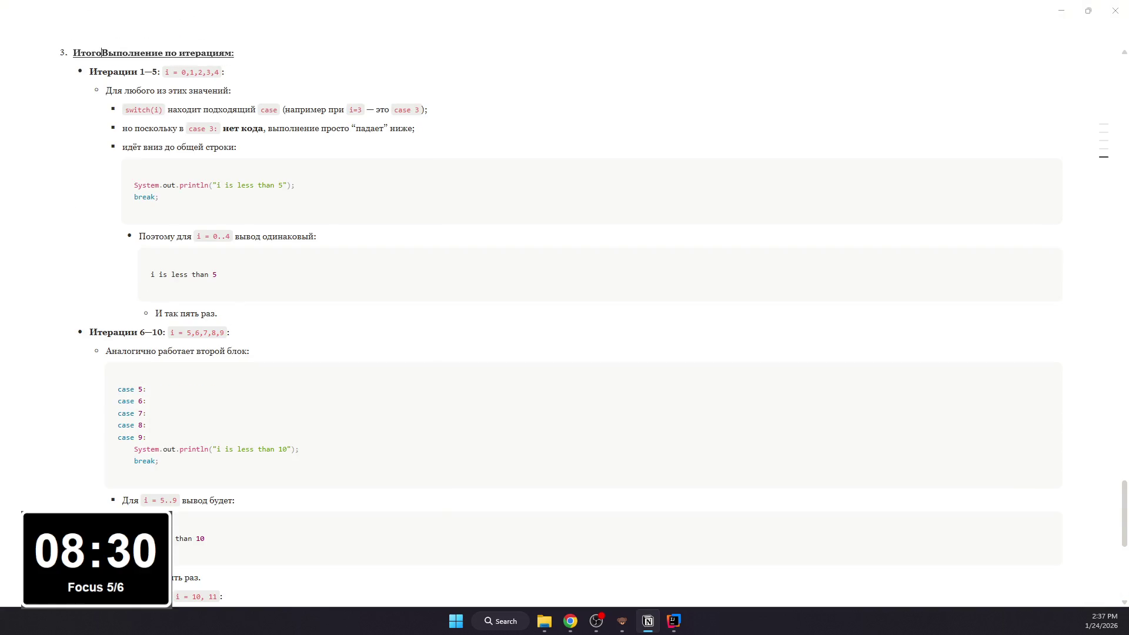
key("ctrl+z")
scroll(378, 346, "down", 3)
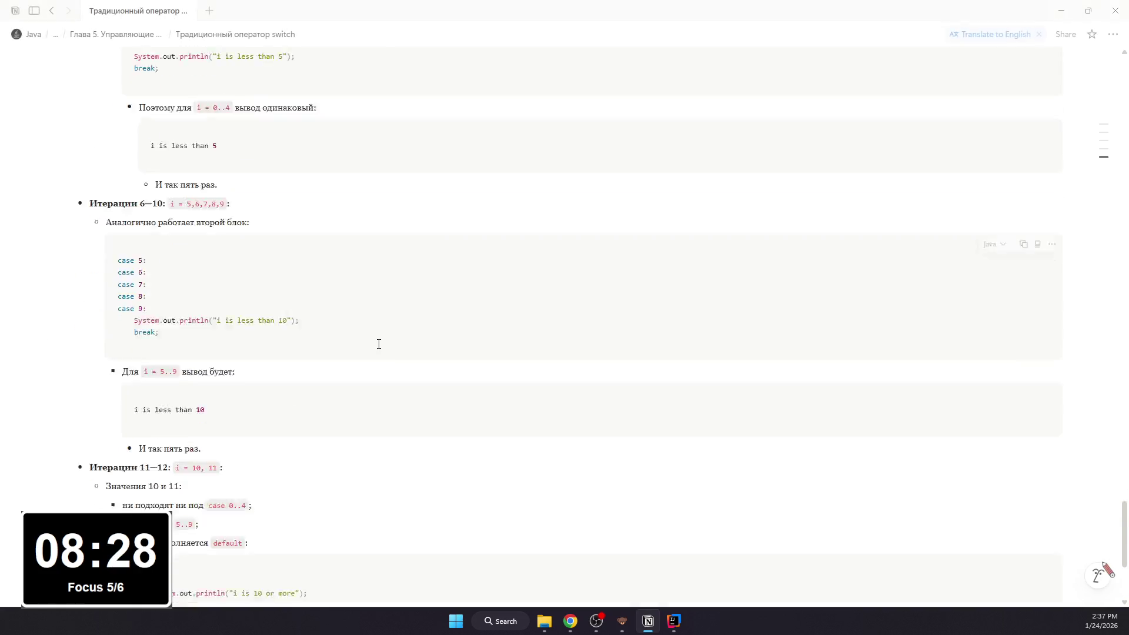
scroll(222, 415, "down", 3)
type("Итоговый вывод програм")
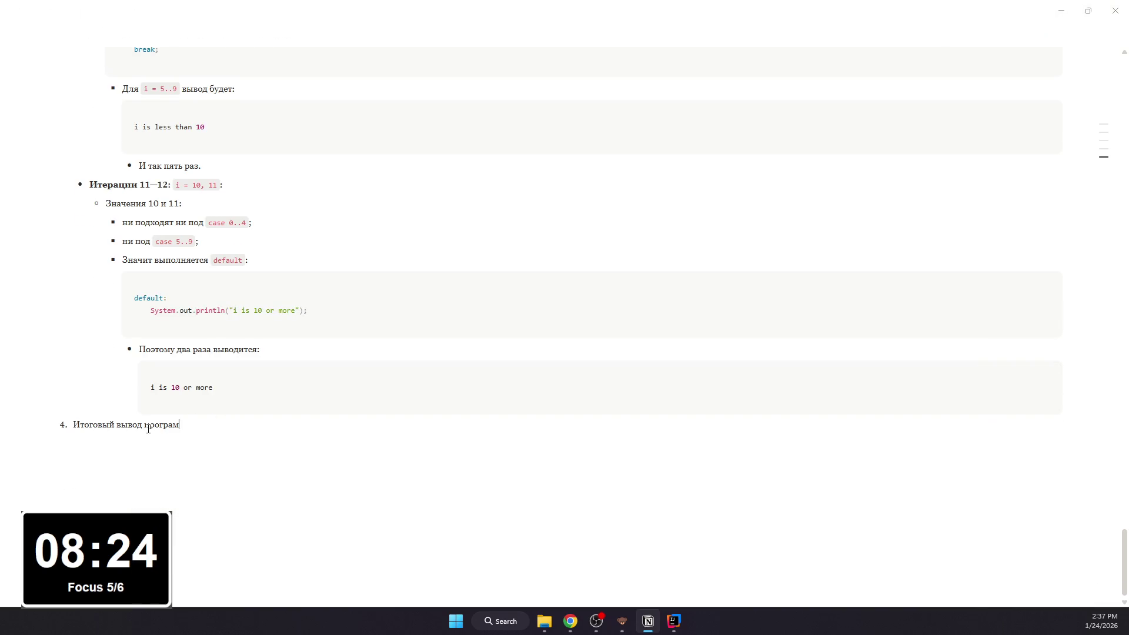
type("мы:")
key("Return")
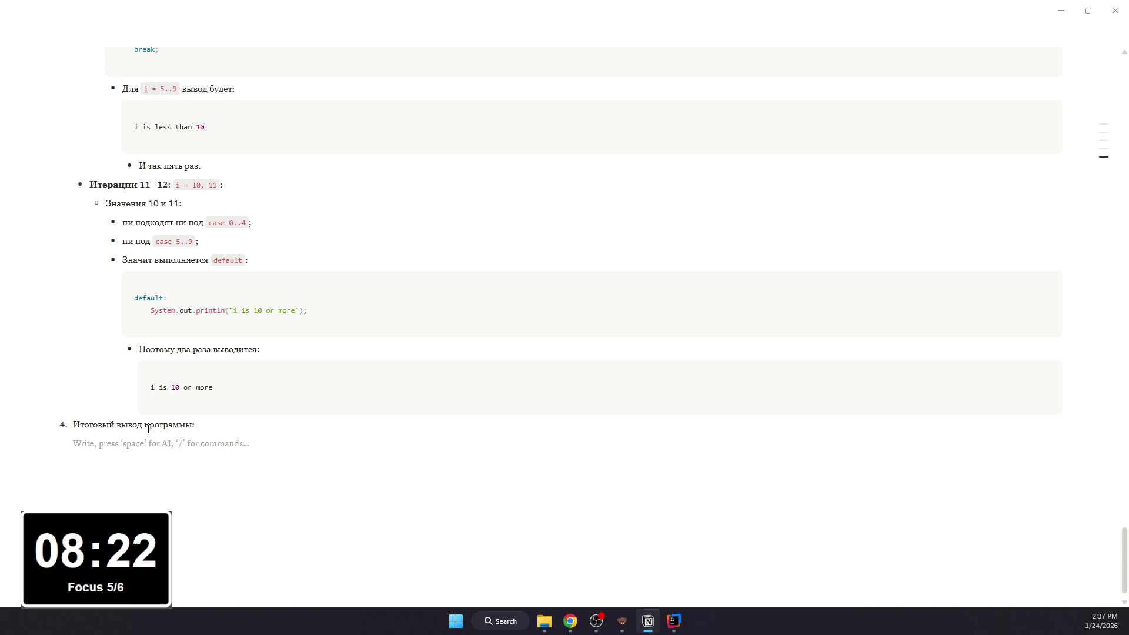
left_click_drag(200, 425, 73, 425)
type("b")
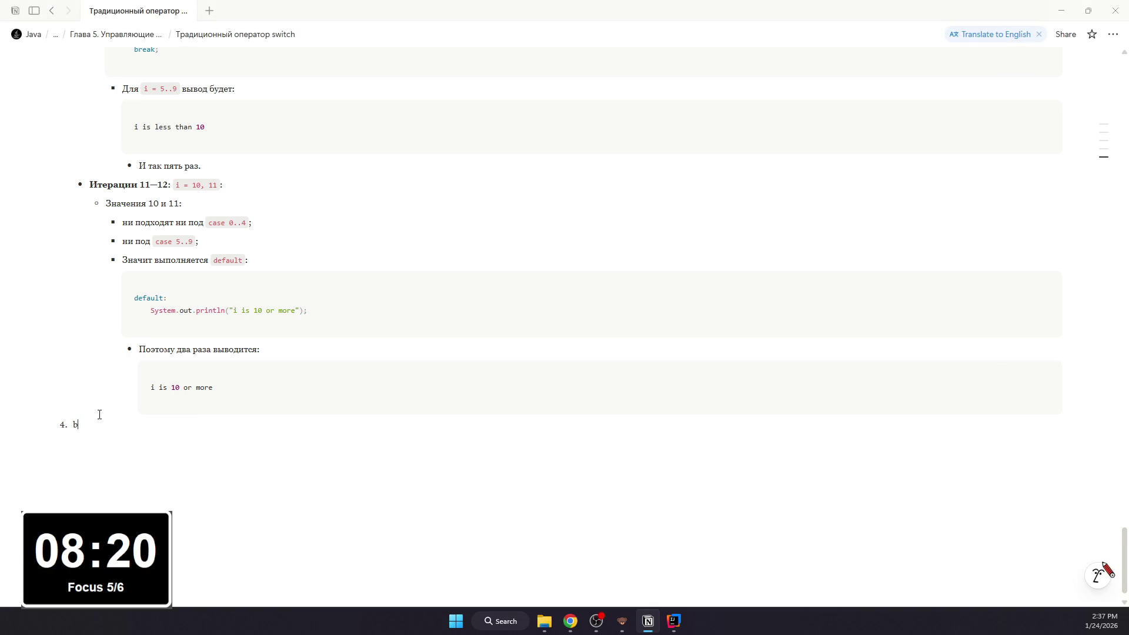
key("ctrl+z")
key("ctrl+b")
scroll(187, 453, "up", 3)
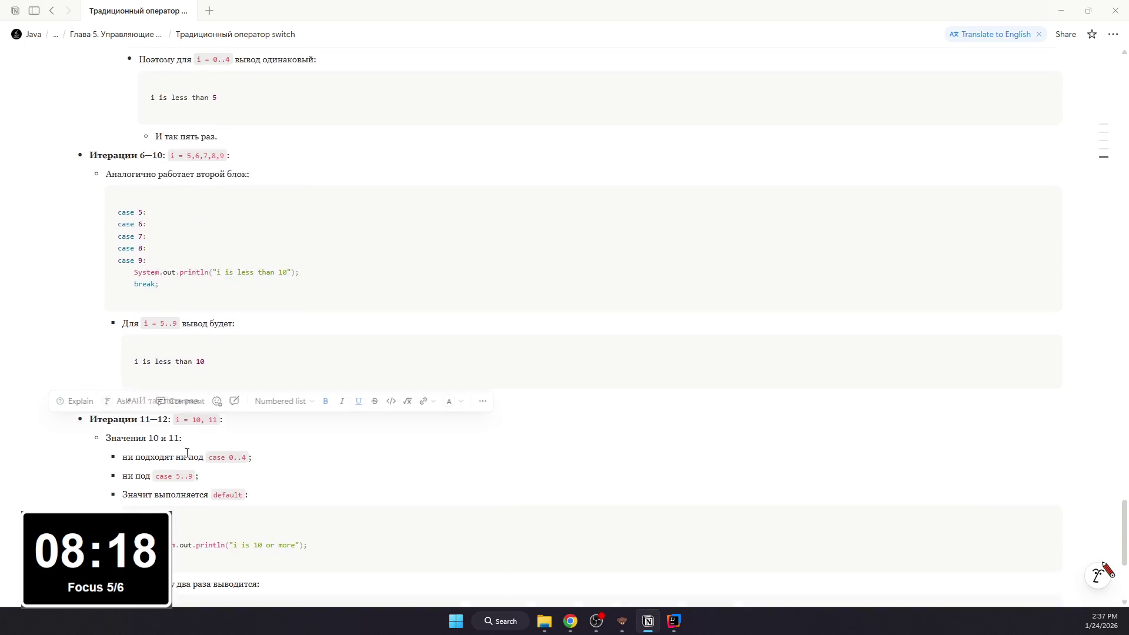
scroll(188, 453, "up", 3)
scroll(187, 452, "down", 1)
scroll(187, 453, "down", 5)
Step: Add the bullet «Пять раз (для 0..4):» with a code block reading i is less than 5
left_click(175, 446)
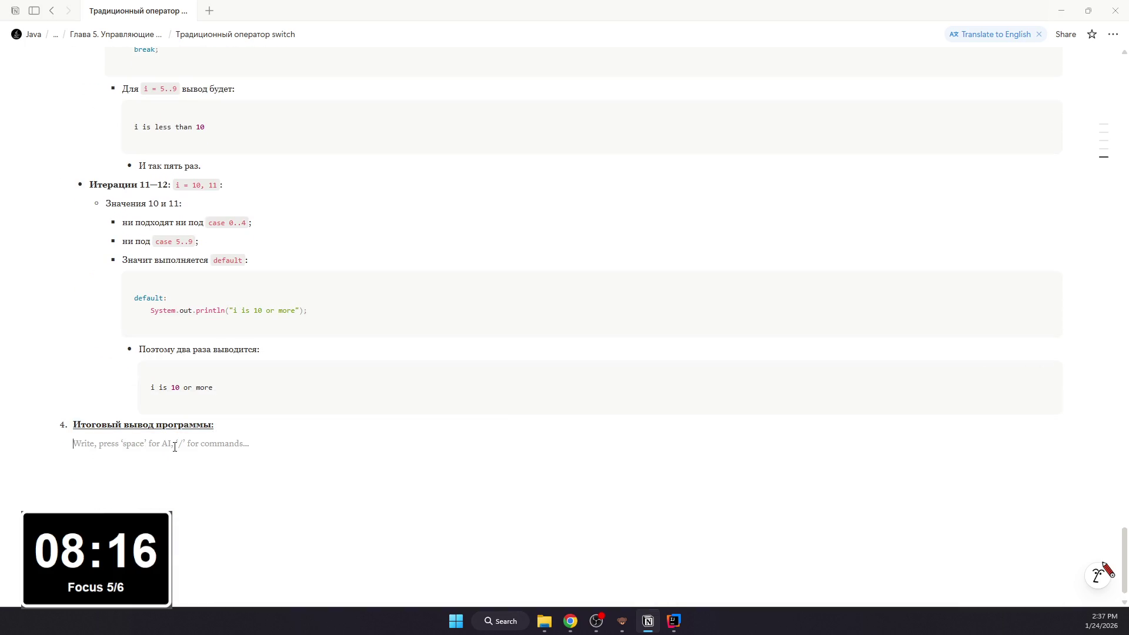
type("/b")
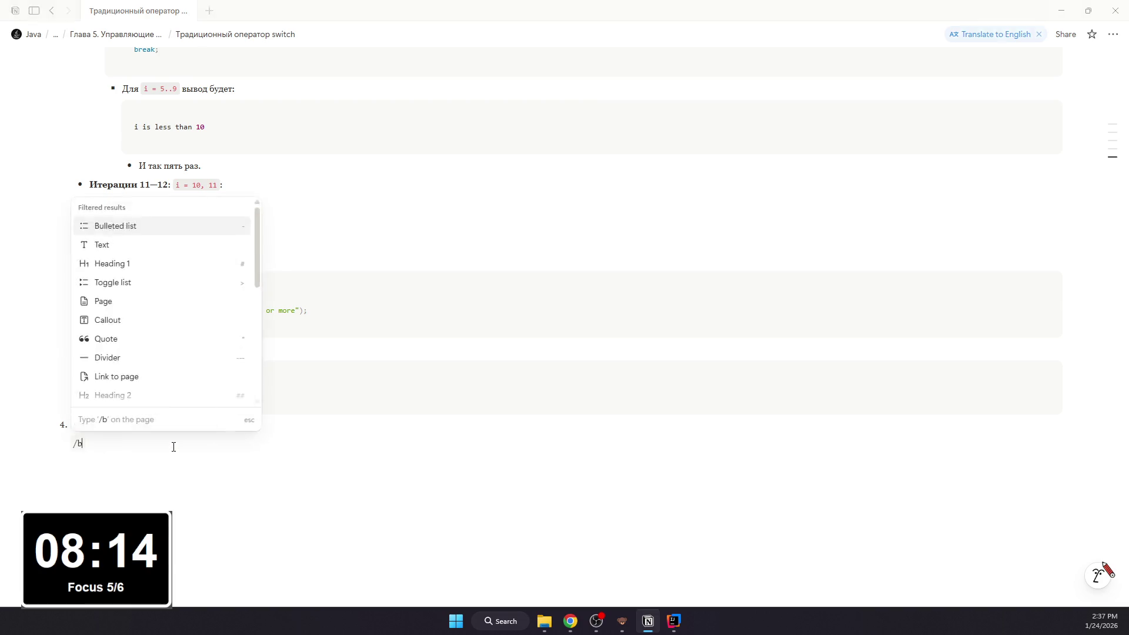
key("Return")
type("раз")
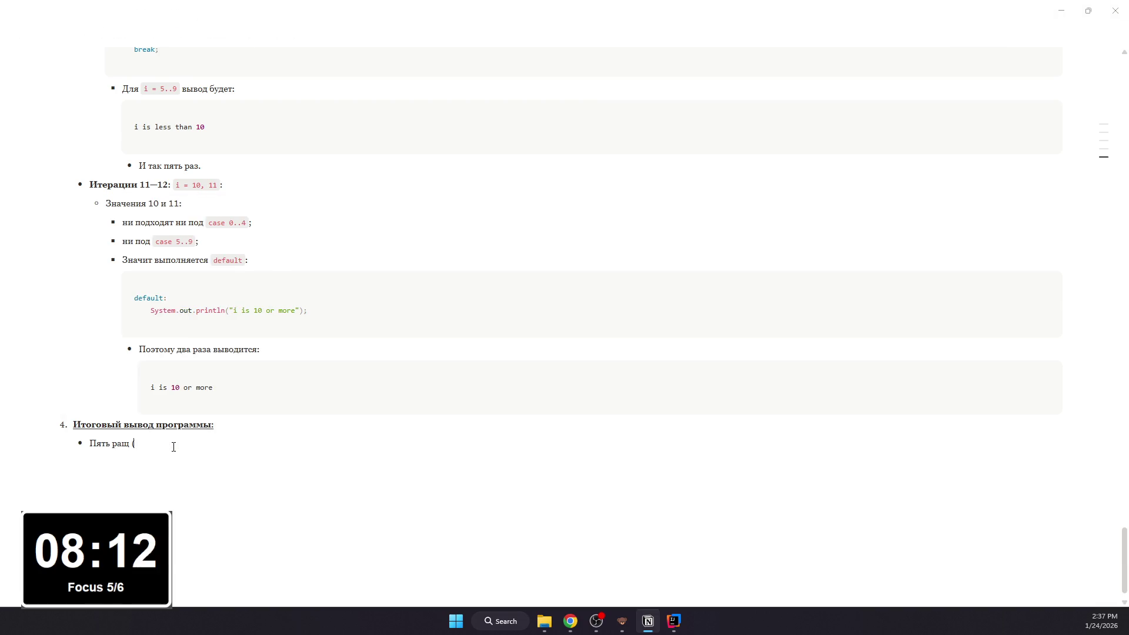
type("для 0")
type("..4")
type(":")
key("Return")
key("BackSpace")
type("/code")
key("Return")
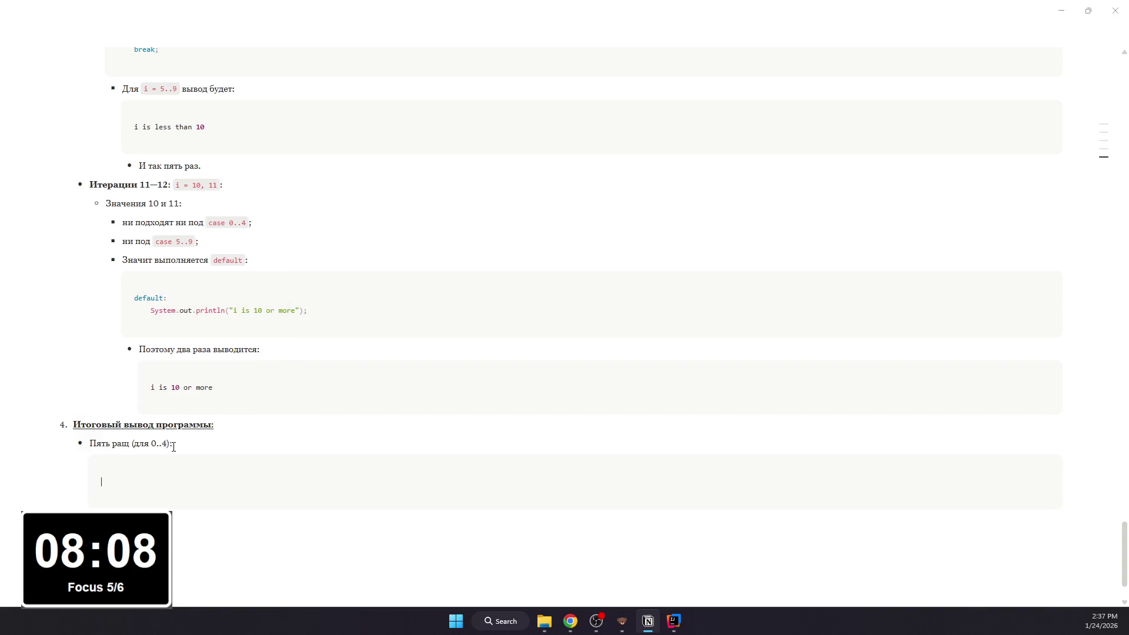
type("i")
type("ee")
type(" than 5")
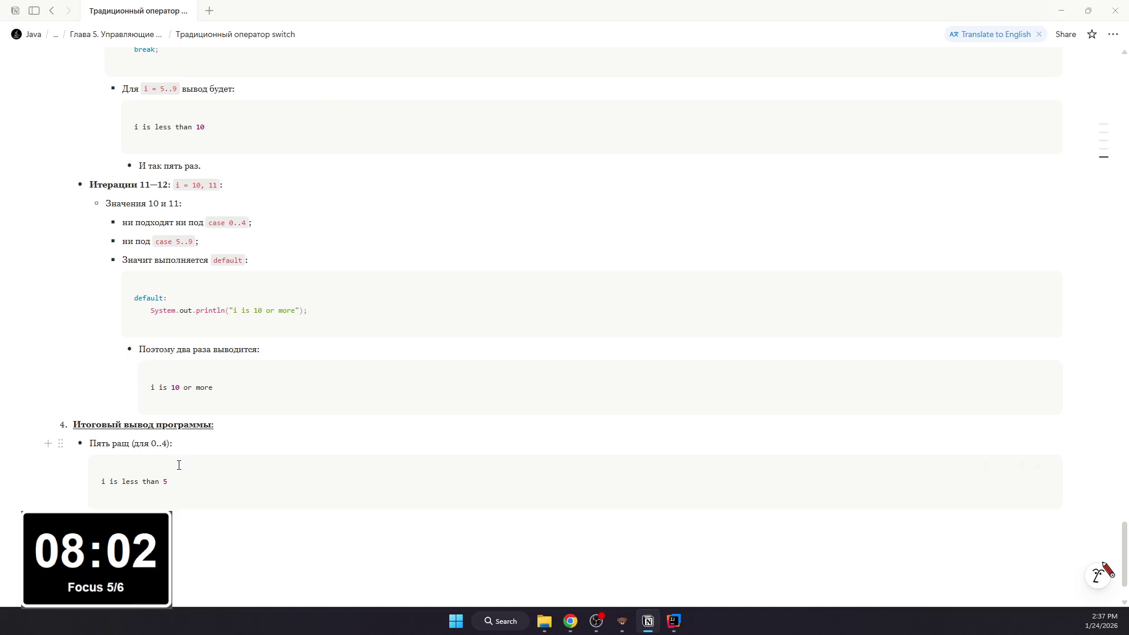
left_click(183, 544)
key("BackSpace")
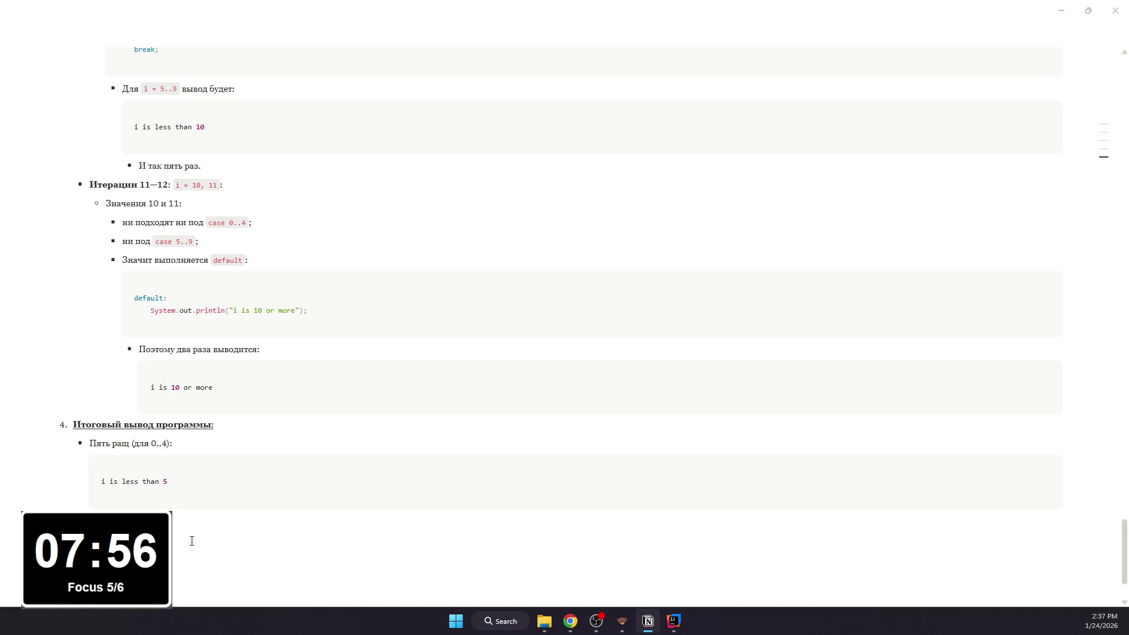
double_click(125, 444)
left_click(149, 474)
mouse_move(574, 482)
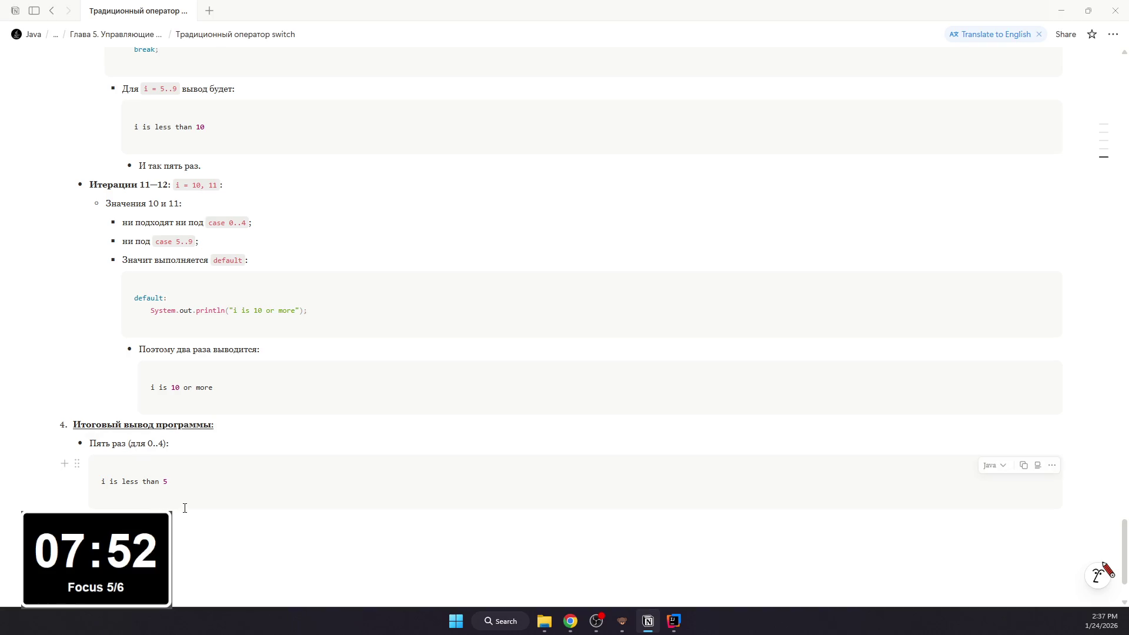
Step: Add code blocks i is less than 10 for 5..9 and i is 10 or more twice for 10..11
left_click(185, 508)
type("/co")
key("Return")
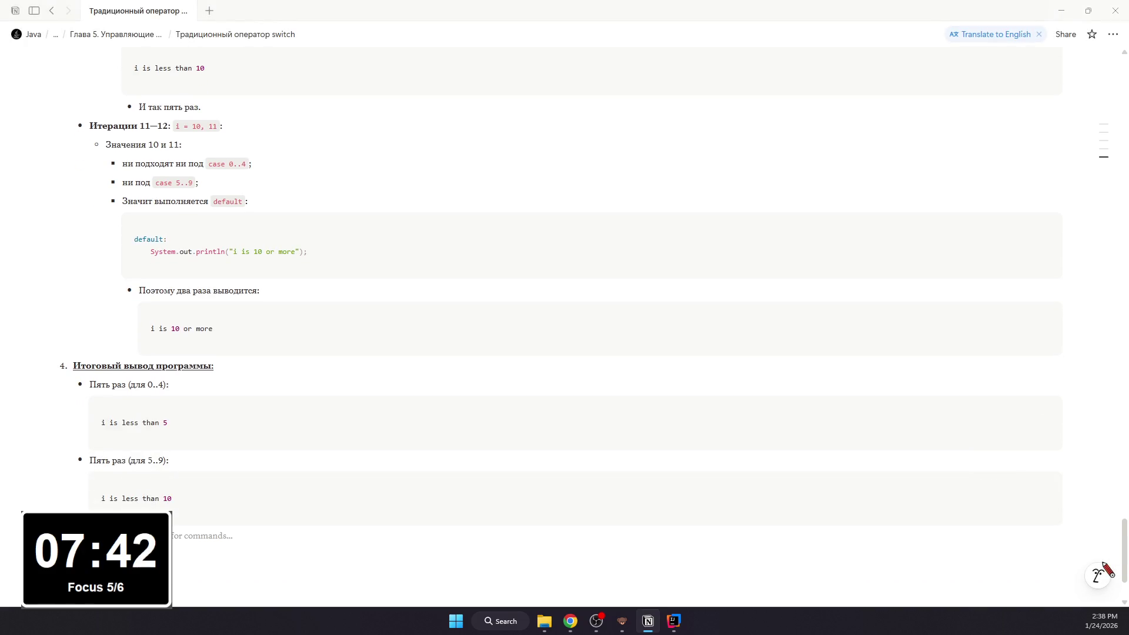
type("/")
key("Escape")
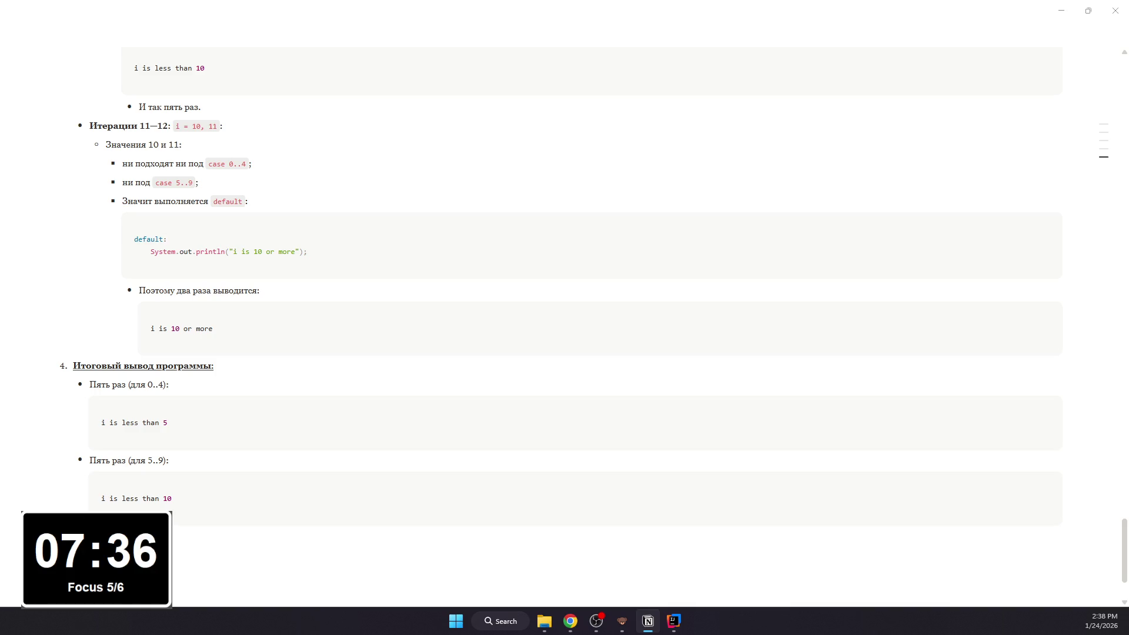
key("Return")
type("```")
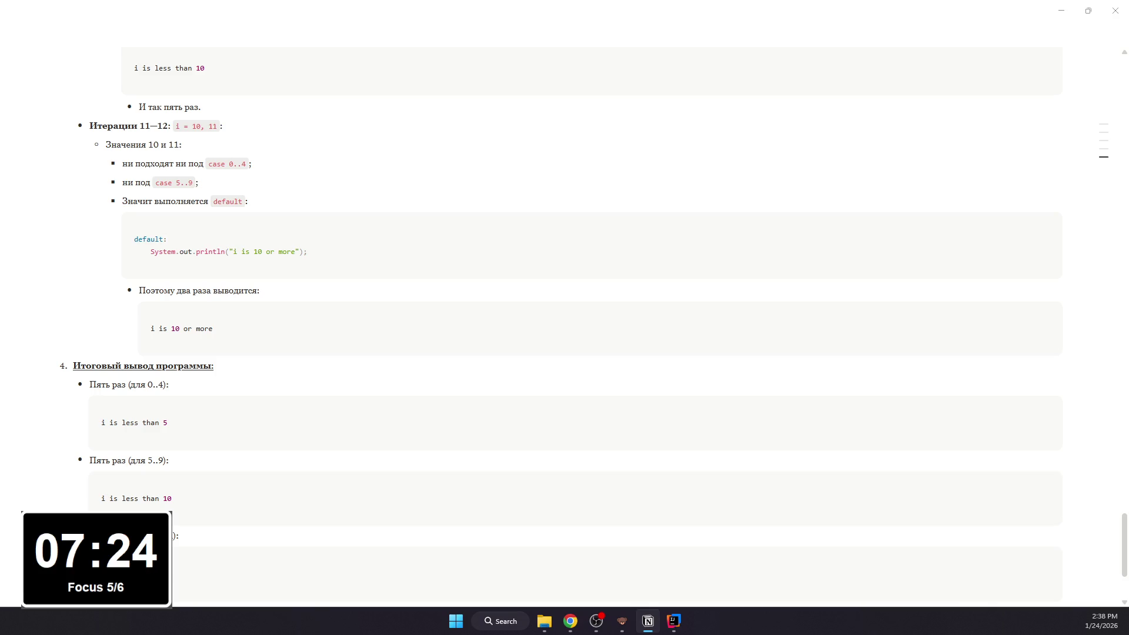
scroll(497, 497, "up", 10)
scroll(486, 497, "up", 5)
scroll(387, 480, "up", 5)
scroll(388, 481, "down", 3)
scroll(270, 454, "down", 1)
scroll(268, 436, "down", 10)
scroll(267, 438, "down", 5)
scroll(266, 438, "down", 1)
left_click(247, 448)
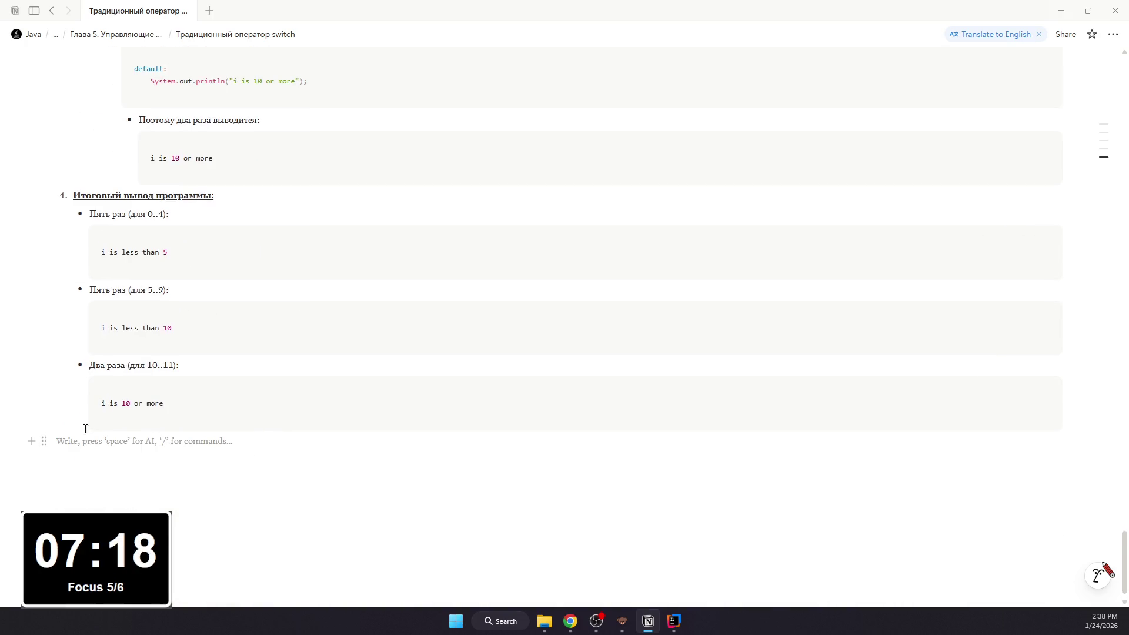
type("-")
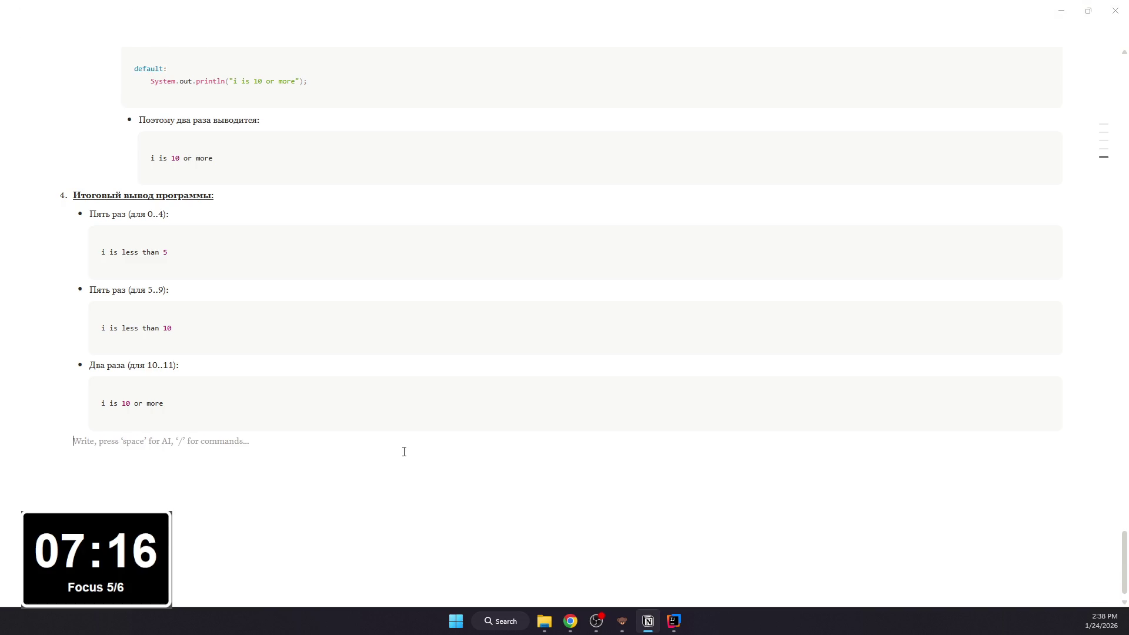
type(" Если запись")
type(" полн")
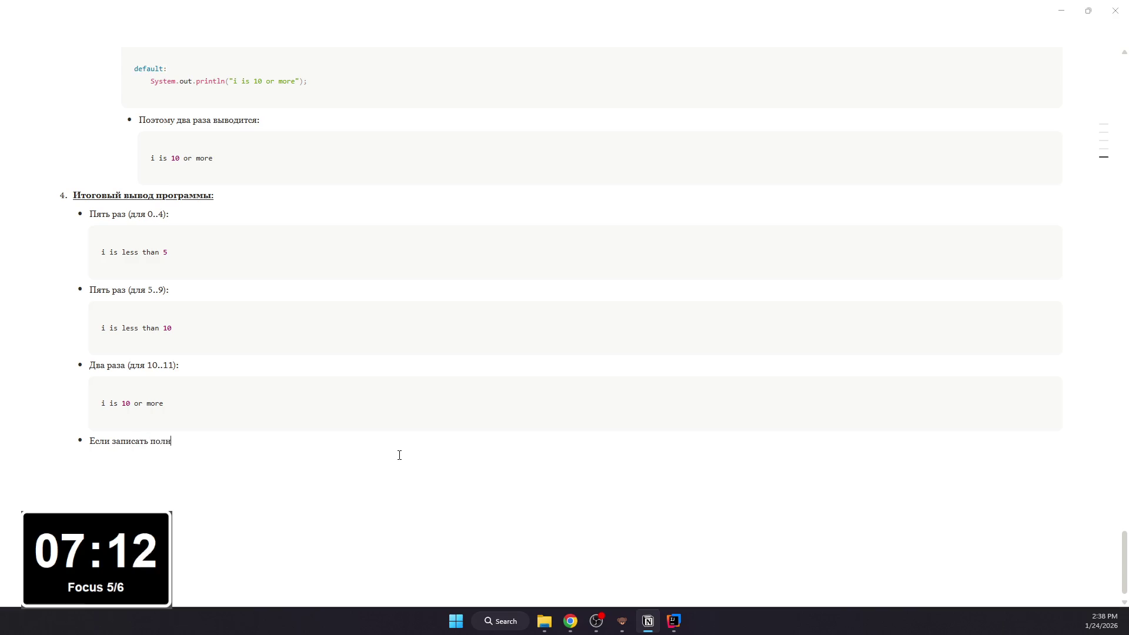
type("ю по")
type(" строкам:")
Step: Add bullet 'Если записать полностью по строкам:' with a code block of all twelve output lines
key("Return")
key("Return")
type("/codd")
key("BackSpace")
type("e")
key("Return")
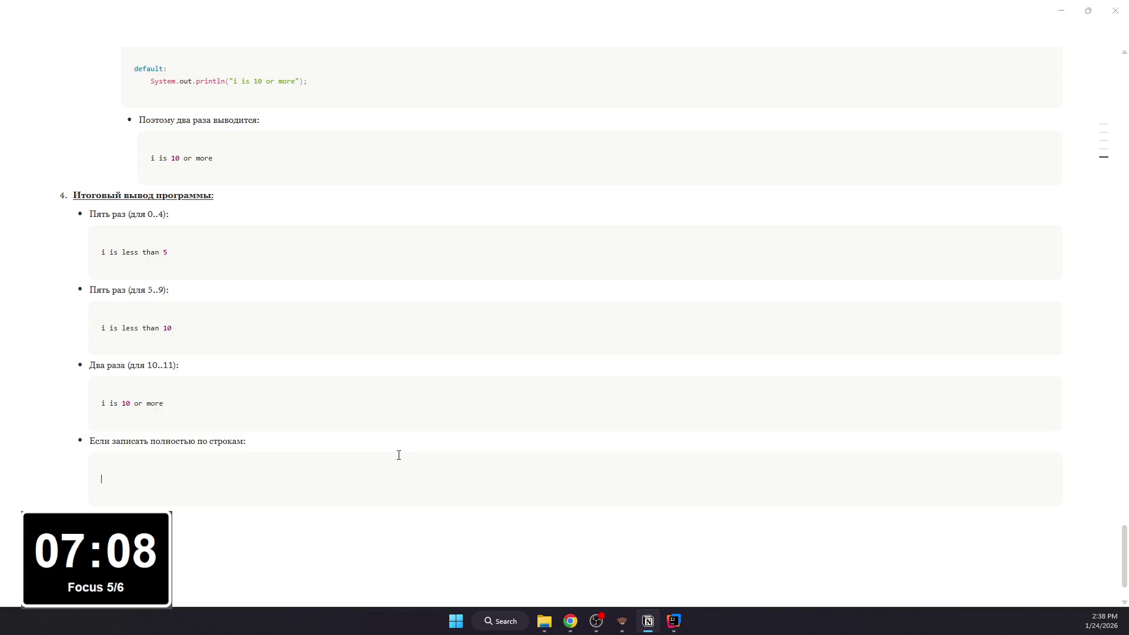
scroll(5, 452, "down", 2)
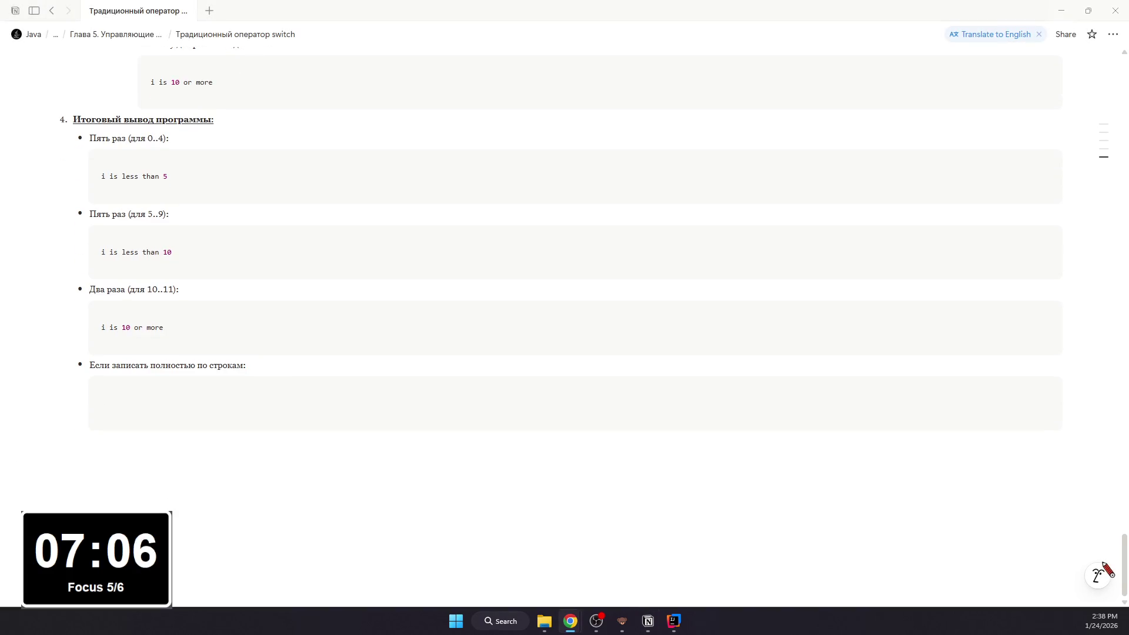
type("i is less than 5 i is less than 5 i is less than 5 i is less than 5 i is less than 5 i is less than 10 i is less than 10 i is less than 10 i is less than 10 i is less than 10 i is 10 or more i is 10 or more")
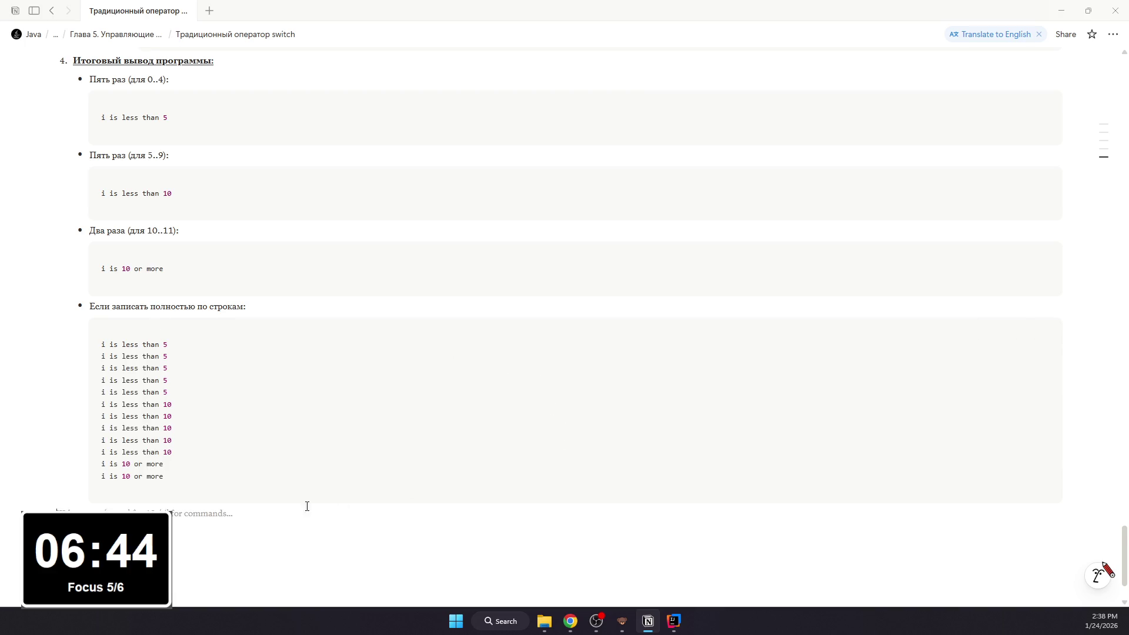
scroll(314, 504, "up", 3)
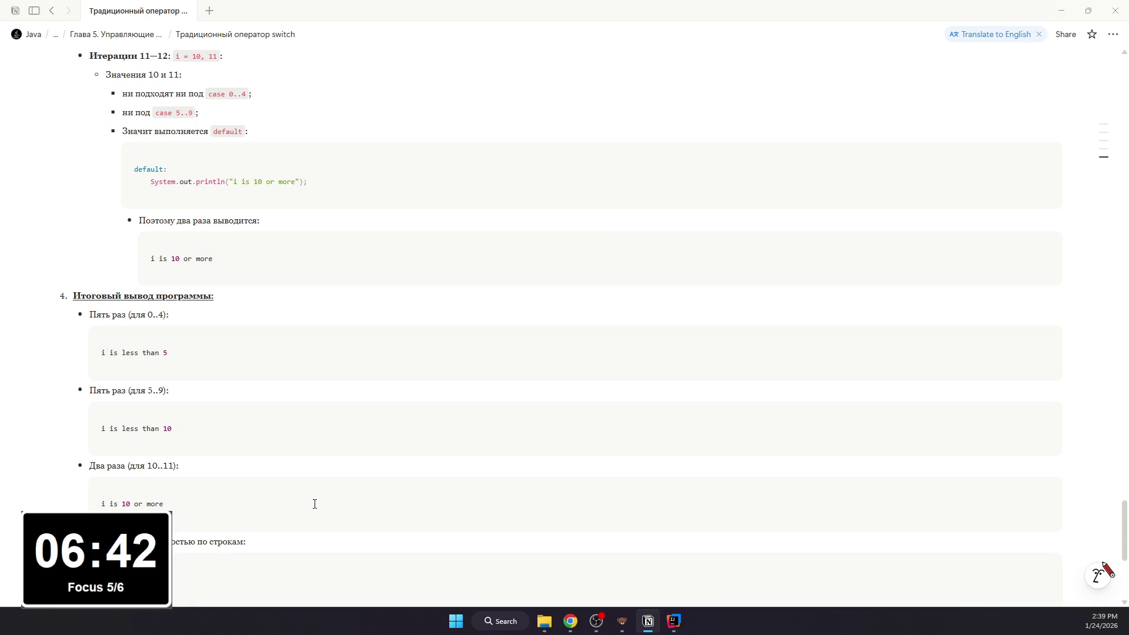
mouse_move(314, 497)
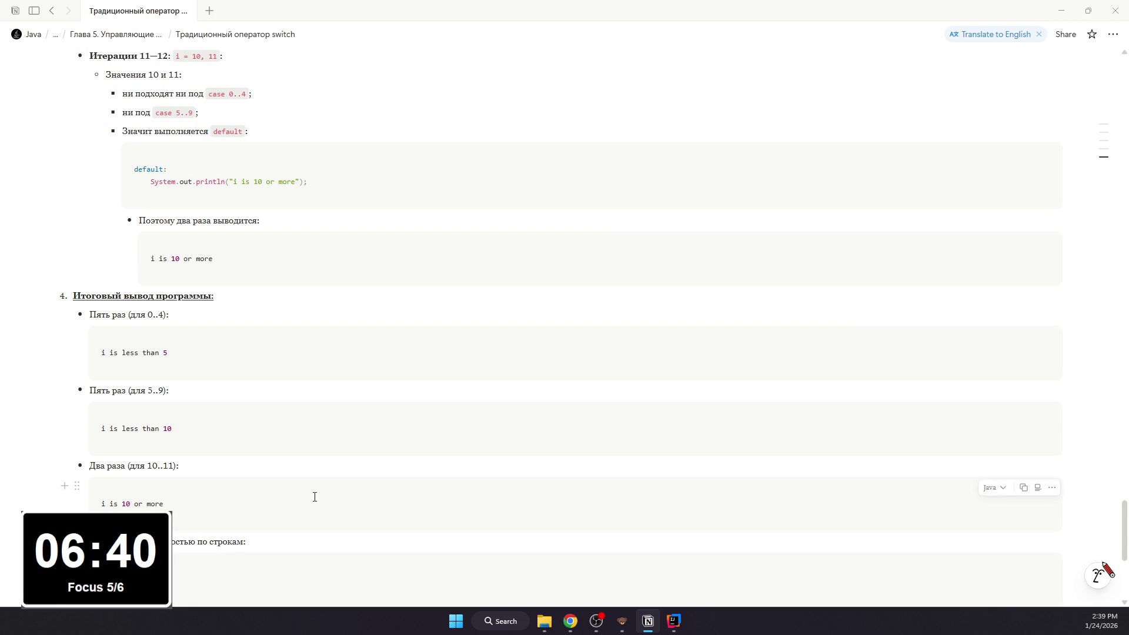
Step: Check the browser, then start a new line below the twelve-line output block
left_click_drag(309, 197, 325, 227)
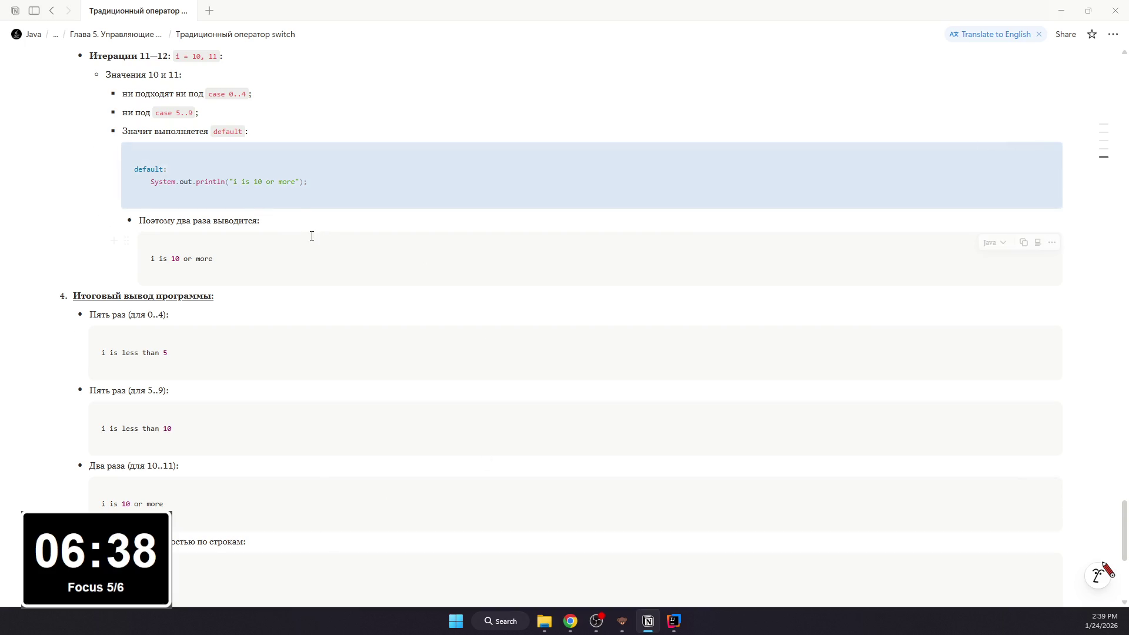
left_click(261, 212)
key("alt+Tab")
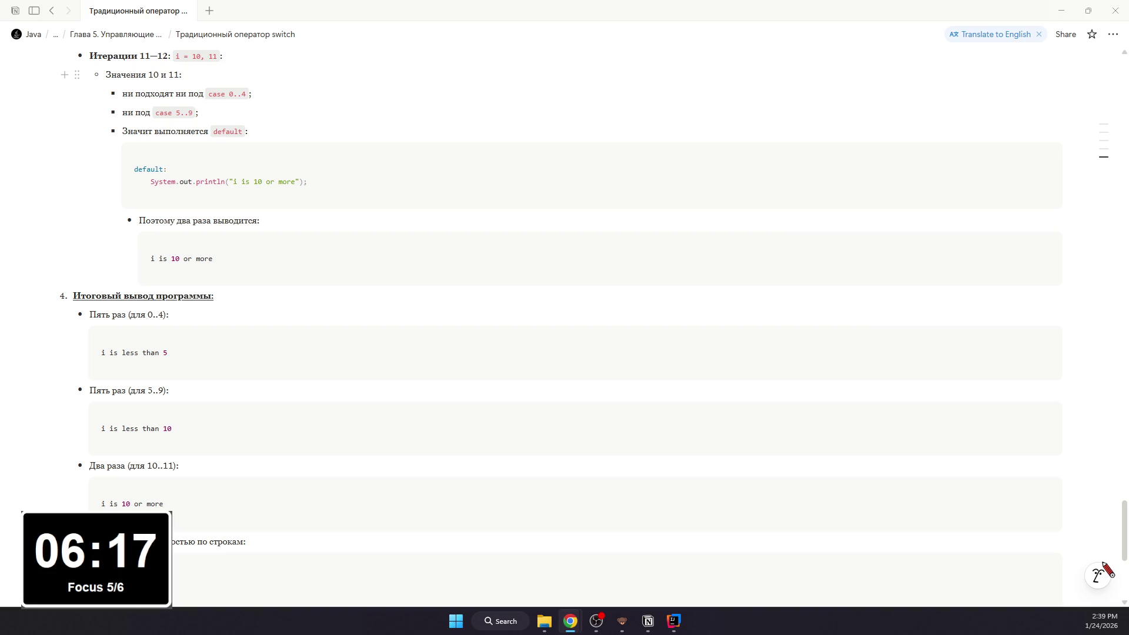
scroll(177, 359, "up", 2)
scroll(176, 358, "up", 3)
scroll(182, 404, "up", 3)
scroll(183, 410, "up", 4)
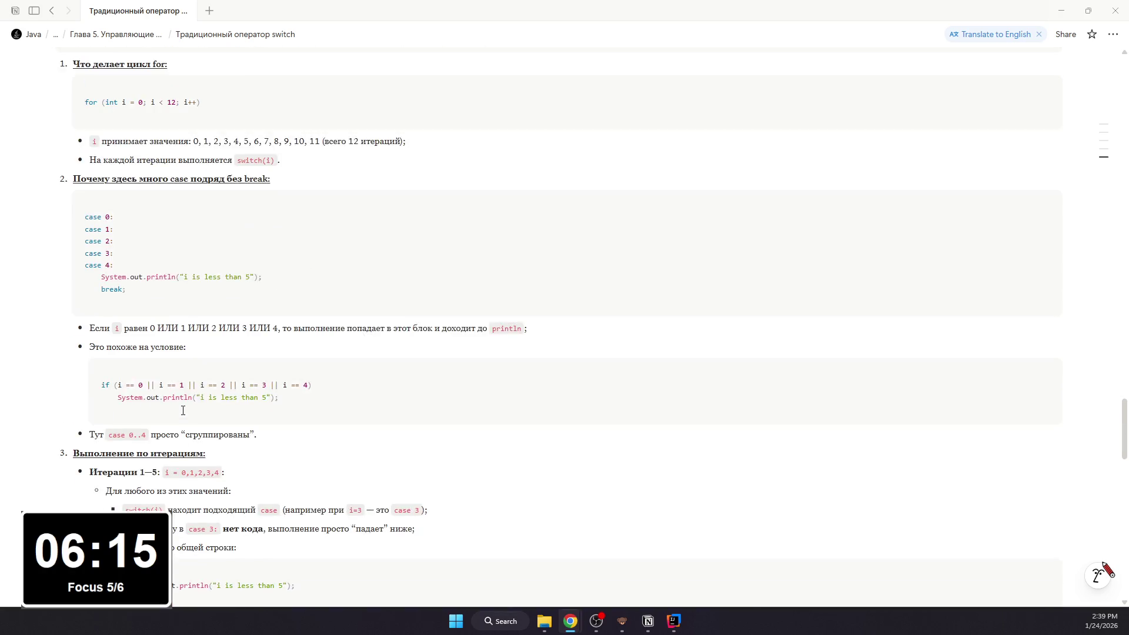
scroll(182, 411, "up", 3)
scroll(183, 411, "down", 3)
scroll(182, 391, "down", 6)
scroll(177, 383, "down", 3)
mouse_move(574, 101)
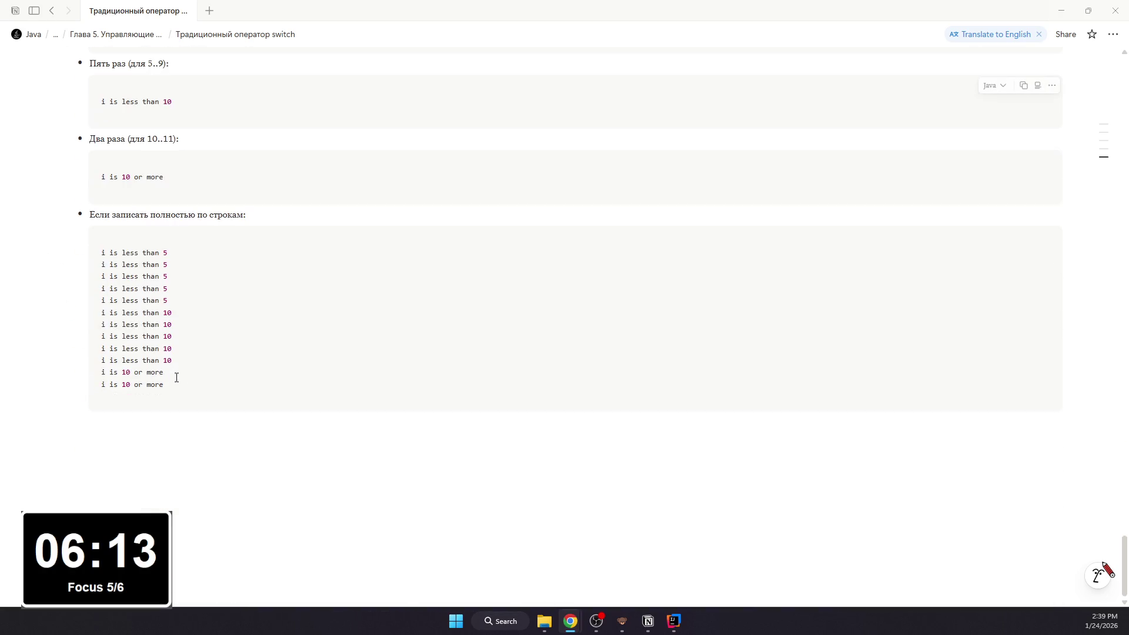
left_click(180, 427)
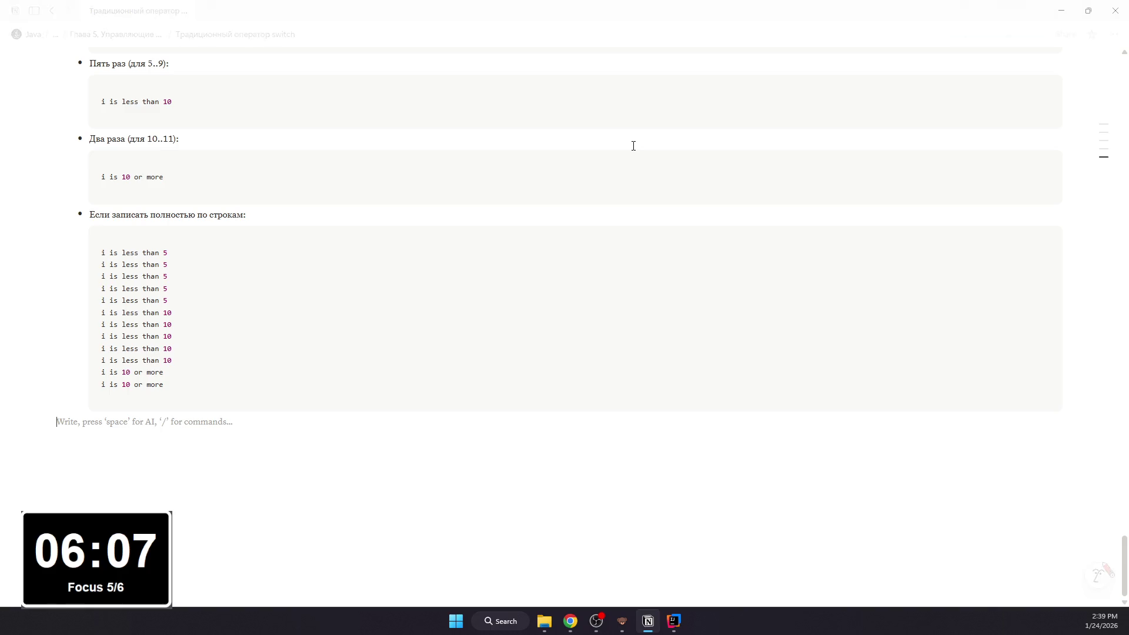
type("# К")
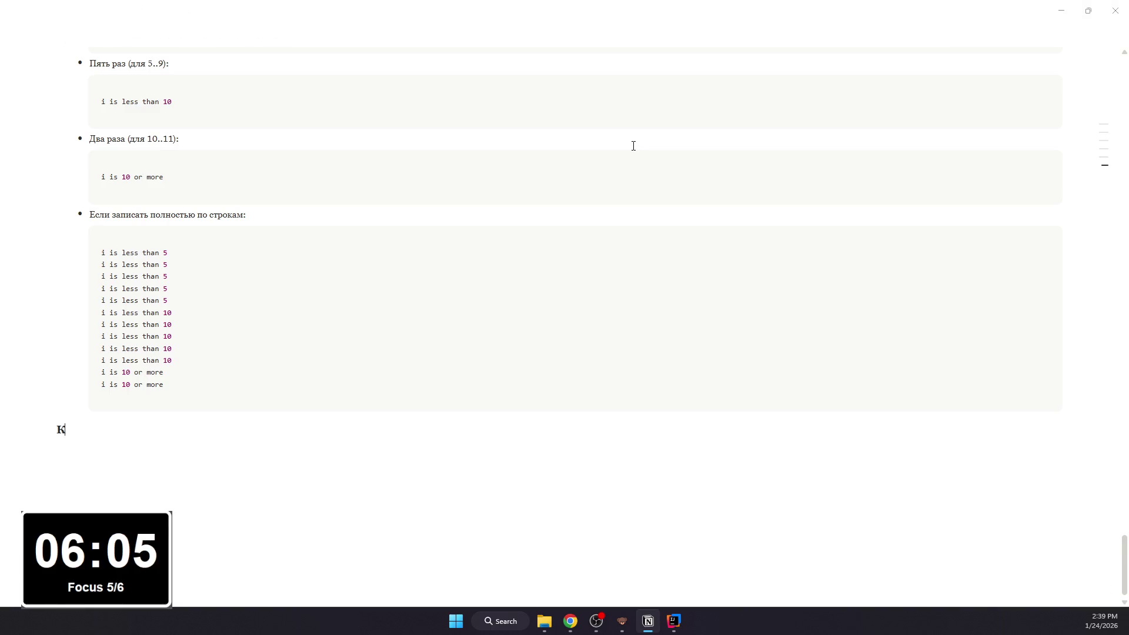
type("лючевая идея пр")
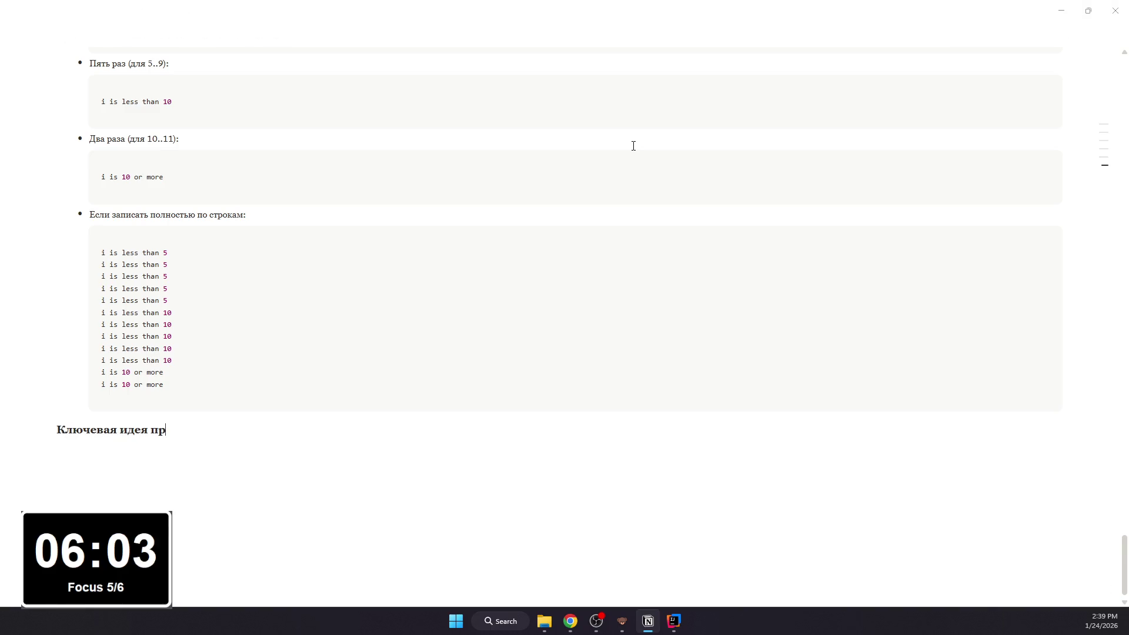
type("ограммы")
Step: Write heading 'Ключевая идея примера', replacing программы with примера, and colour it blue
key("Return")
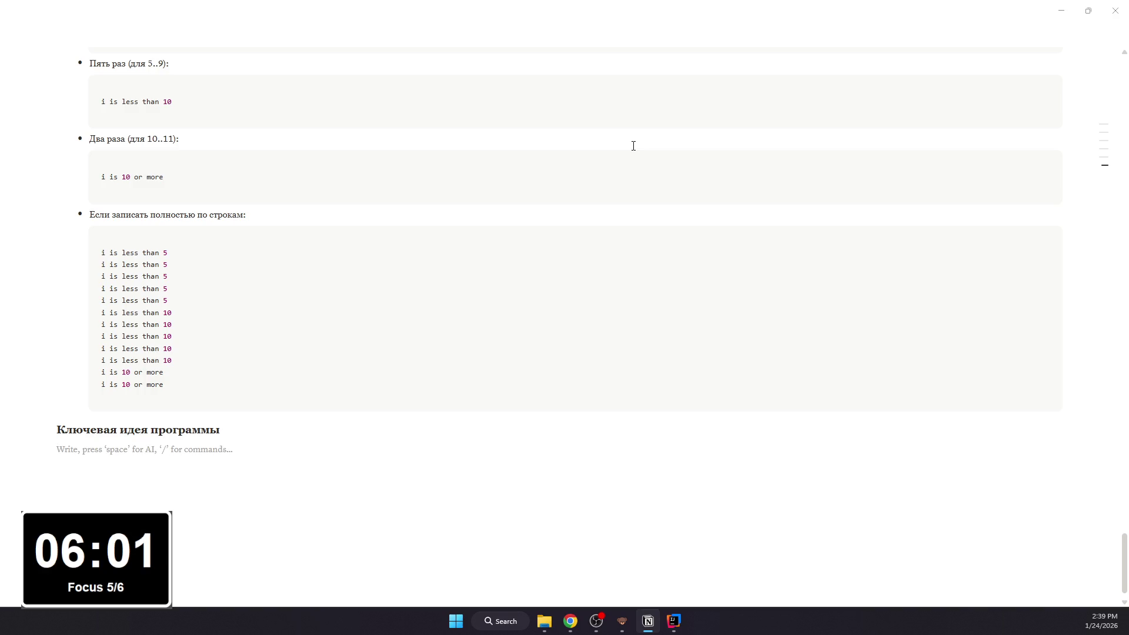
scroll(239, 485, "up", 2)
scroll(269, 477, "up", 3)
scroll(212, 476, "down", 3)
scroll(202, 453, "down", 3)
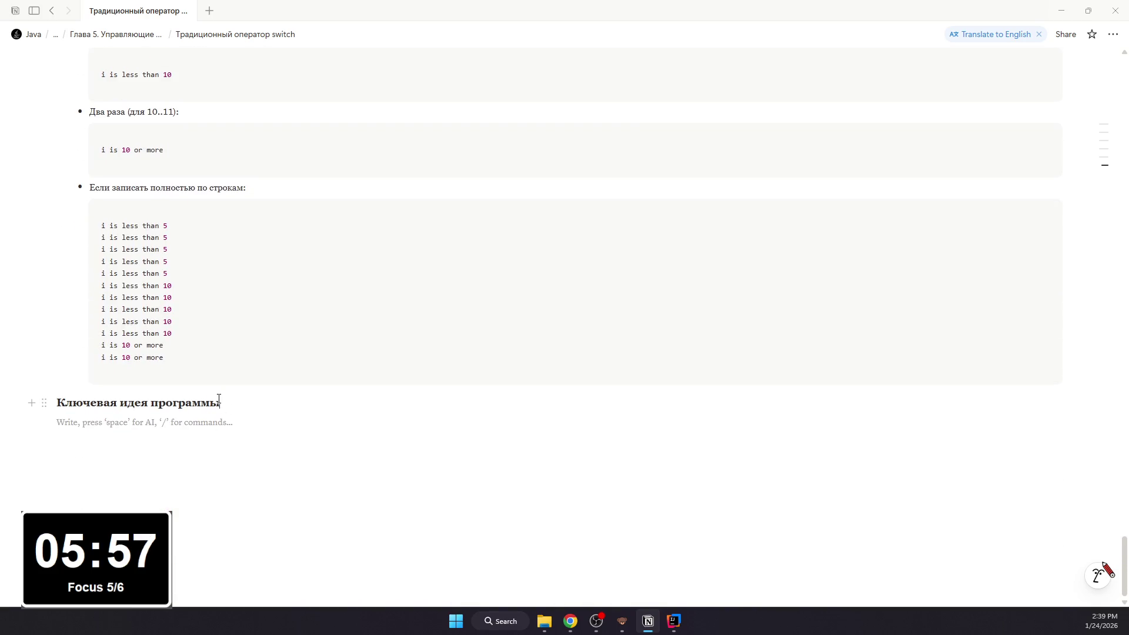
left_click_drag(219, 401, 150, 403)
type("примера")
key("Return")
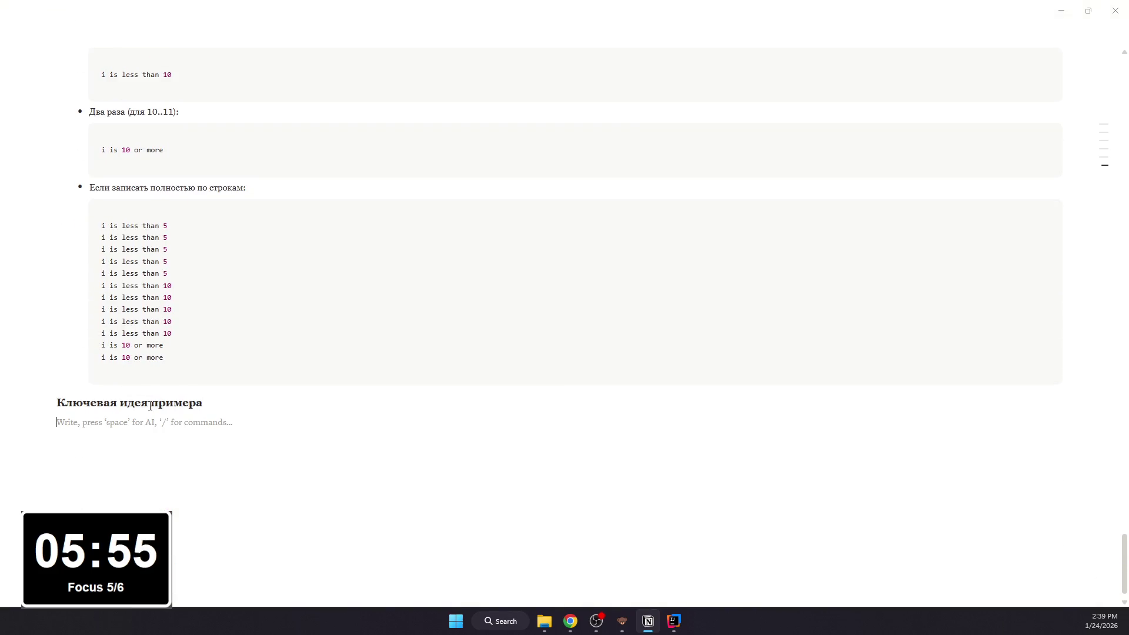
left_click_drag(203, 403, 57, 403)
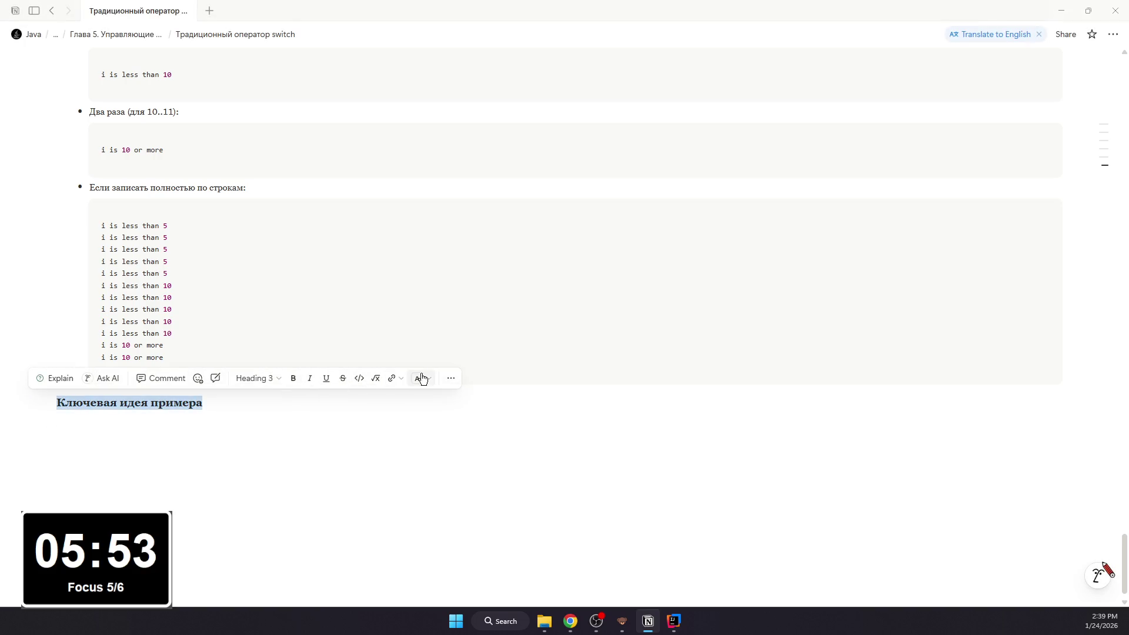
left_click(441, 471)
left_click(375, 404)
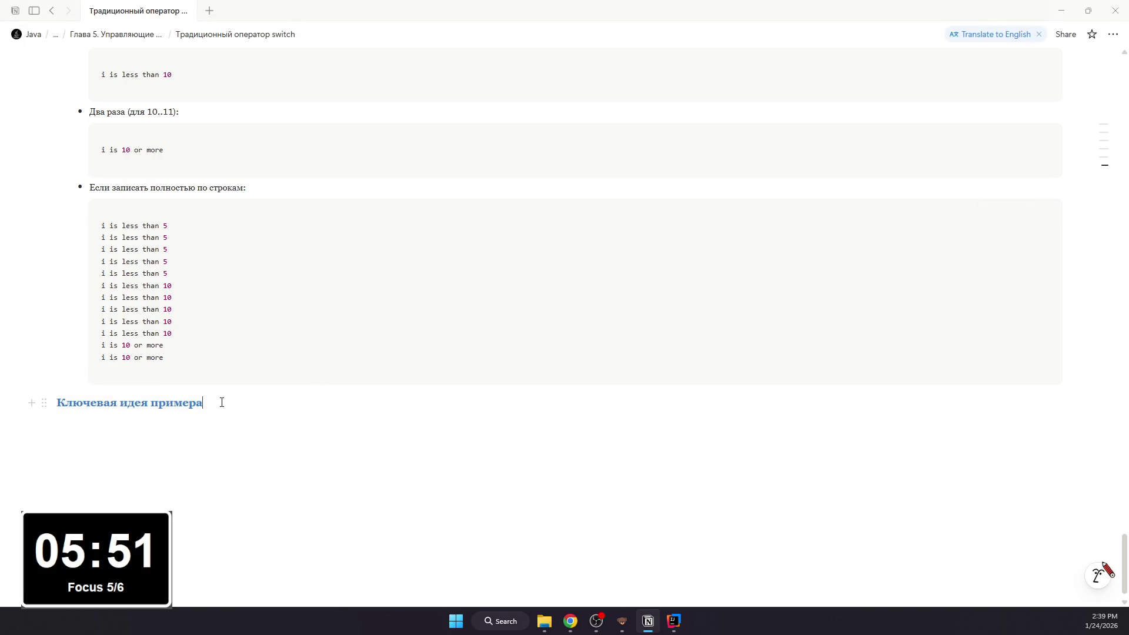
Step: Underline the whole heading and start a new line below it
triple_click(222, 403)
left_click(330, 377)
left_click(320, 409)
scroll(373, 442, "up", 1)
scroll(374, 436, "down", 2)
type(".b")
key("Return")
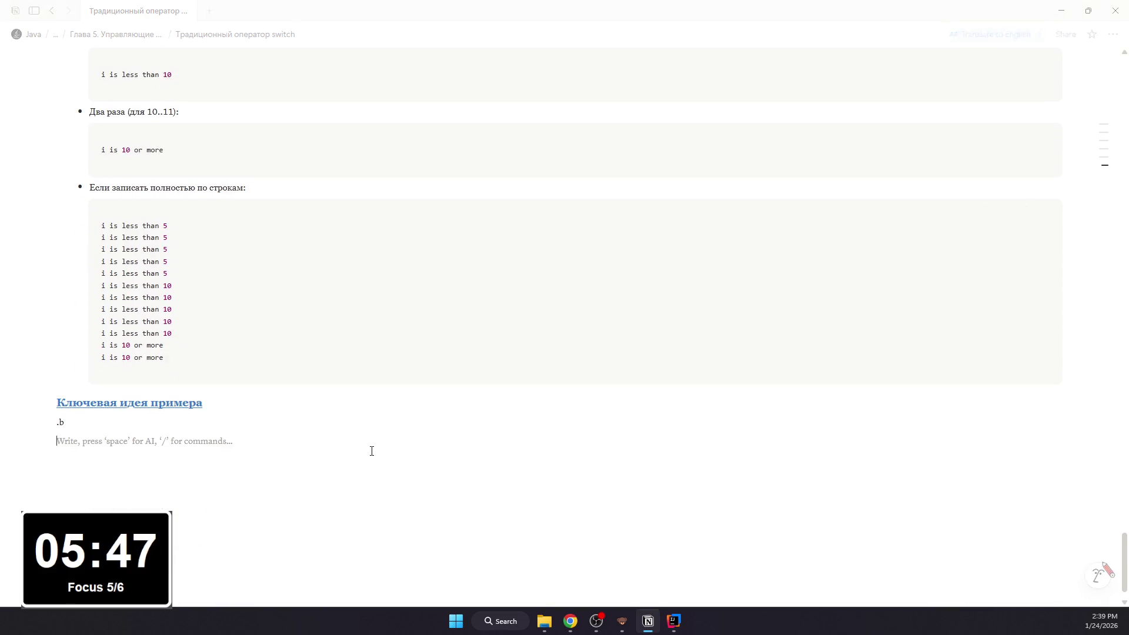
Step: Add bullet that case без break merges several values into one branch, begin «Внутри группы»
key("BackSpace")
key("BackSpace")
key("BackSpace")
type("- case ")
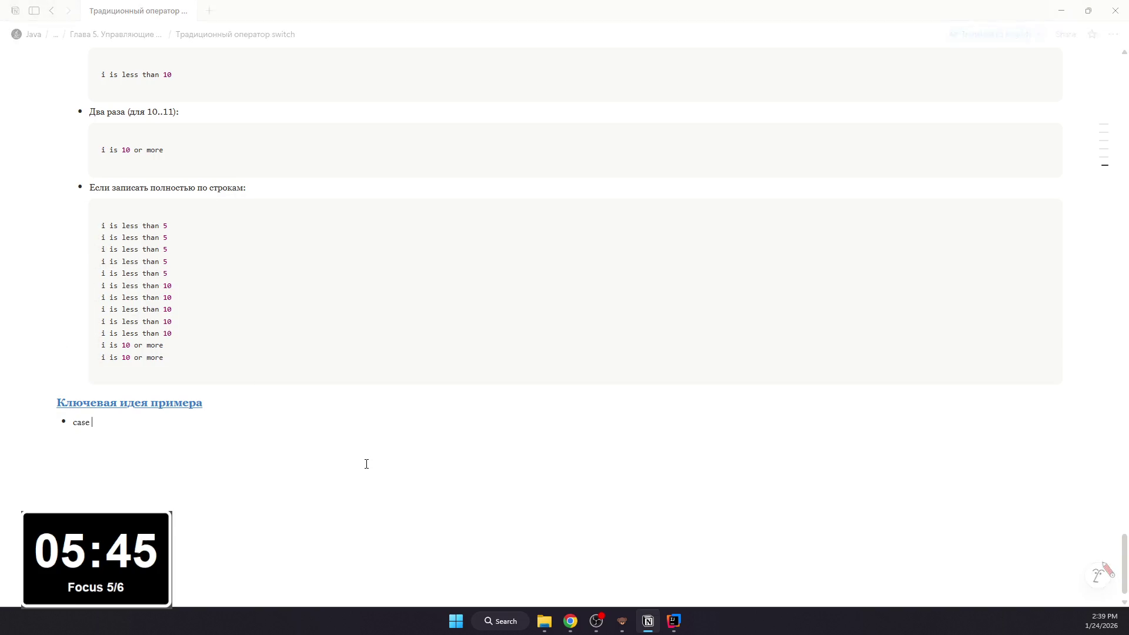
type("без break -")
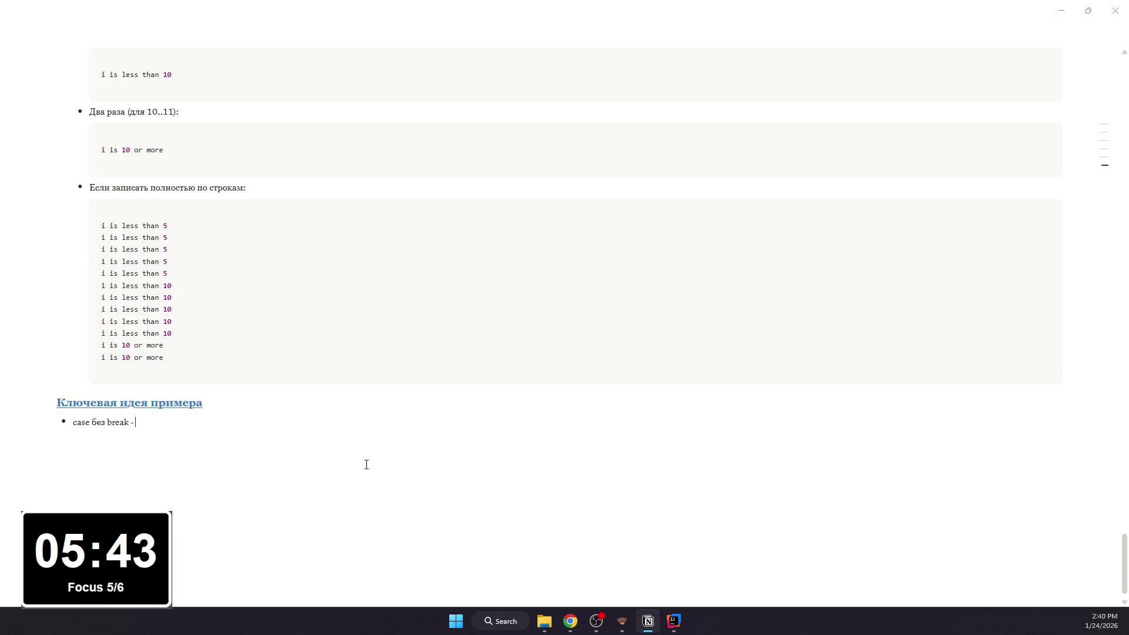
type(" это спо")
type("соб")
key("BackSpace")
type("х")
key("BackSpace")
type("ъедин")
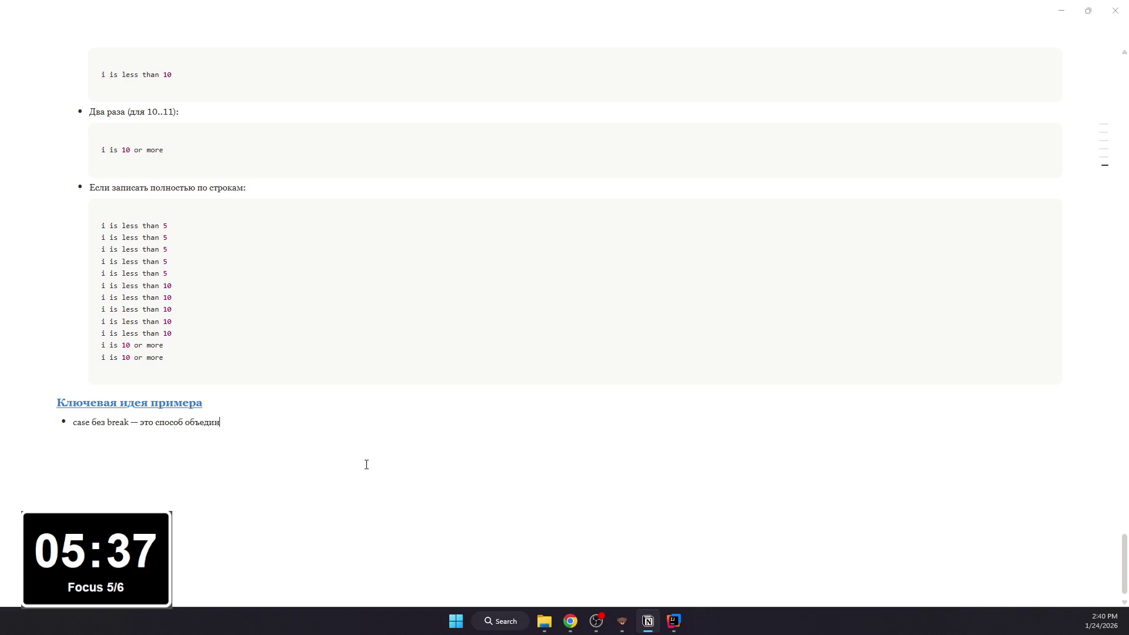
type("ить несколько ")
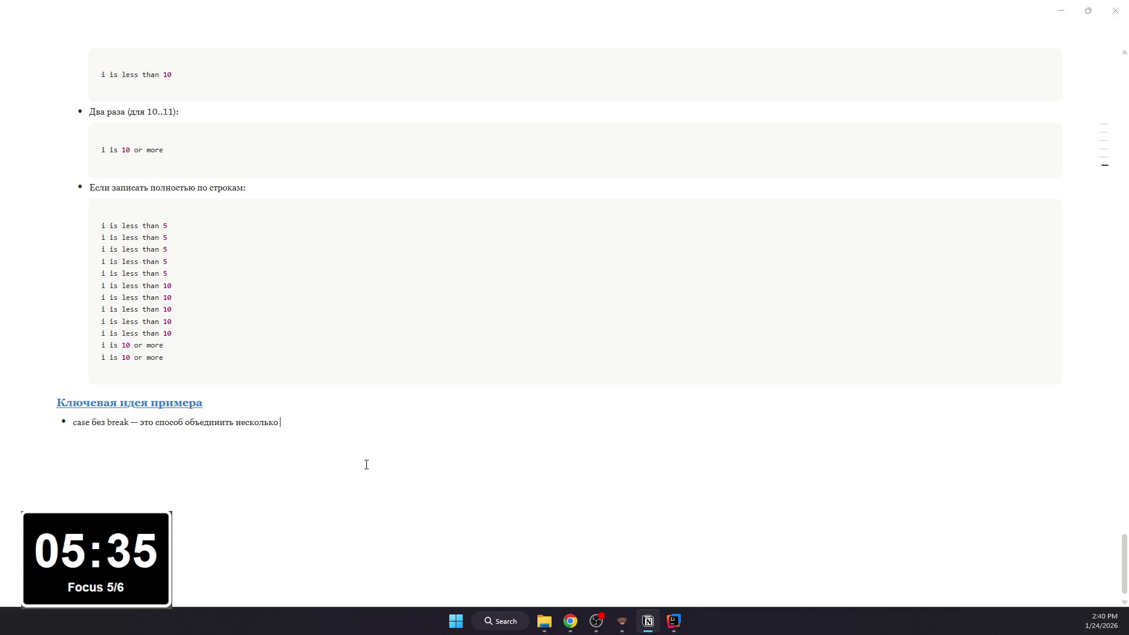
type("значений в о")
type("дну ветку;")
key("Return")
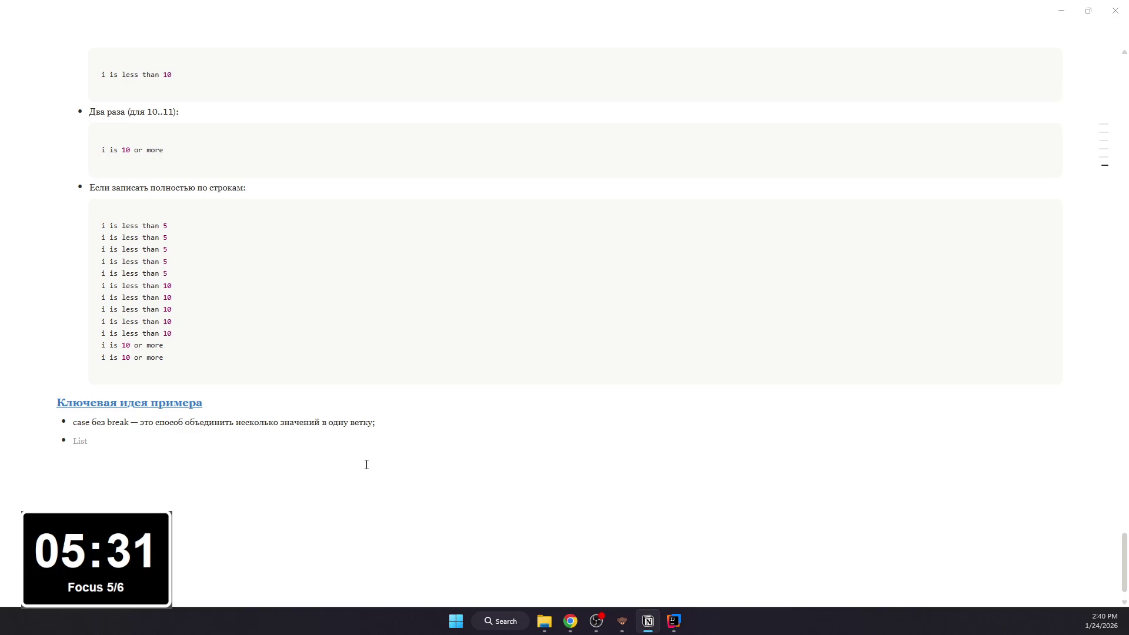
type("ВНутр")
key("BackSpace")
key("BackSpace")
key("BackSpace")
key("BackSpace")
type("нутри группы ")
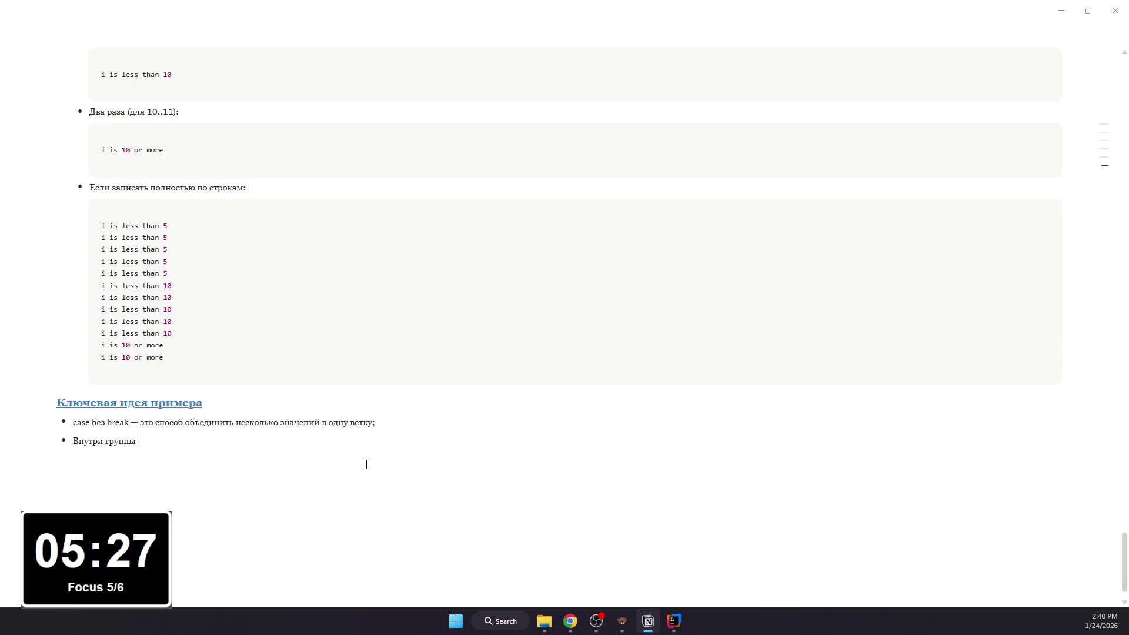
type("case код пишется один раз (")
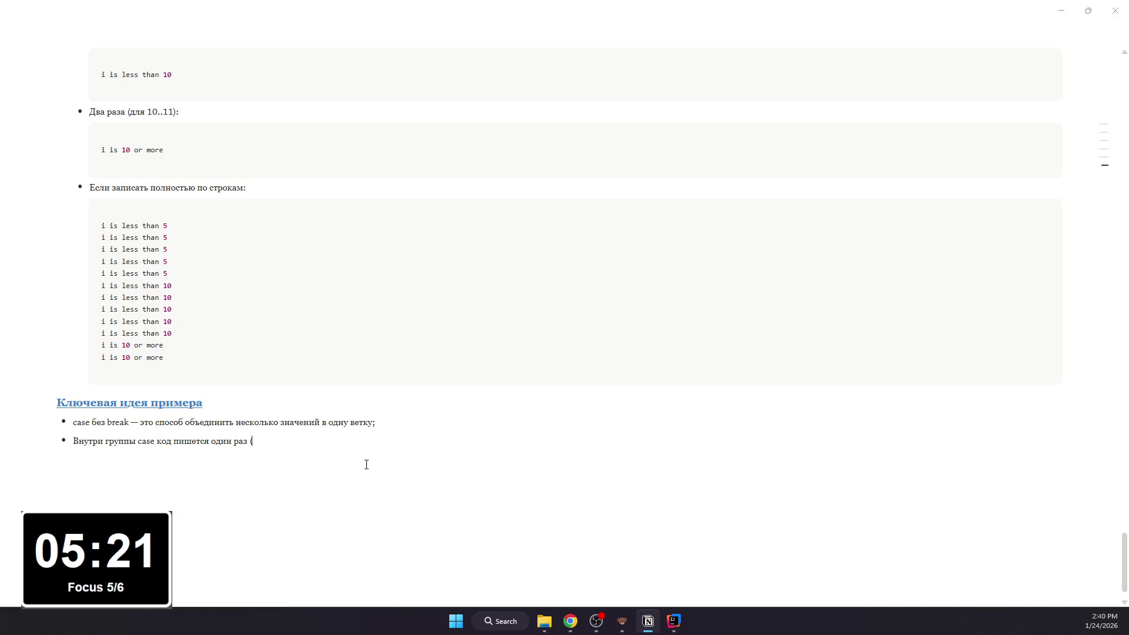
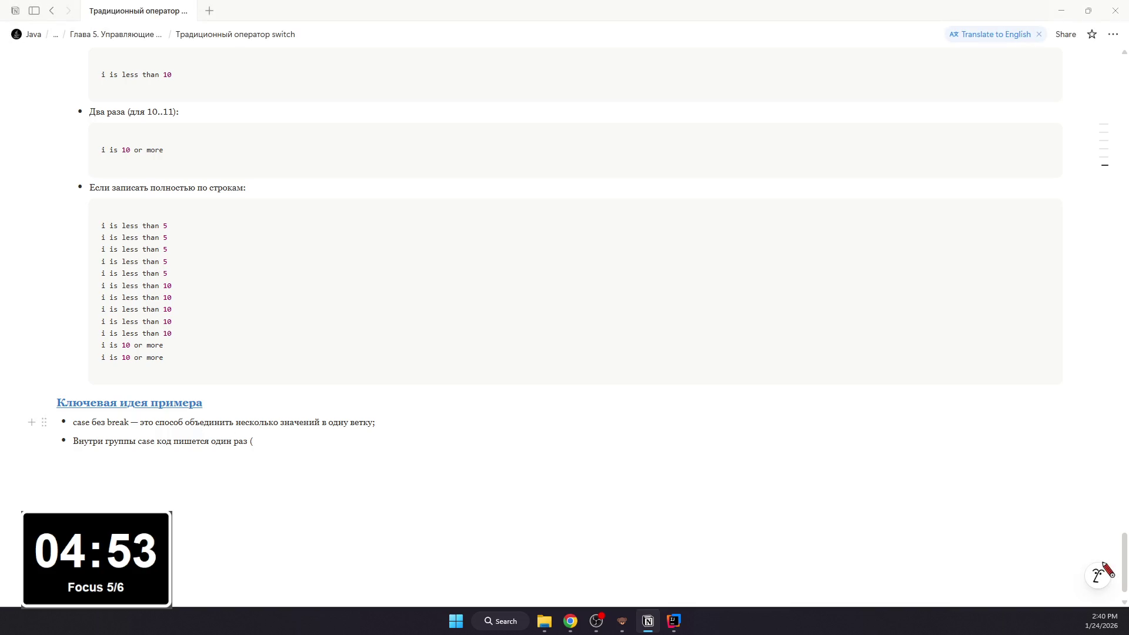
Step: Finish the last bullet with "ниже);" and start a new bullet saying break exits the switch
key("alt+Tab")
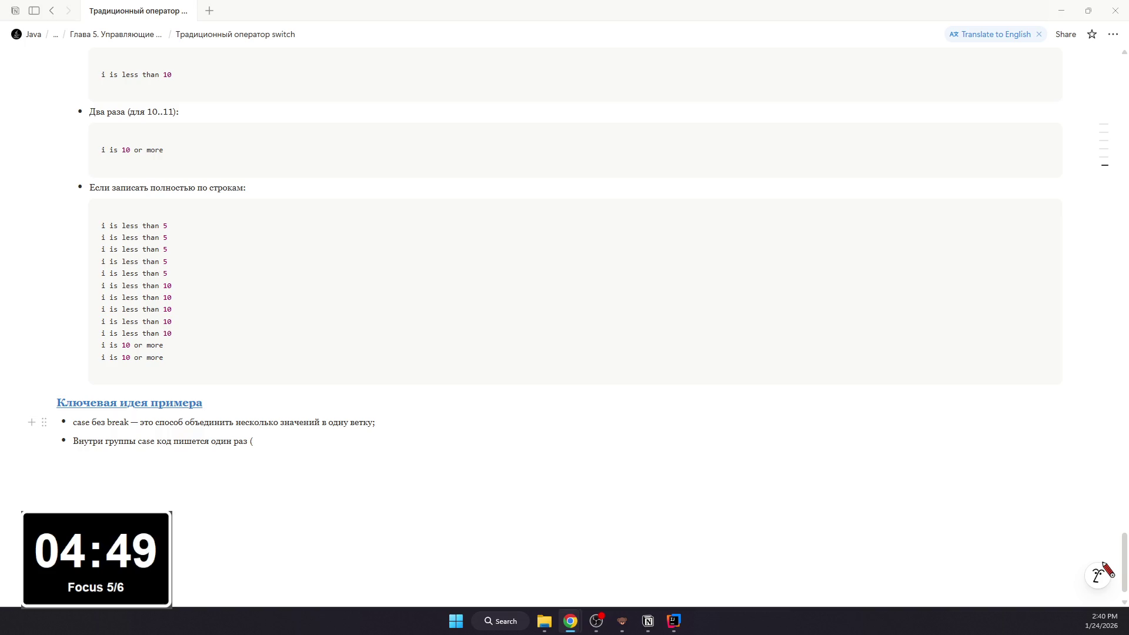
mouse_move(144, 346)
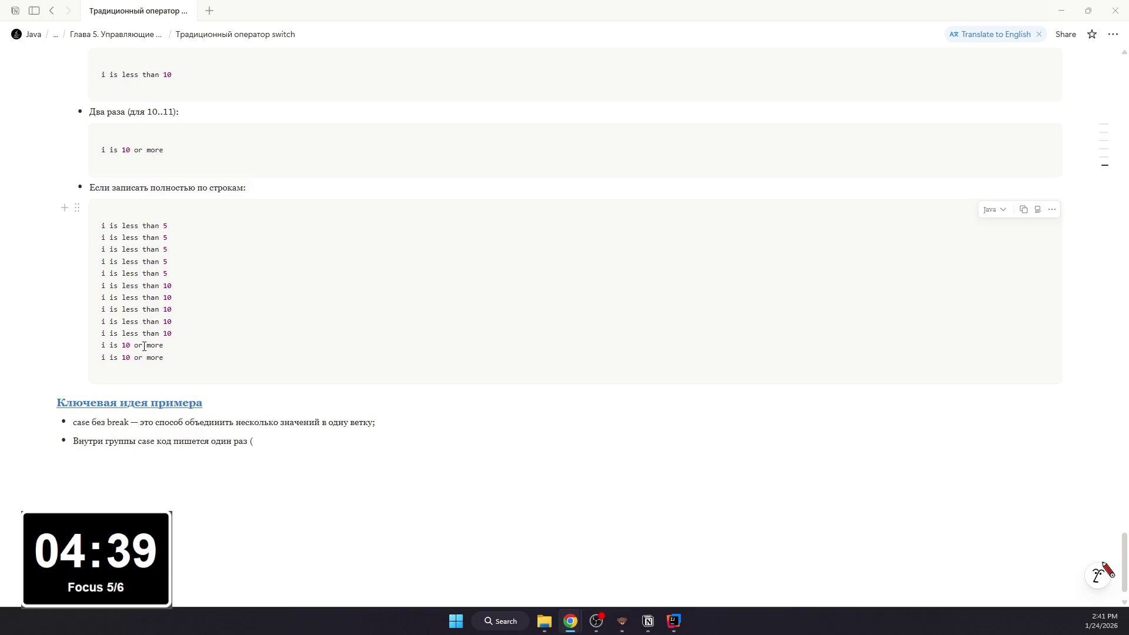
left_click(338, 434)
type("ниже);")
key("Return")
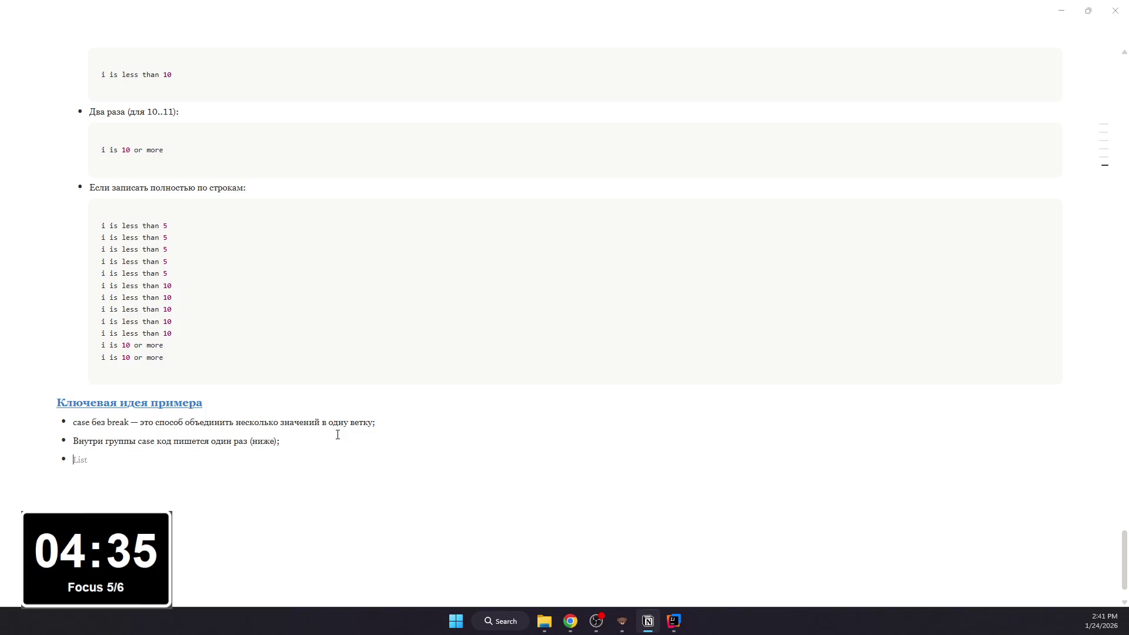
type("break ")
type("ставят один раз в конце группы, чтобы выйти из switch.")
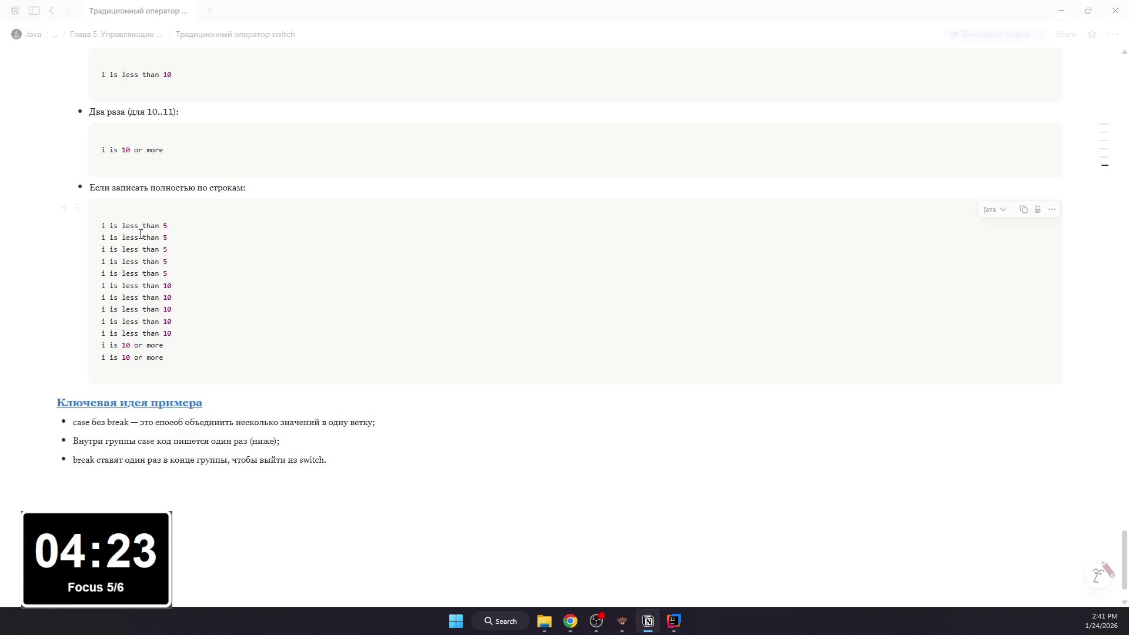
scroll(171, 139, "up", 10)
scroll(153, 157, "up", 3)
scroll(153, 157, "up", 3)
scroll(159, 162, "up", 3)
scroll(168, 166, "up", 1)
scroll(172, 168, "up", 2)
scroll(171, 167, "up", 1)
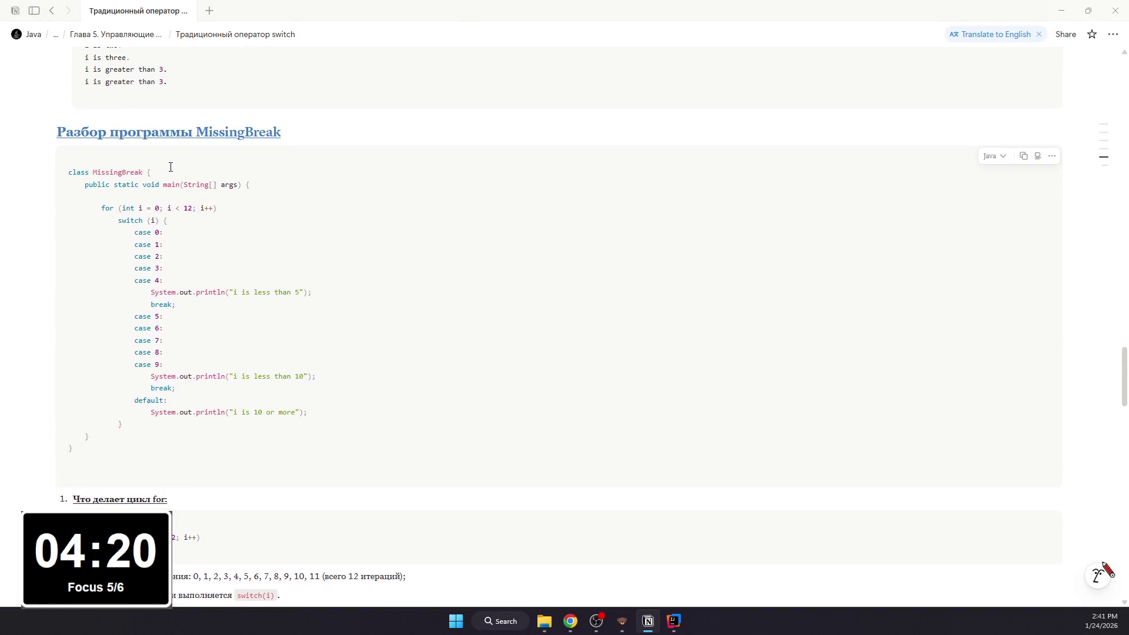
scroll(172, 169, "up", 2)
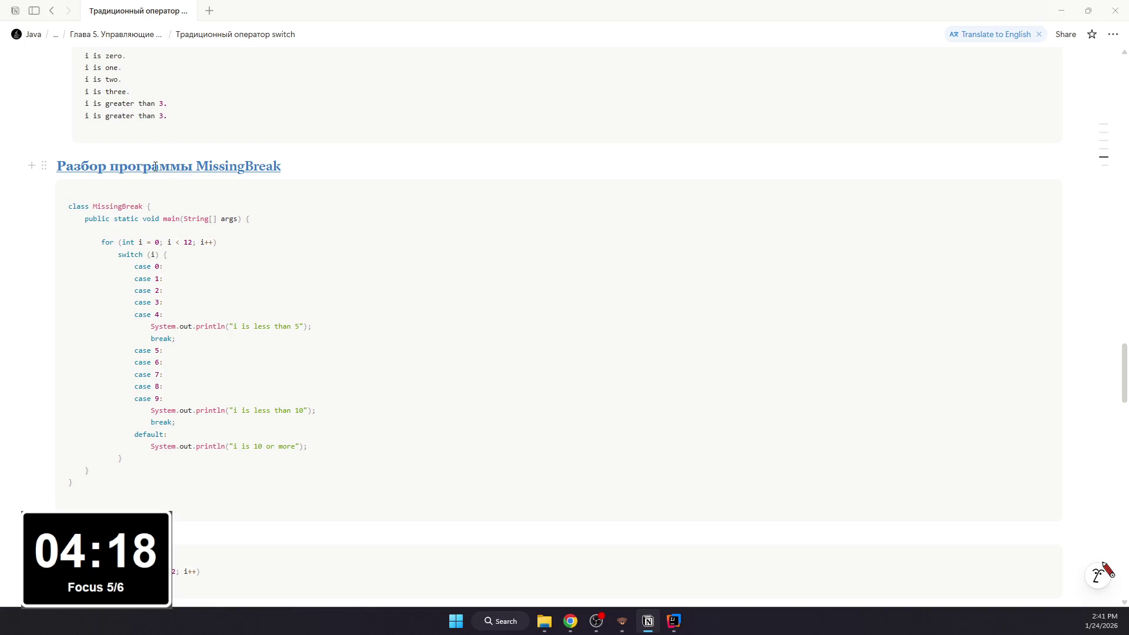
scroll(151, 166, "down", 2)
scroll(154, 154, "down", 5)
scroll(156, 141, "down", 5)
scroll(155, 141, "down", 5)
scroll(155, 151, "down", 2)
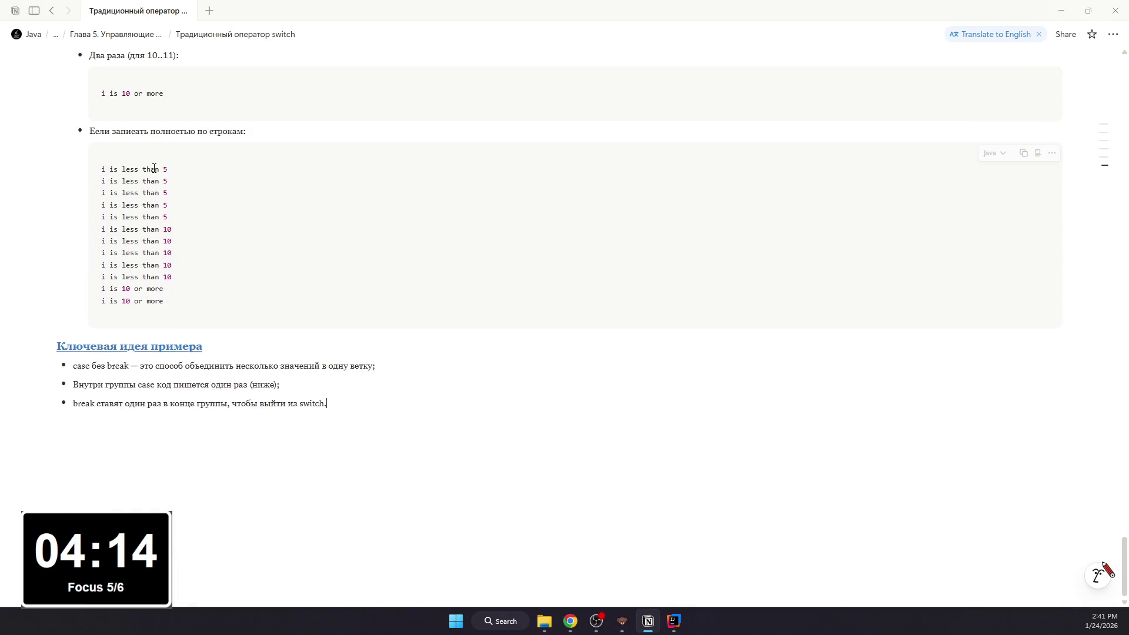
scroll(154, 167, "down", 2)
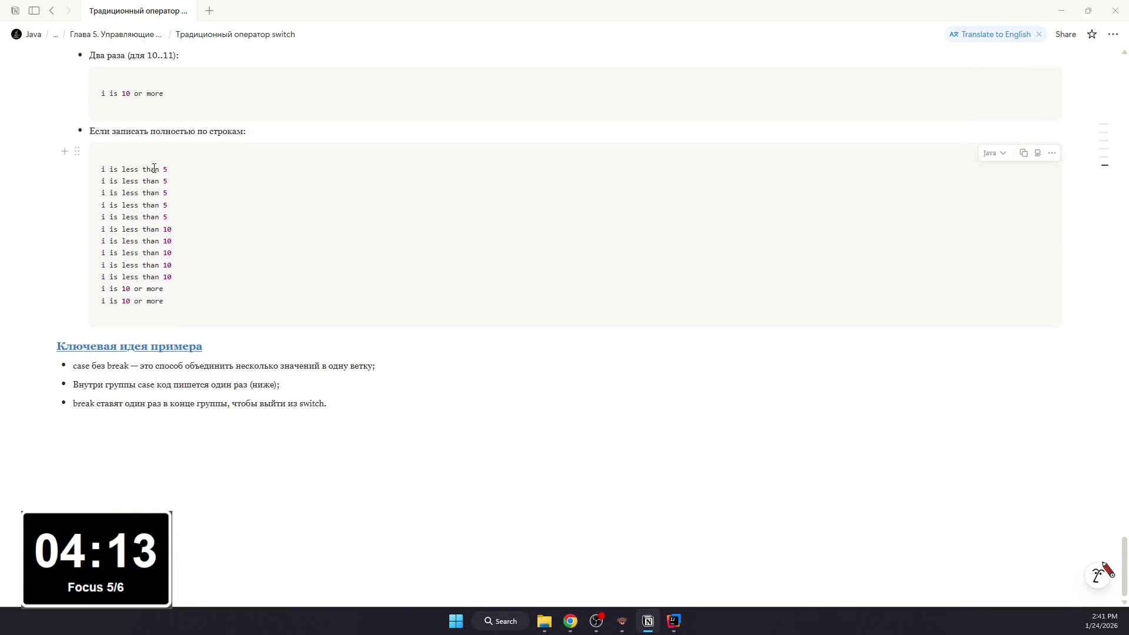
Step: Format case and break in the first bullet and case in the second bullet as inline code
double_click(82, 365)
key("ctrl+e")
double_click(123, 365)
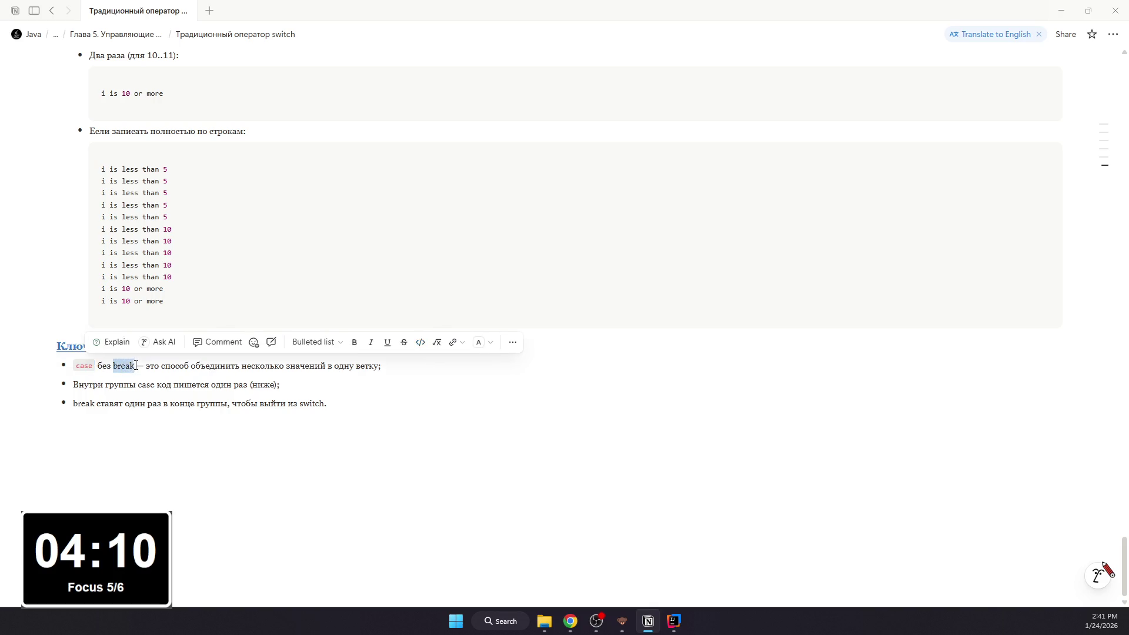
key("ctrl+e")
left_click(216, 380)
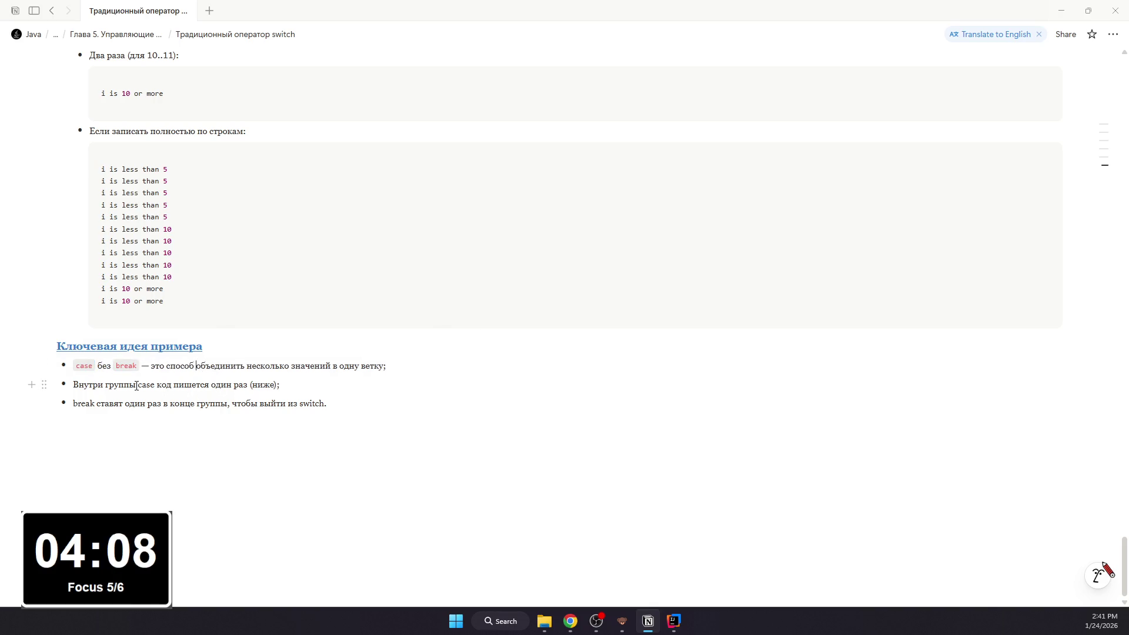
left_click_drag(137, 385, 155, 385)
key("ctrl+e")
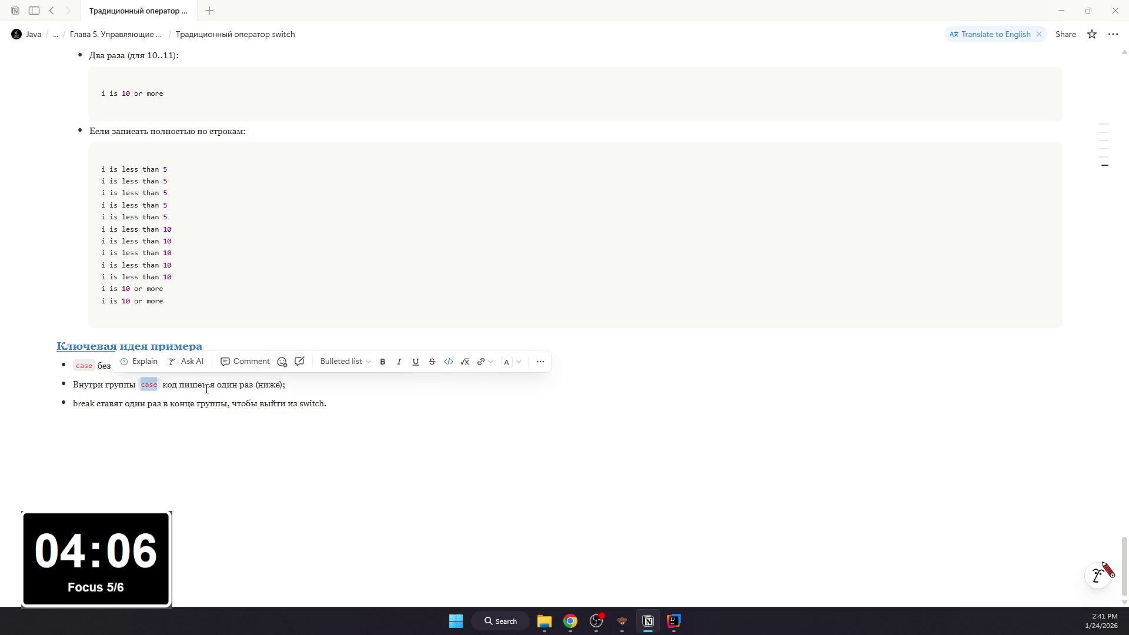
Step: Format break and switch in the third bullet as inline code
left_click_drag(73, 404, 94, 404)
key("ctrl+e")
left_click(203, 404)
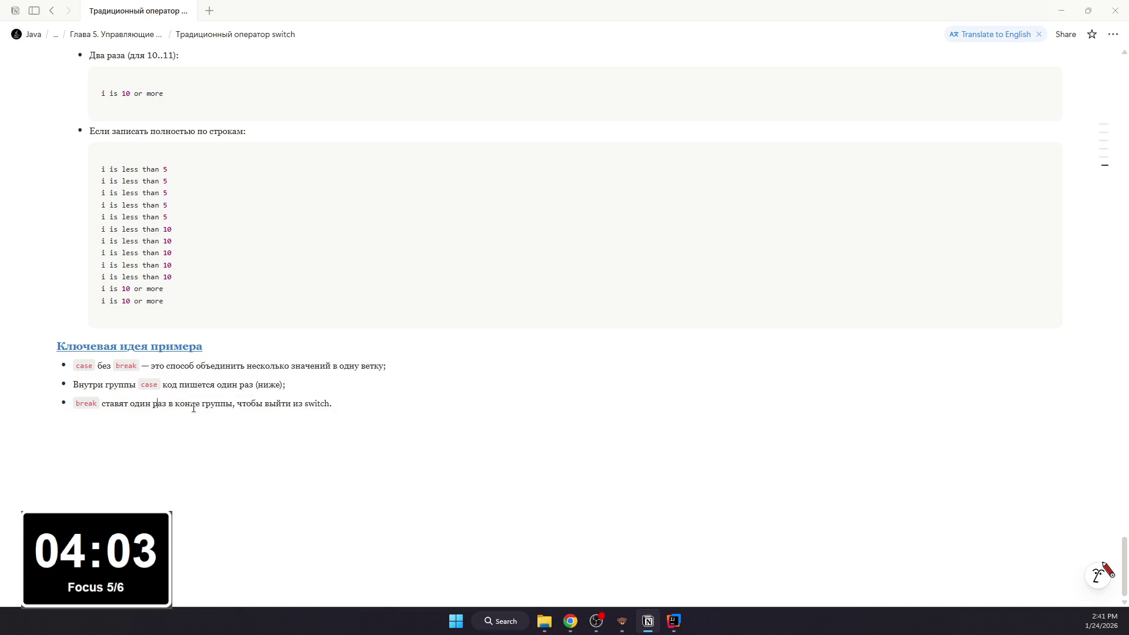
left_click_drag(306, 403, 330, 403)
key("ctrl+e")
left_click(313, 415)
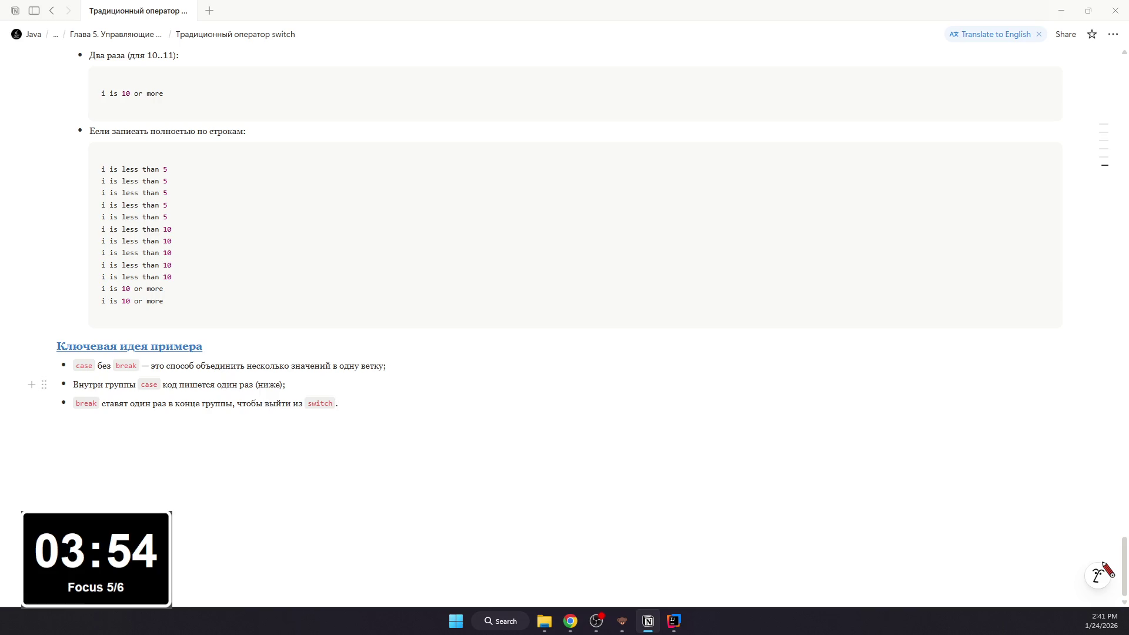
scroll(349, 200, "up", 5)
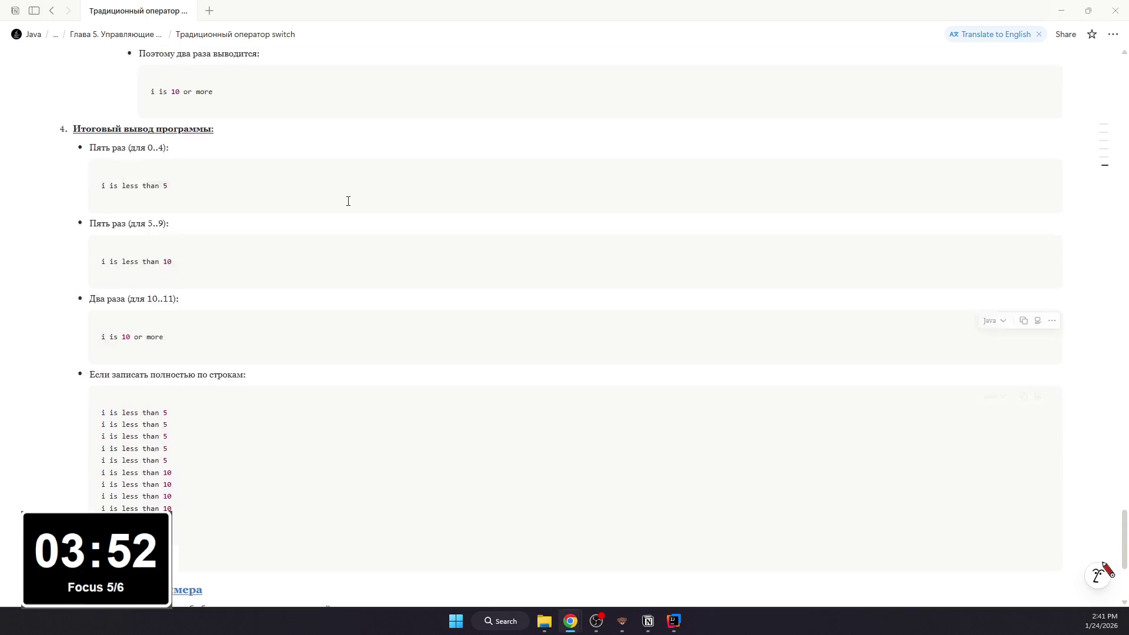
scroll(263, 242, "up", 5)
scroll(262, 245, "up", 5)
scroll(261, 248, "up", 5)
scroll(259, 253, "up", 3)
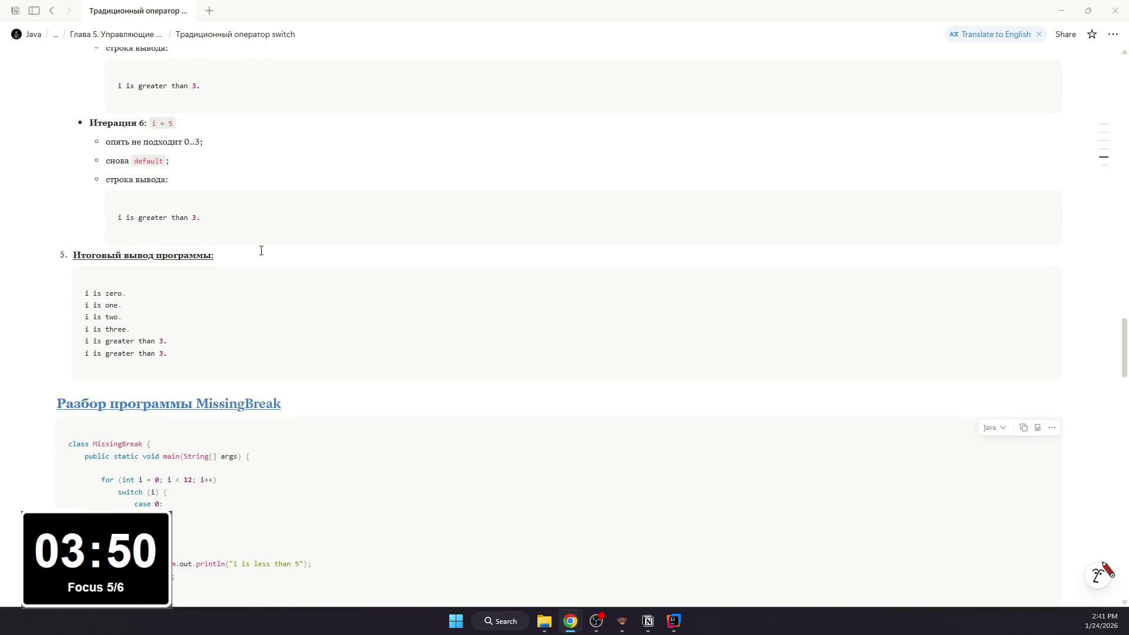
scroll(256, 256, "up", 1)
scroll(255, 257, "down", 2)
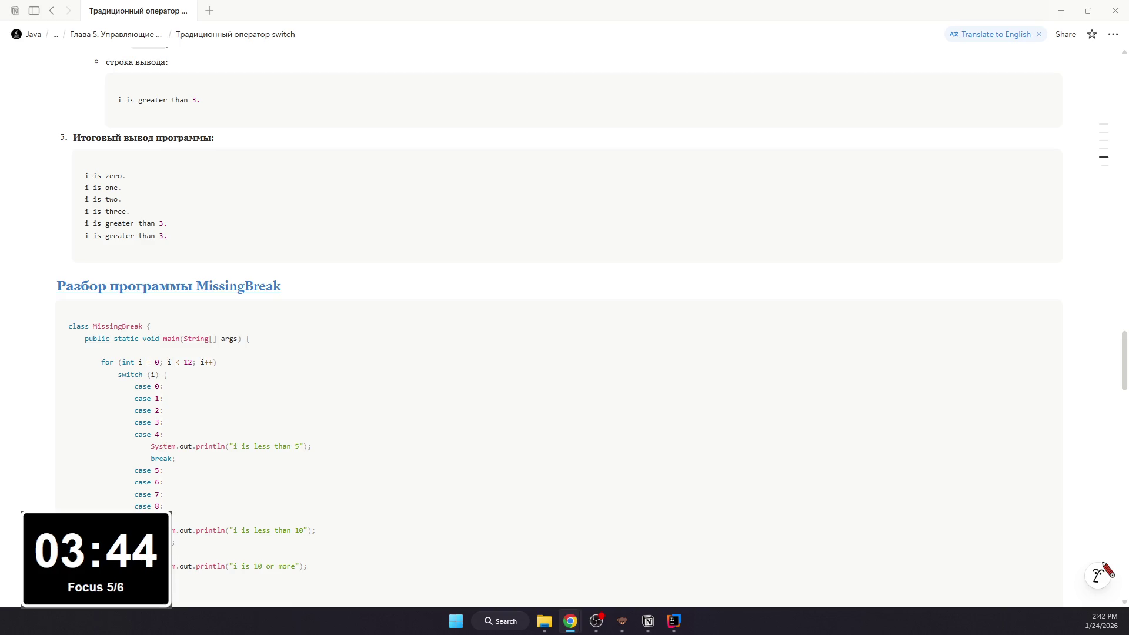
scroll(207, 300, "down", 1)
scroll(207, 300, "up", 1)
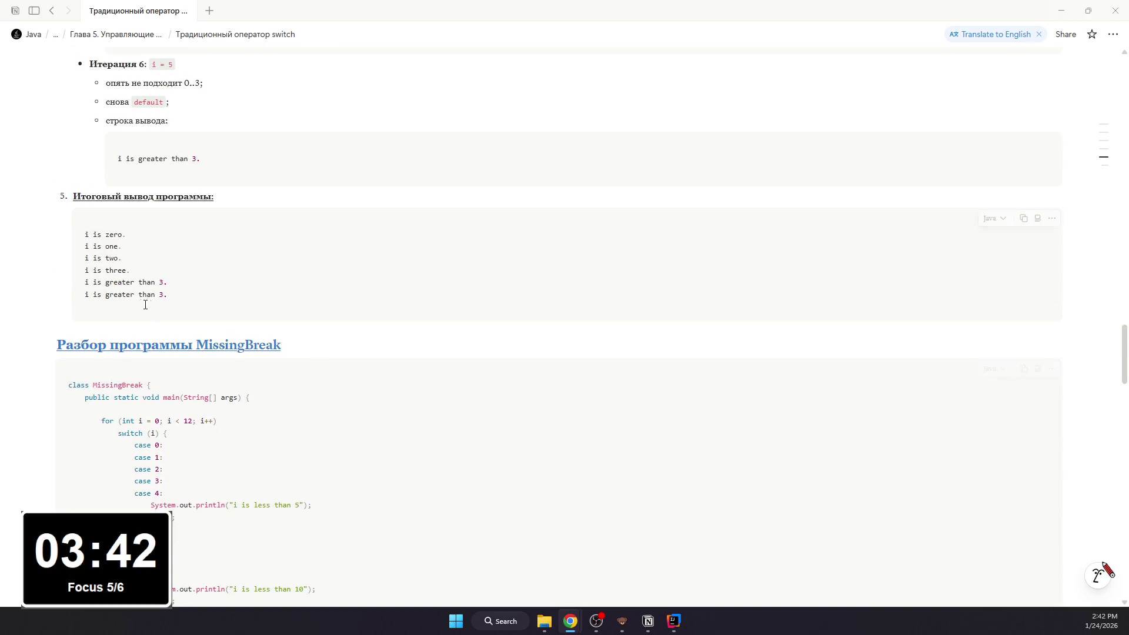
Step: Insert an empty line above the MissingBreak heading for the new "Ключевая идея примера" heading
left_click(59, 344)
key("Return")
left_click(91, 336)
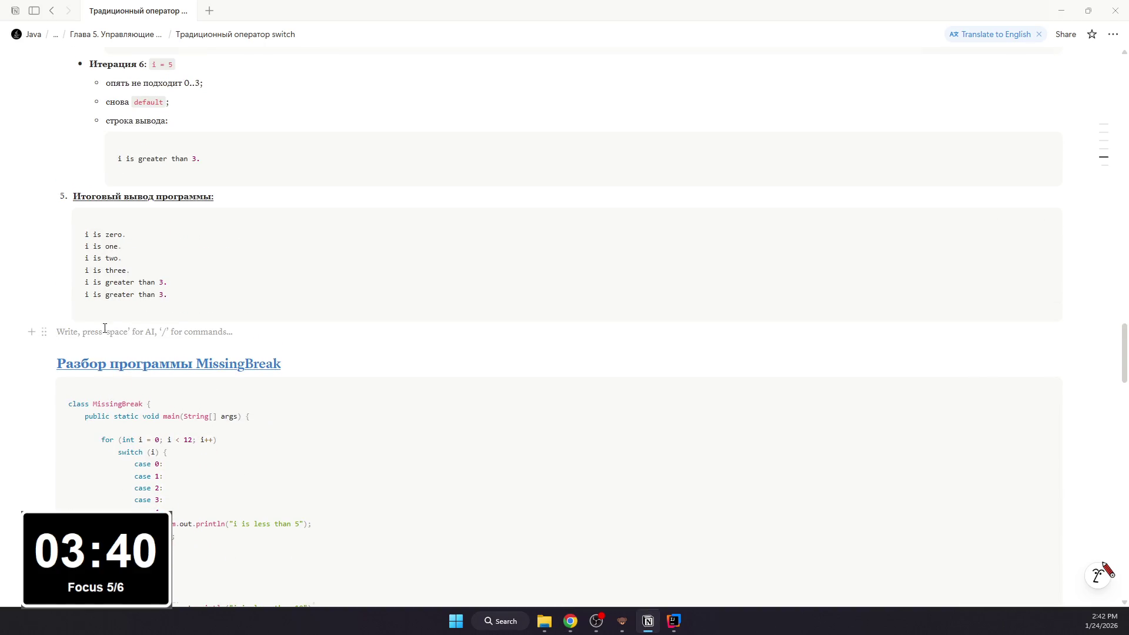
scroll(91, 327, "down", 8)
scroll(91, 283, "down", 5)
scroll(91, 281, "down", 5)
scroll(84, 281, "up", 5)
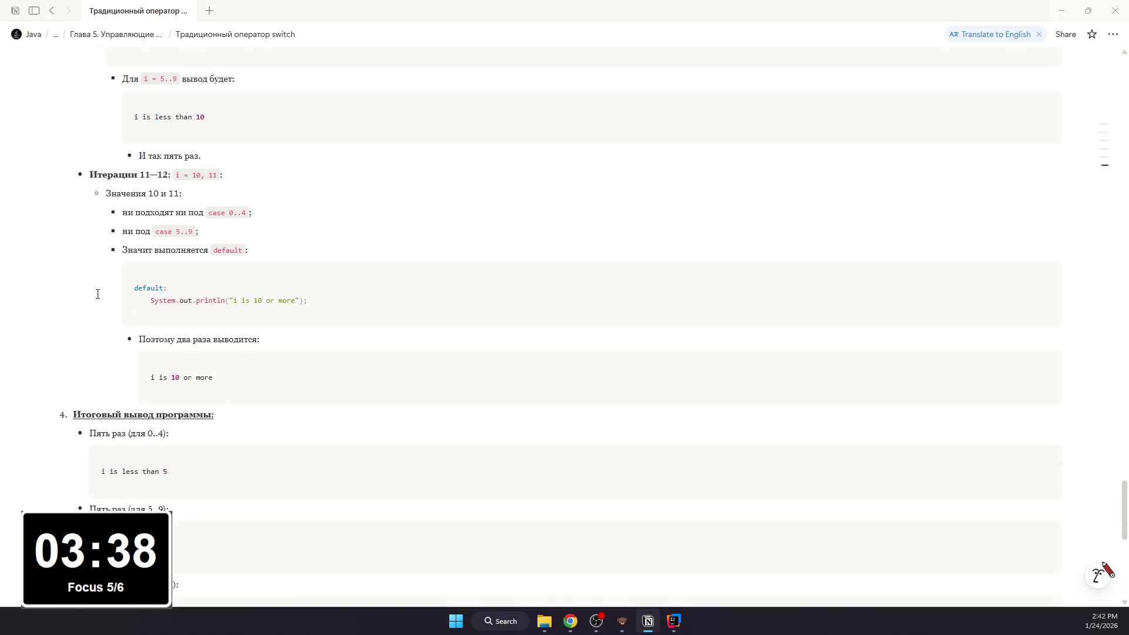
scroll(70, 279, "up", 5)
scroll(55, 278, "up", 4)
scroll(55, 277, "up", 5)
type("### ")
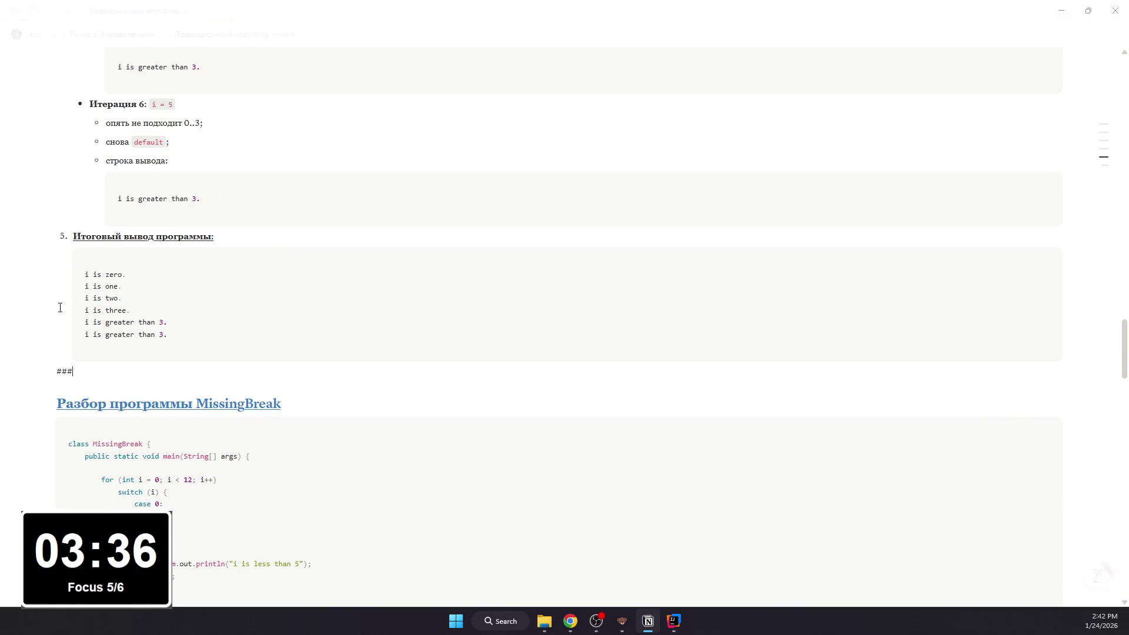
type("Ключевая иде")
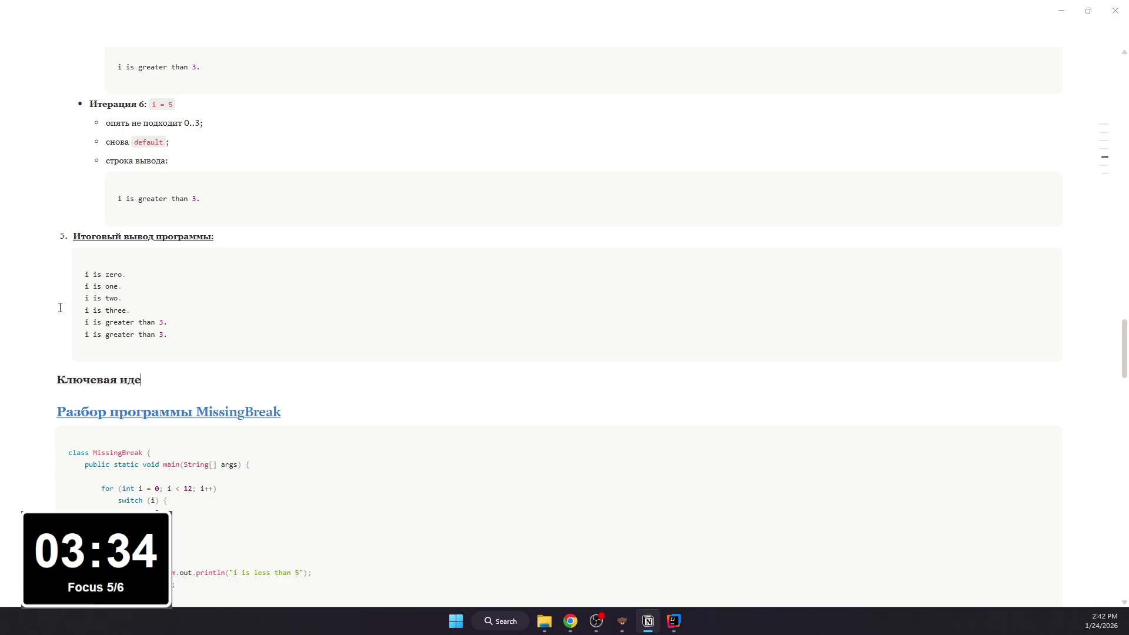
type("я примера")
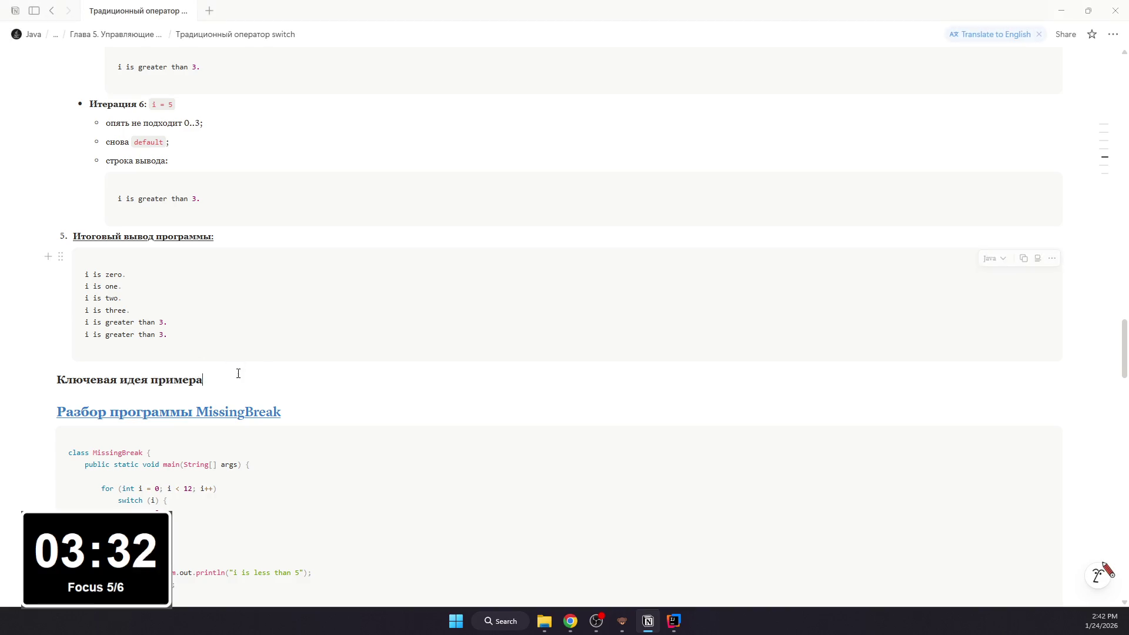
Step: Colour the "Ключевая идея примера" heading blue and underline it to match the other section headings
left_click_drag(232, 380, 57, 381)
left_click(418, 354)
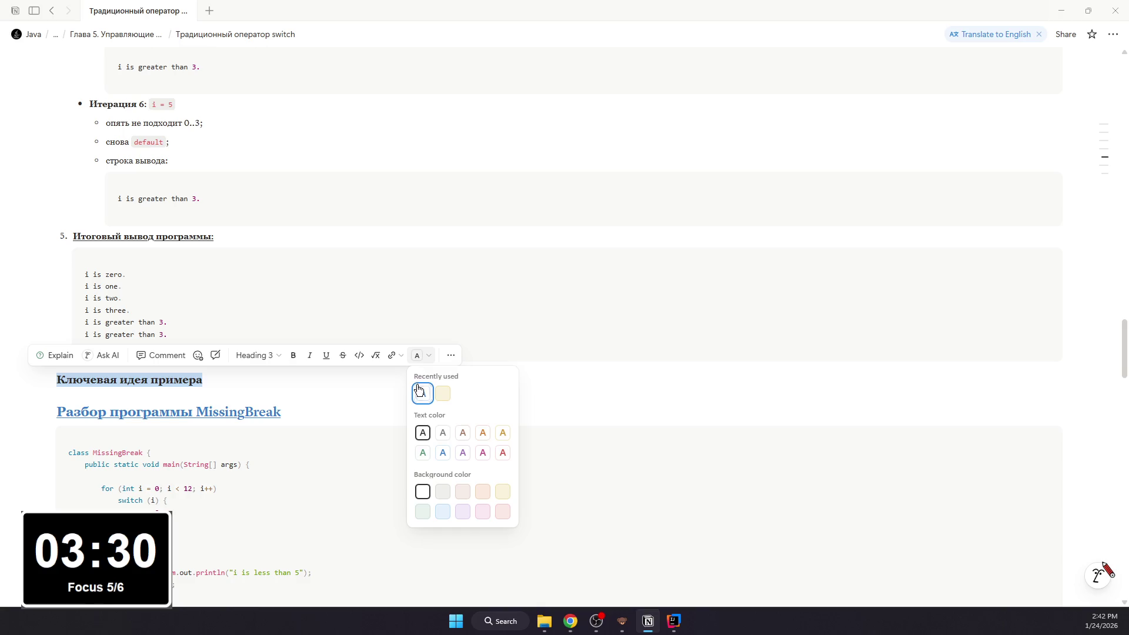
left_click(422, 392)
left_click_drag(308, 375, 57, 380)
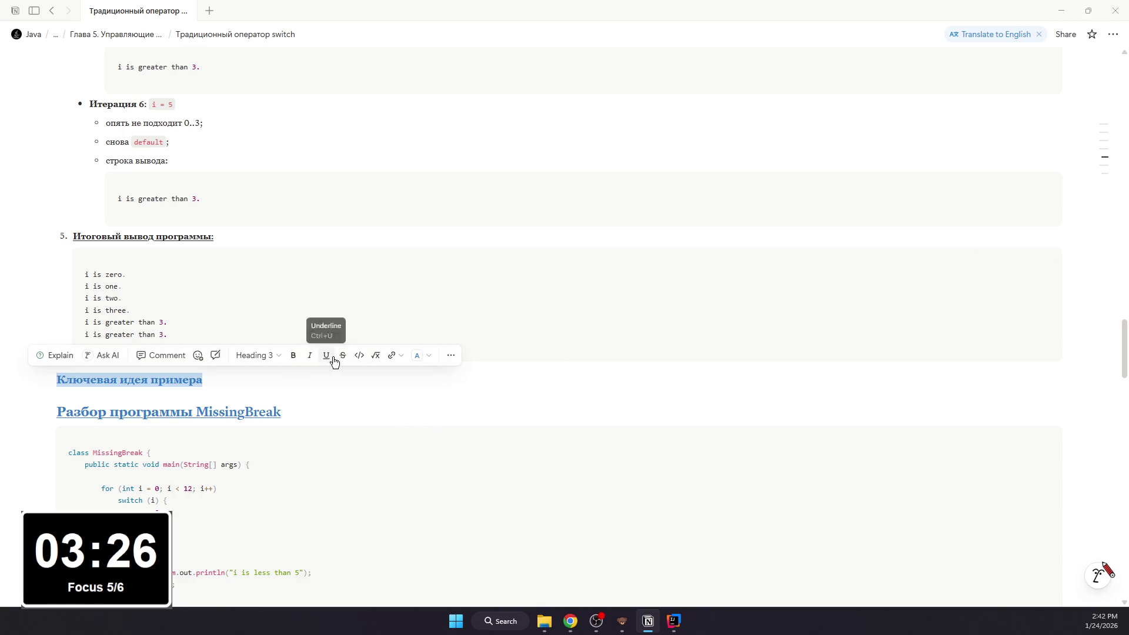
left_click(299, 376)
key("Return")
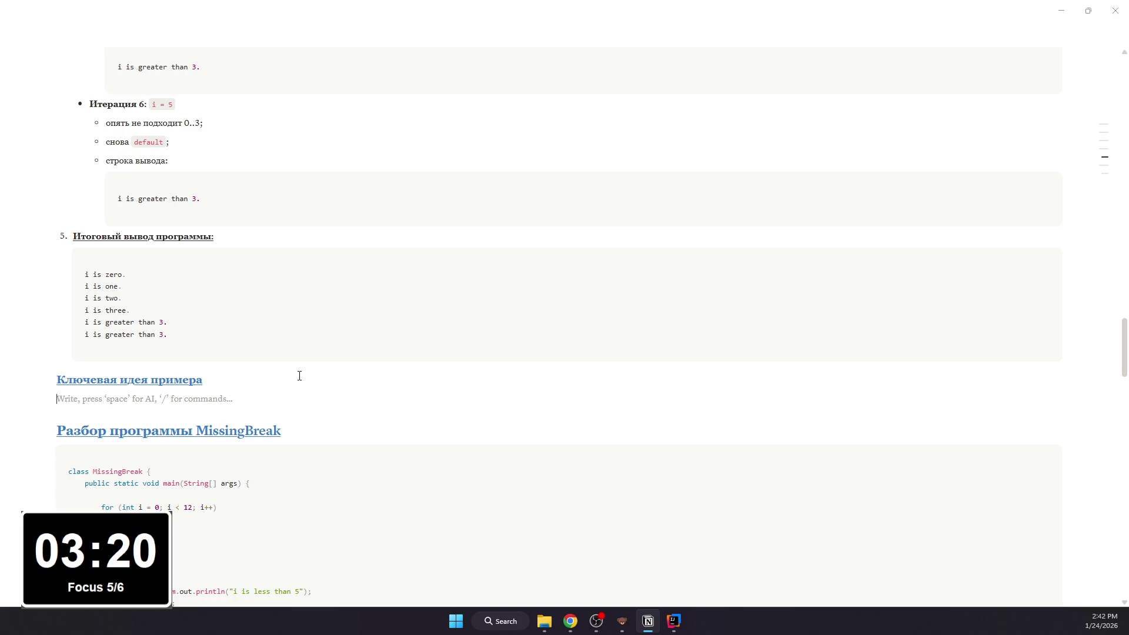
type("/")
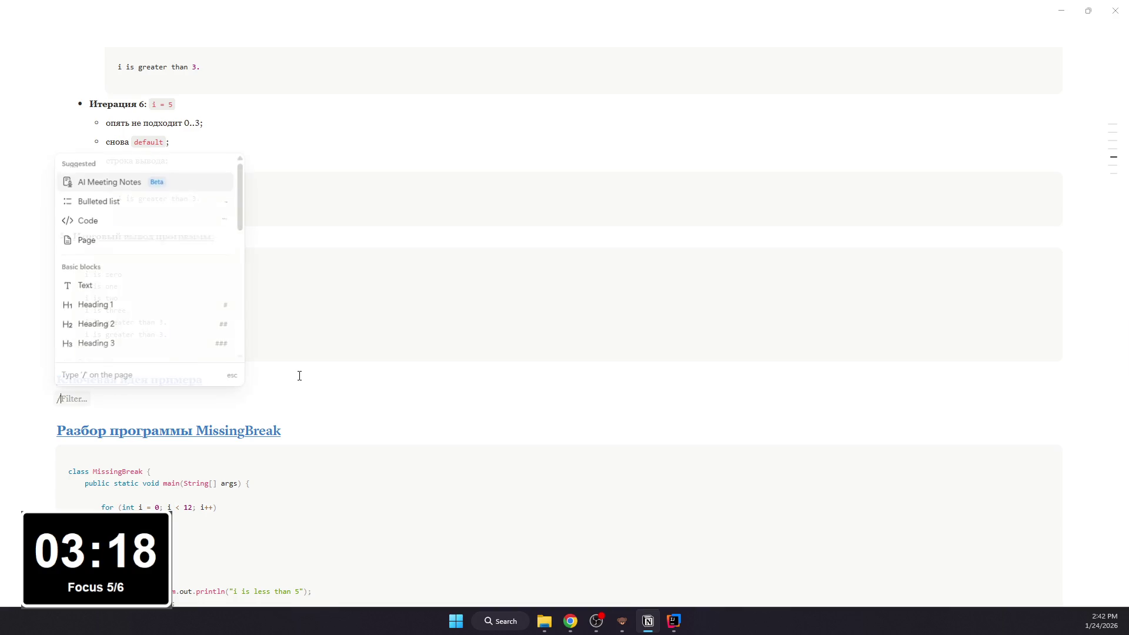
Step: Write bulleted key-idea points on switch, break and default, starting a fourth on six switch runs
key("Down")
key("Return")
type("switch выбирает ")
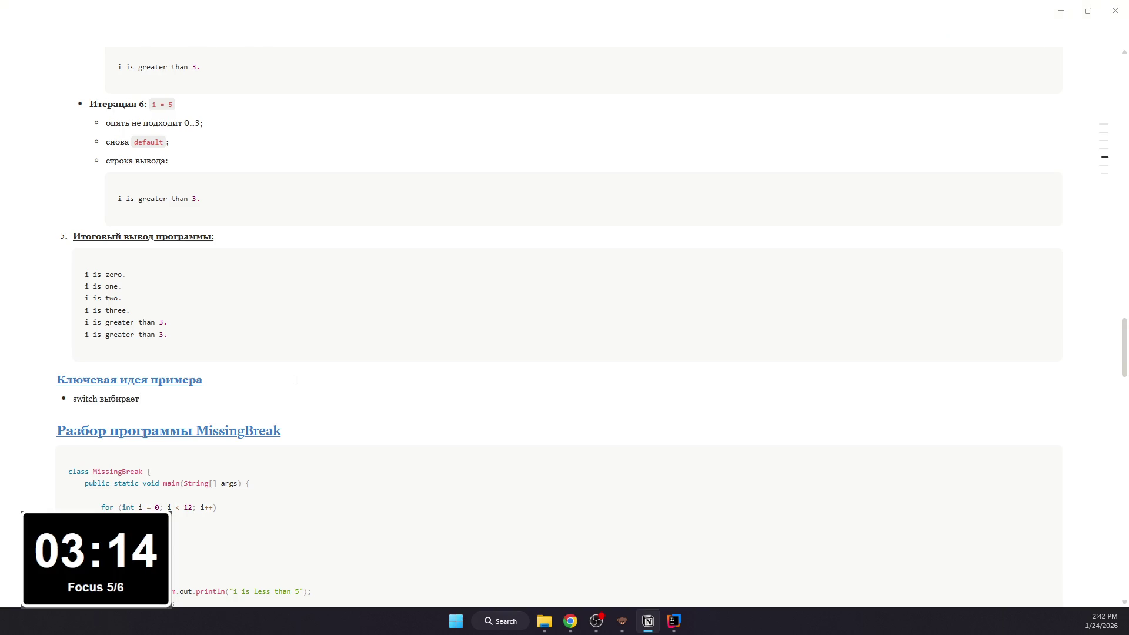
type("ветку по")
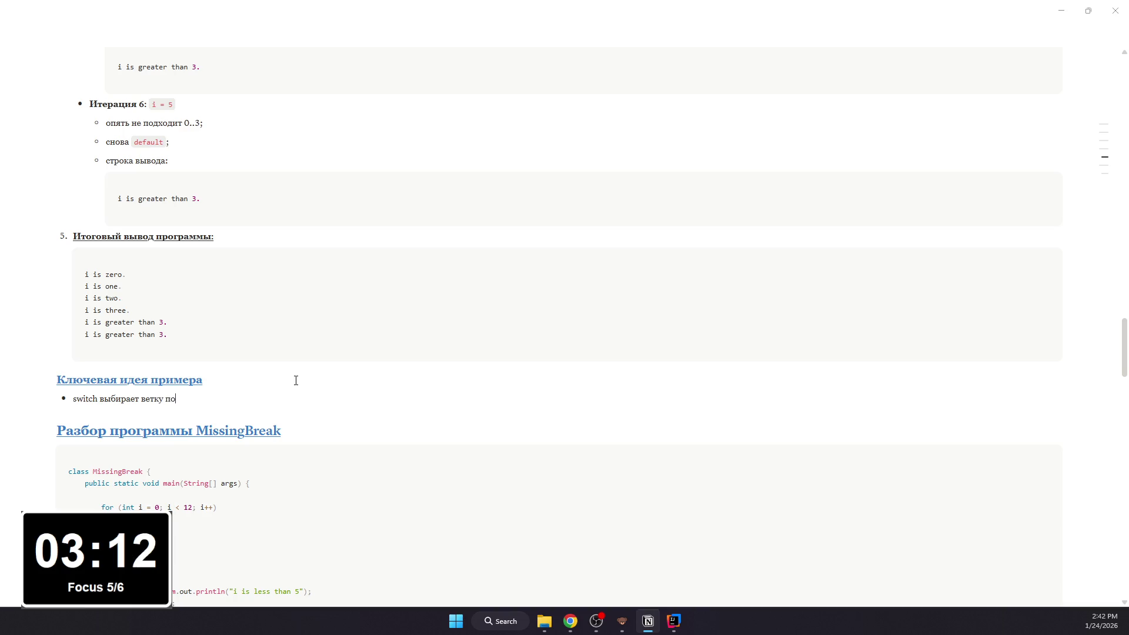
type(" значению i;")
key("Return")
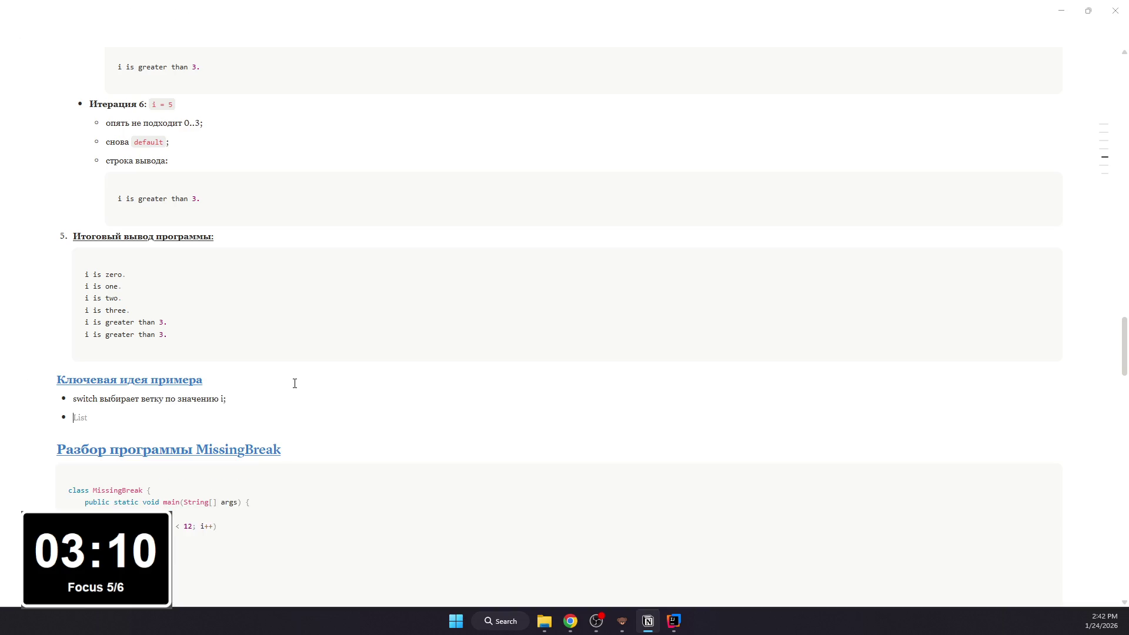
type("break")
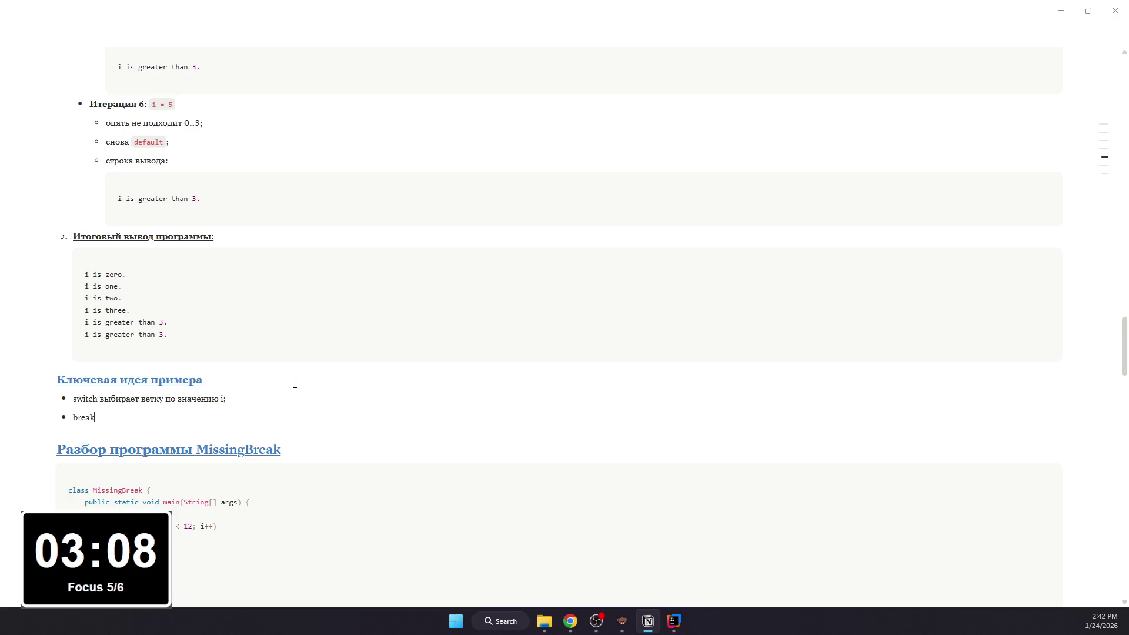
type(" нужен,")
type(" чтобы не выполнять следующие case;")
key("Return")
type("default сра")
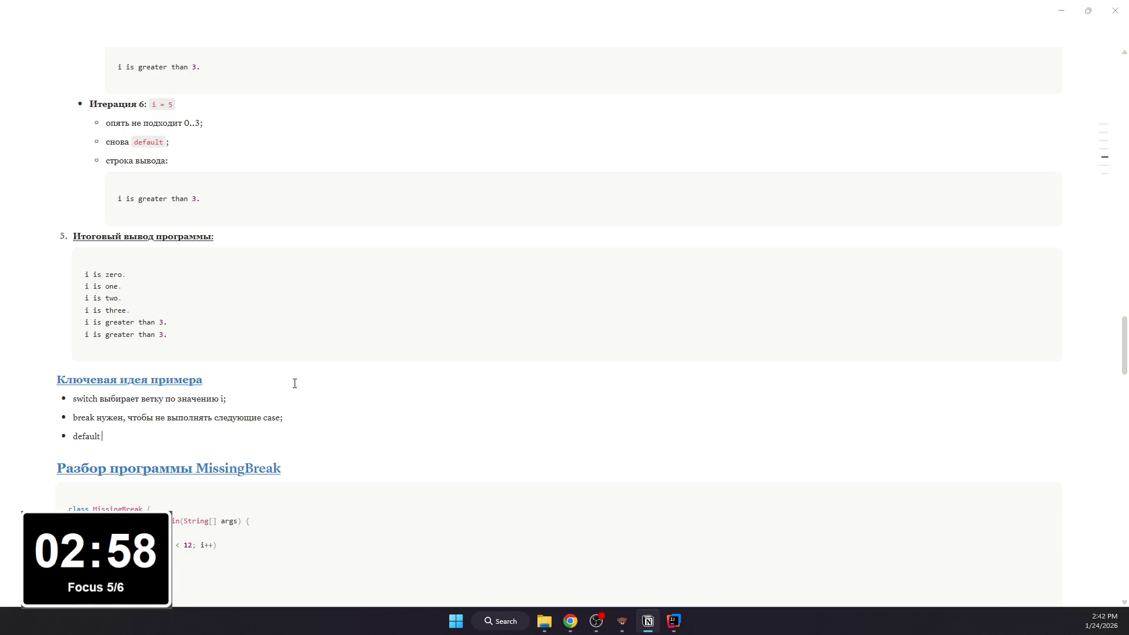
type("батывает")
type(", когда не подошёл ни один case;")
key("Return")
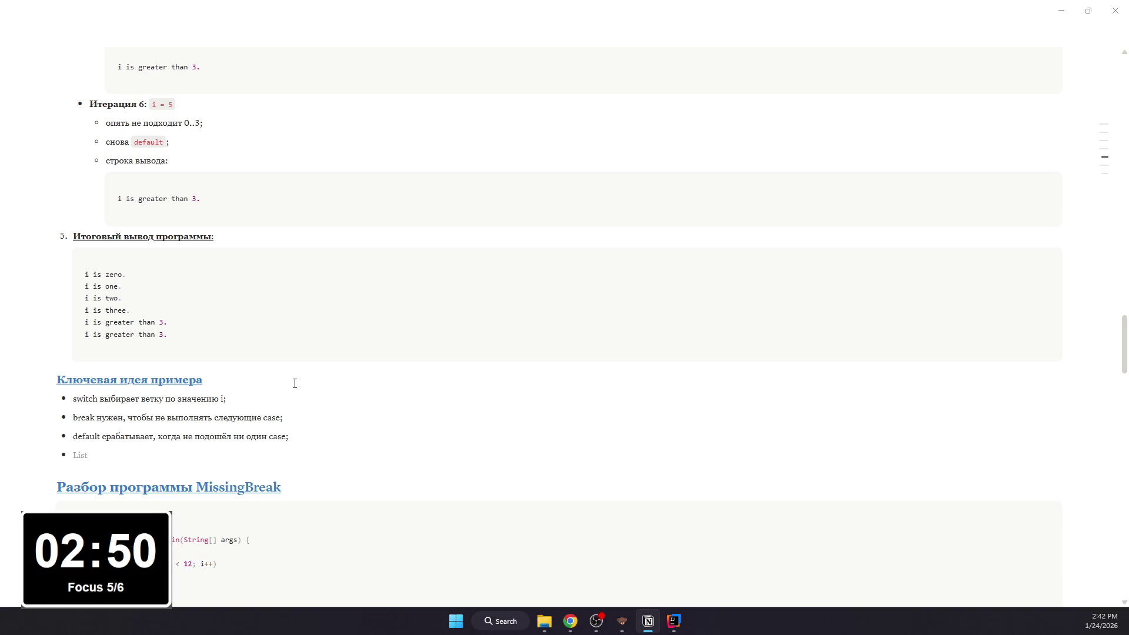
type("Н")
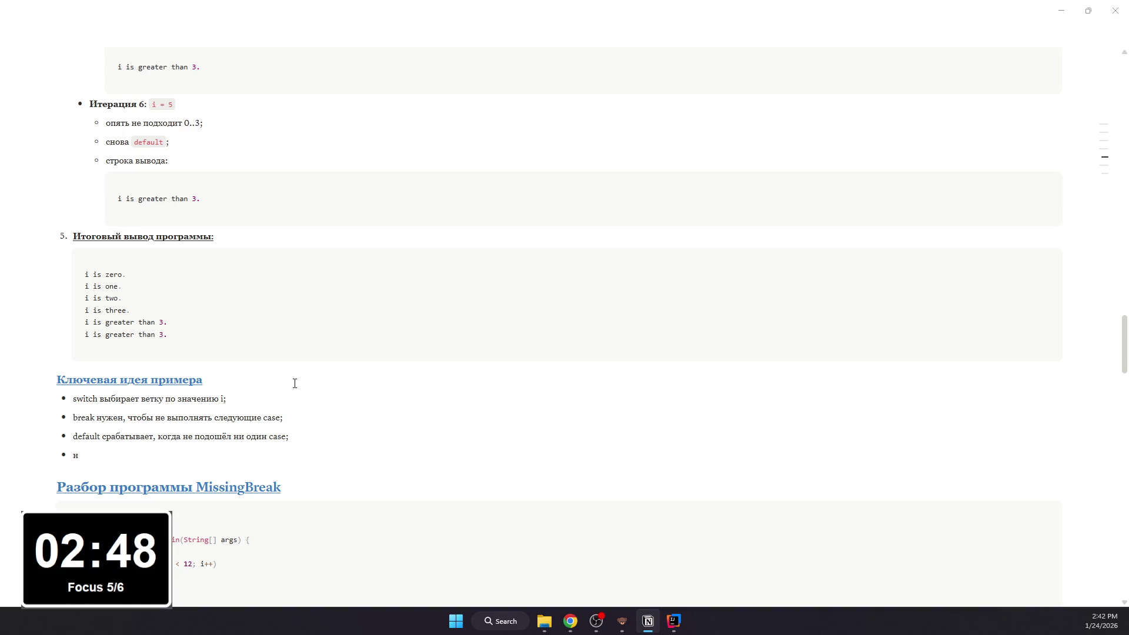
key("BackSpace")
type("Цикл делае")
type("т 6 запусков switch")
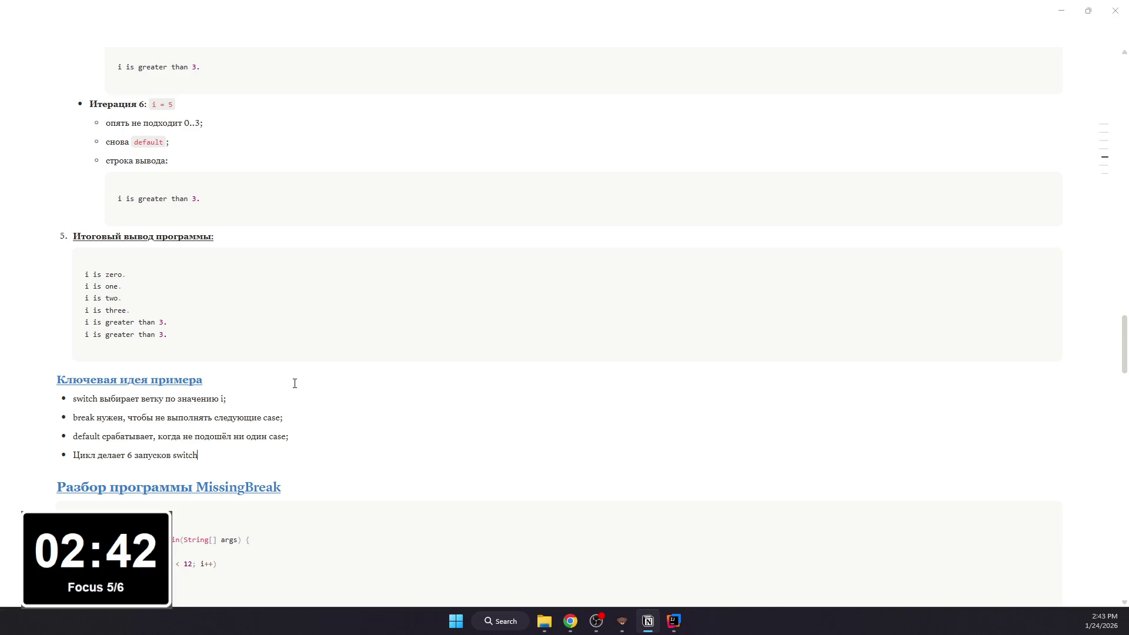
type(", поэтому")
type(" и строк 6.")
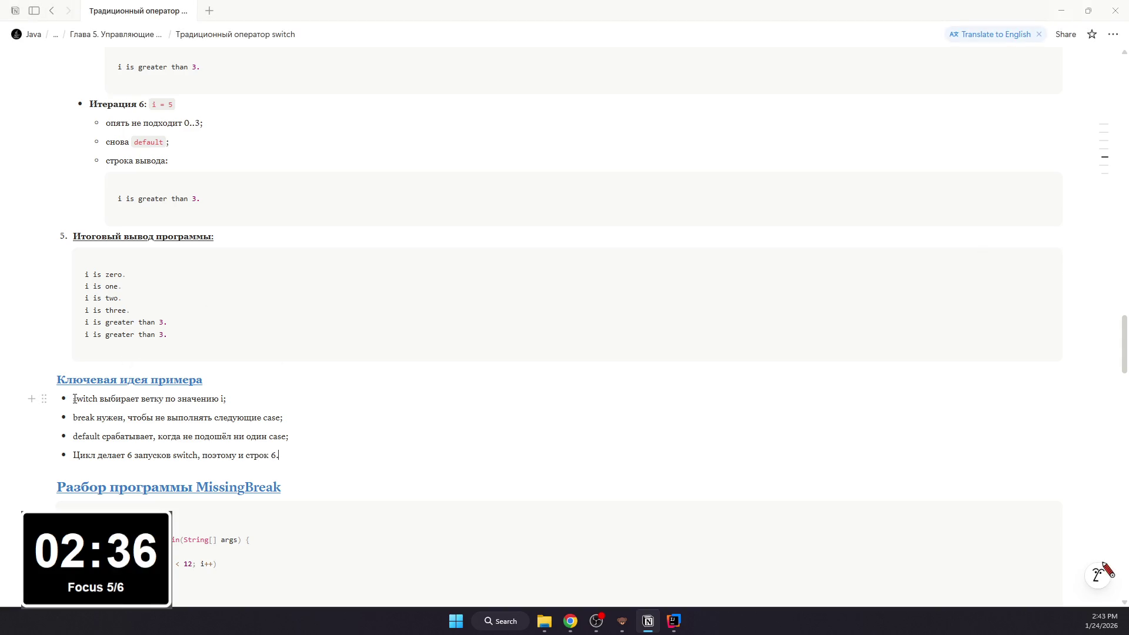
Step: Format switch and i in the first bullet and break in the second bullet as inline code
left_click(599, 621)
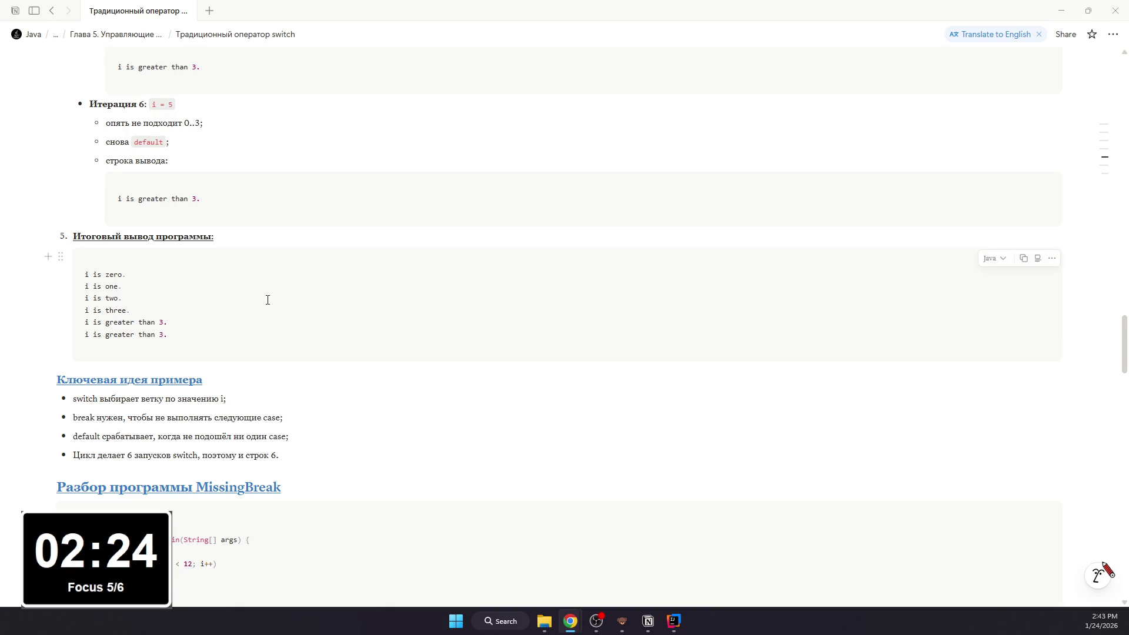
scroll(267, 297, "down", 1)
left_click_drag(99, 340, 75, 340)
key("ctrl+e")
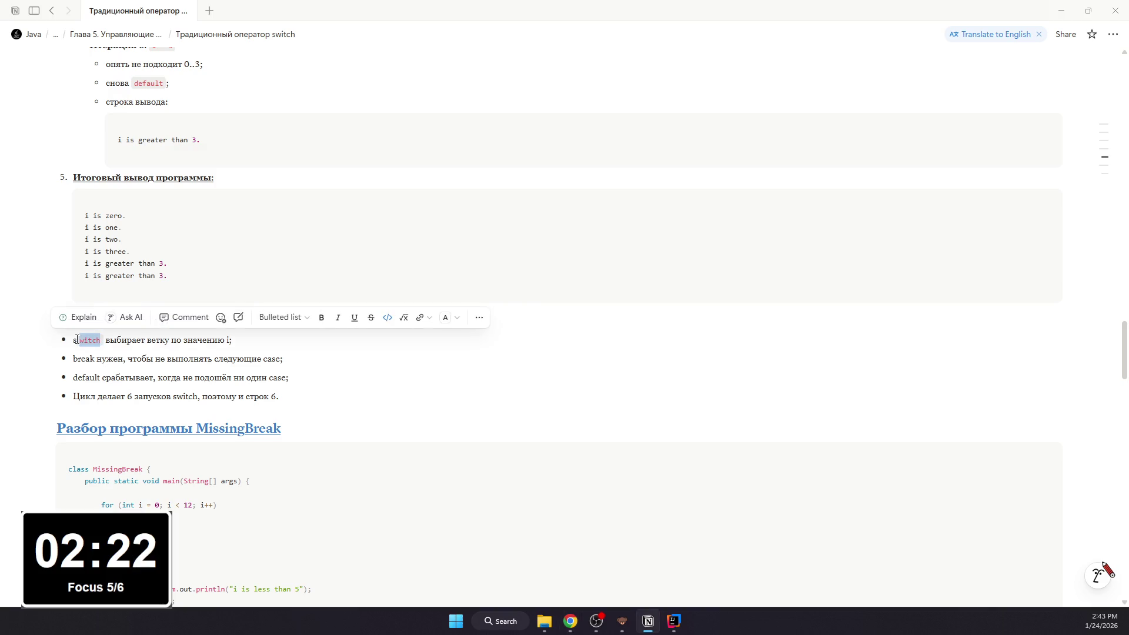
double_click(227, 340)
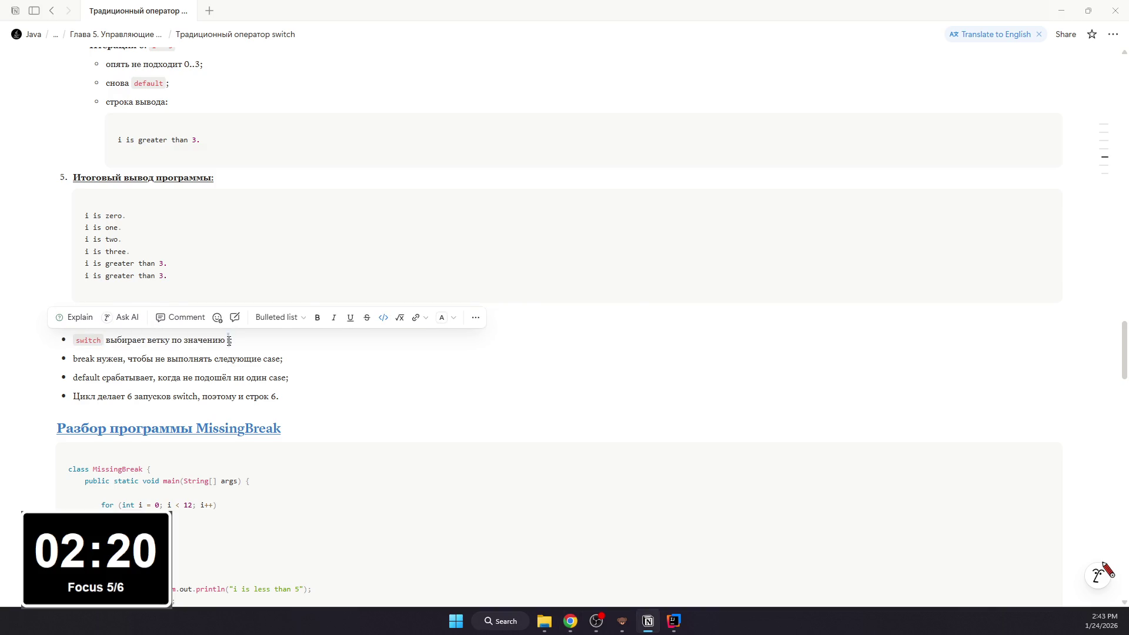
key("ctrl+e")
left_click_drag(73, 358, 95, 359)
key("ctrl+e")
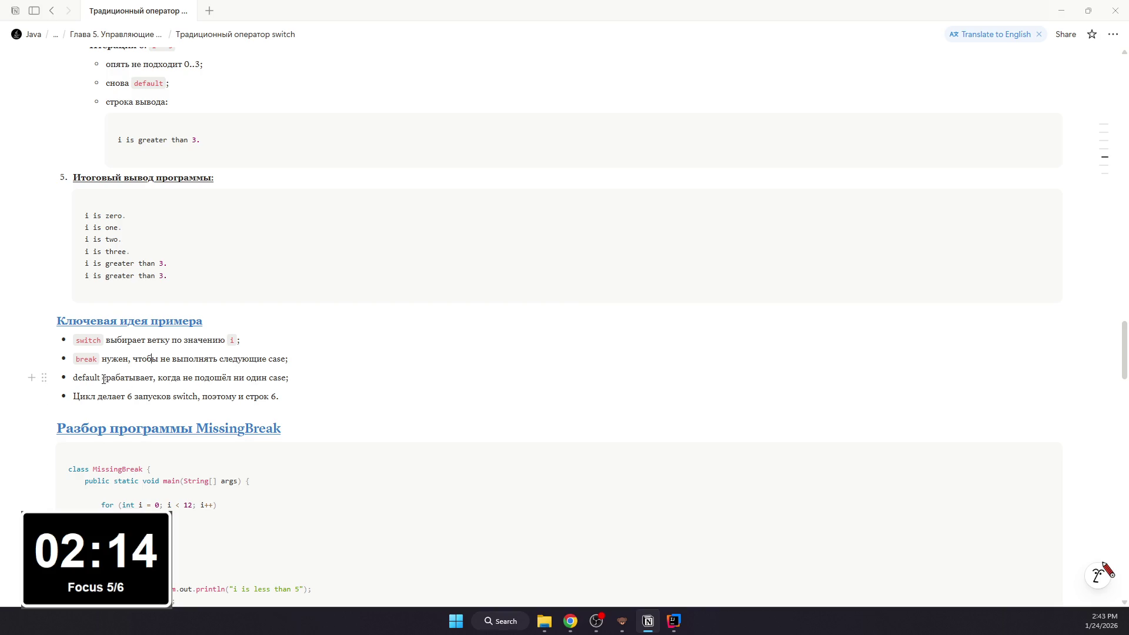
Step: Format default and case in the third bullet and switch in the last bullet as inline code
double_click(97, 377)
left_click(89, 378)
left_click_drag(76, 378, 100, 378)
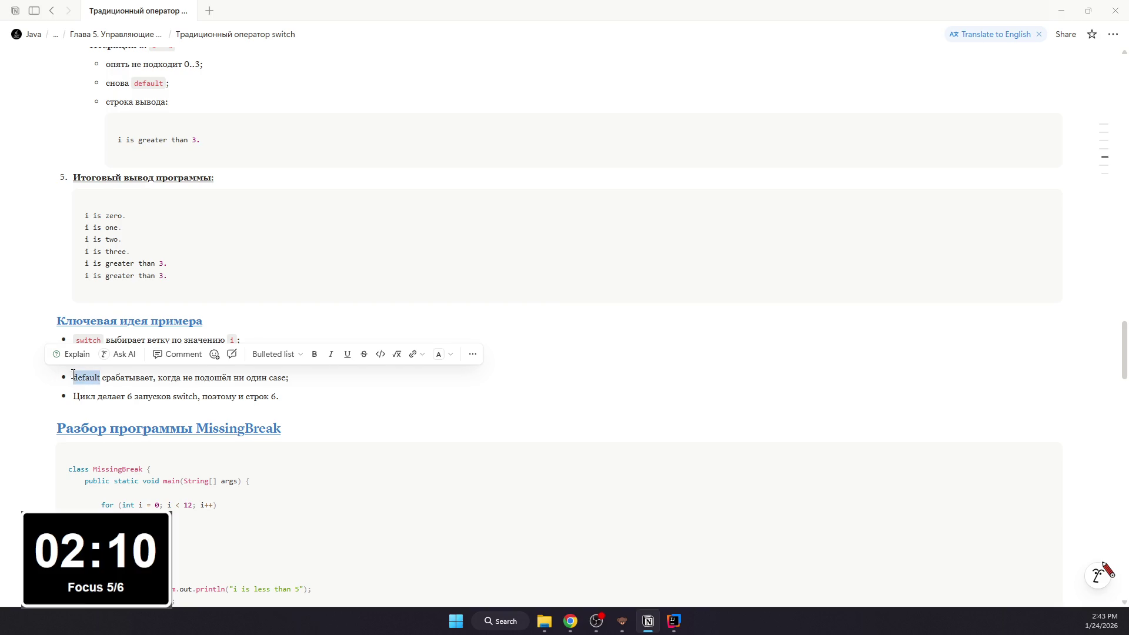
key("ctrl+e")
left_click_drag(277, 378, 293, 377)
key("ctrl+e")
key("Down")
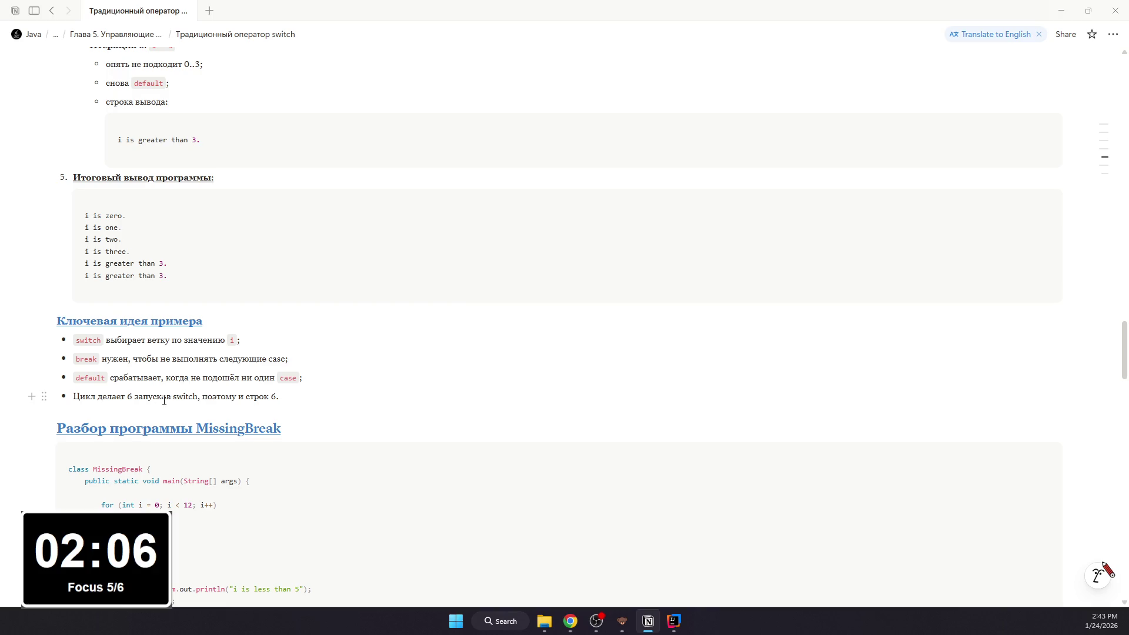
left_click_drag(173, 396, 201, 396)
key("ctrl+e")
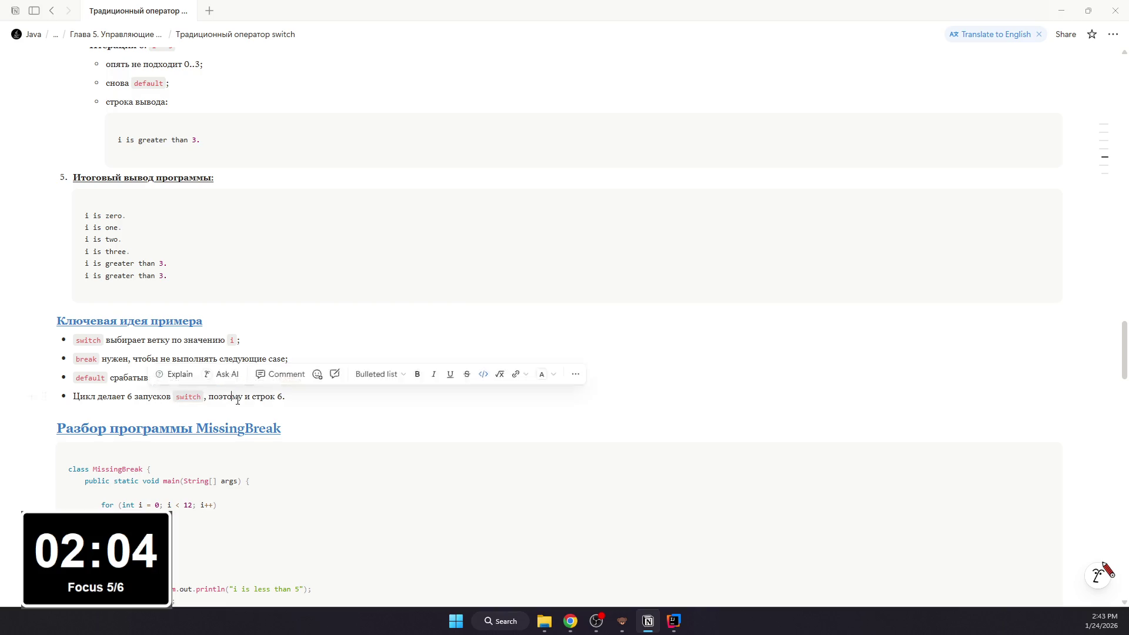
scroll(141, 344, "up", 10)
scroll(171, 322, "down", 11)
scroll(171, 323, "down", 5)
scroll(171, 323, "down", 5)
scroll(170, 313, "down", 3)
scroll(168, 304, "down", 4)
scroll(169, 304, "down", 1)
scroll(169, 304, "down", 2)
scroll(168, 304, "down", 1)
scroll(170, 301, "down", 4)
scroll(170, 301, "down", 1)
Step: Add an empty block below the MissingBreak key-idea list, then switch to the Java book PDF
left_click(321, 432)
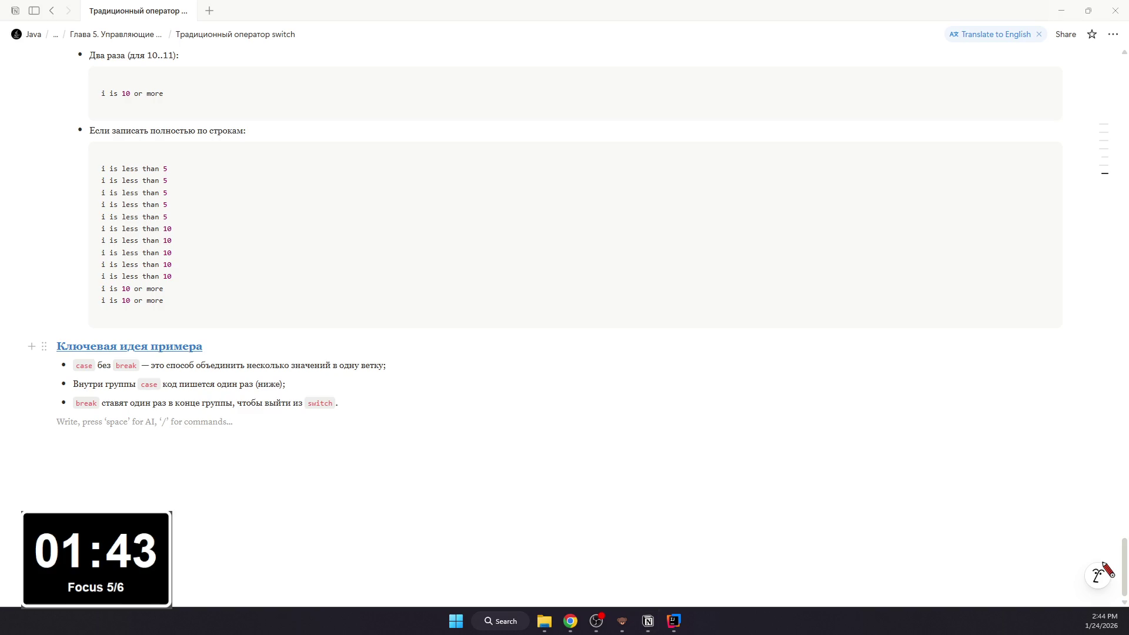
key("alt+Tab")
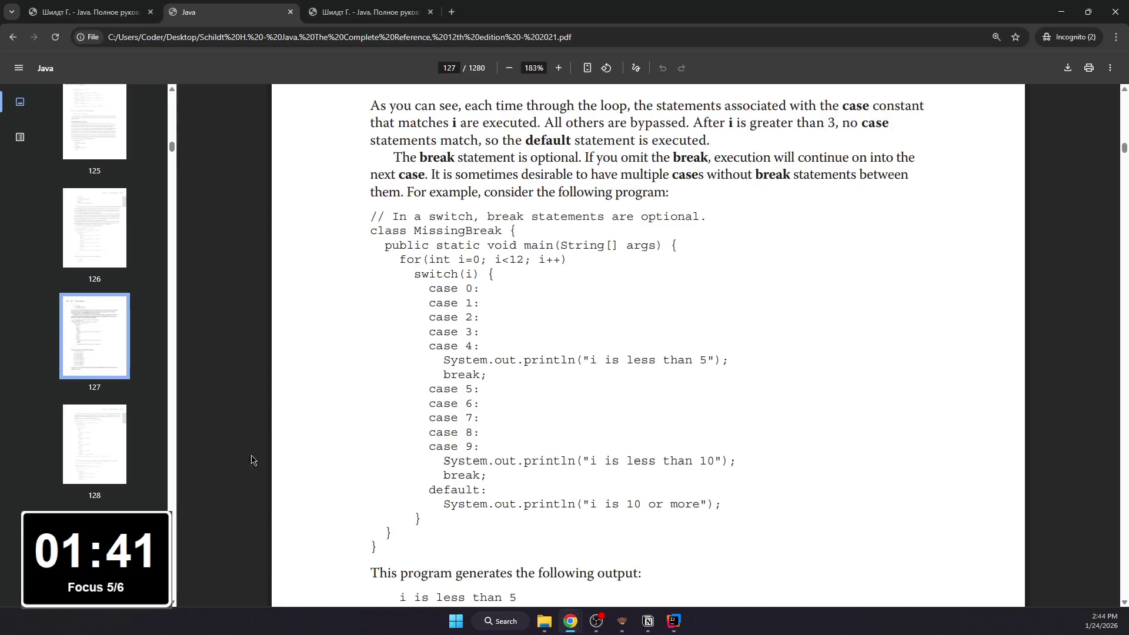
scroll(435, 407, "up", 2)
scroll(434, 407, "down", 1)
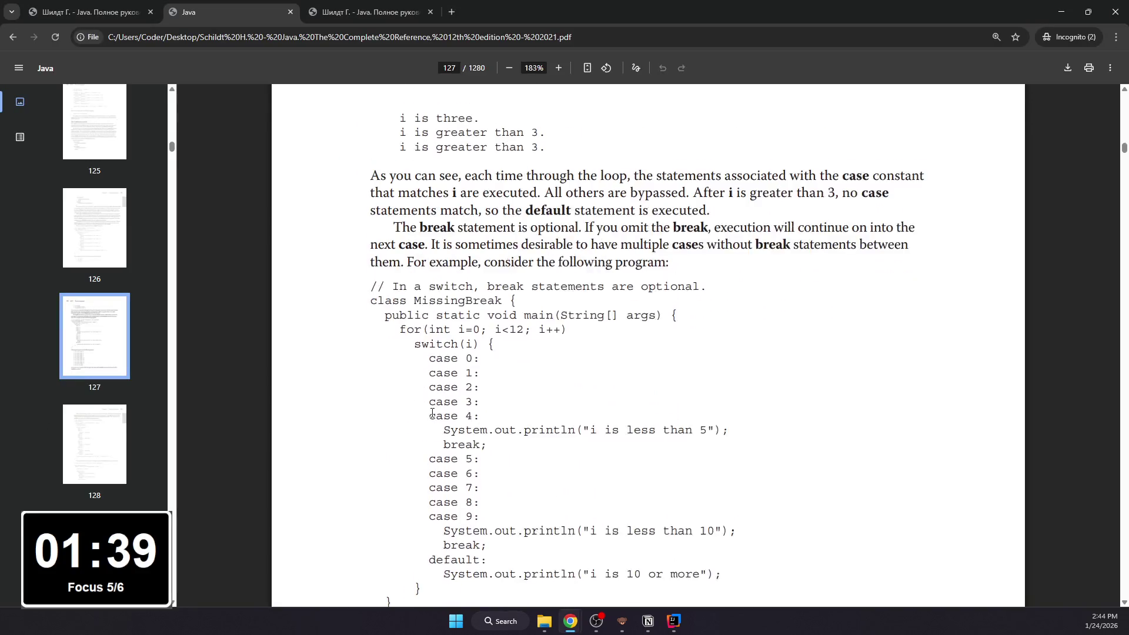
scroll(434, 413, "down", 2)
scroll(432, 421, "down", 2)
scroll(433, 420, "down", 2)
scroll(431, 420, "down", 3)
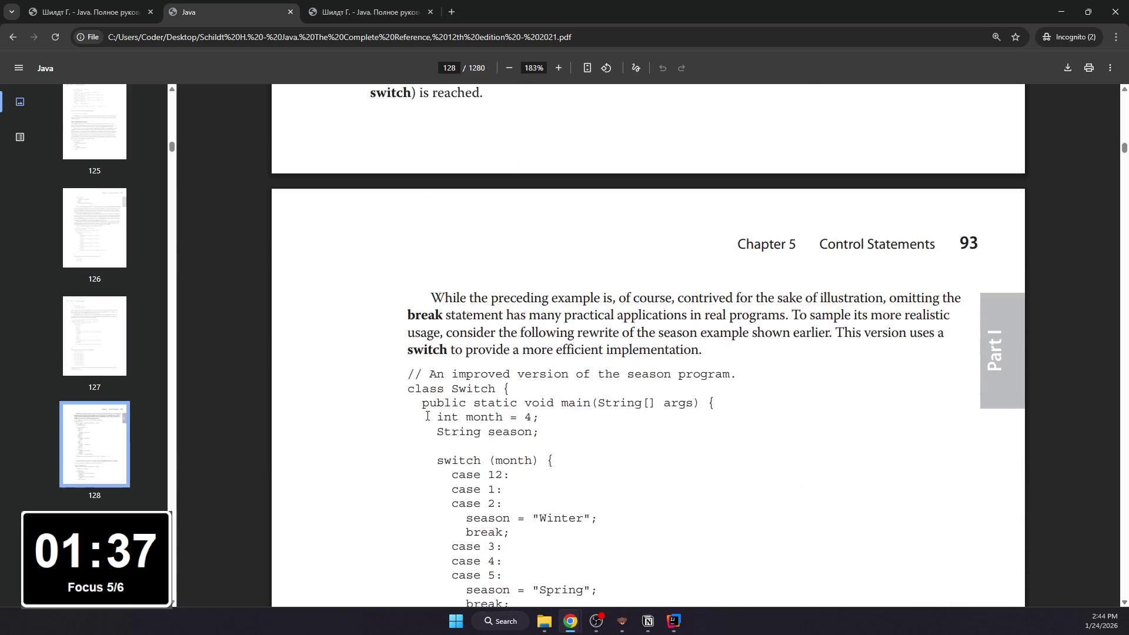
scroll(425, 418, "down", 3)
scroll(420, 415, "down", 4)
scroll(420, 416, "down", 4)
scroll(416, 413, "down", 4)
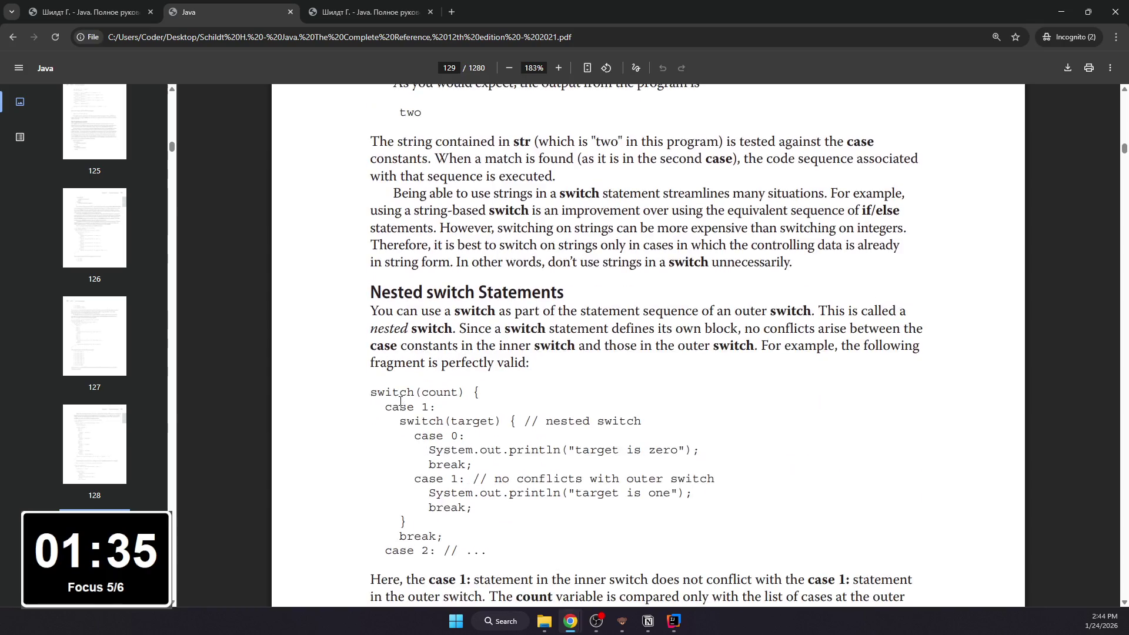
scroll(405, 406, "up", 5)
scroll(404, 406, "up", 4)
scroll(404, 406, "up", 1)
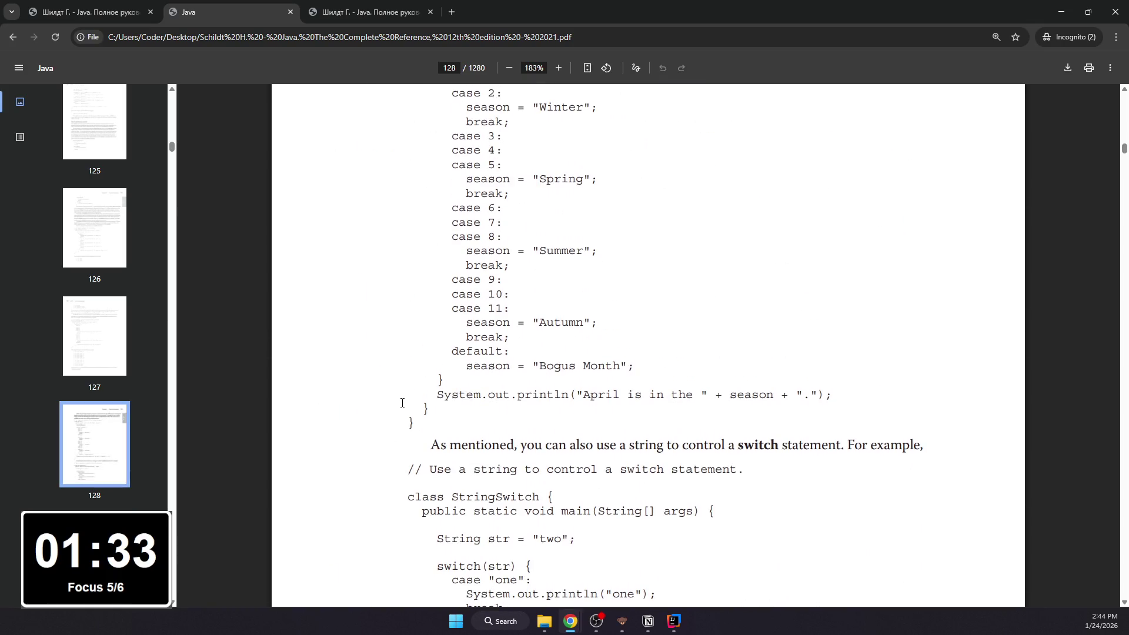
scroll(403, 405, "up", 1)
scroll(401, 402, "up", 1)
scroll(401, 402, "up", 1)
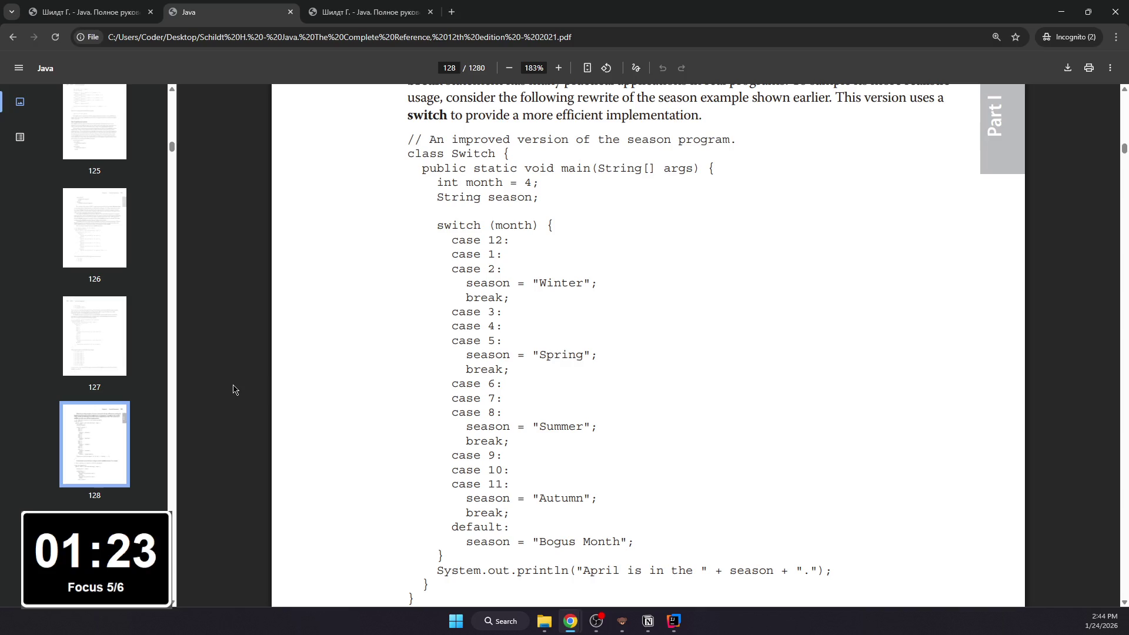
Step: View page 128's improved season program in the PDF, then return to the Notion page
left_click(570, 622)
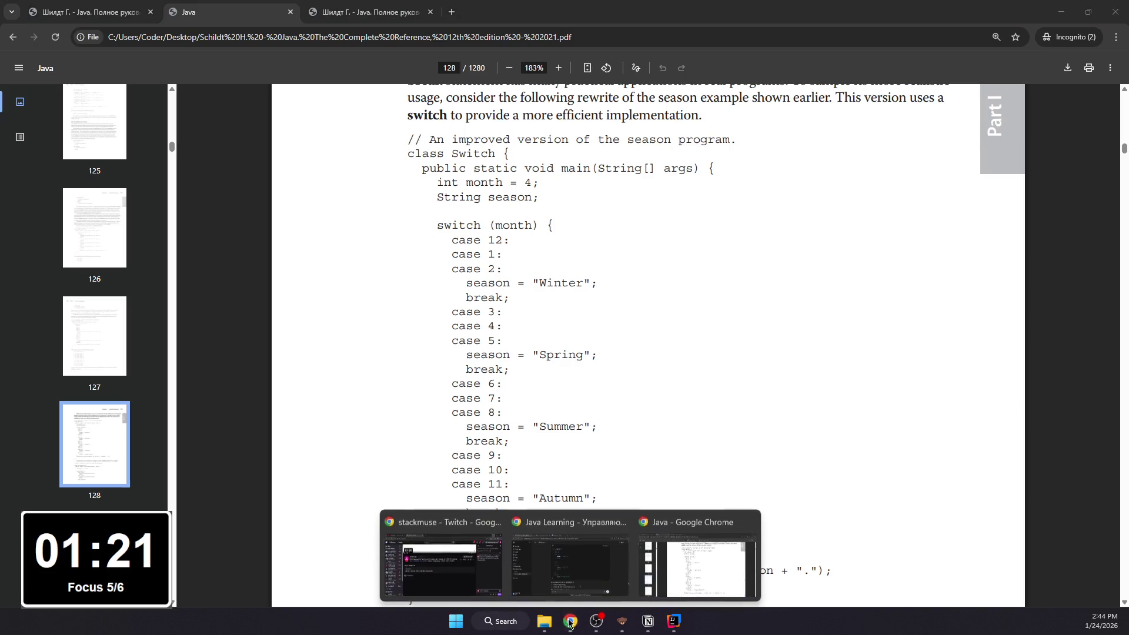
left_click(586, 575)
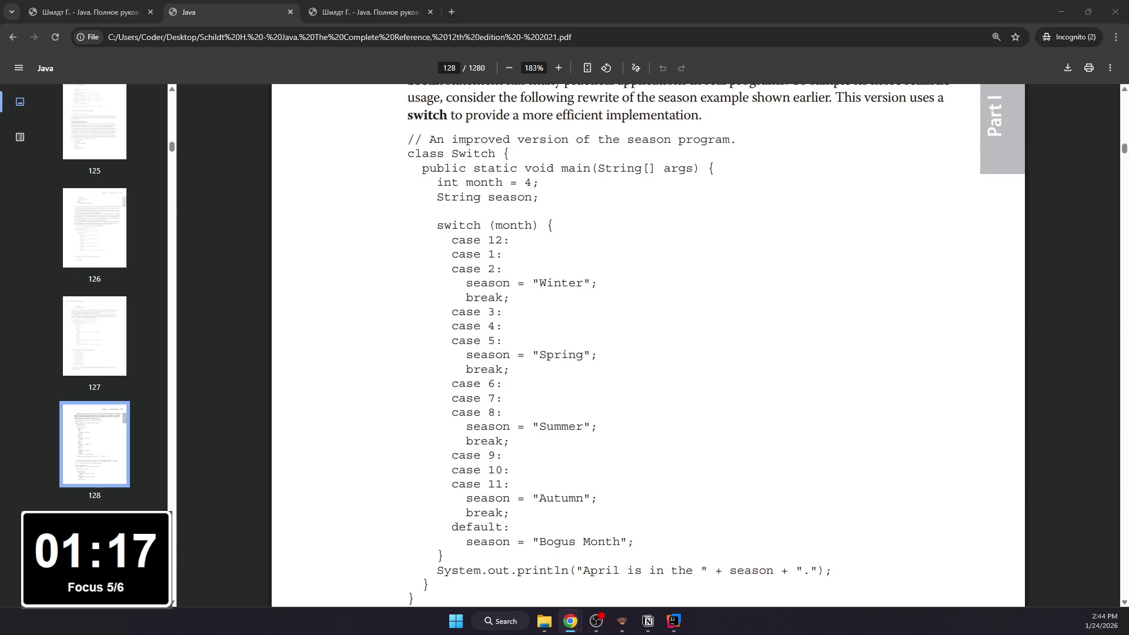
key("alt+Tab")
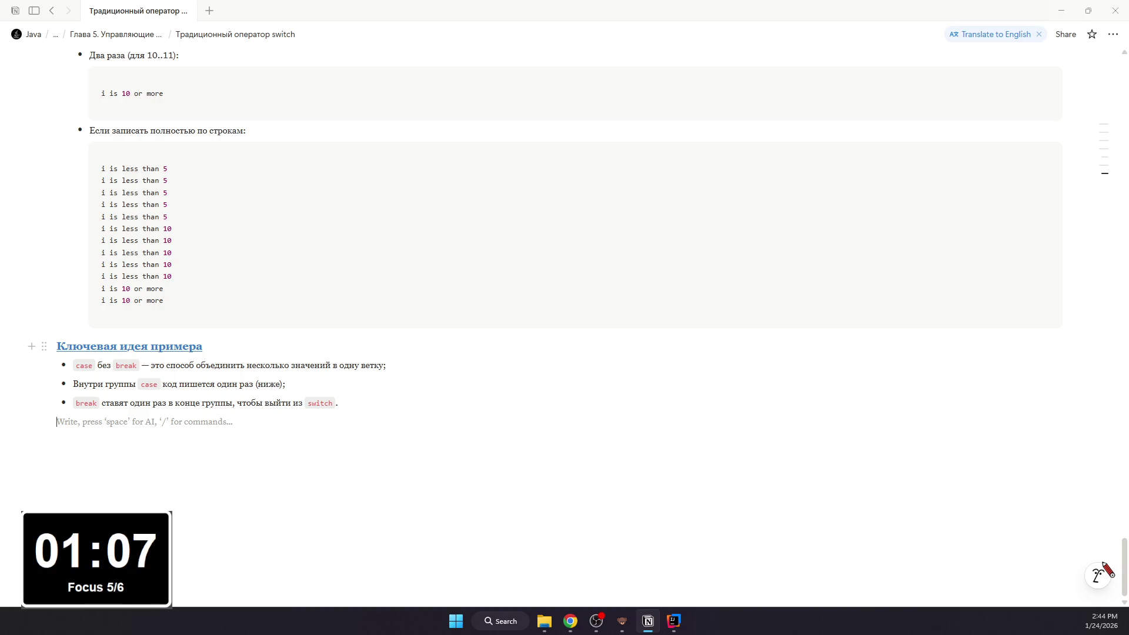
Step: Review the 'Выполнение по итерациям' walkthrough in Notion, then bring OBS Studio forward
key("alt+Tab")
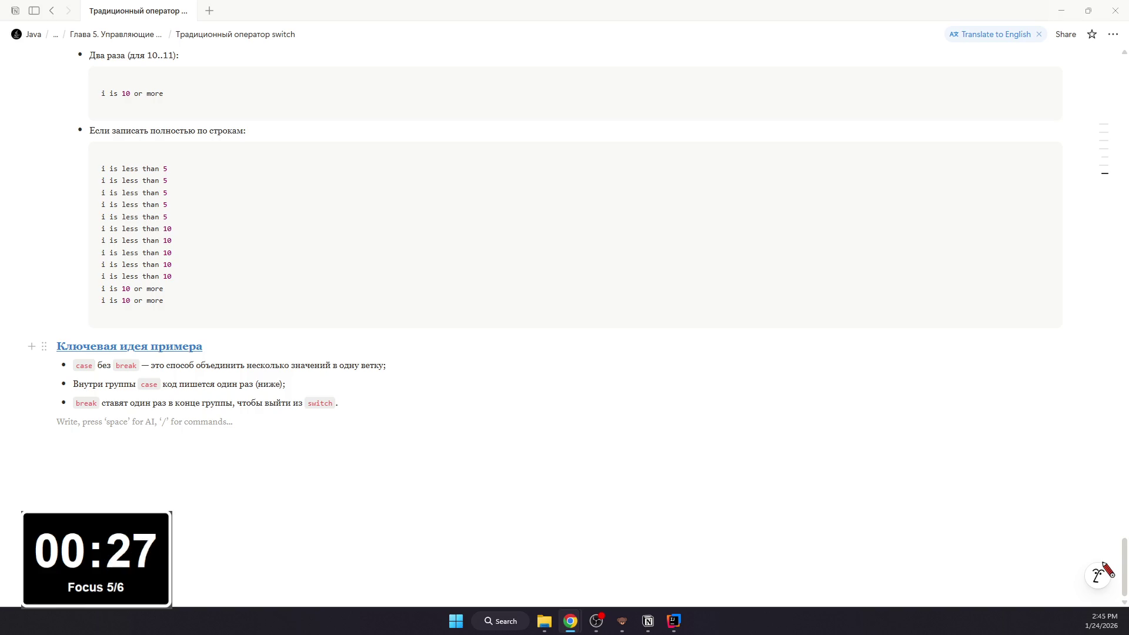
scroll(235, 285, "up", 3)
scroll(221, 295, "up", 5)
scroll(221, 296, "up", 4)
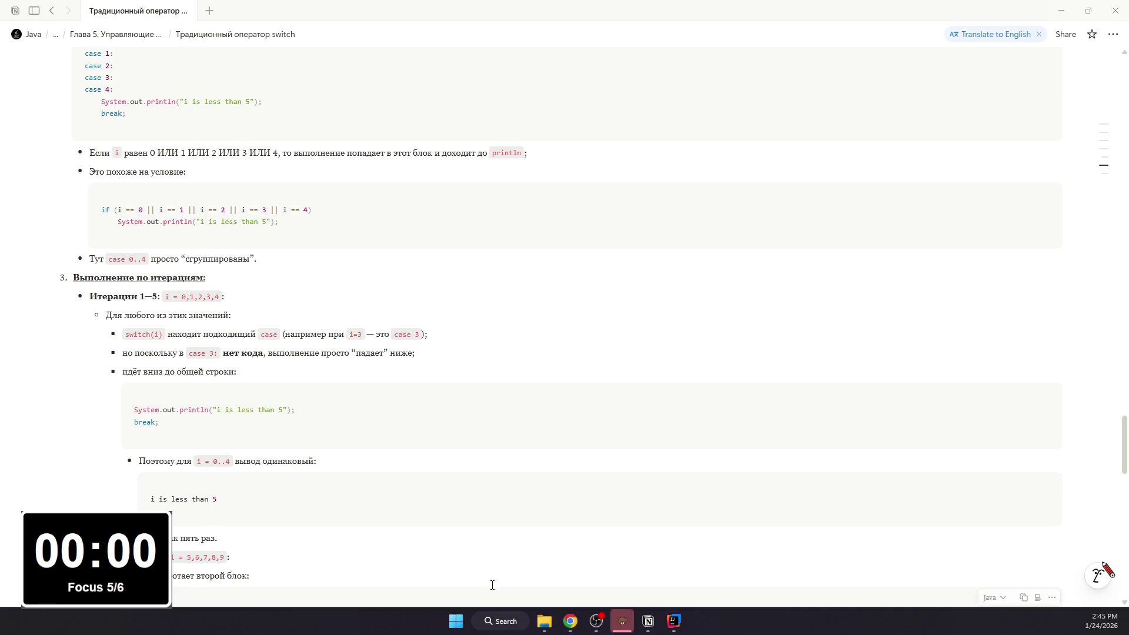
left_click(596, 621)
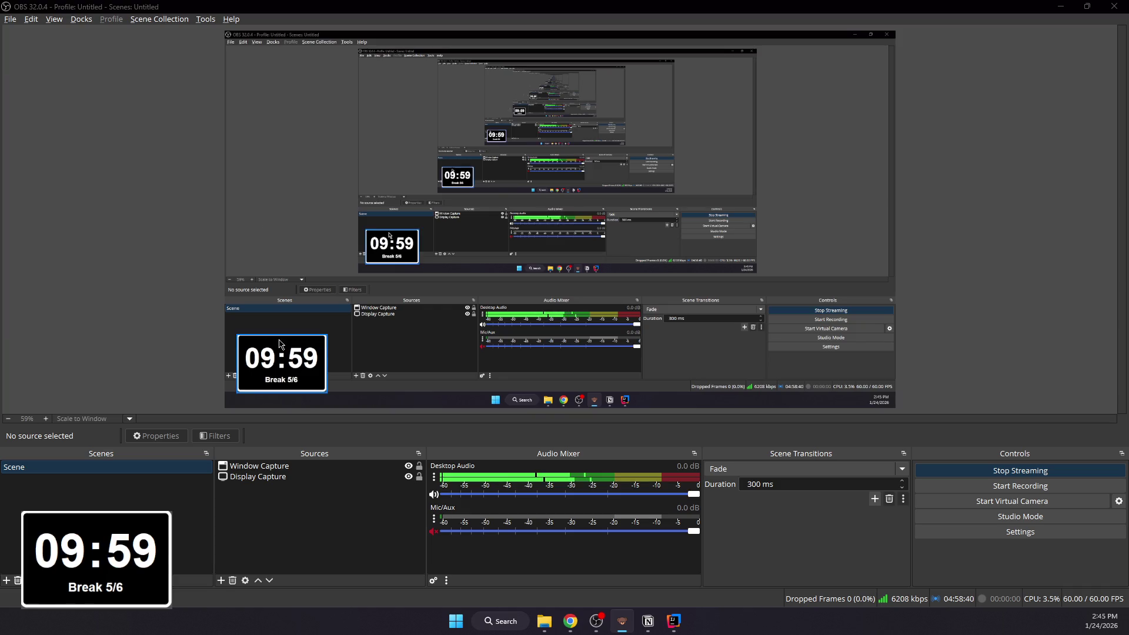
Step: Move the break timer Window Capture to the preview centre and enlarge it
left_click_drag(282, 362, 563, 252)
mouse_move(637, 297)
left_mouse_down()
mouse_move(765, 361)
mouse_move(764, 403)
mouse_move(743, 397)
left_mouse_up()
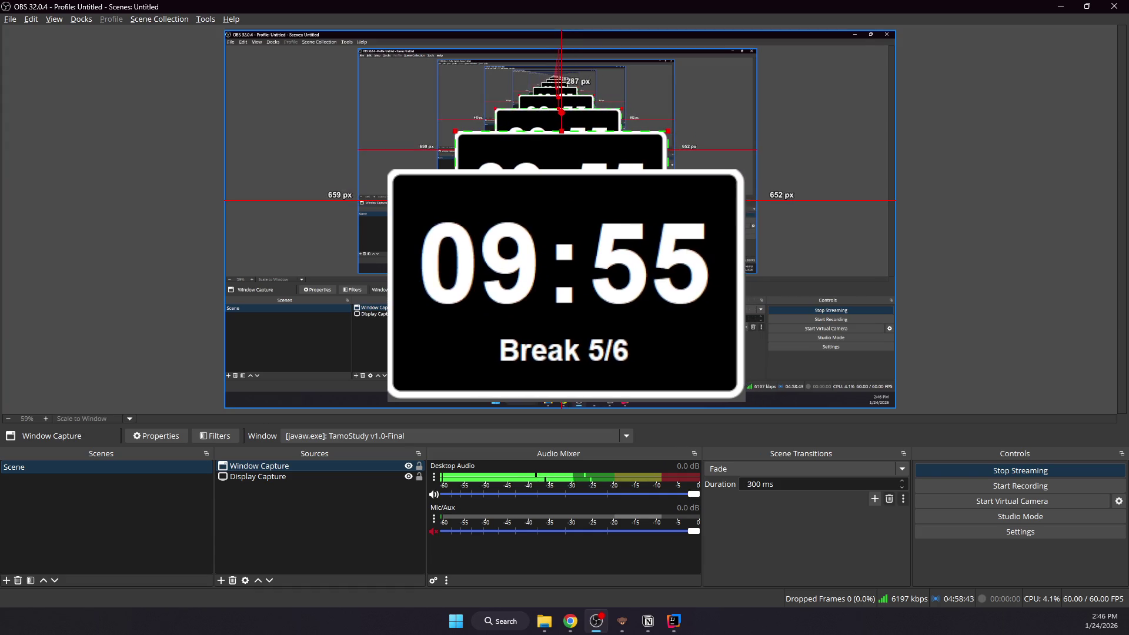
left_click(918, 190)
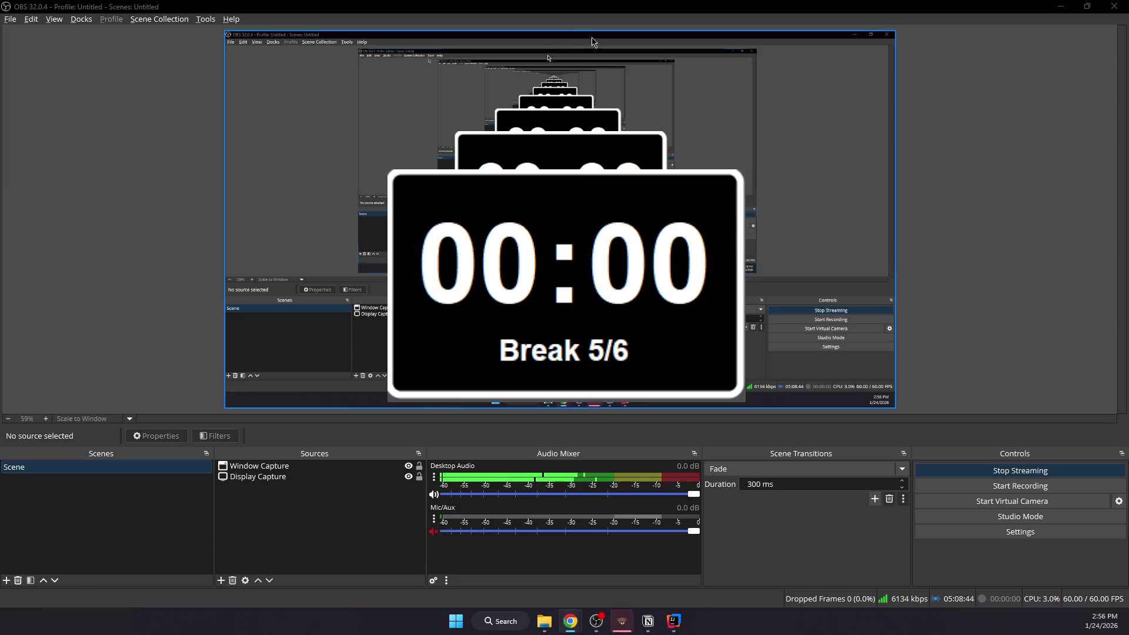
Step: Reposition the timer capture to the lower left, then return to the Notion switch page
left_click_drag(637, 166, 437, 276)
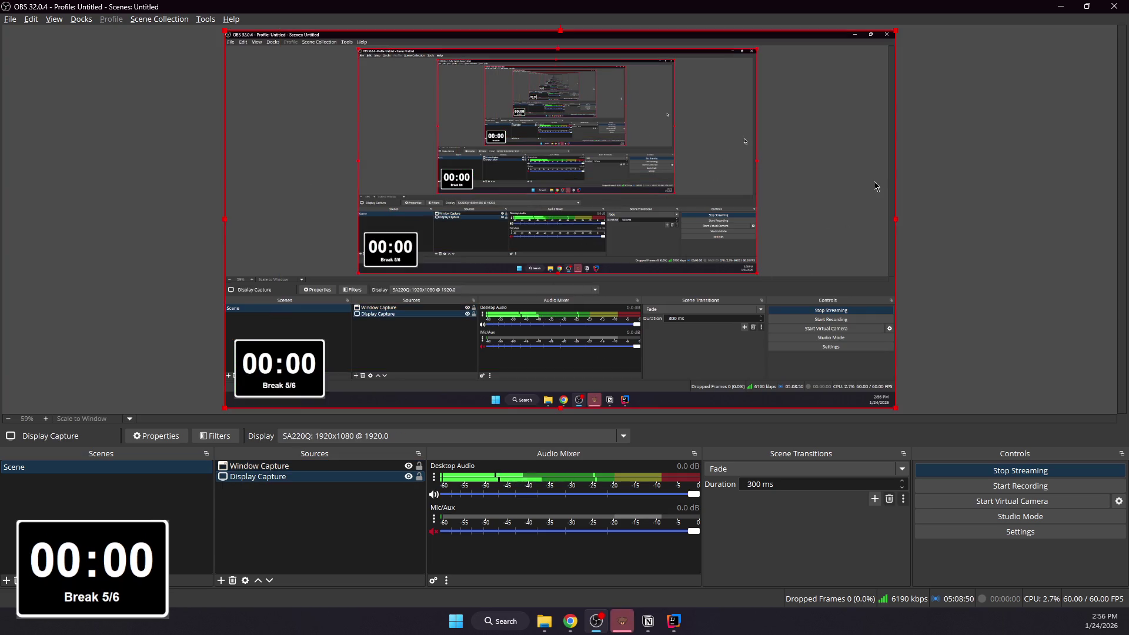
left_click(836, 229)
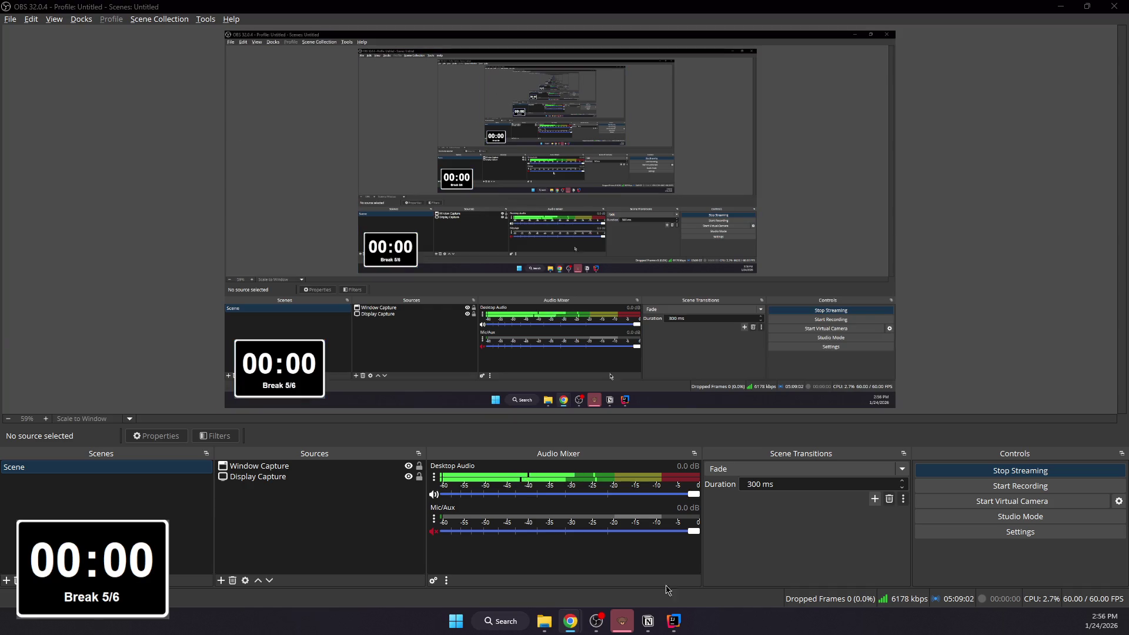
left_click(630, 612)
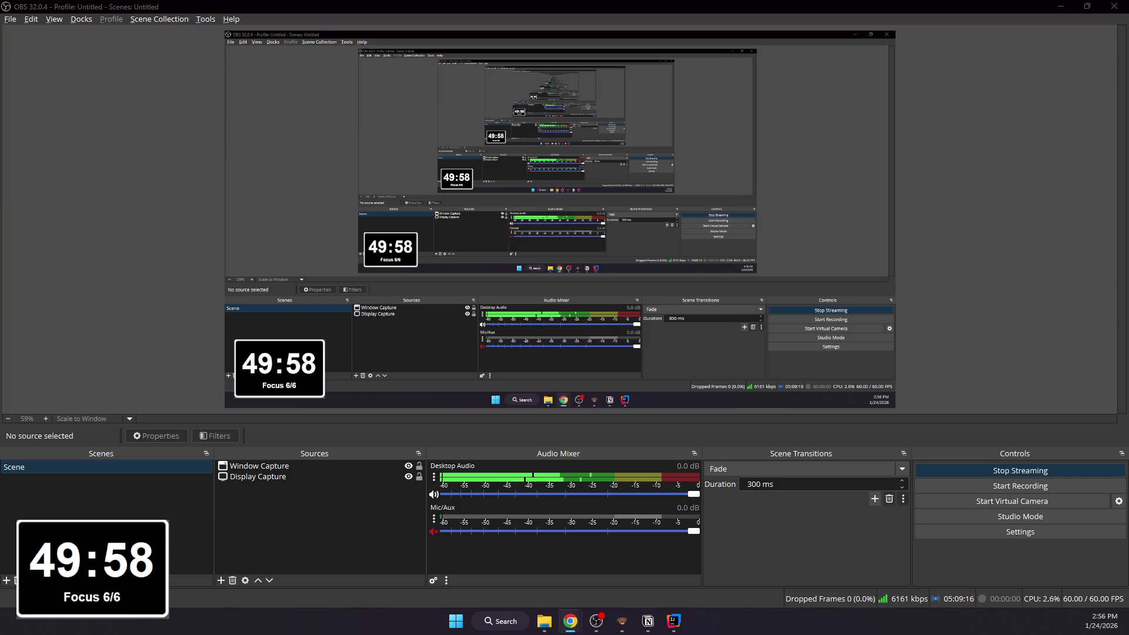
left_click(648, 622)
scroll(633, 412, "down", 10)
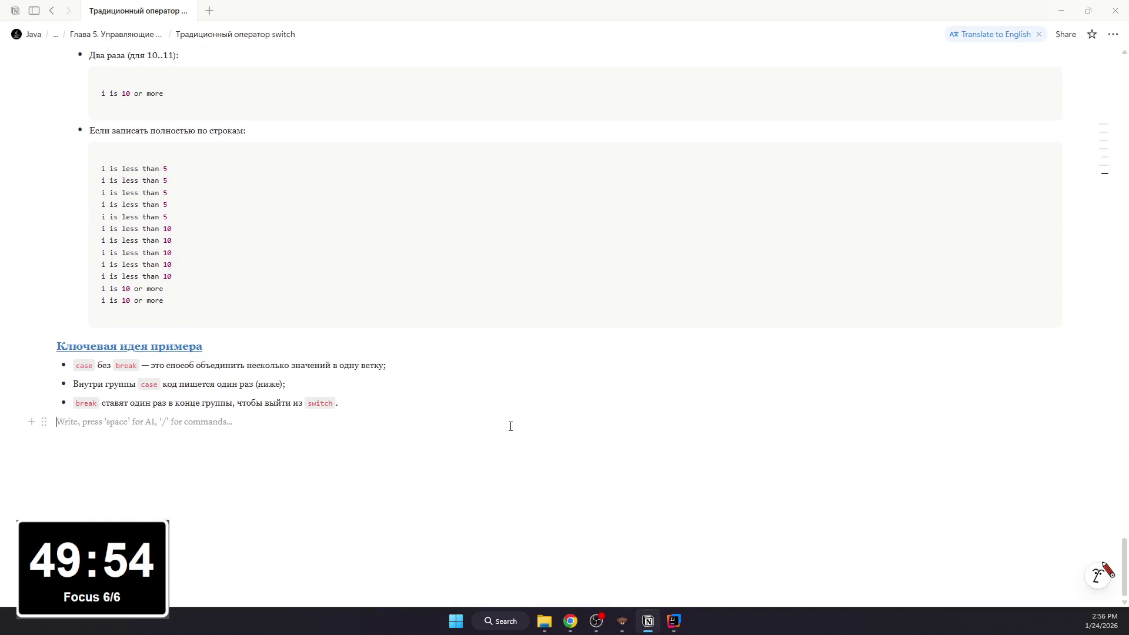
type("##")
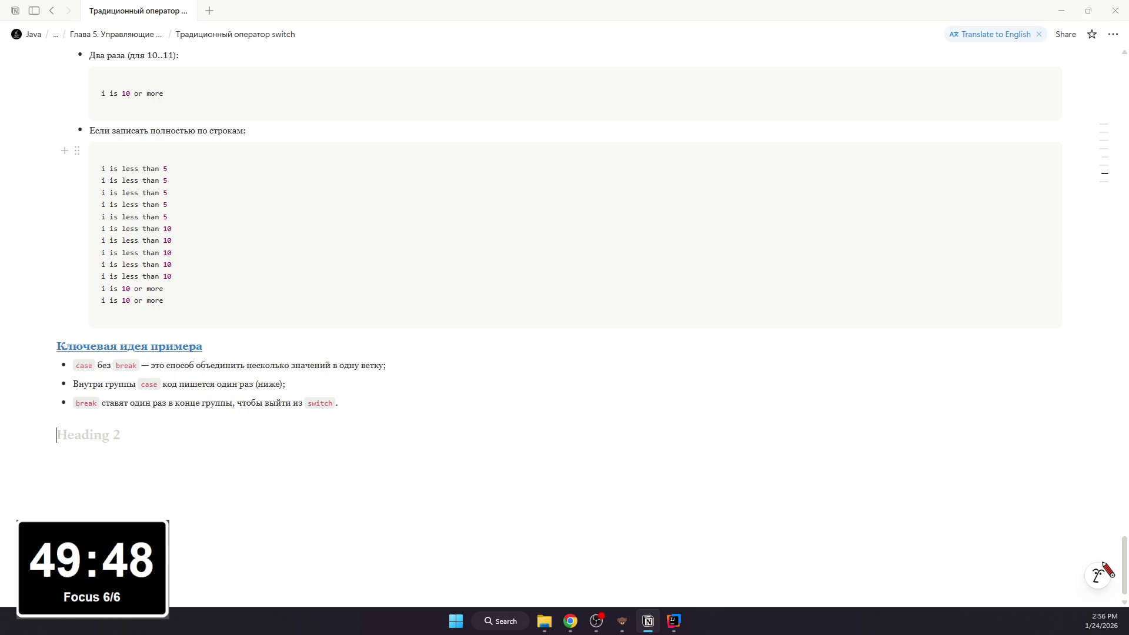
scroll(839, 411, "up", 10)
scroll(838, 412, "up", 5)
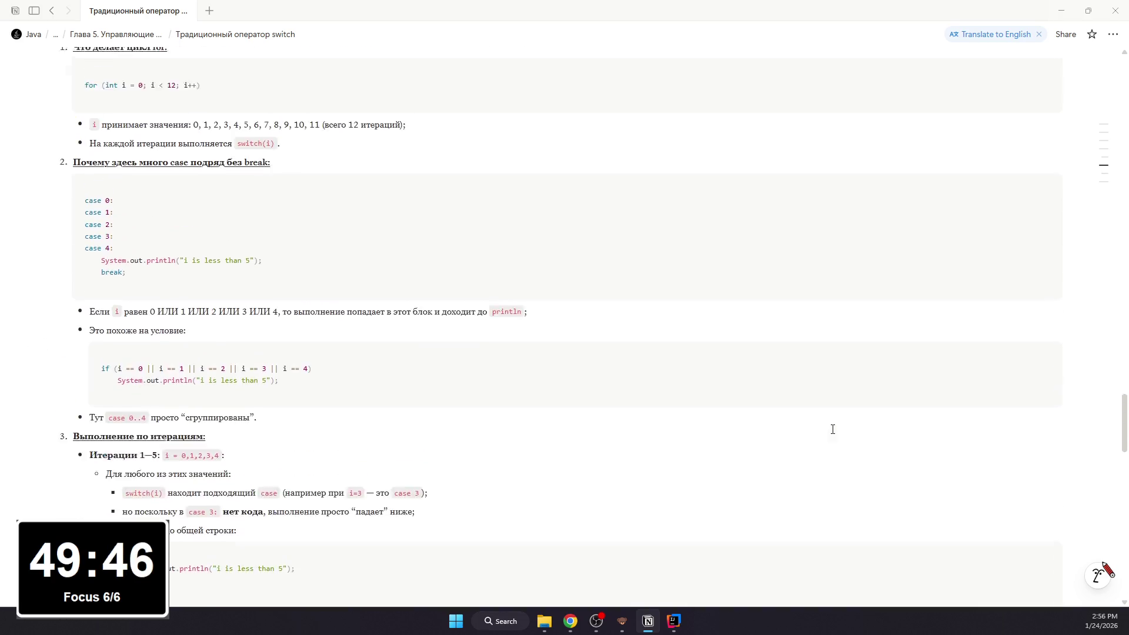
scroll(832, 428, "up", 5)
scroll(830, 429, "down", 5)
scroll(822, 429, "down", 5)
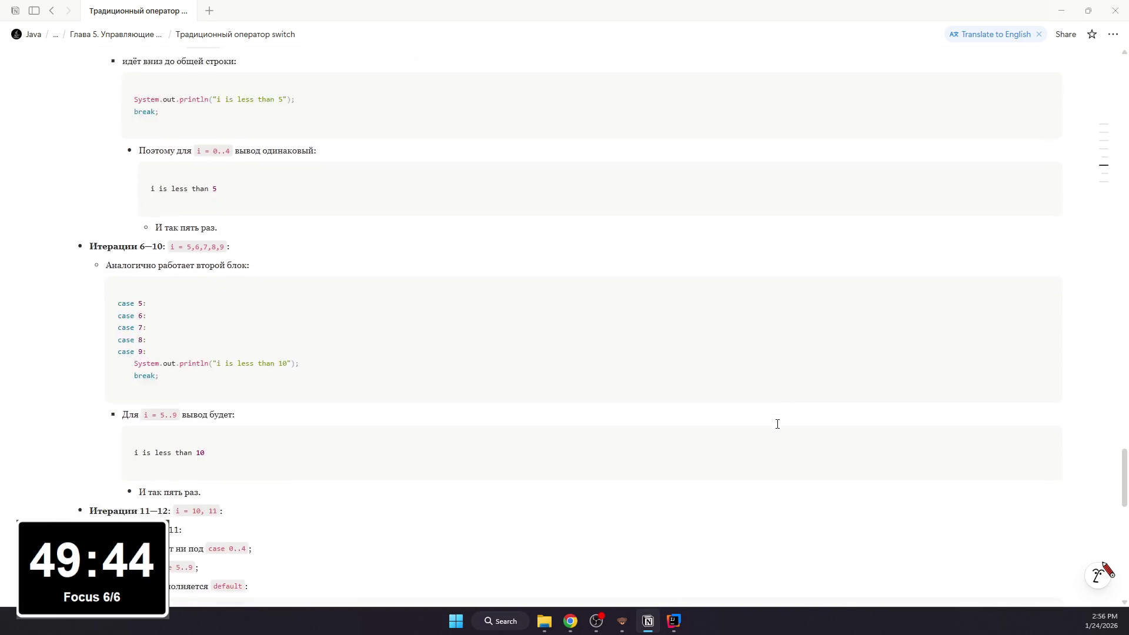
scroll(777, 427, "down", 5)
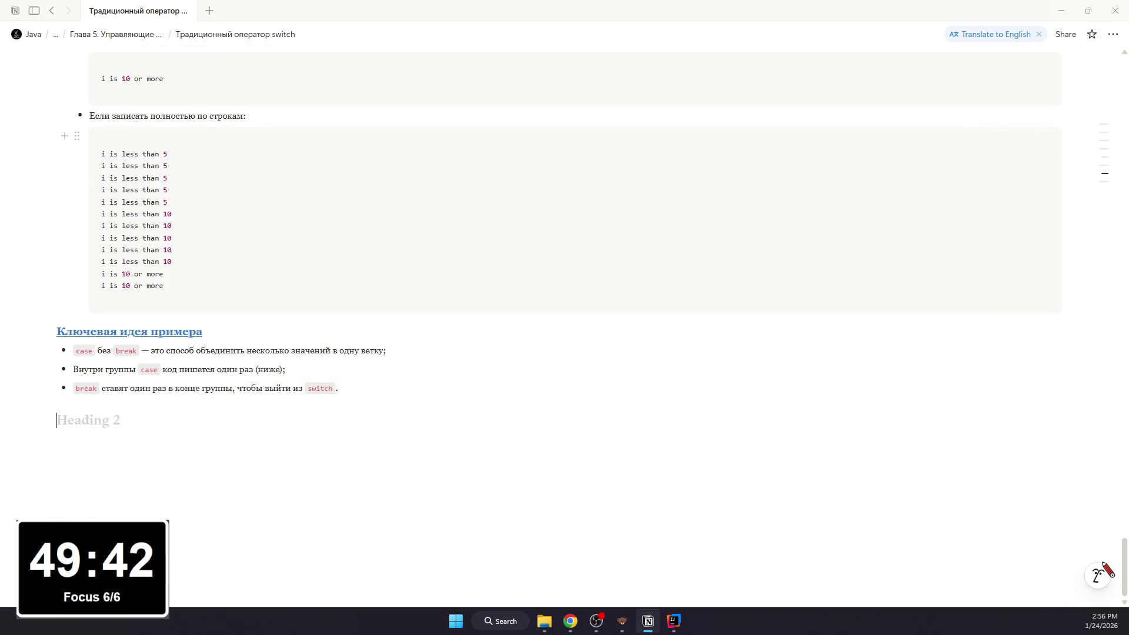
Step: Glance at the book PDF's improved season program, then come back to the Notion page
key("alt+Tab")
scroll(471, 347, "up", 1)
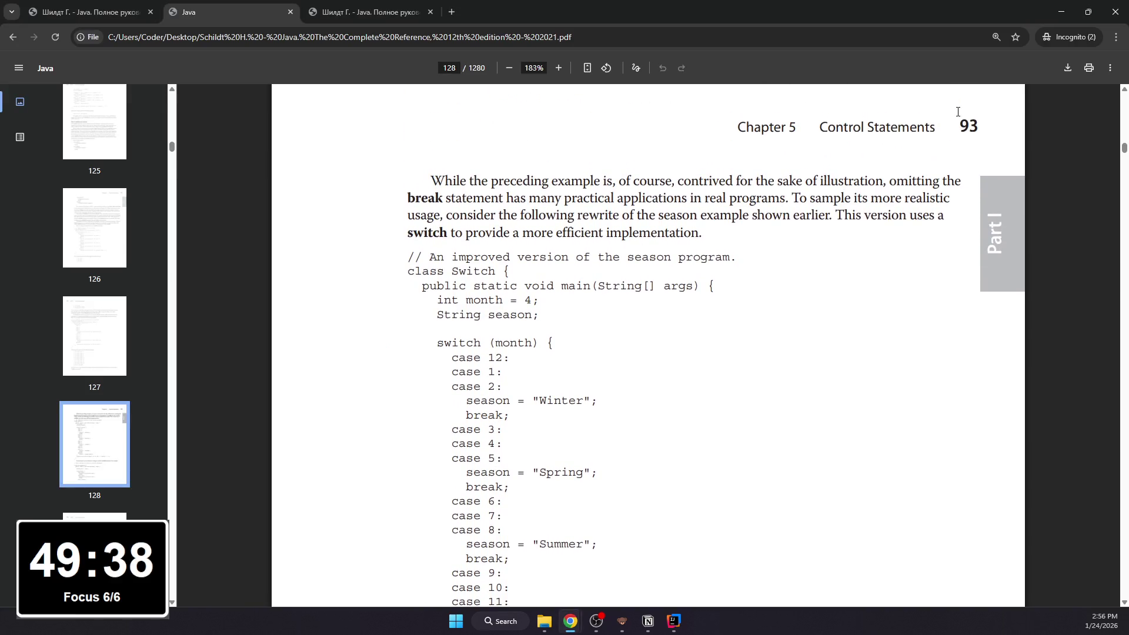
key("alt+Tab")
type("Разбл")
Step: Finish the heading "Разбор программы Switch" and make it blue and underlined
key("BackSpace")
type("ор программы Switch")
key("Return")
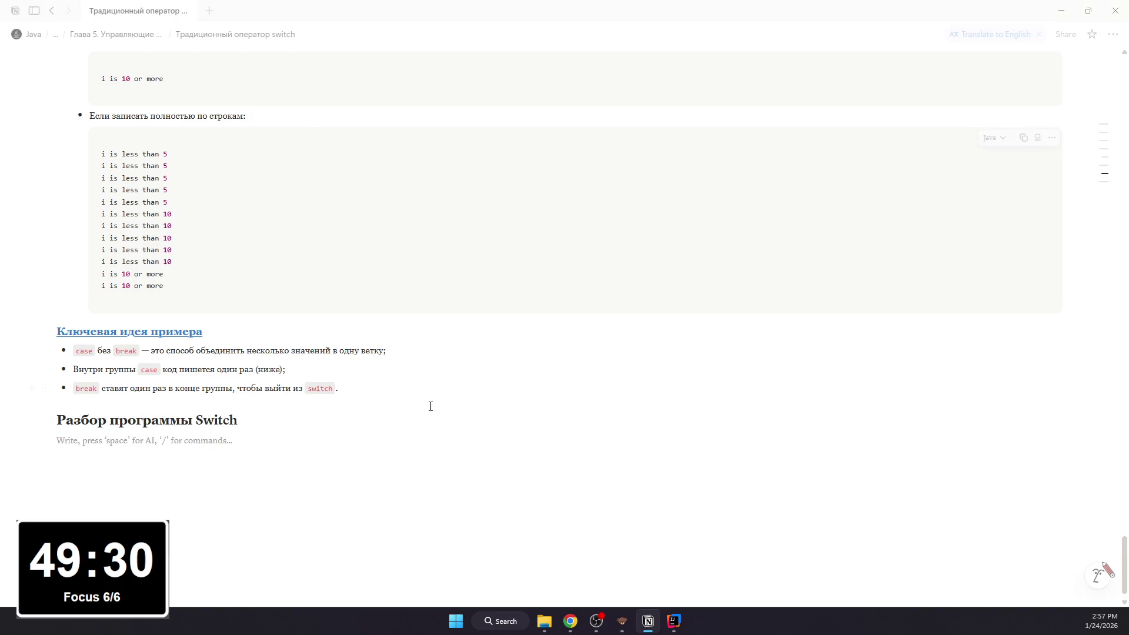
triple_click(231, 419)
left_click(417, 394)
left_click(424, 434)
left_click(283, 417)
triple_click(283, 417)
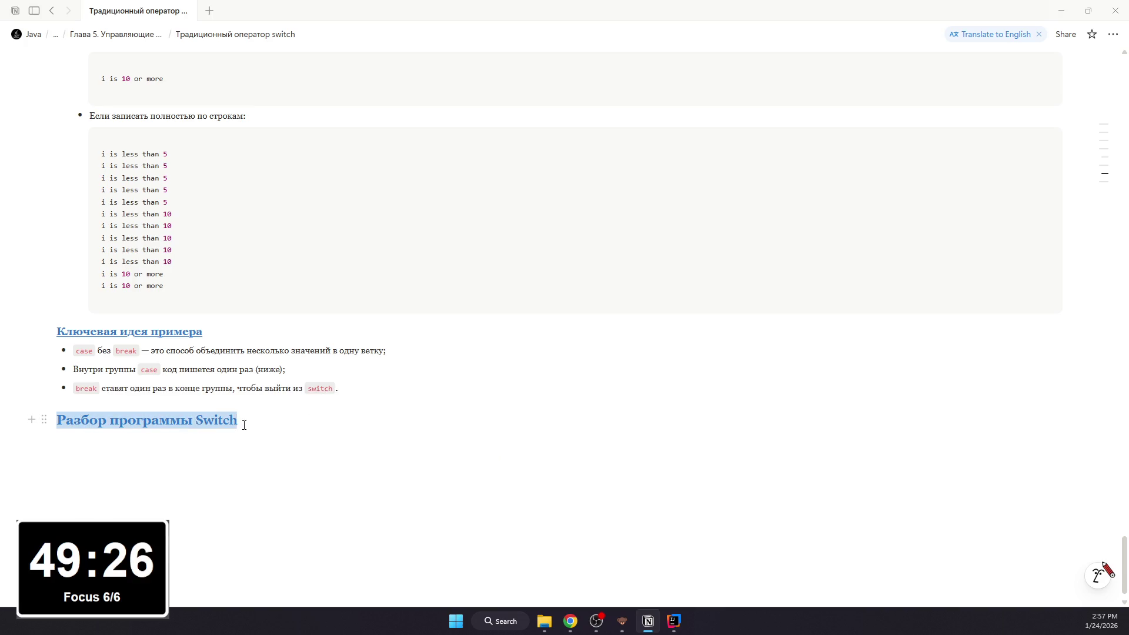
left_click(325, 396)
Step: Insert an empty code block on the line below the heading via /code
left_click(314, 428)
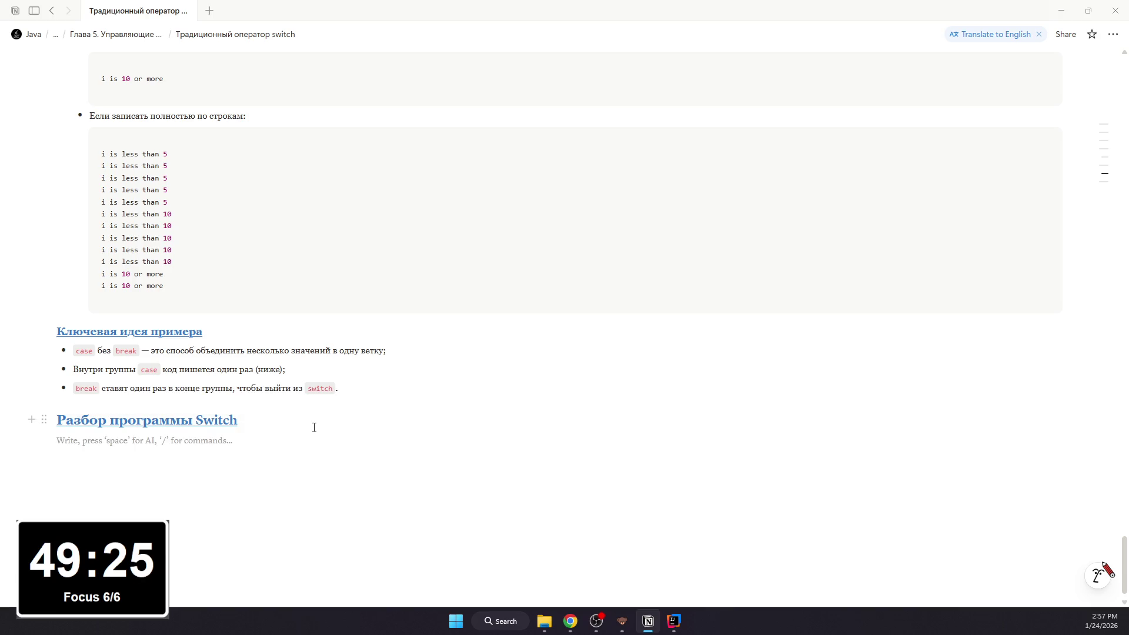
type("/cod")
key("BackSpace")
key("BackSpace")
key("BackSpace")
type("code")
key("Return")
scroll(306, 427, "up", 5)
scroll(279, 424, "up", 5)
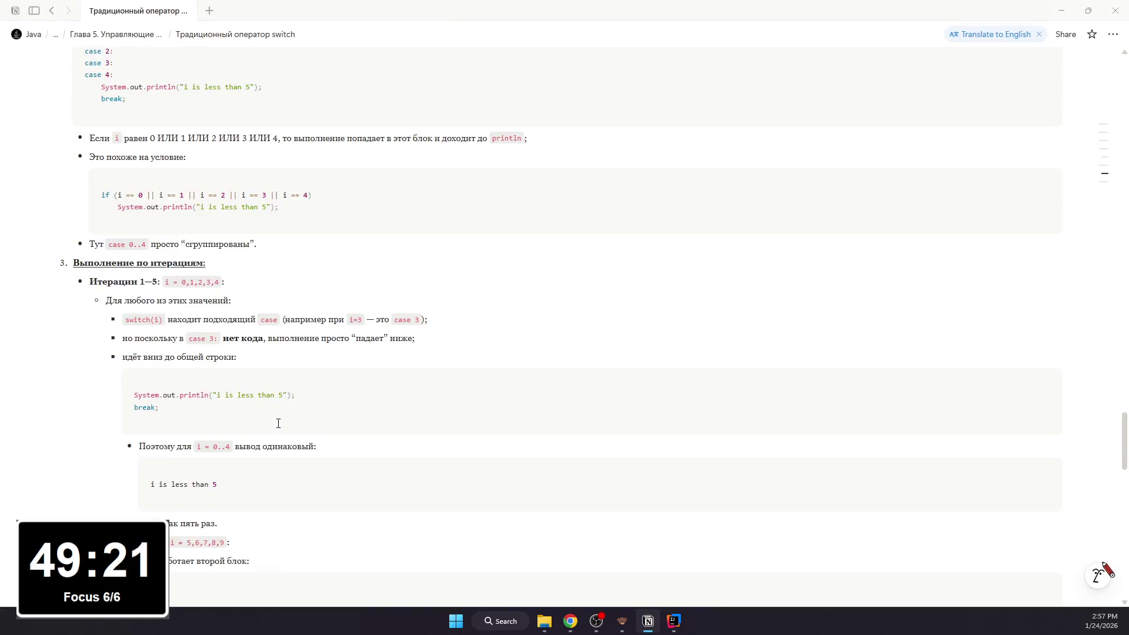
scroll(277, 422, "up", 5)
scroll(275, 419, "up", 5)
scroll(274, 418, "down", 2)
scroll(273, 416, "down", 5)
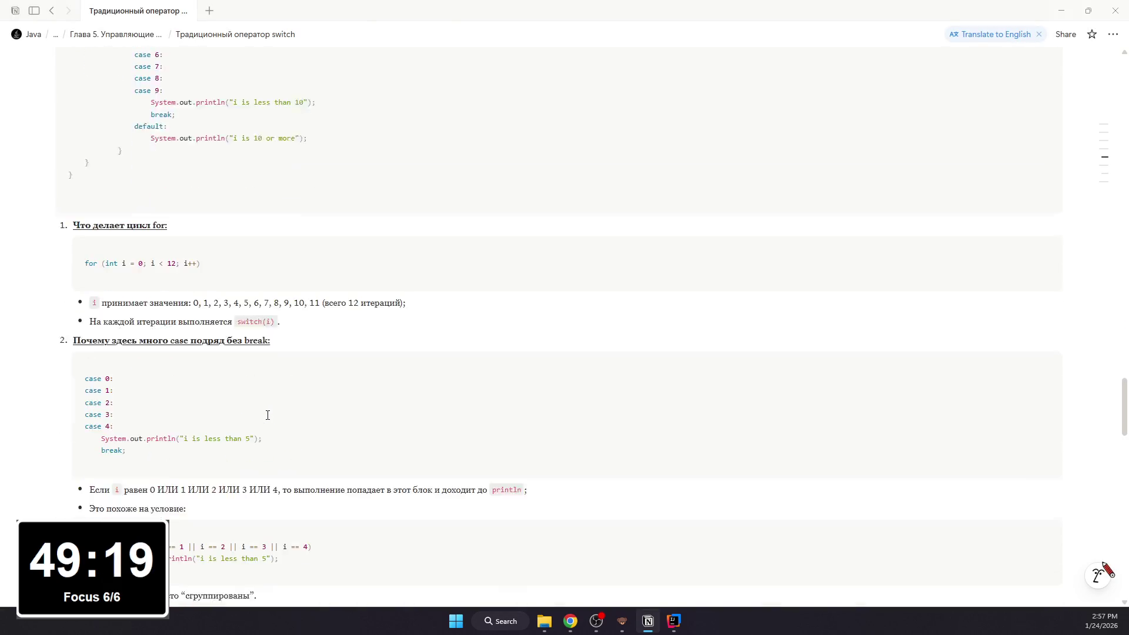
scroll(267, 416, "down", 5)
scroll(266, 411, "down", 5)
scroll(135, 401, "down", 2)
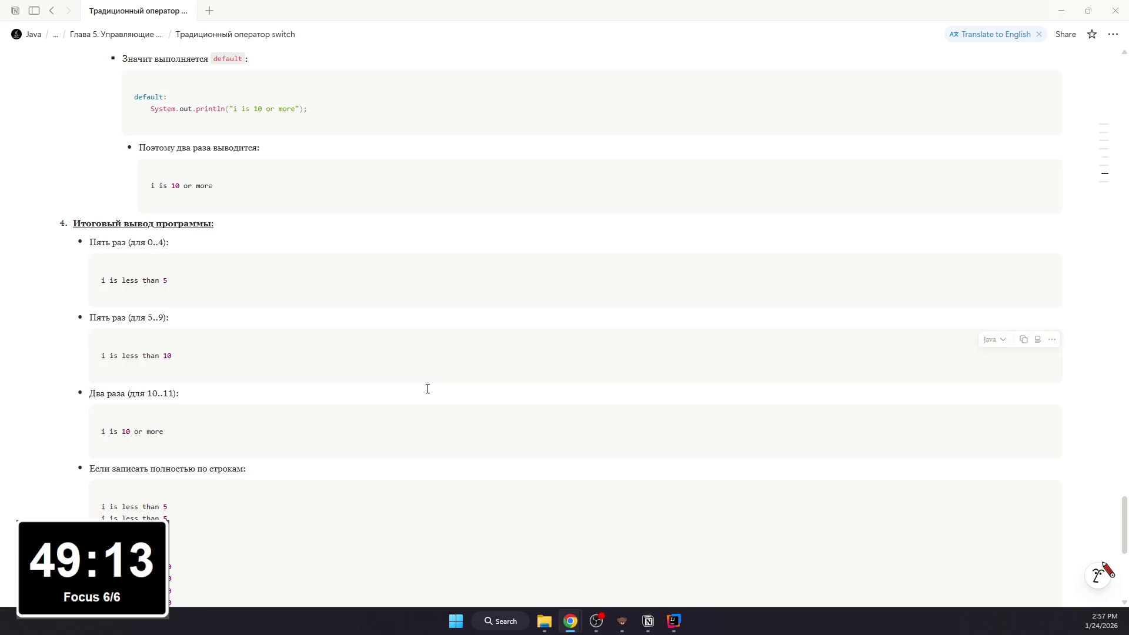
scroll(426, 389, "down", 4)
scroll(261, 404, "down", 1)
scroll(256, 397, "down", 3)
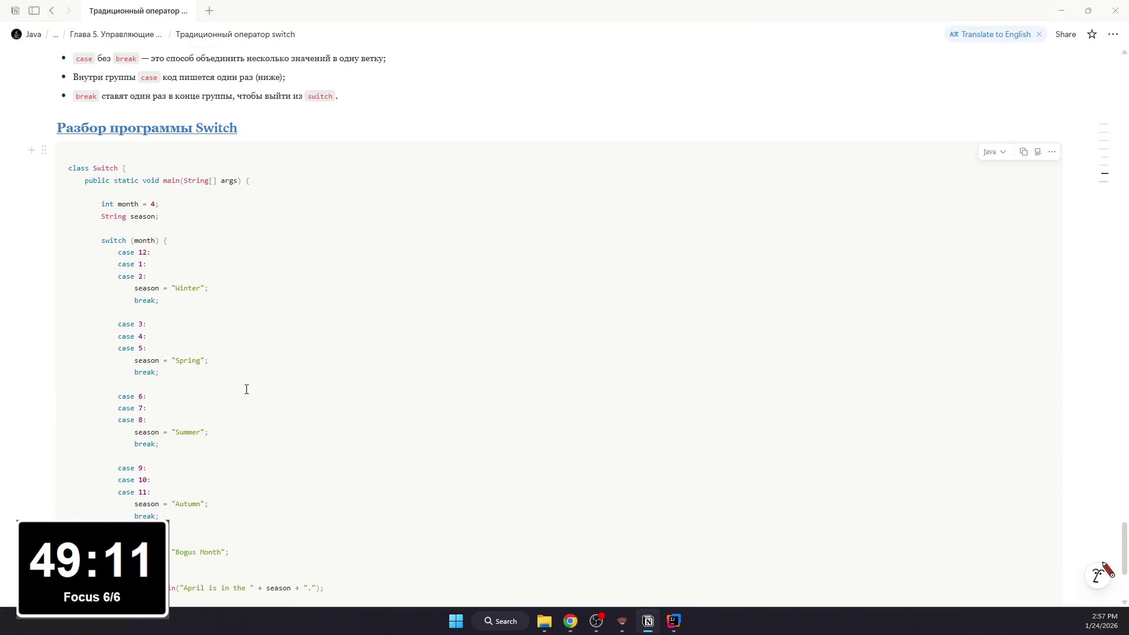
Step: Remove the blank lines before case 3, 6 and 9 in the pasted season code, then bring IntelliJ forward
key("BackSpace")
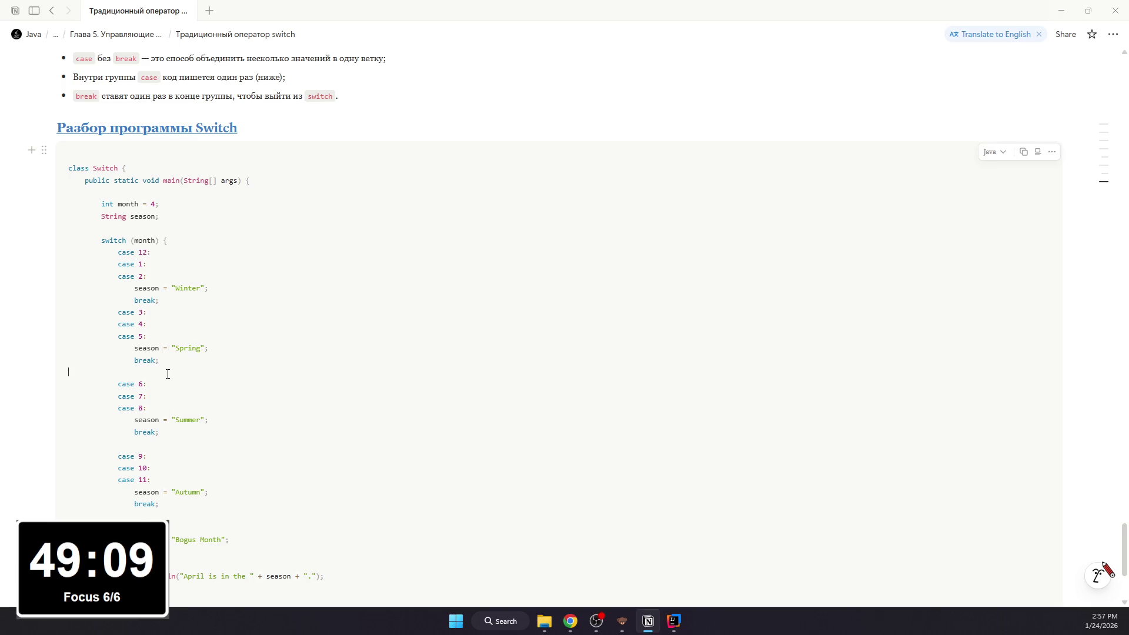
key("BackSpace")
key("BackSpace")
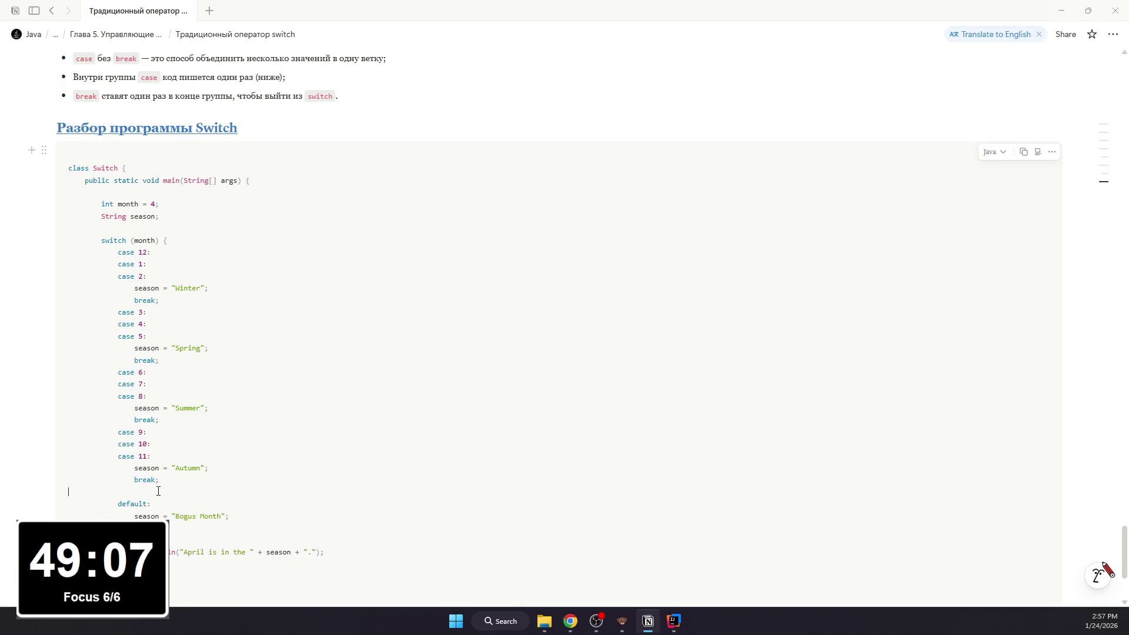
key("BackSpace")
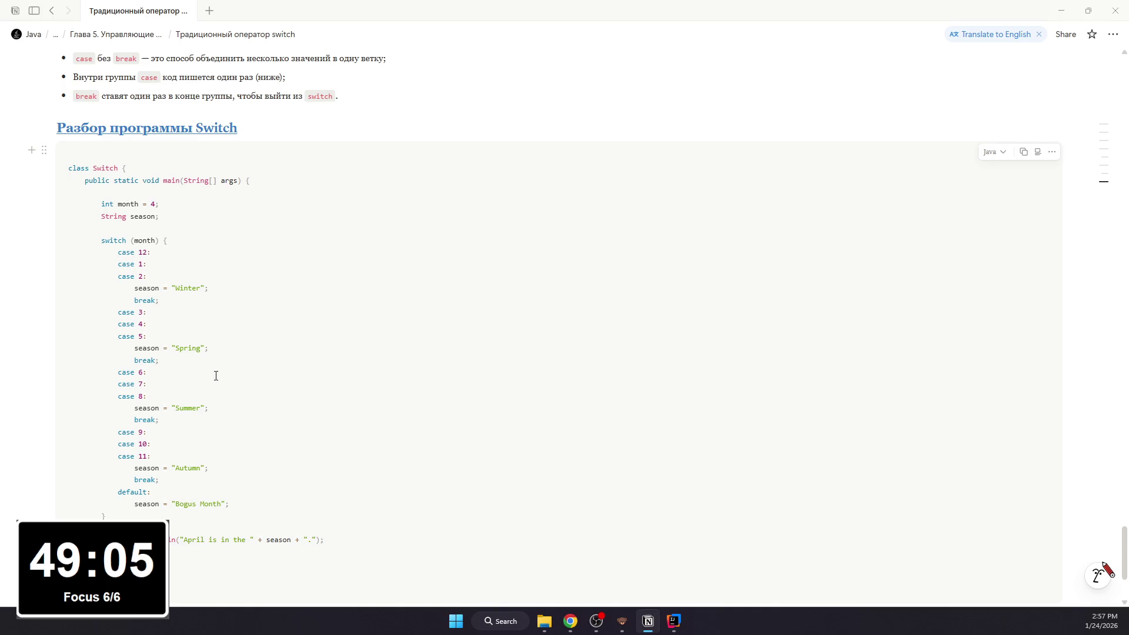
left_click(674, 621)
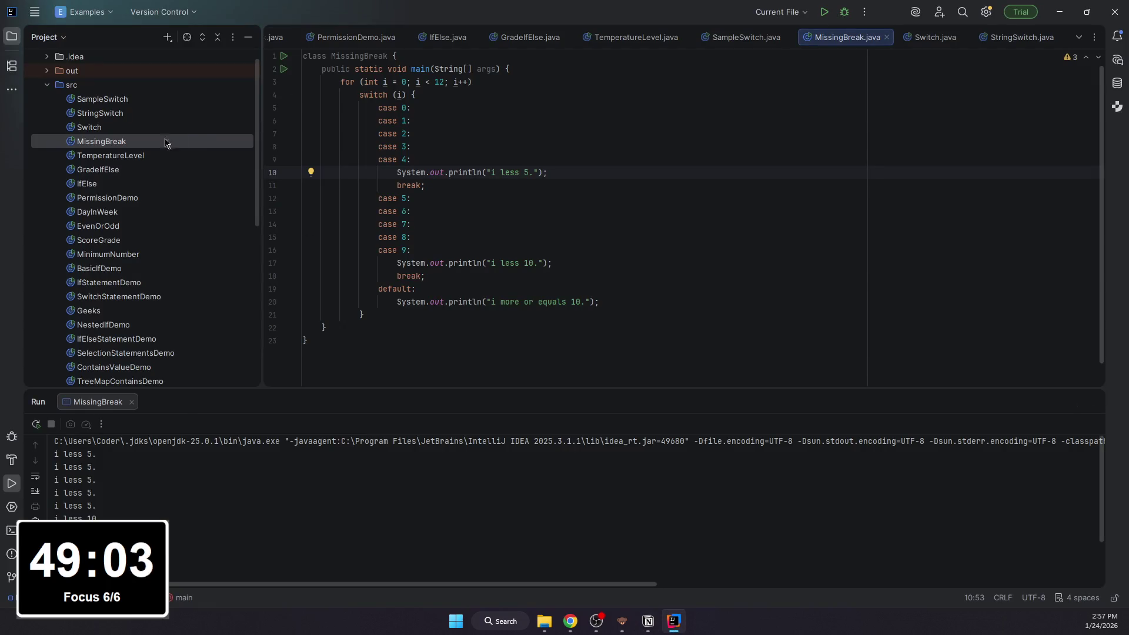
Step: Open Switch.java in the Project tree to compare, then return to Notion below the code block
double_click(90, 127)
scroll(473, 243, "down", 5)
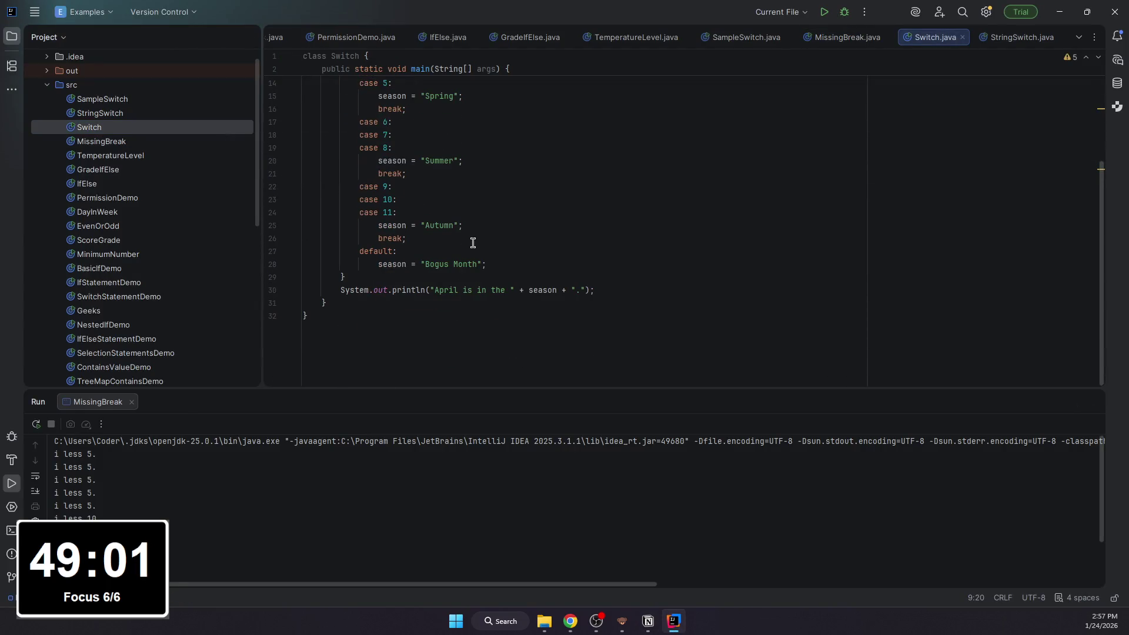
scroll(474, 243, "up", 4)
scroll(499, 299, "down", 2)
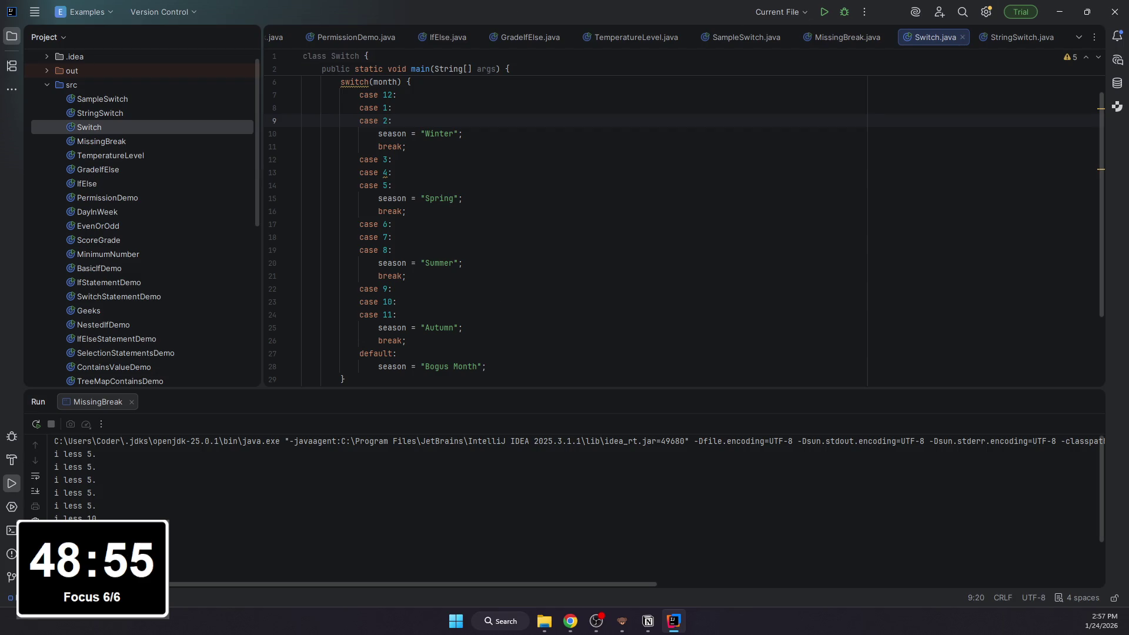
left_click(648, 622)
scroll(197, 466, "down", 1)
scroll(195, 471, "down", 5)
left_click(195, 471)
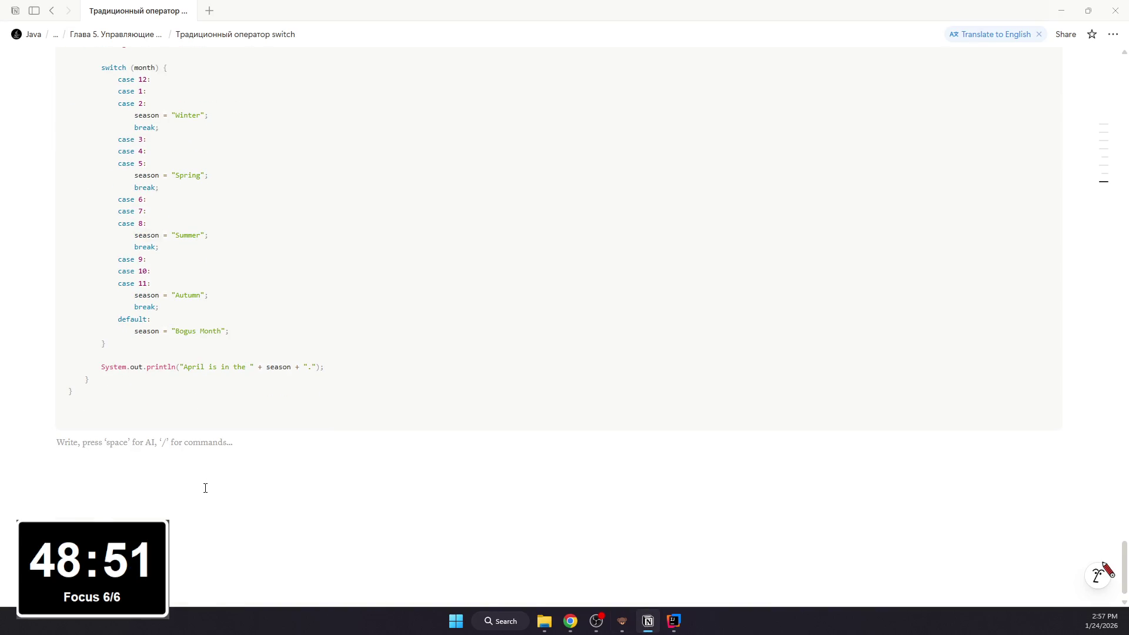
type("1. Что тут")
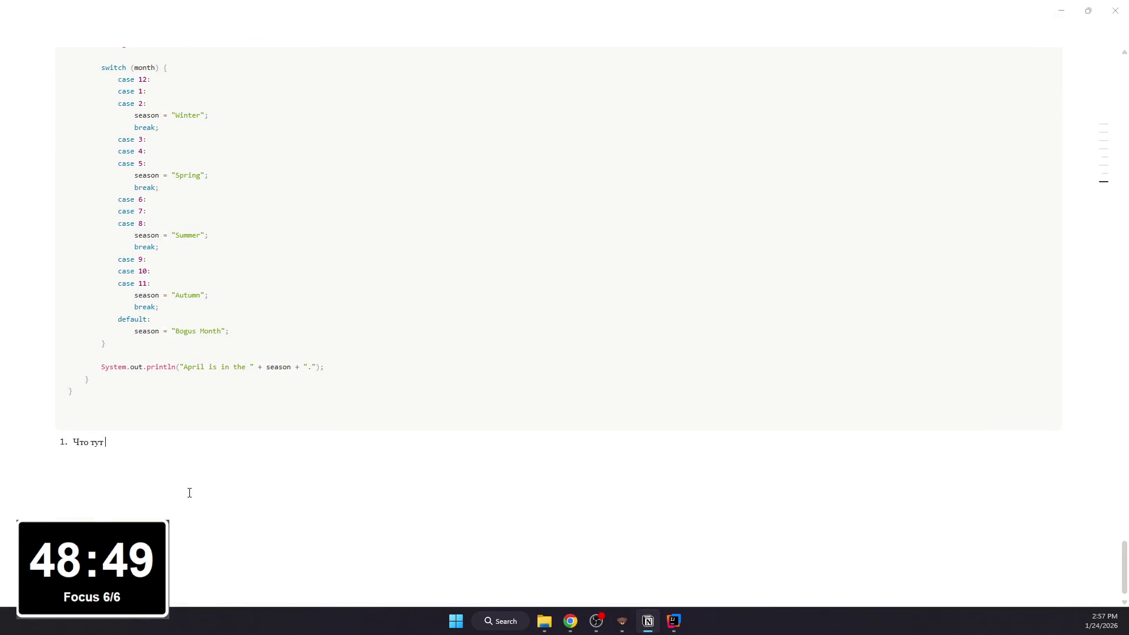
type(" задан")
Step: Add numbered item "Что тут задано в начале:" with a nested code block declaring int month = 4 and String season
key("BackSpace")
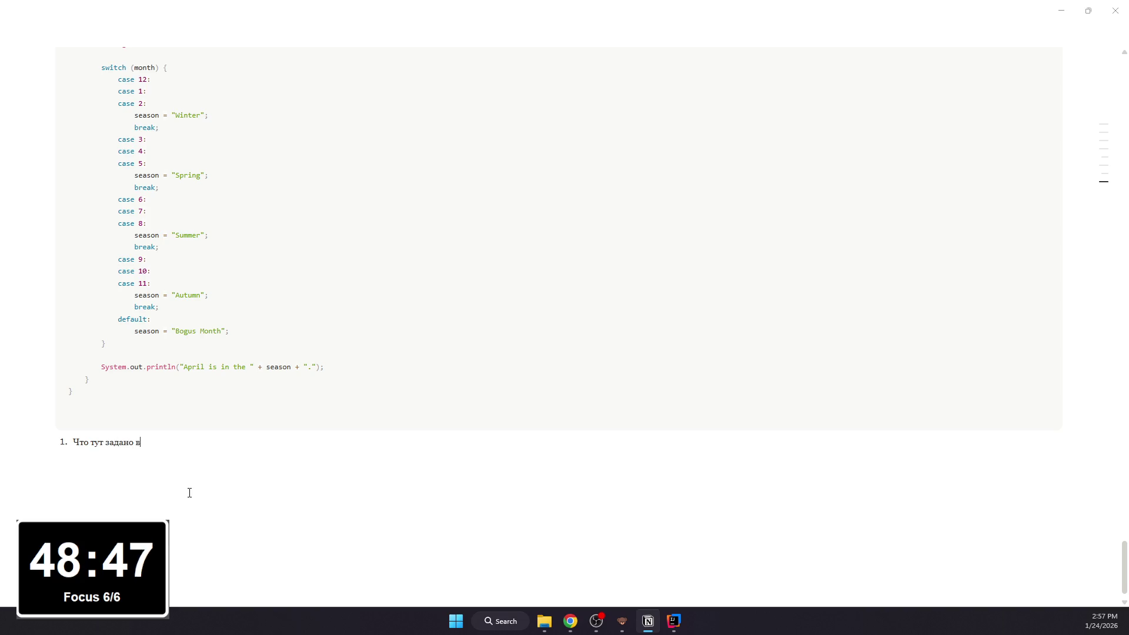
type("нач")
key("Return")
key("Tab")
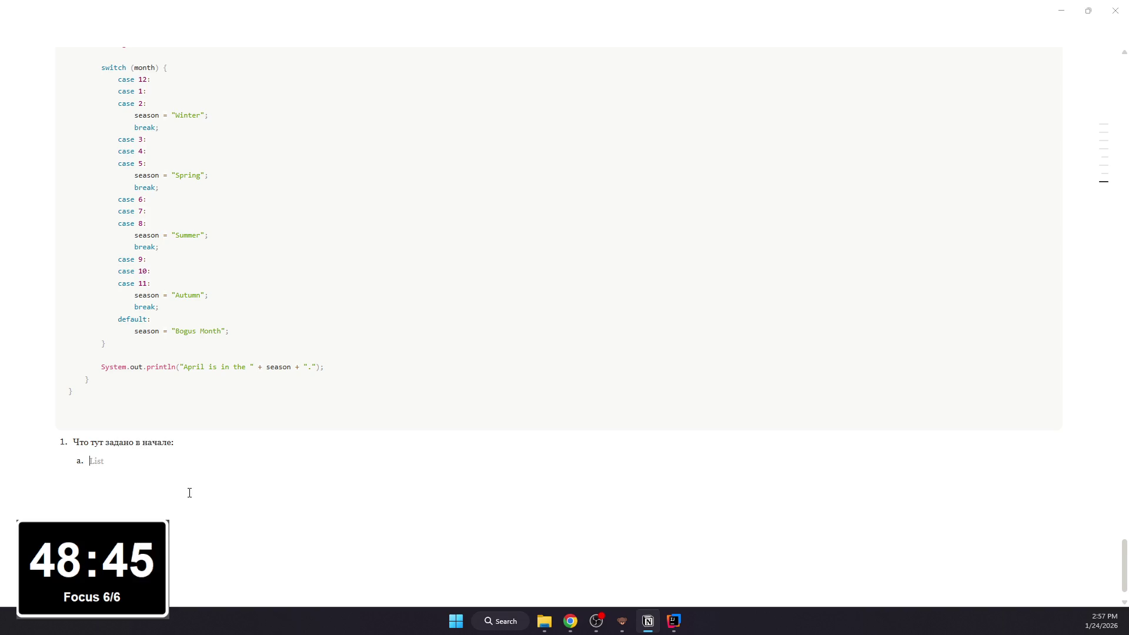
key("BackSpace")
type("/co")
key("Return")
type("i")
key("BackSpace")
key("BackSpace")
type("th ")
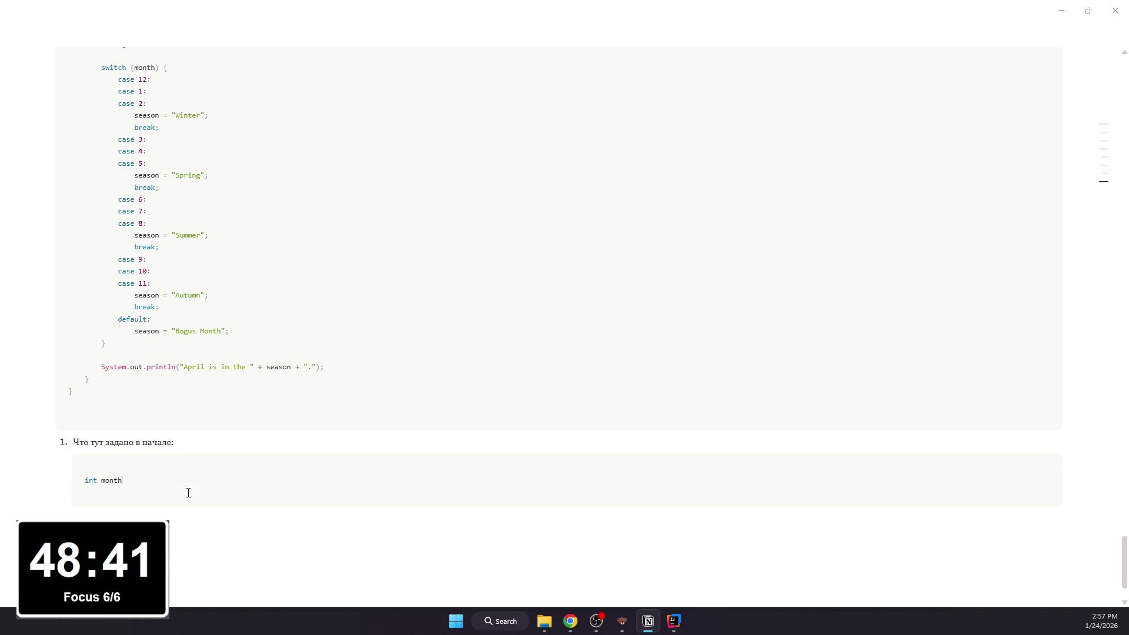
type(" = 4")
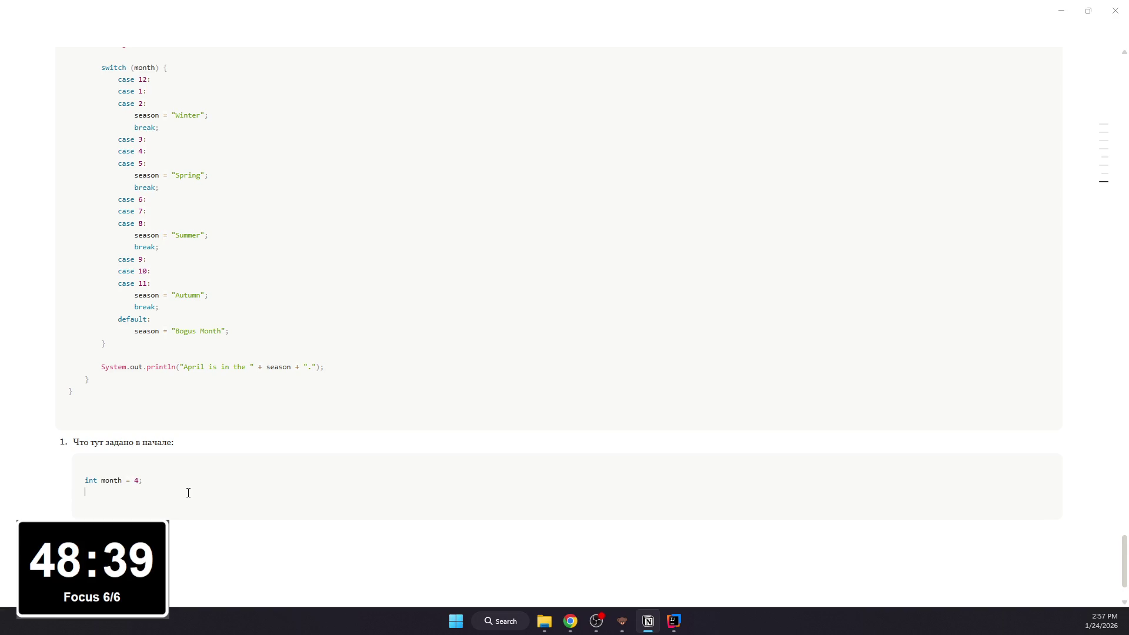
type("Stri")
type("ason")
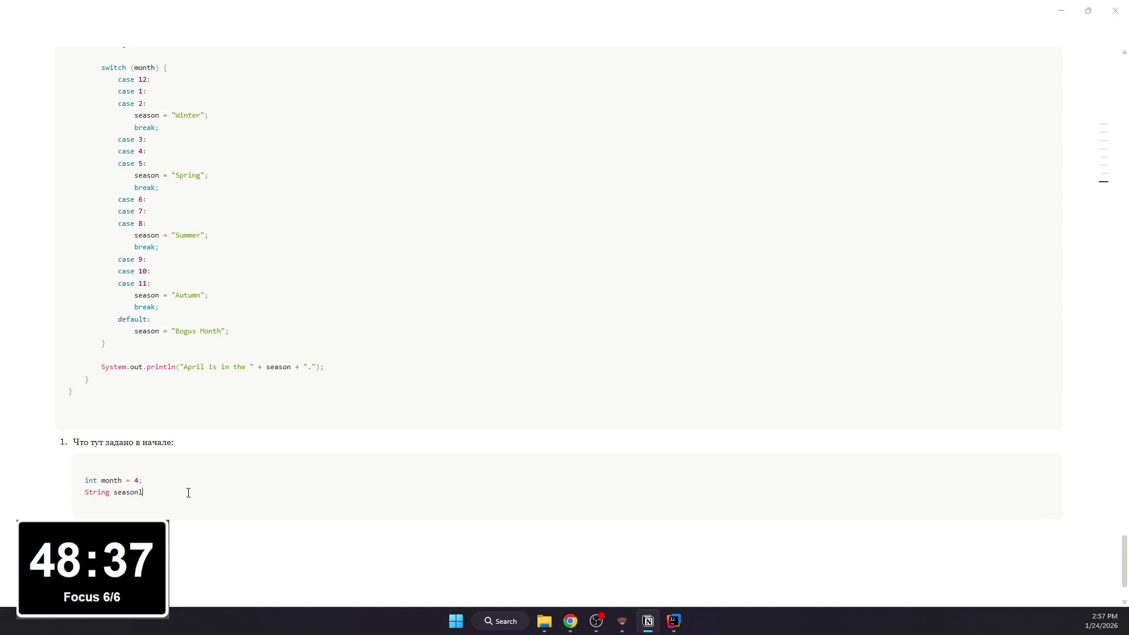
key("BackSpace")
type(";")
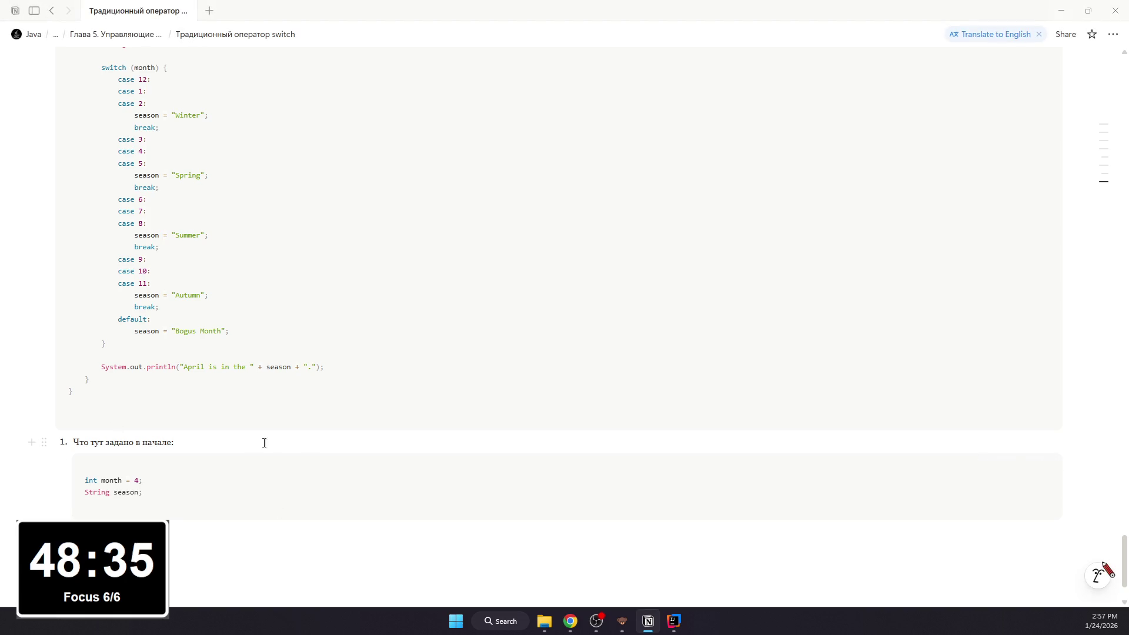
Step: Make the "Что тут задано в начале:" item text bold and underlined
left_click_drag(263, 442, 72, 442)
left_click_drag(202, 445, 72, 444)
key("ctrl+b")
key("ctrl+u")
left_click(230, 531)
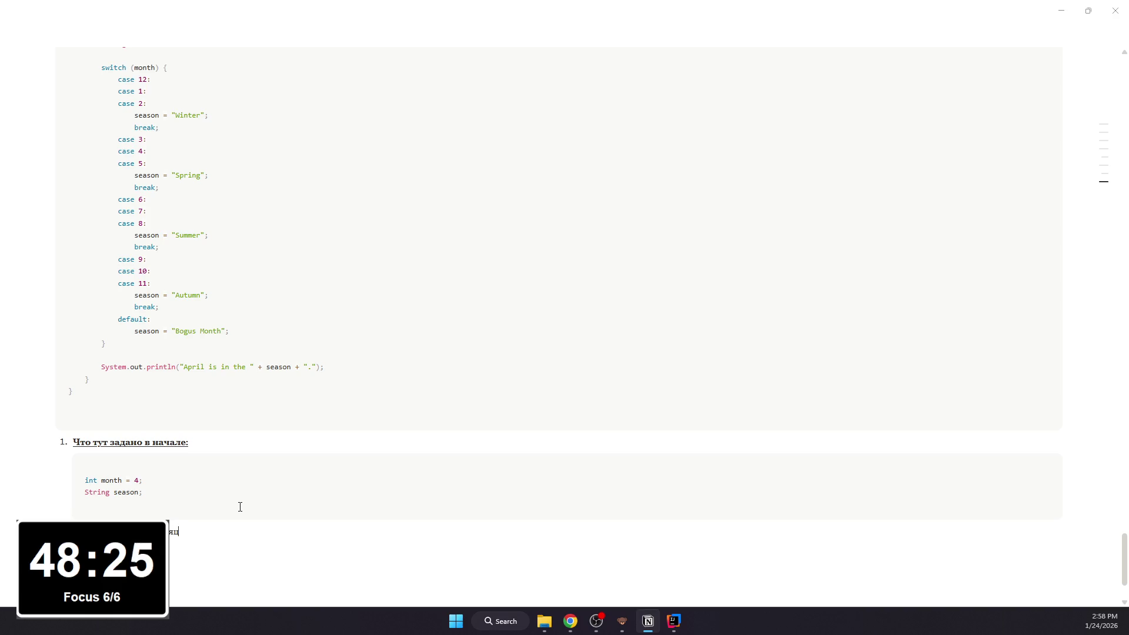
type("а (1..12 обычно")
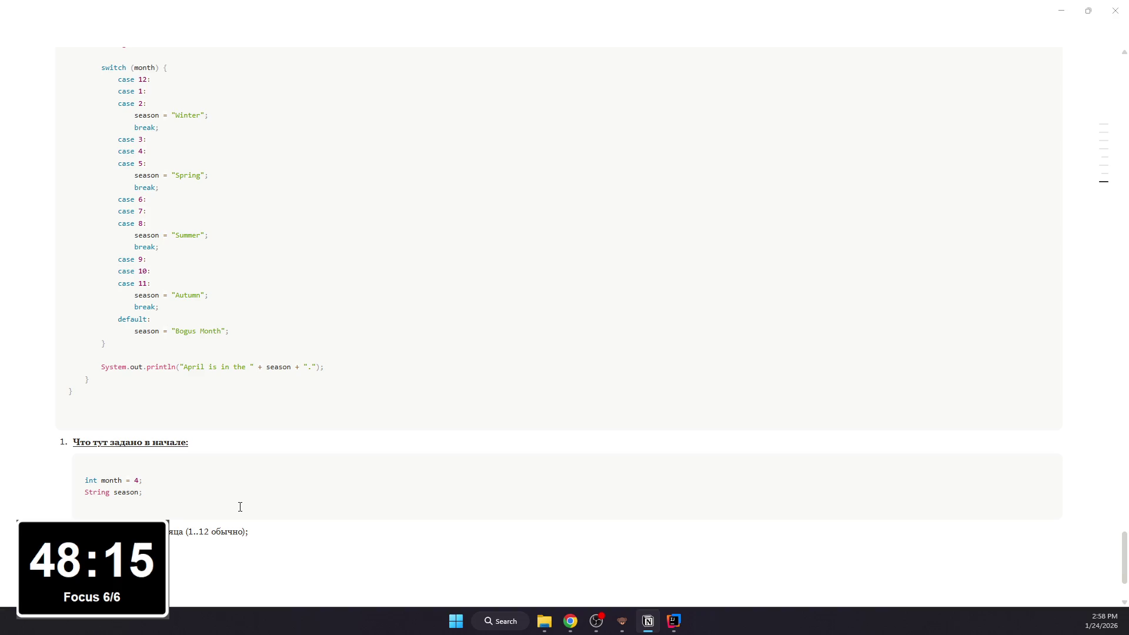
type("да запишем \"Winter/Spr")
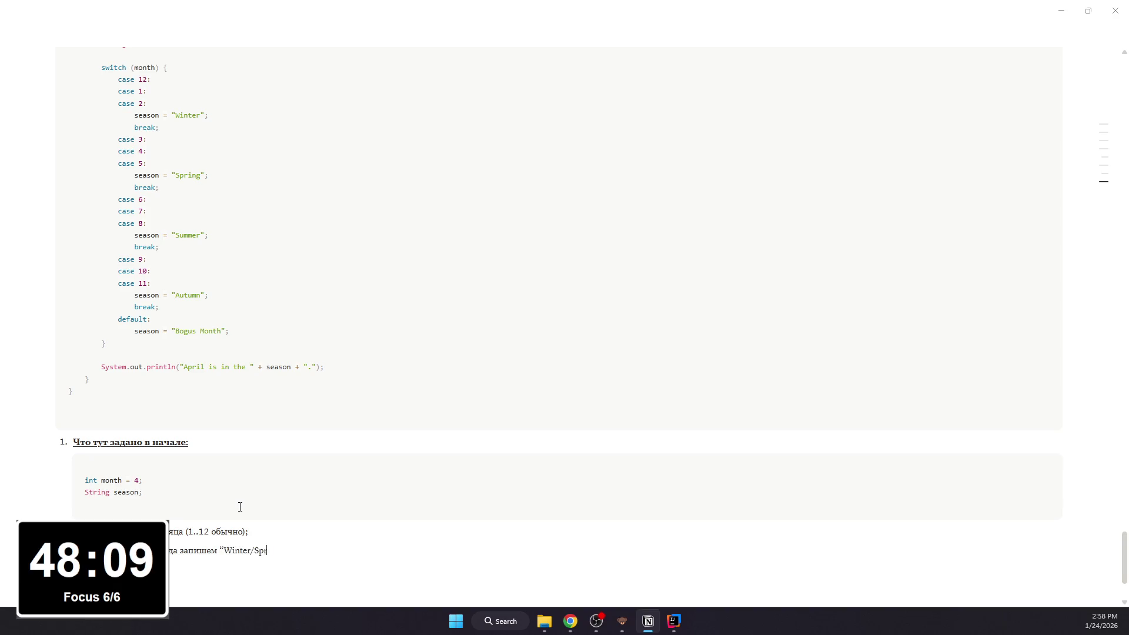
type("ing/Summer/")
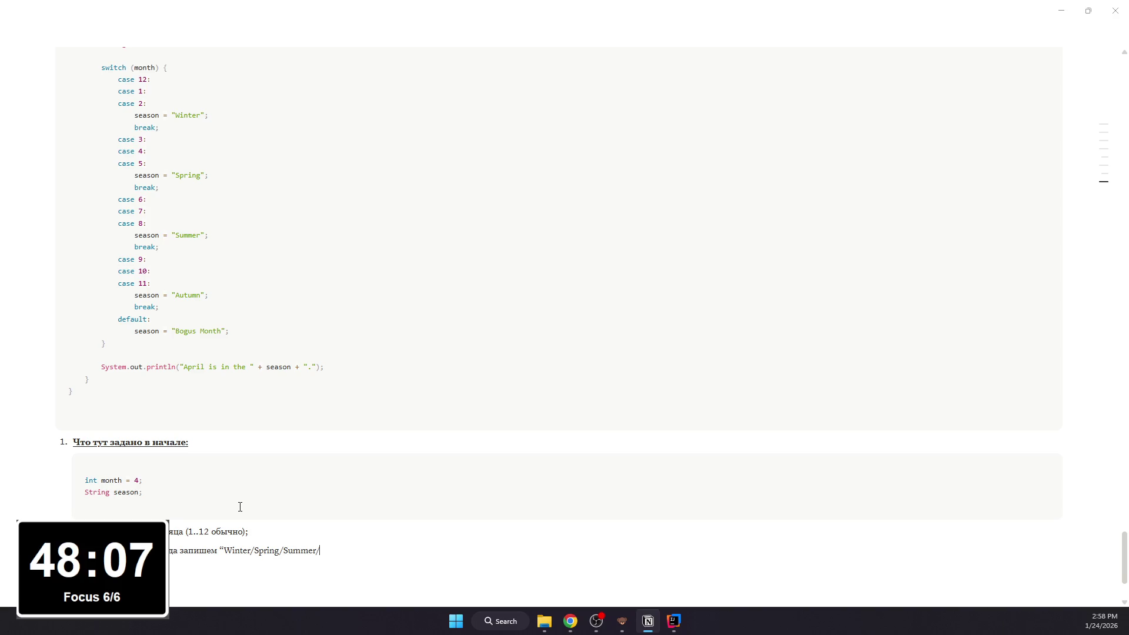
type("tumn”;")
Step: Write bullets explaining month and season, with month = 4 as inline code meaning April
key("Return")
key("BackSpace")
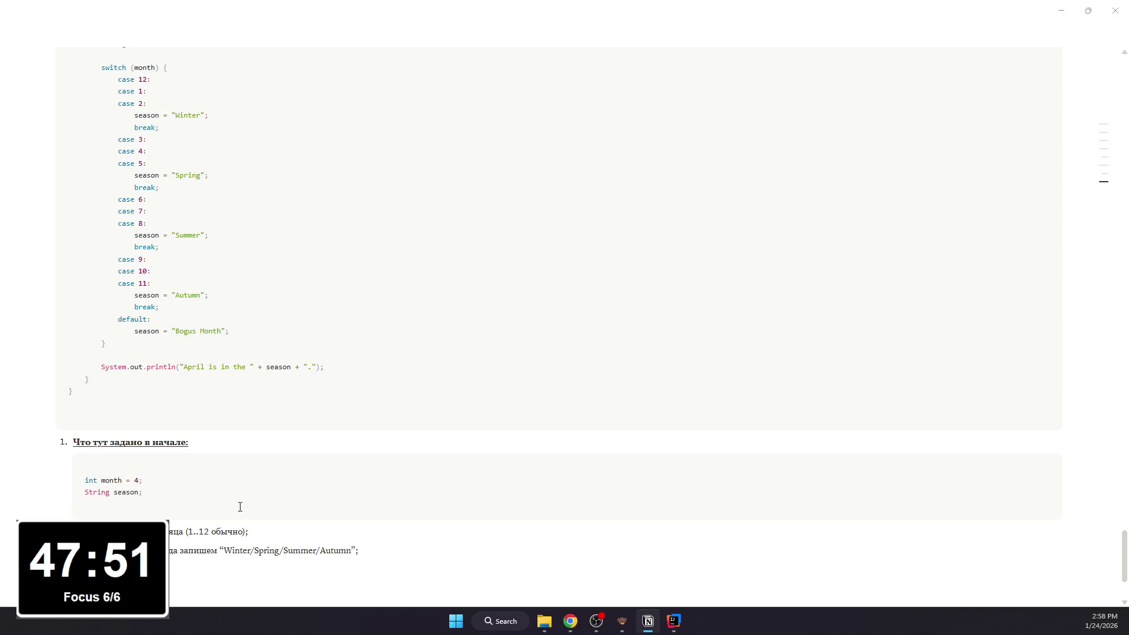
type("nth =")
type(",")
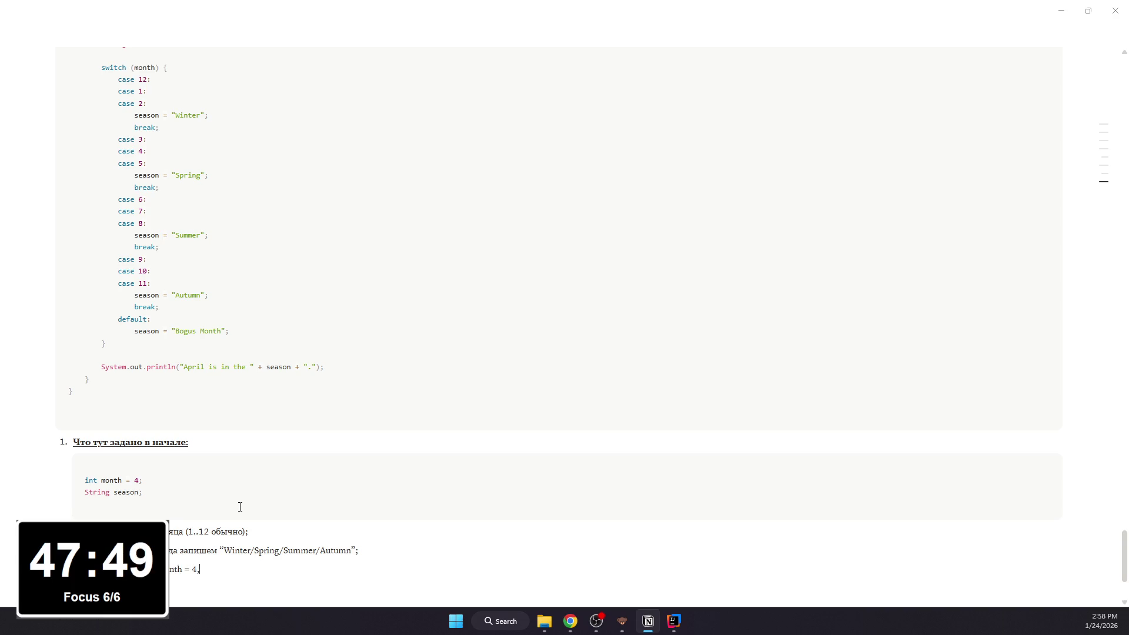
type("т")
type("т")
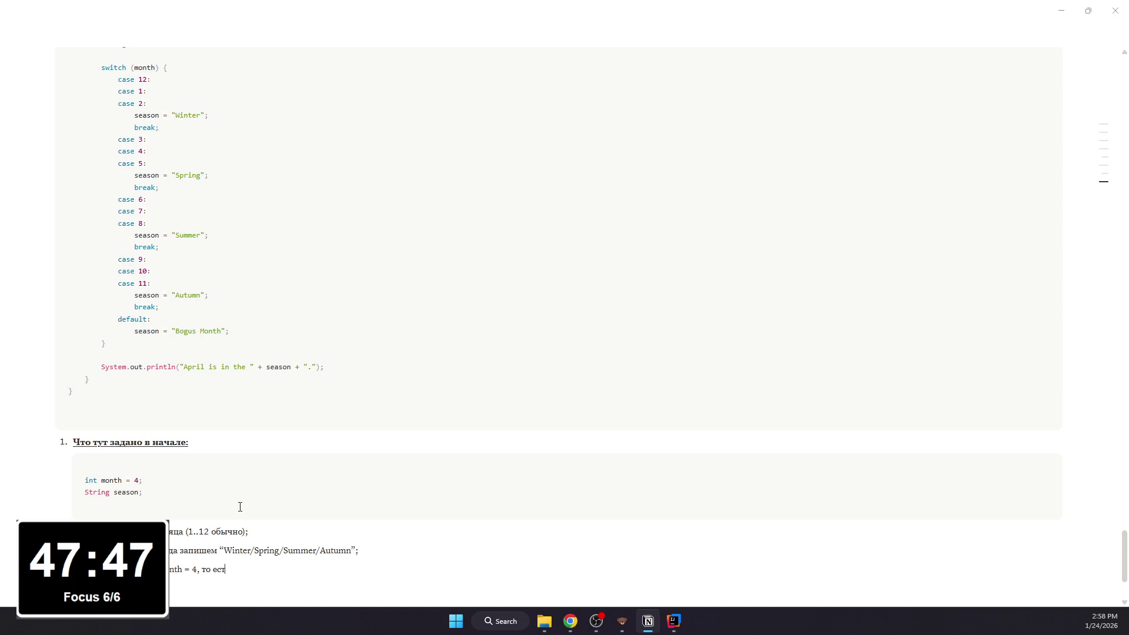
type("ель.")
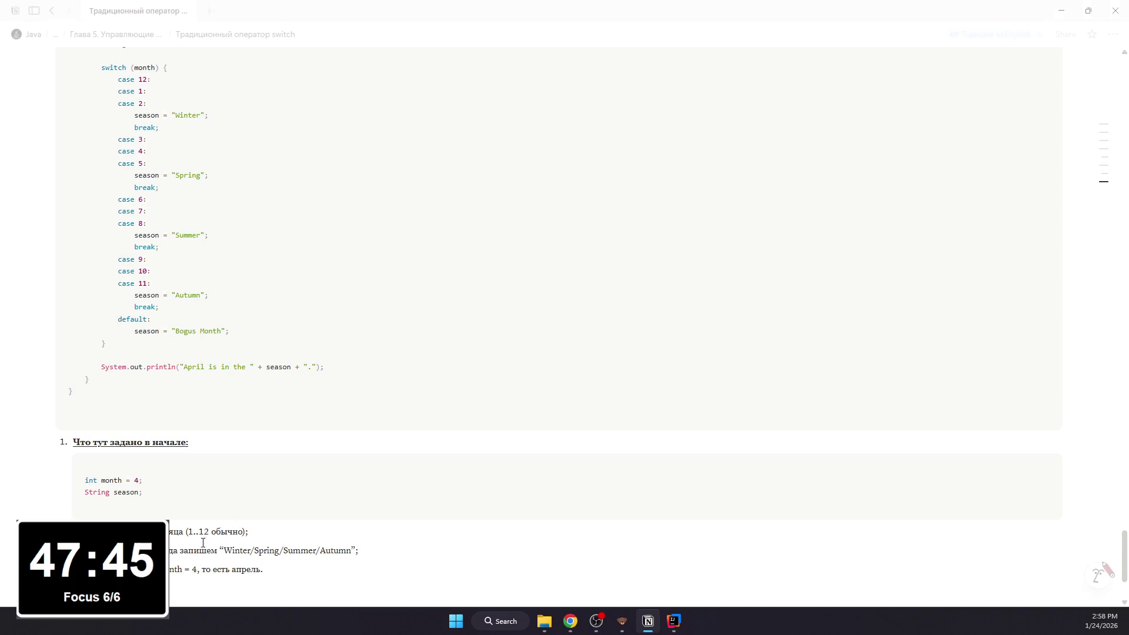
key("ctrl+a")
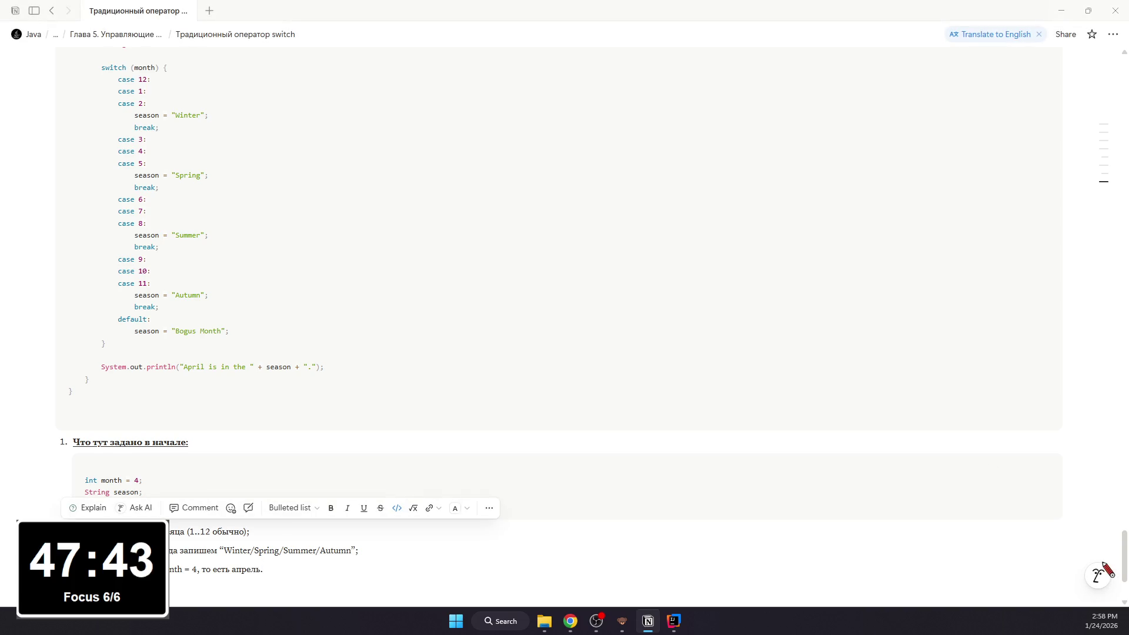
key("Right")
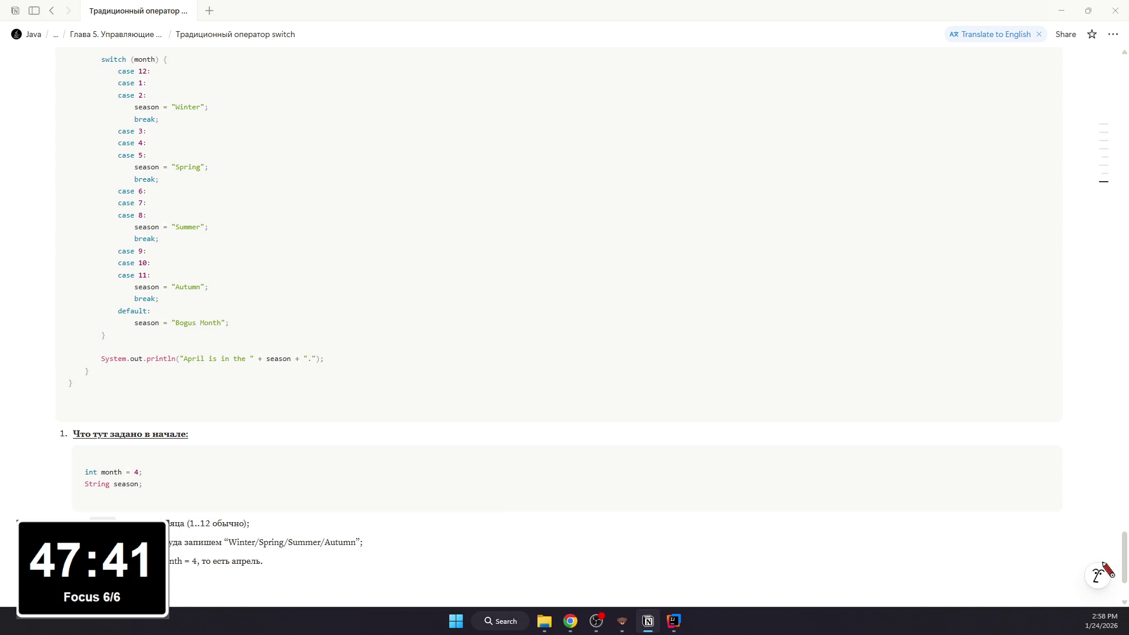
left_click_drag(157, 561, 196, 560)
scroll(196, 561, "down", 2)
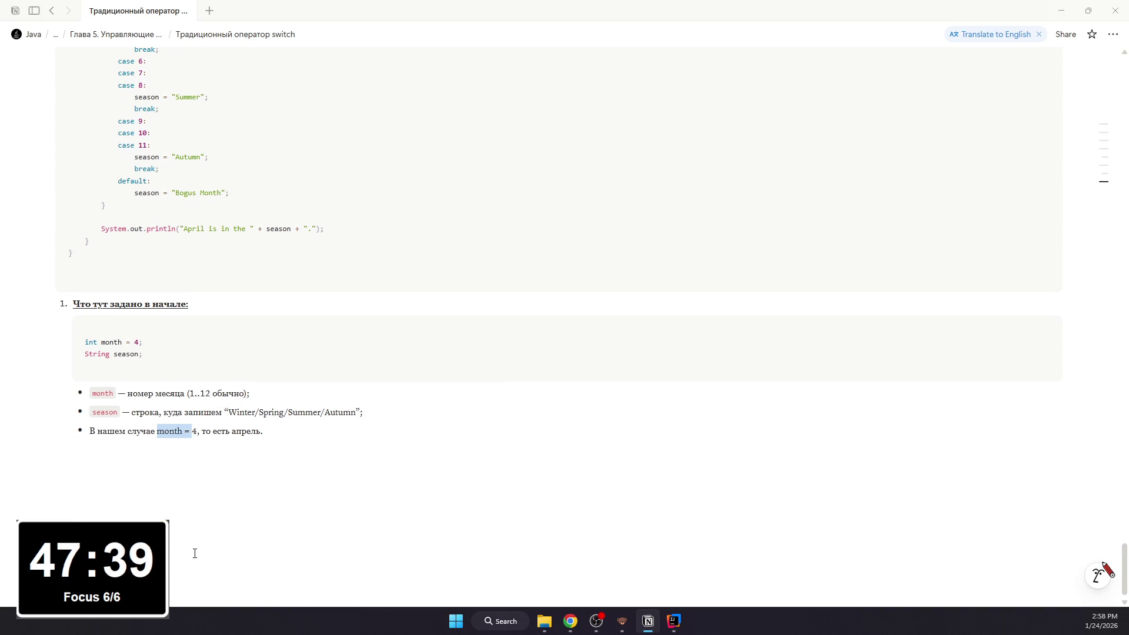
key("ctrl+e")
left_click(283, 454)
left_click(294, 423)
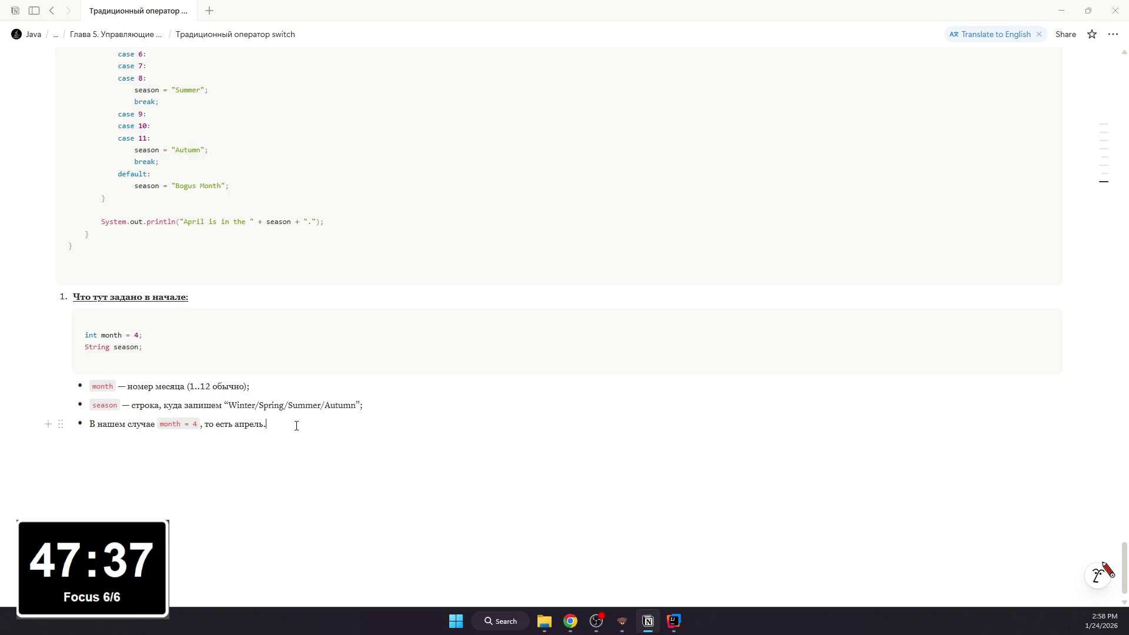
scroll(318, 533, "up", 2)
scroll(315, 532, "up", 3)
Step: Switch to IntelliJ and delete all the existing code in Switch.java
left_click(674, 622)
key("ctrl+a")
key("BackSpace")
type("class Switch")
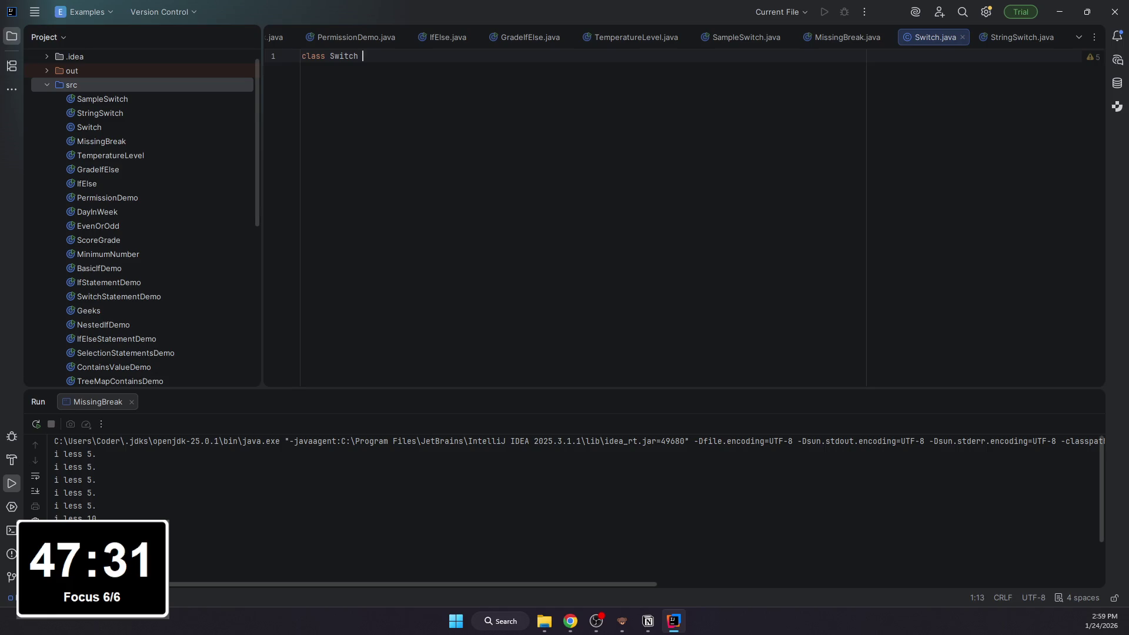
type(" {")
Step: Rewrite Switch.java as class Switch whose main declares int month = 4; and String season;
key("Return")
type("pukb")
key("BackSpace")
key("BackSpace")
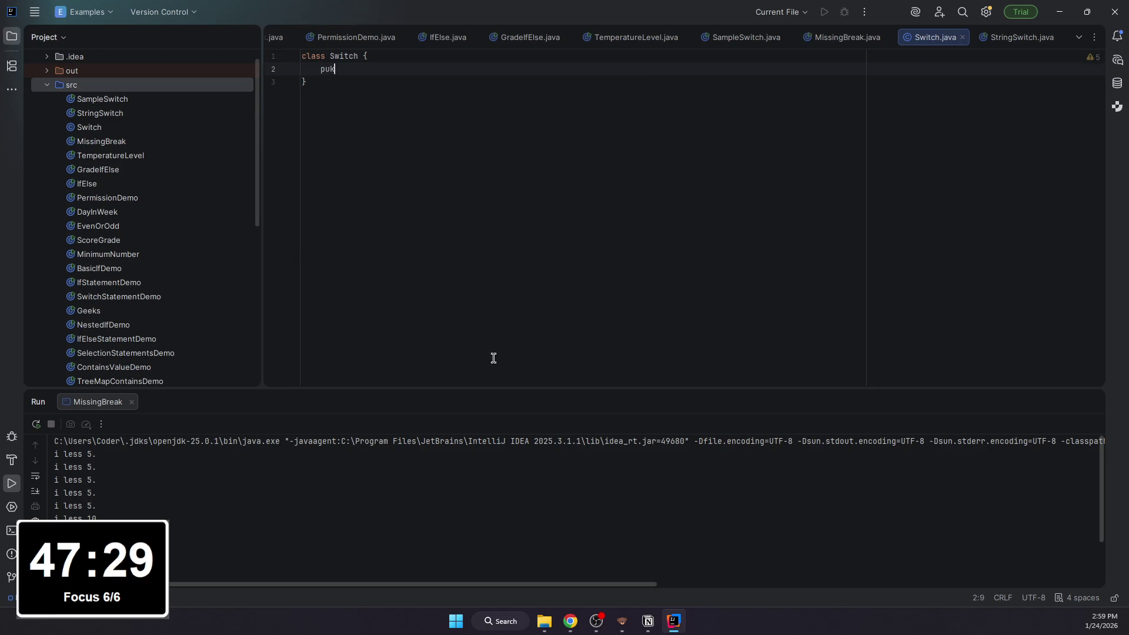
type("blic static void main(String[] args) {")
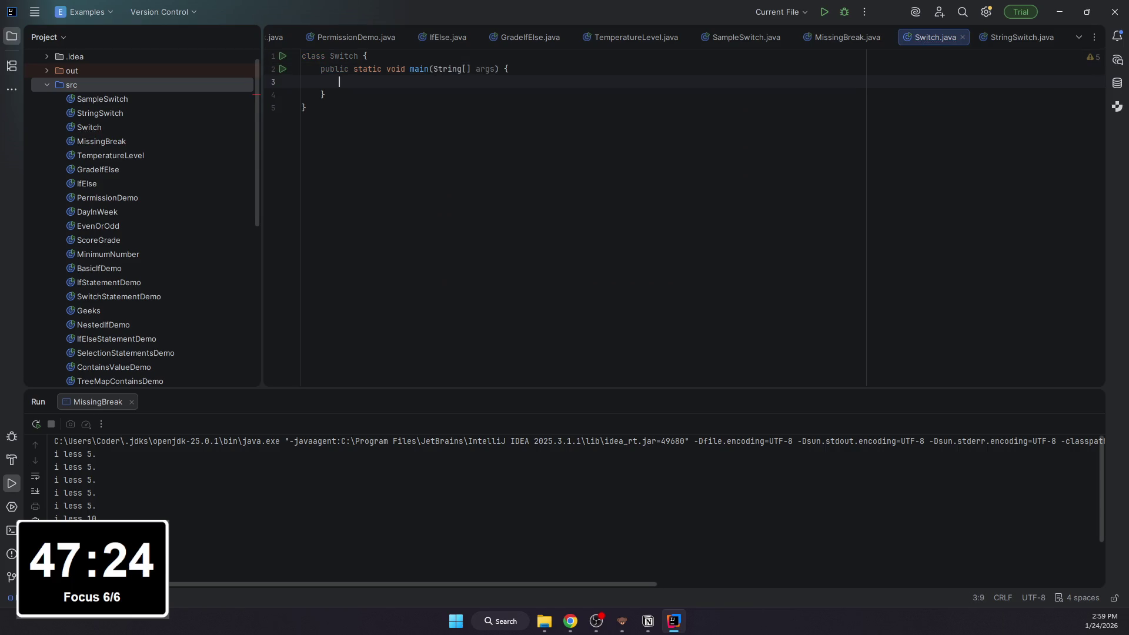
key("Return")
type("itn nm")
key("BackSpace")
key("BackSpace")
key("BackSpace")
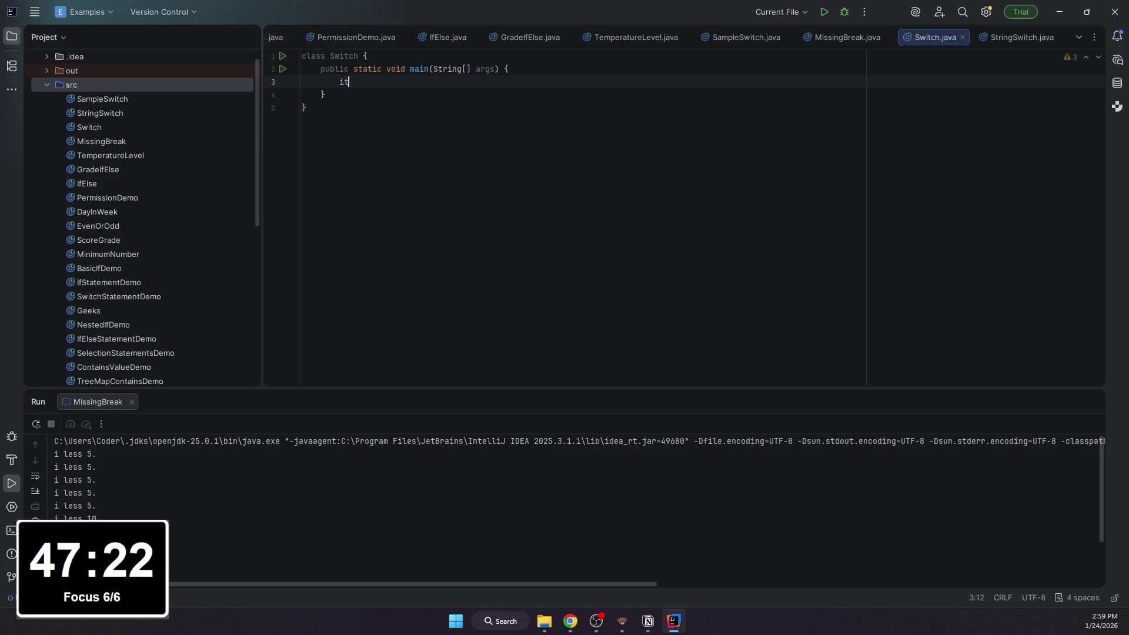
key("BackSpace")
key("BackSpace")
key("BackSpace")
type("int month = ")
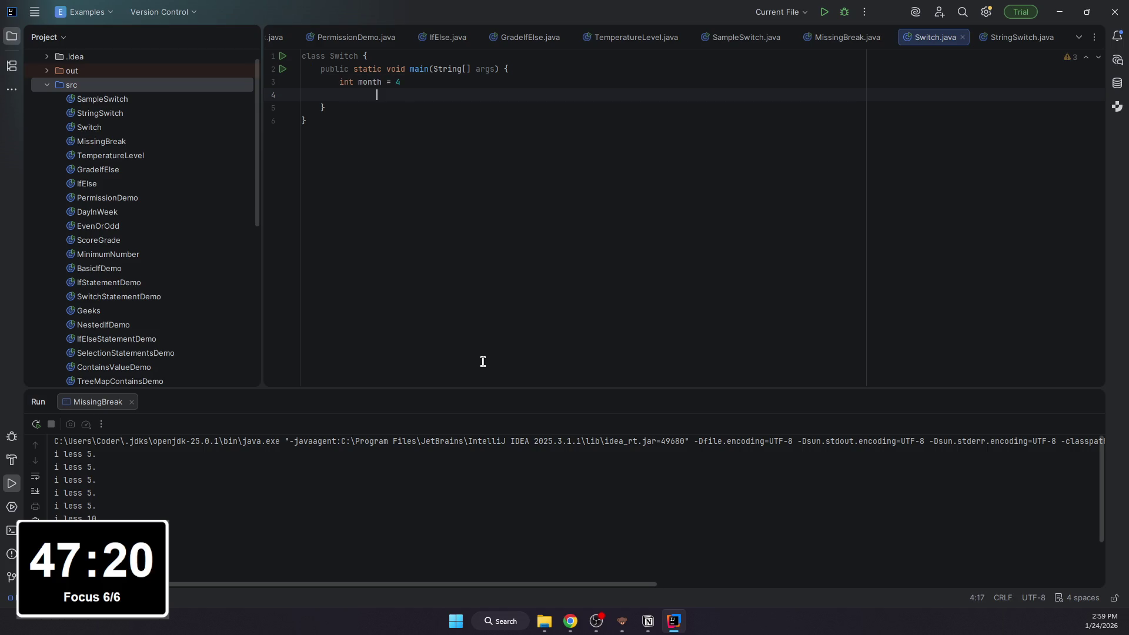
type("4;")
key("Return")
type("St")
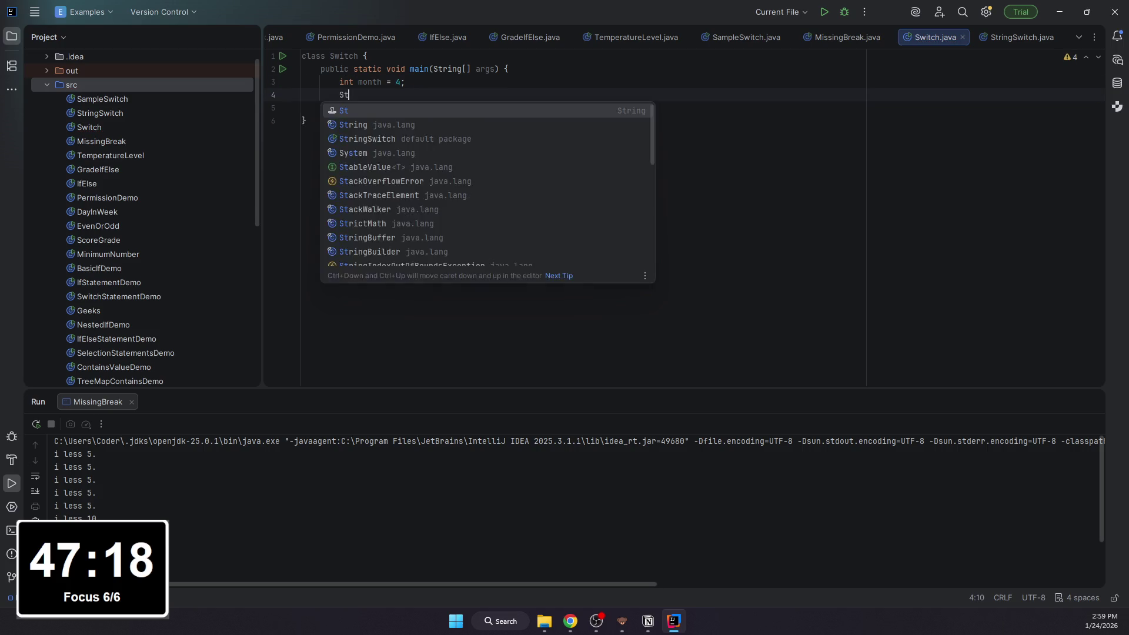
type("ring season;")
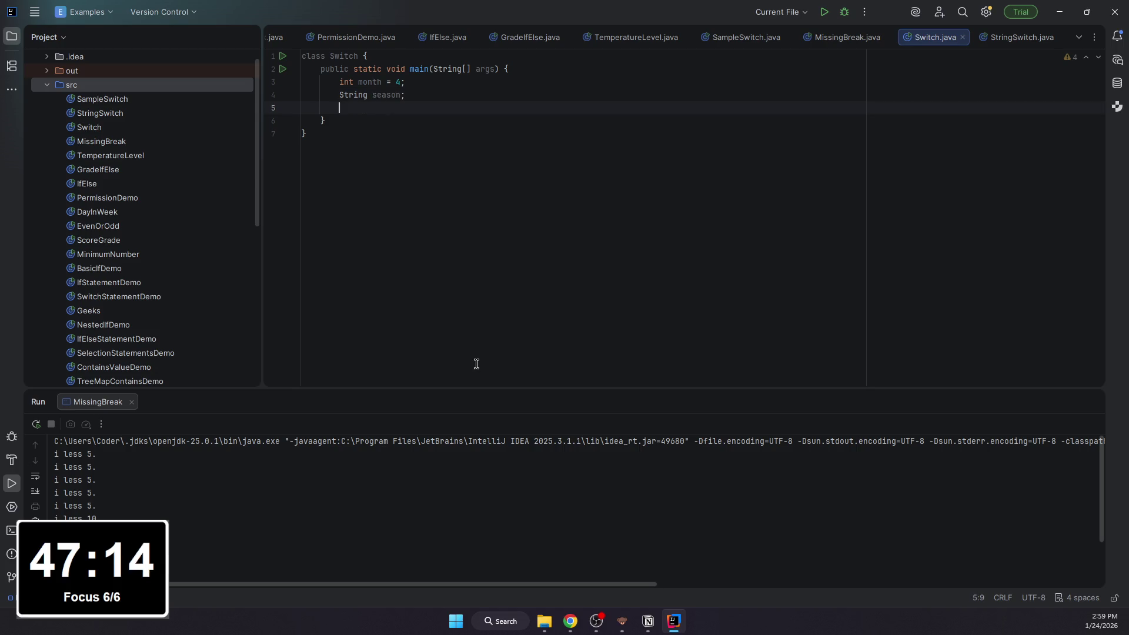
key("Return")
key("Return")
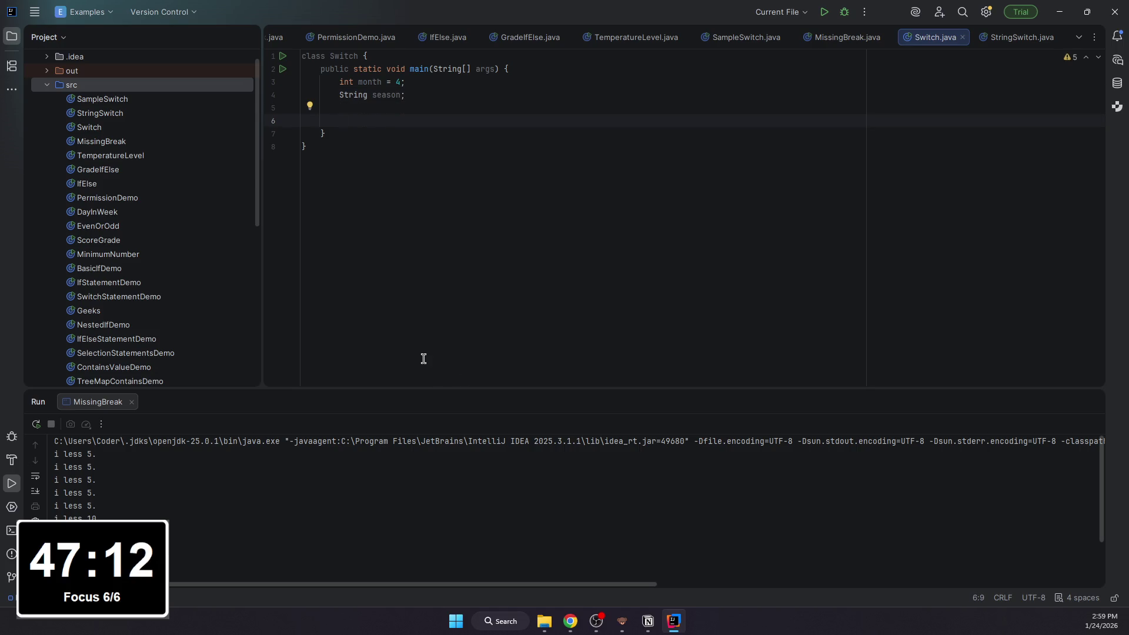
Step: Hide the Run output panel and bring Notion back to the front
left_click(1093, 401)
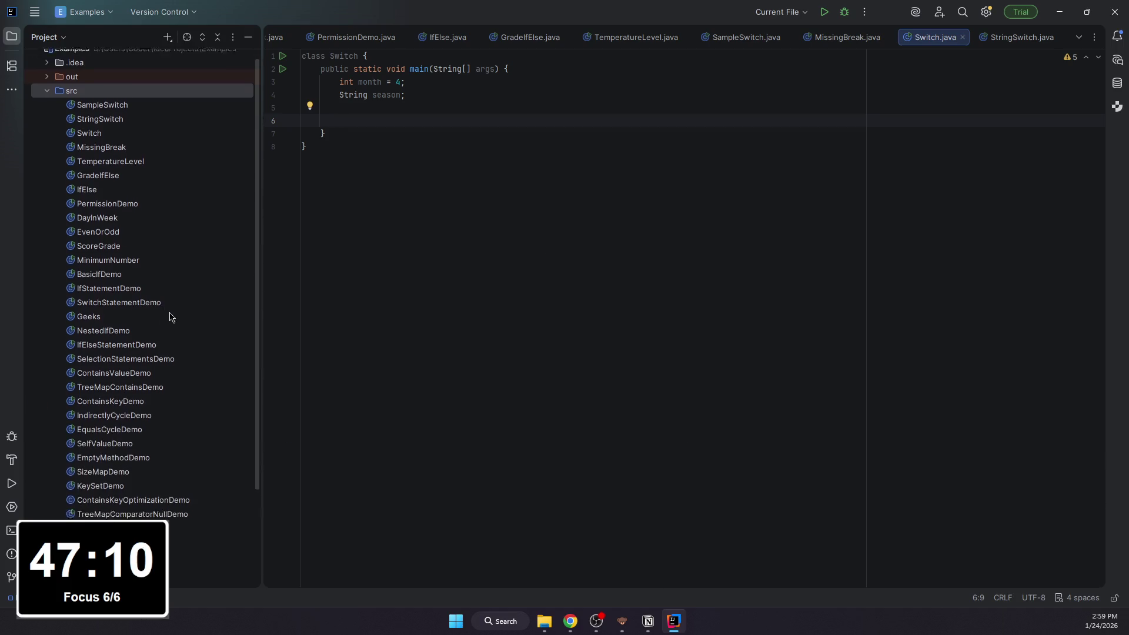
scroll(172, 313, "down", 2)
scroll(175, 310, "down", 1)
scroll(177, 308, "up", 2)
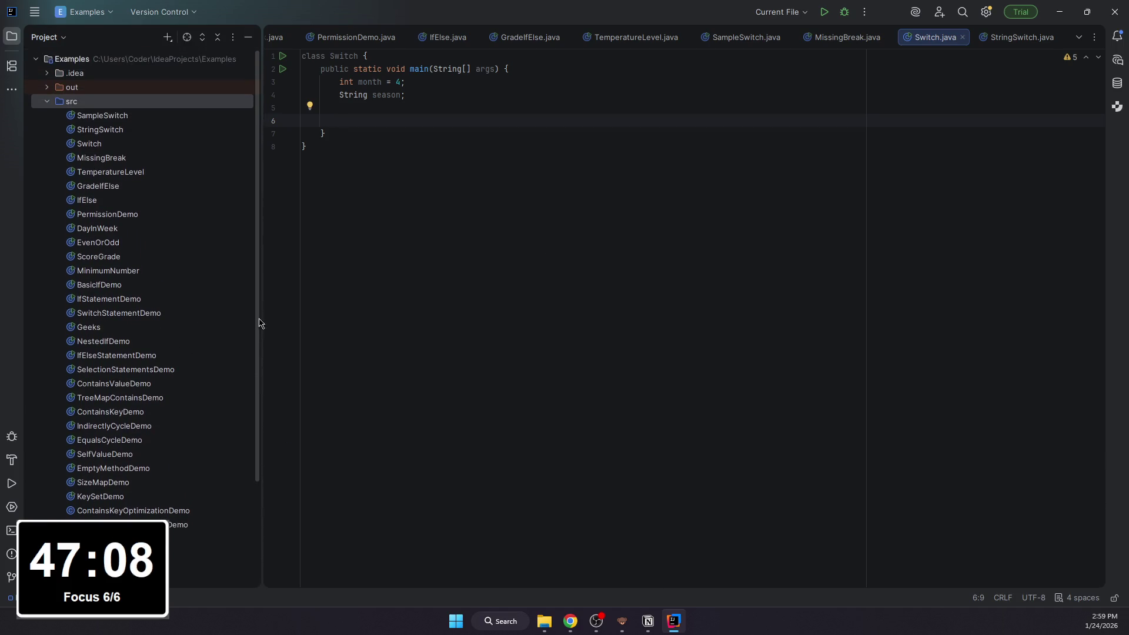
scroll(146, 341, "down", 3)
scroll(174, 338, "up", 3)
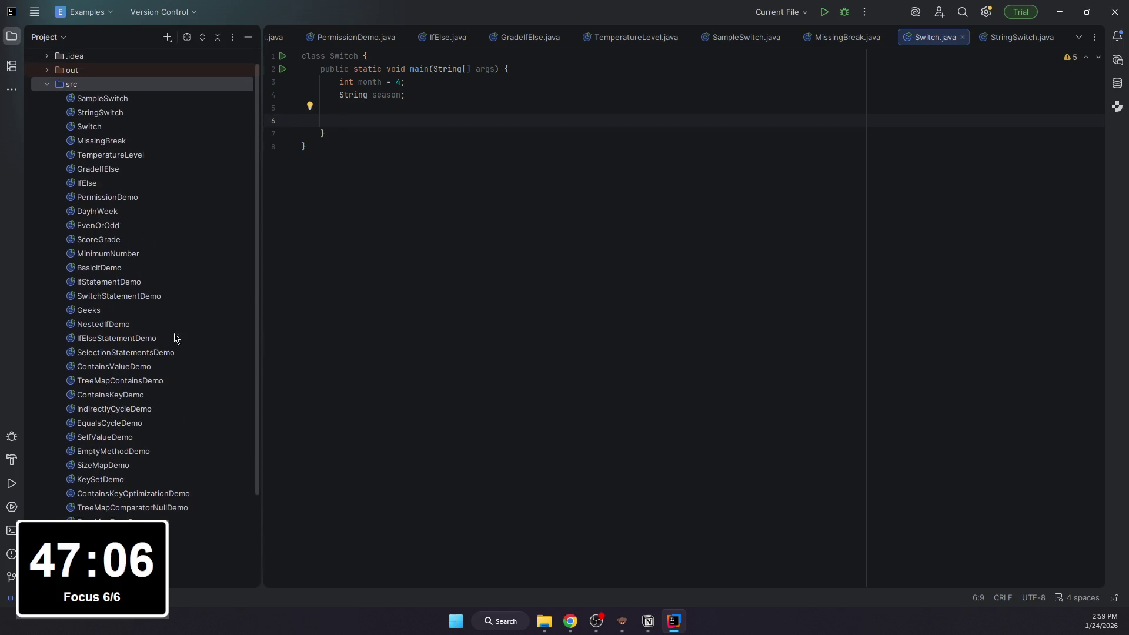
left_click(649, 621)
scroll(323, 381, "down", 3)
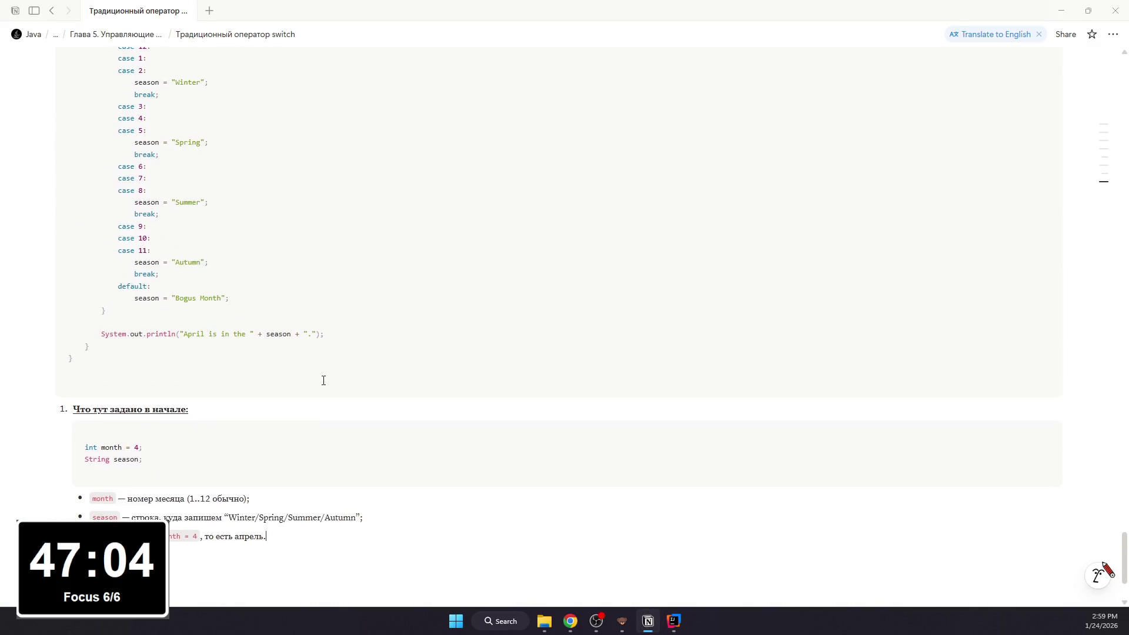
scroll(308, 400, "down", 2)
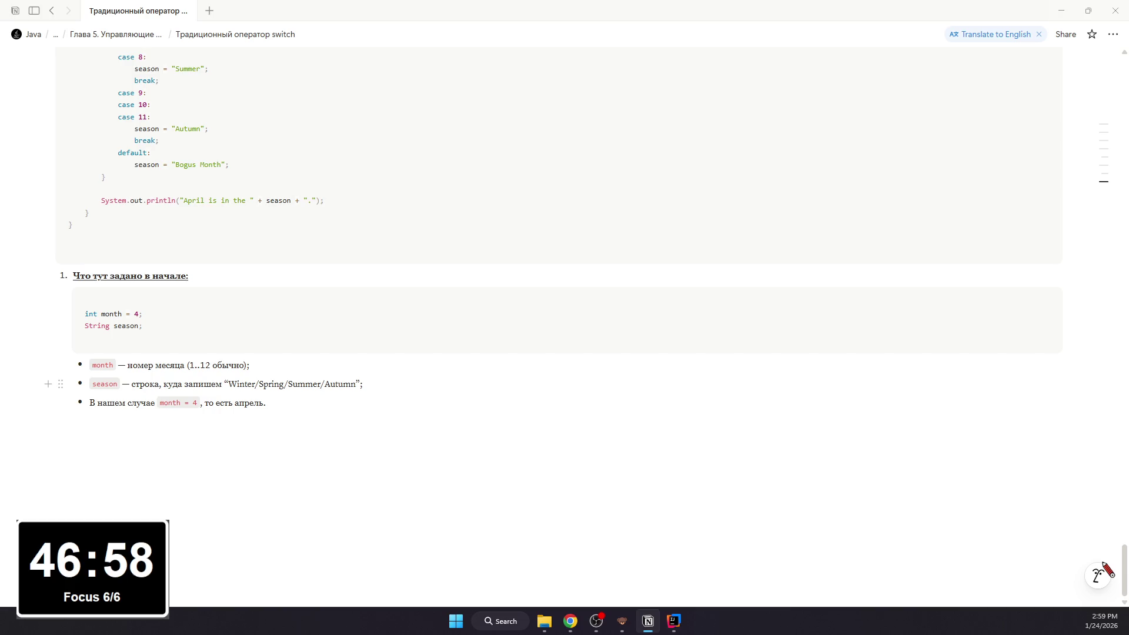
Step: Add item "Как работает switch(month):" with bullet "switch сравнивает month с метками case:" and an empty nested sub-bullet
key("Return")
type("2. ")
type("Как рабо")
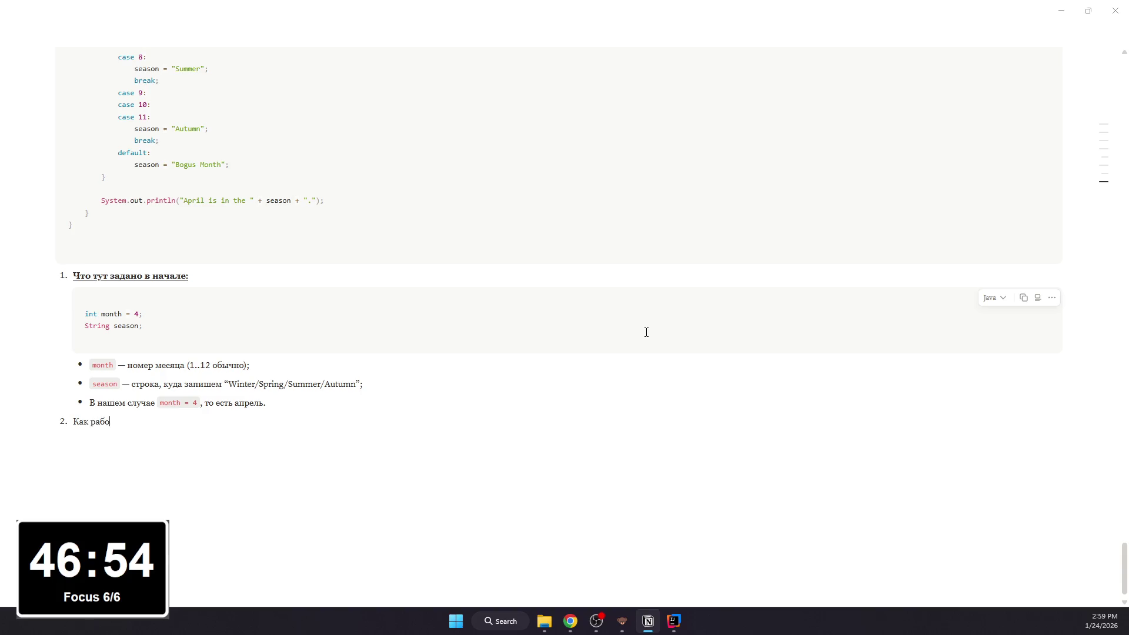
type("тает")
type(" switch(")
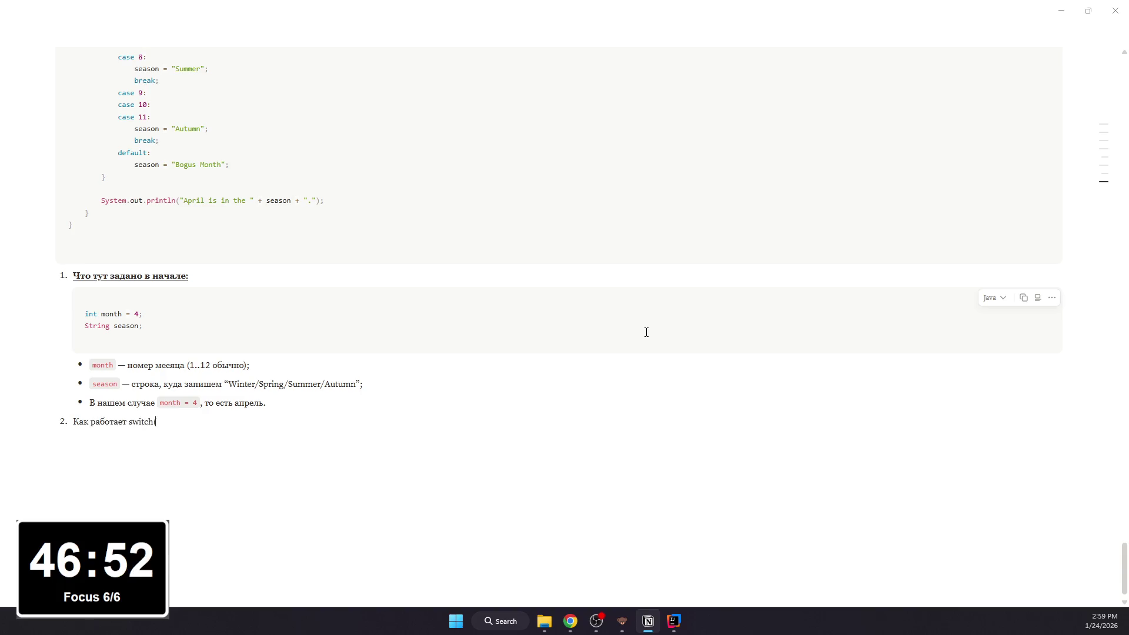
type("nth):")
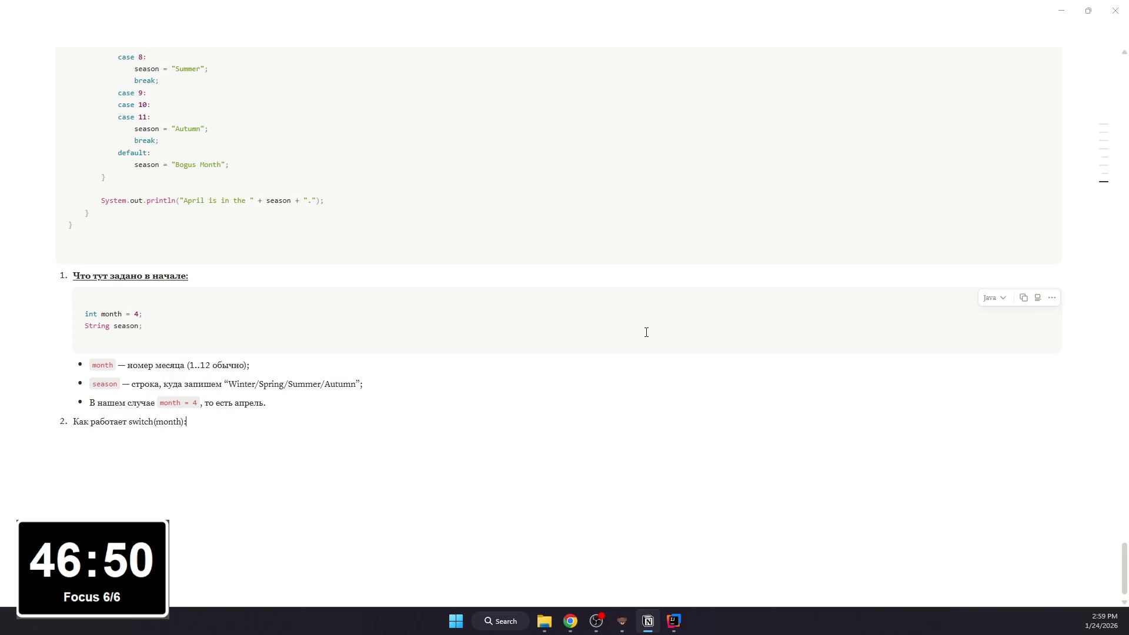
key("Return")
key("Tab")
key("BackSpace")
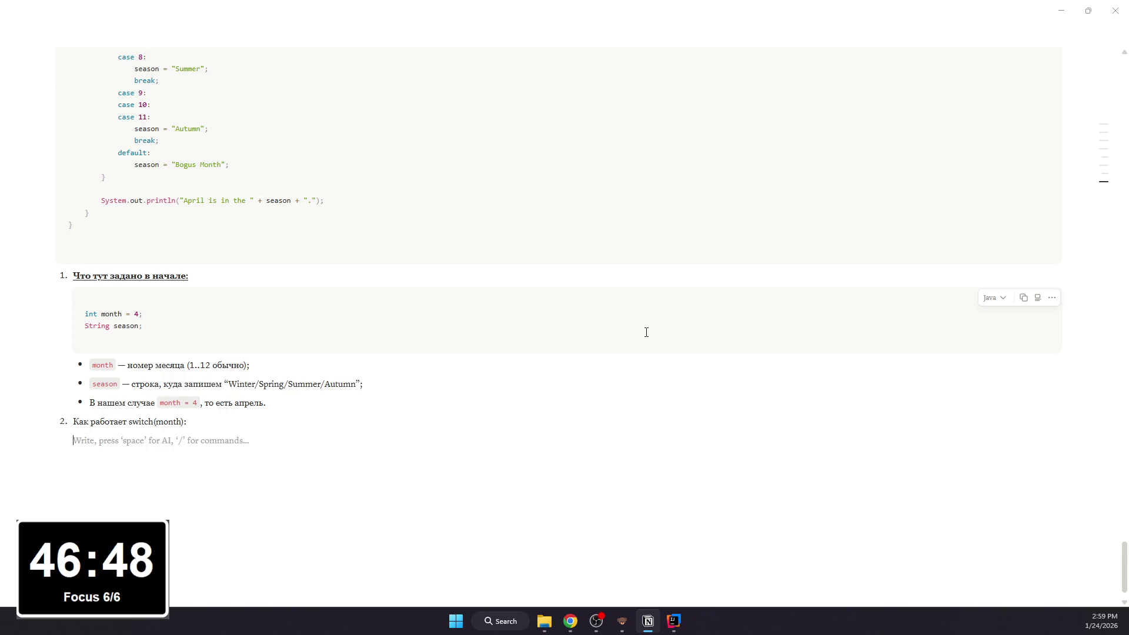
type("- switch ")
type("c")
type("внивает")
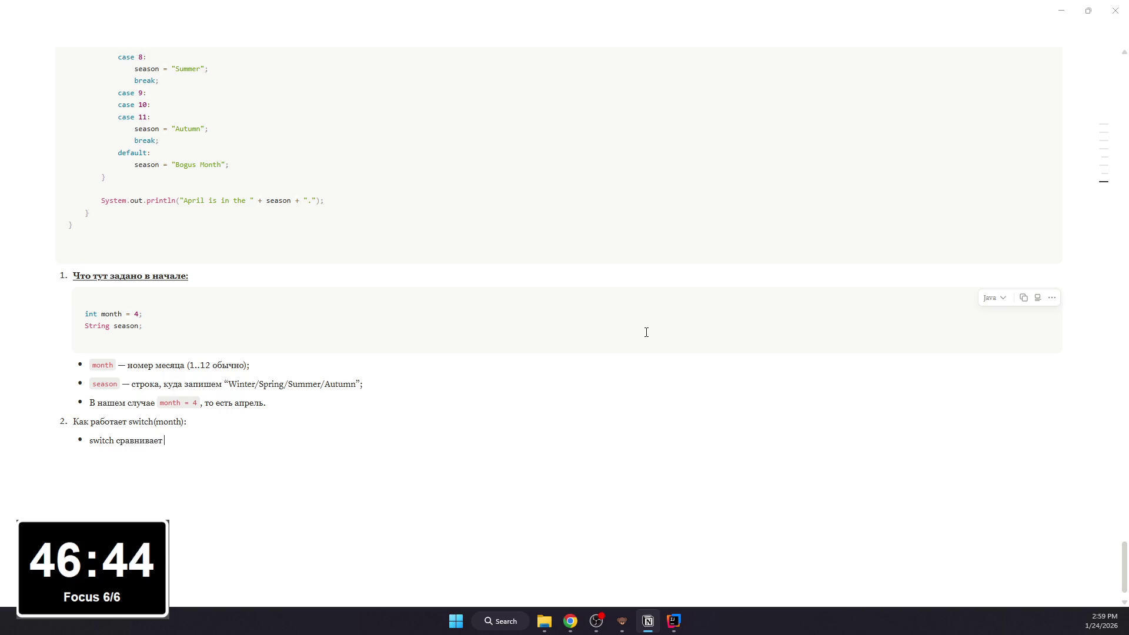
type("mo")
type("nth с мет")
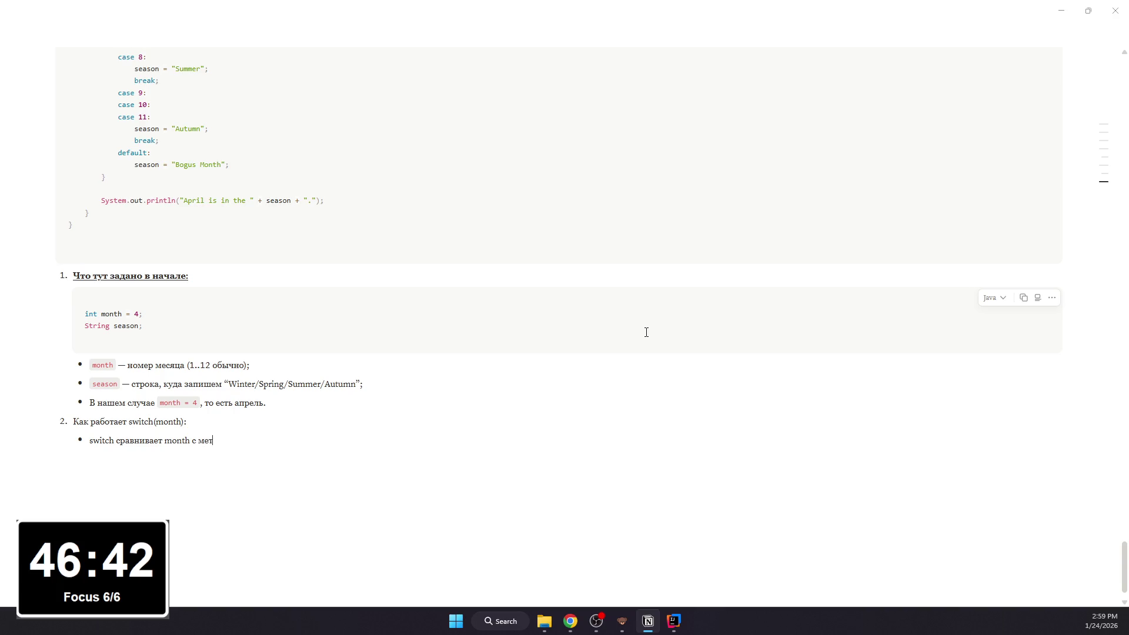
type("кам")
type("и case:")
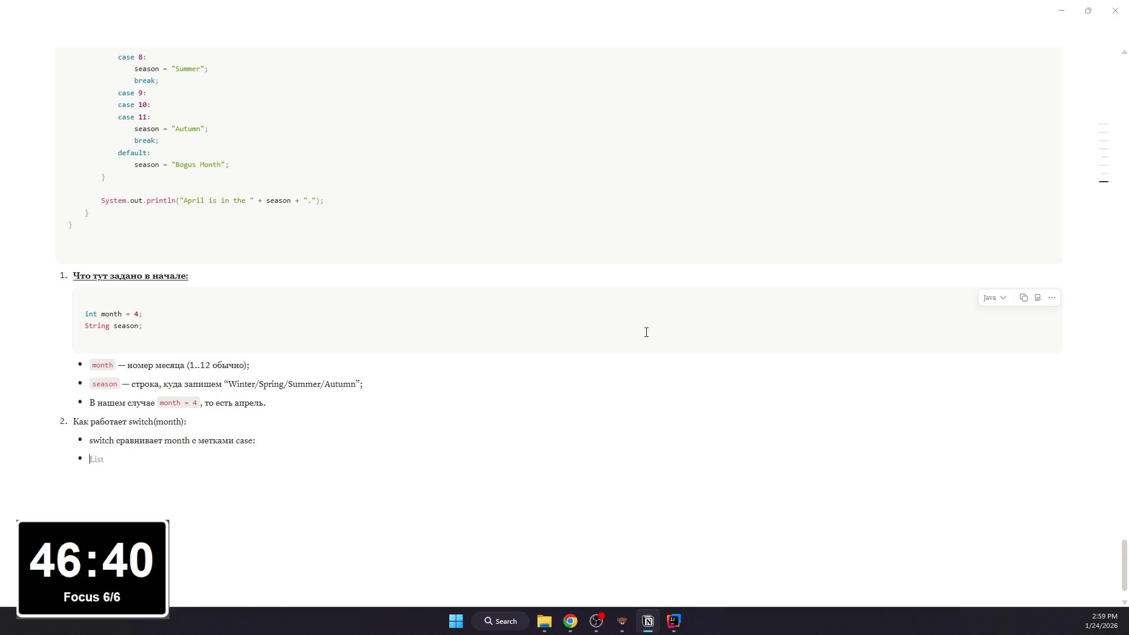
key("Tab")
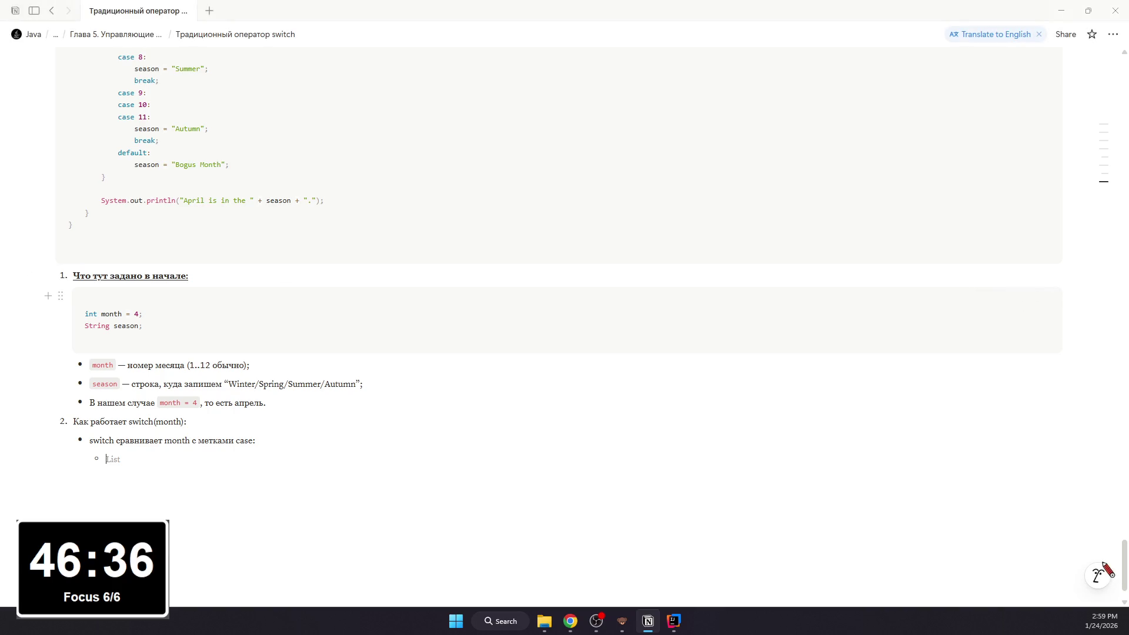
Step: Paste the month-to-season case lines into the nested sub-bullets and punctuate their endings
left_click(330, 450)
key("ctrl+v")
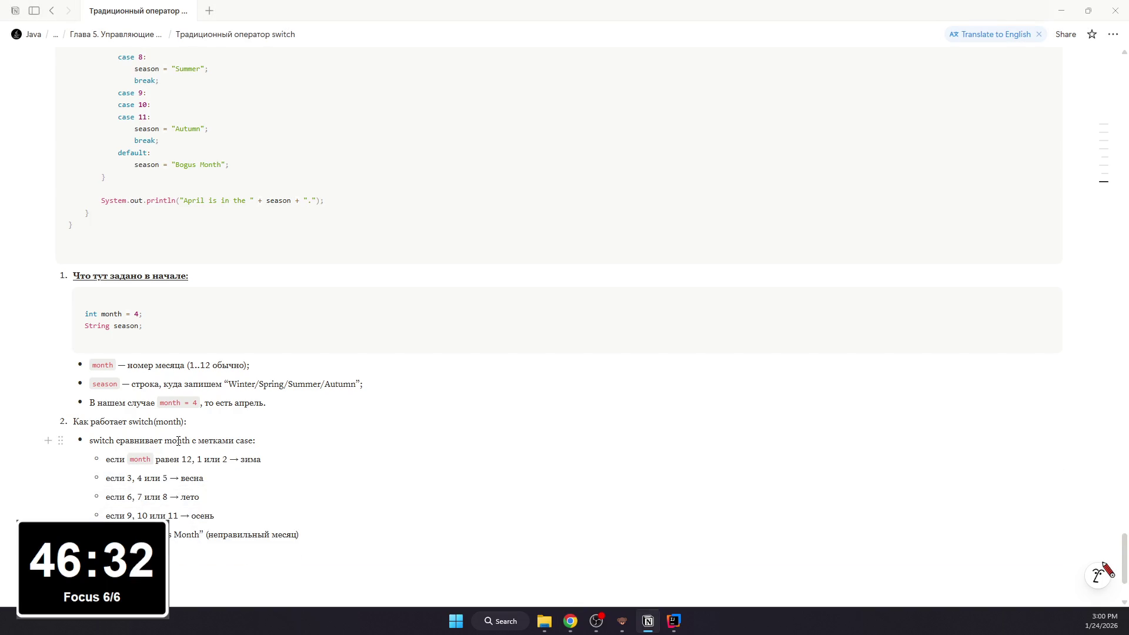
scroll(264, 423, "up", 4)
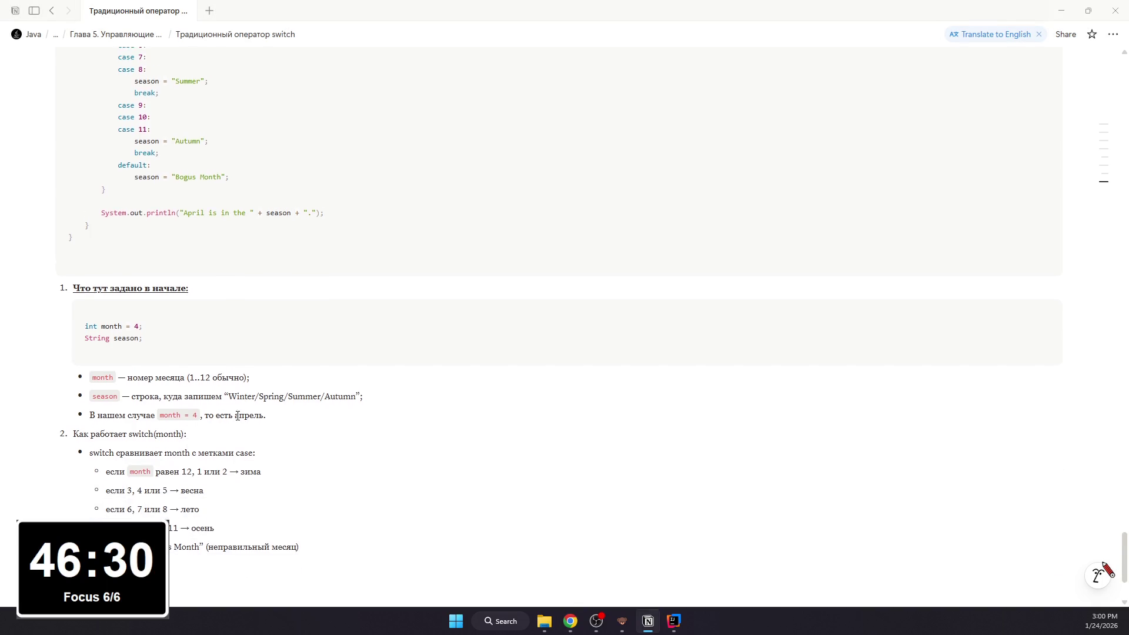
scroll(334, 409, "down", 1)
scroll(330, 409, "down", 2)
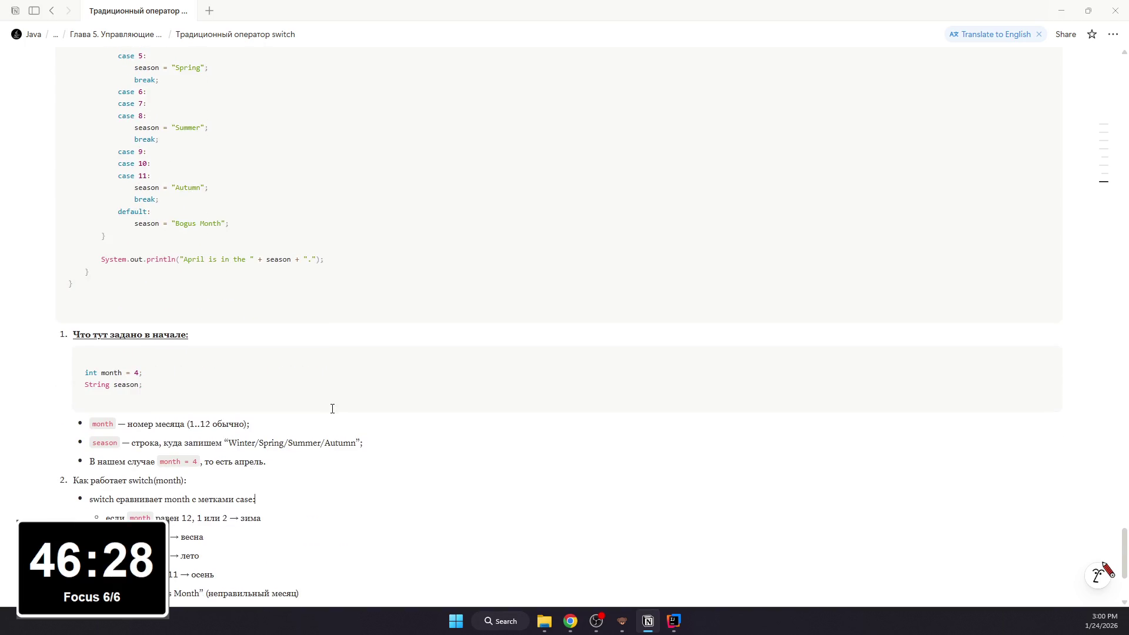
scroll(330, 409, "down", 1)
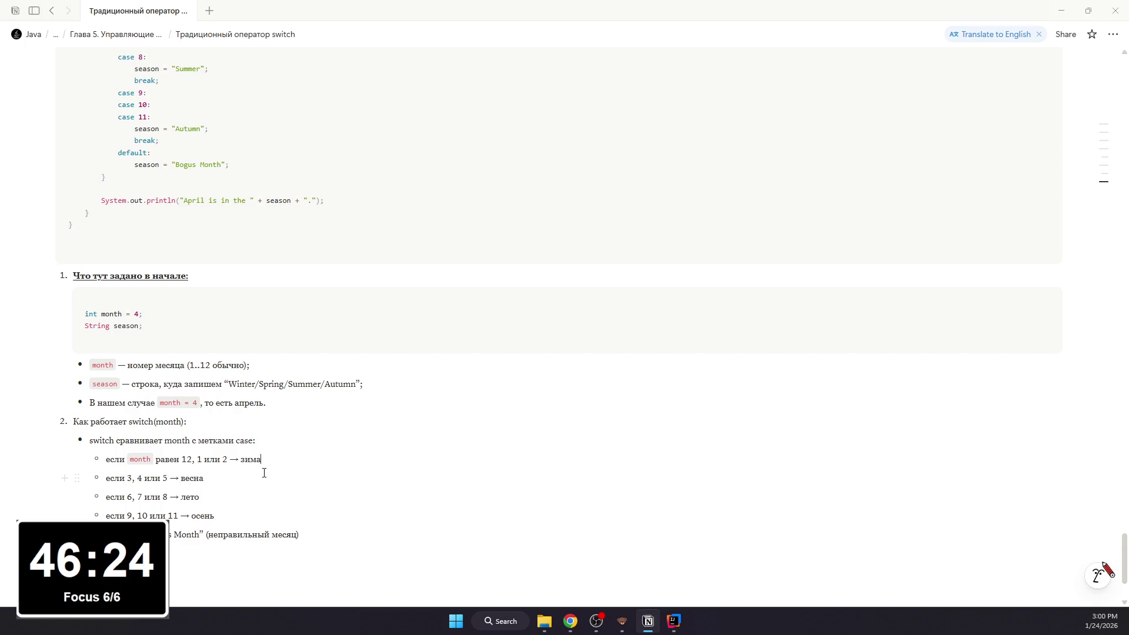
type(";")
key("Down")
type(";")
key("Down")
type(";")
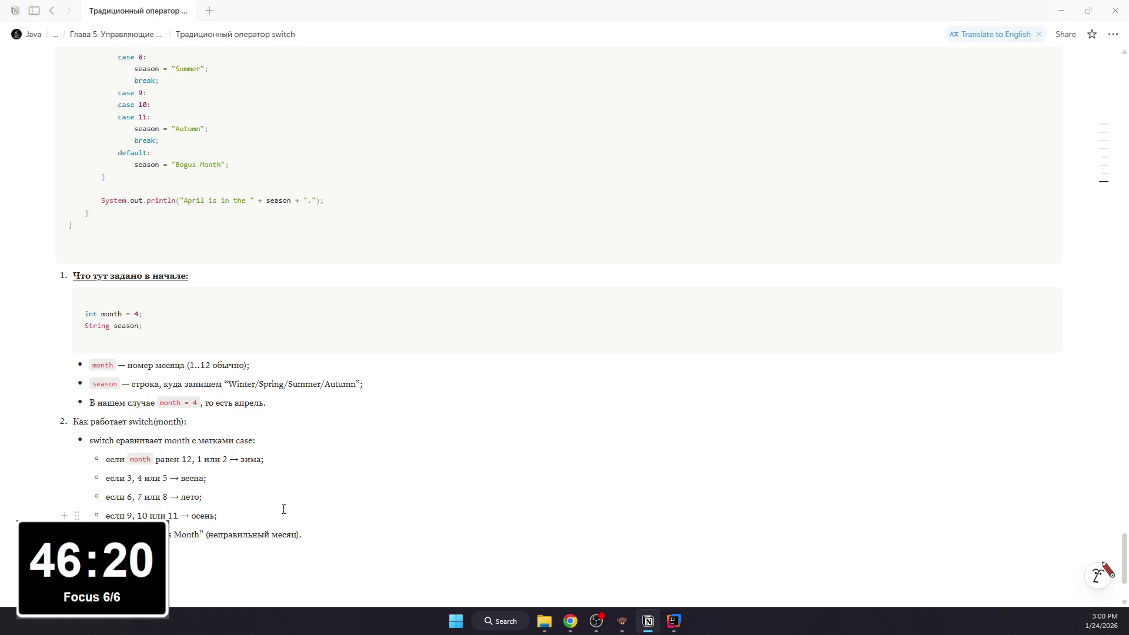
type(".")
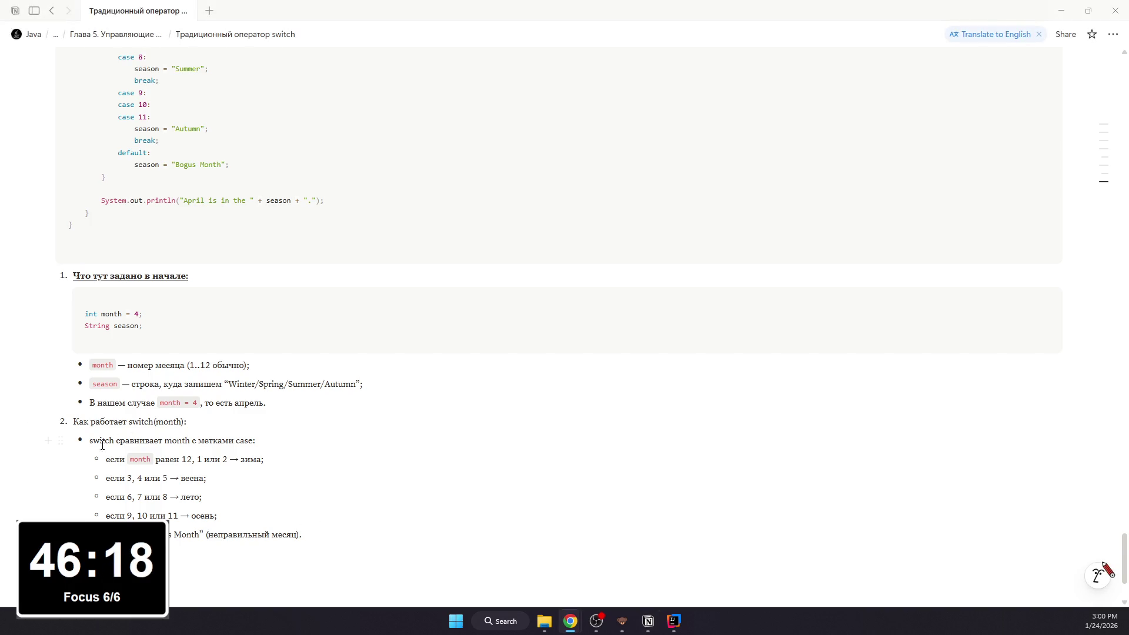
Step: Make the "Как работает switch(month):" line bold and underlined
left_click(199, 424)
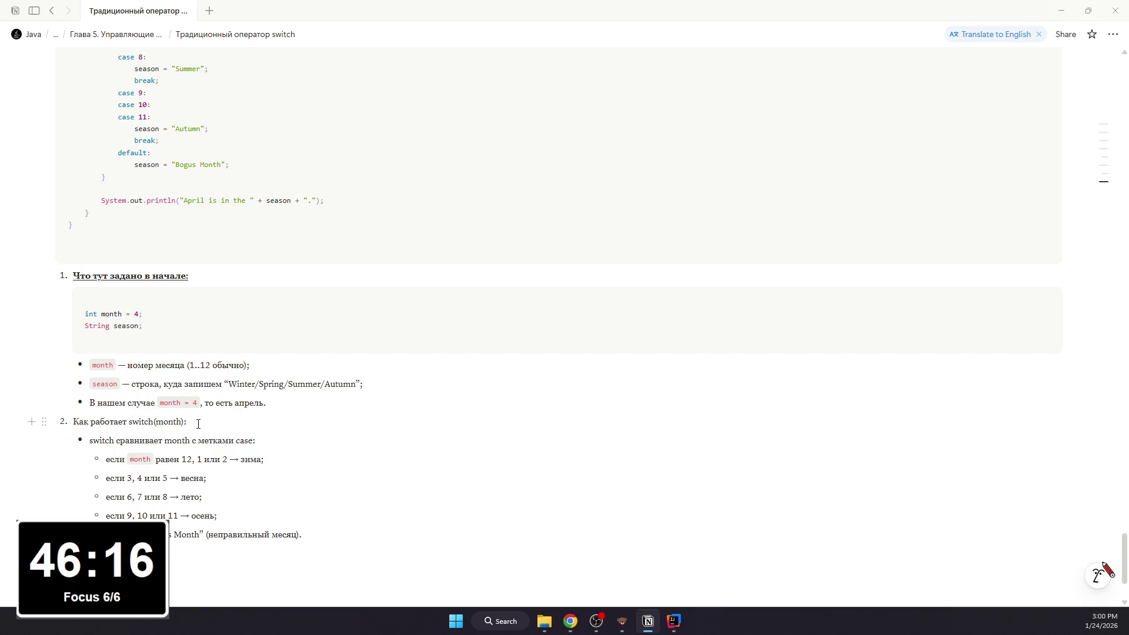
left_click_drag(227, 423, 75, 423)
key("ctrl+b")
key("ctrl+u")
Step: Format switch, month and case in the comparison bullet as inline code, then bring IntelliJ forward
double_click(93, 441)
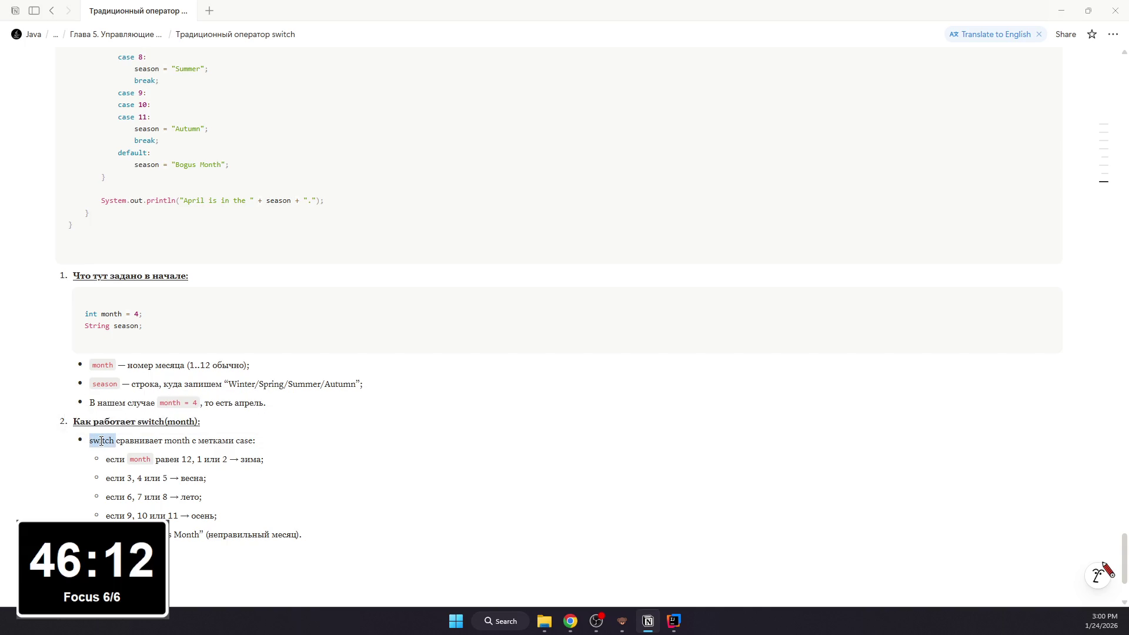
triple_click(100, 440)
left_click(115, 440)
double_click(95, 440)
key("ctrl+e")
double_click(183, 440)
key("ctrl+e")
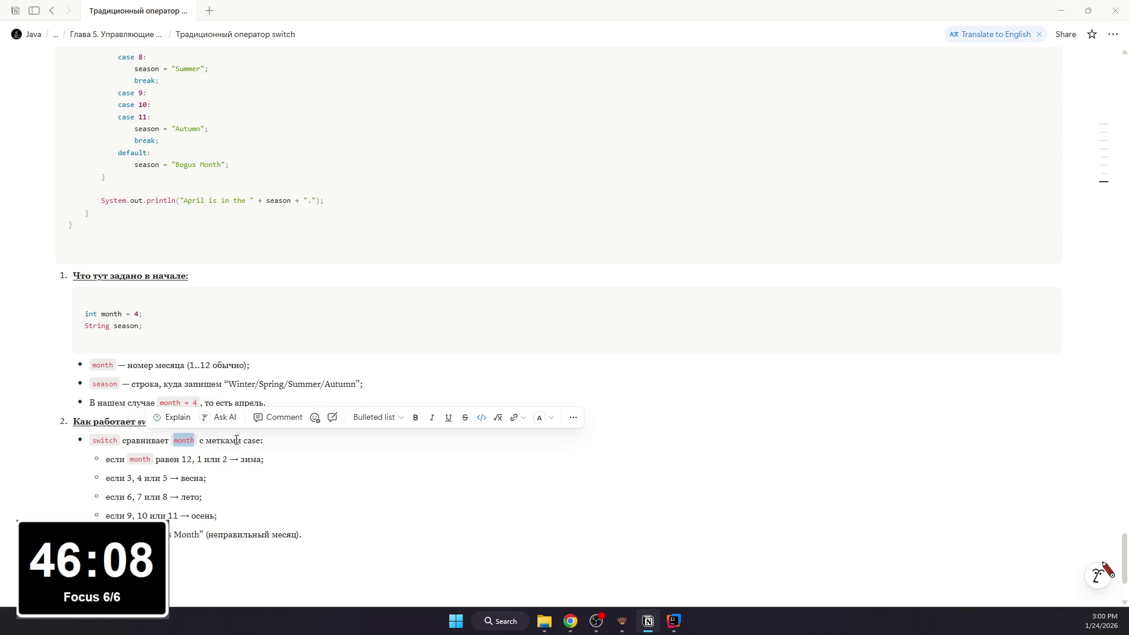
left_click(248, 441)
double_click(249, 440)
key("ctrl+e")
key("Escape")
left_click(263, 456)
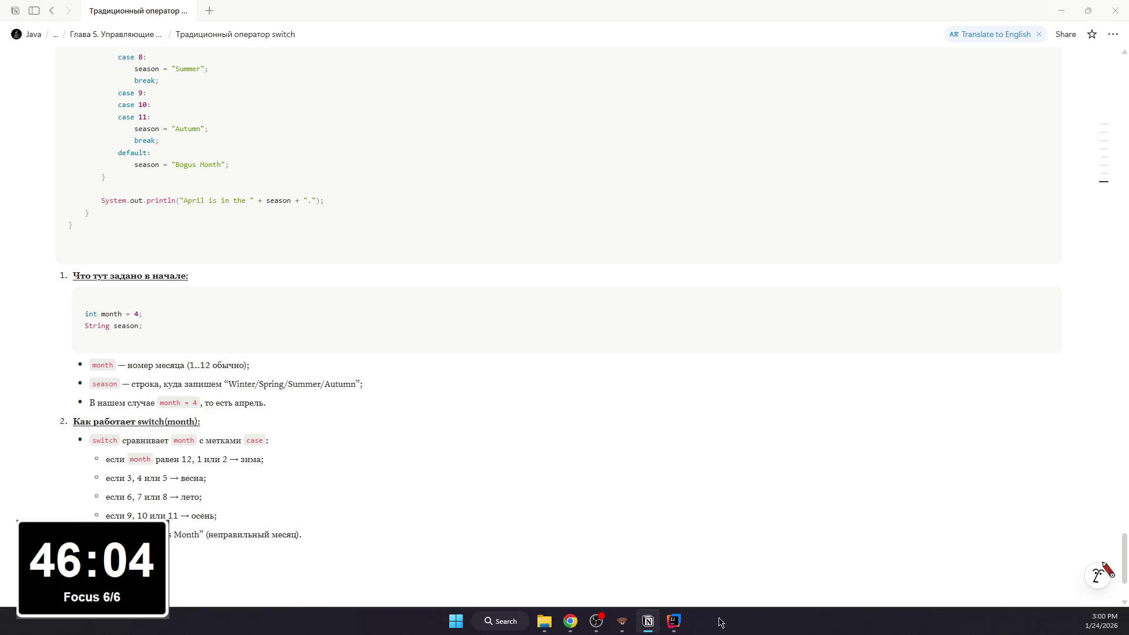
left_click(684, 627)
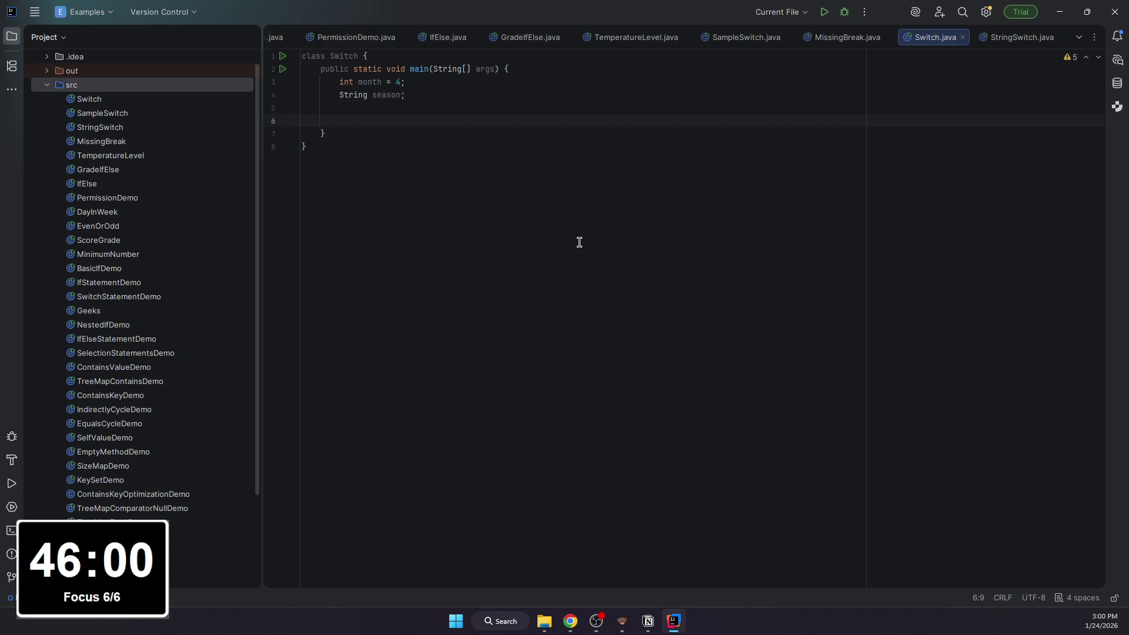
type("switch(no")
Step: Write the switch(month) { header in Switch.java and move into its body
key("BackSpace")
key("BackSpace")
type("mo")
key("Return")
type(") {")
key("Return")
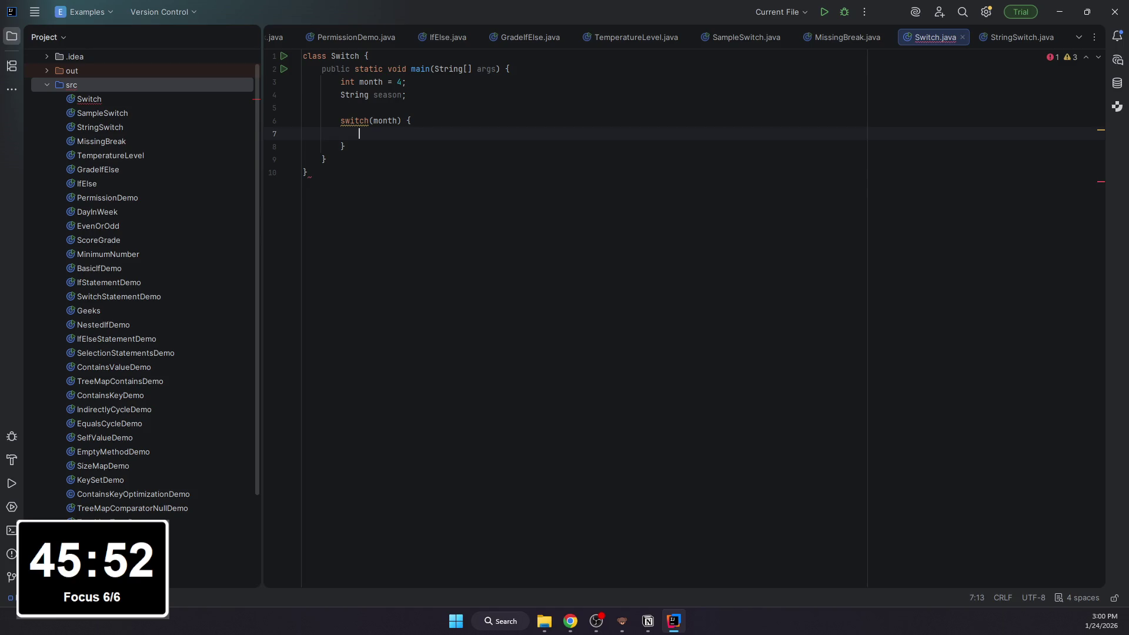
type("case1")
Step: Add the first case 12: label, fixing stray typing, and move to the line below it
key("BackSpace")
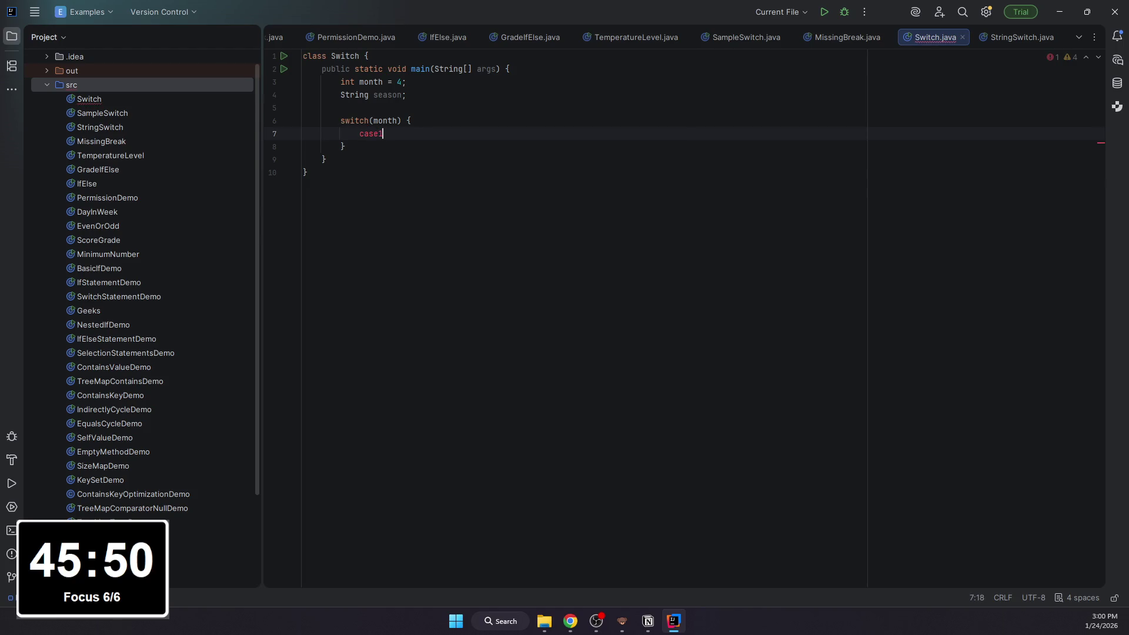
type("12: ")
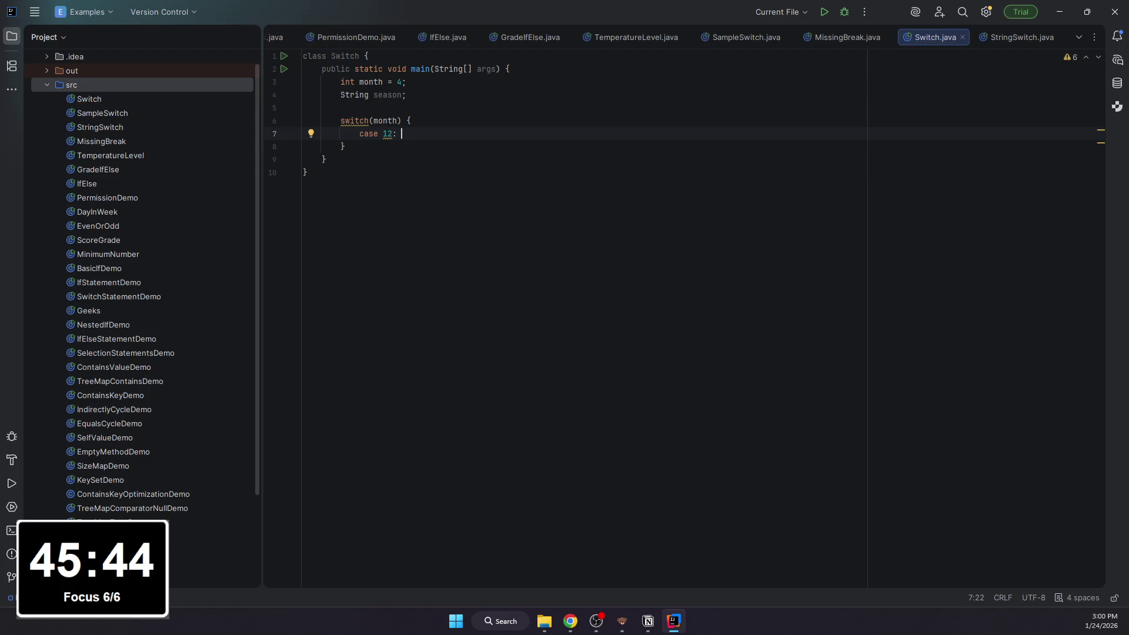
type("se")
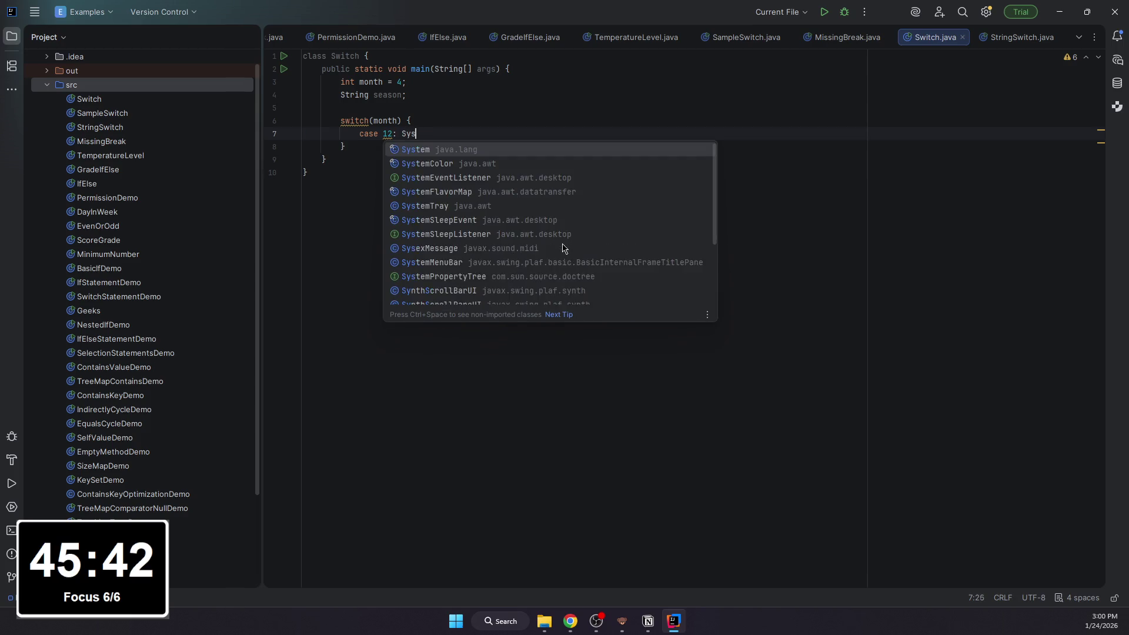
type("a")
key("BackSpace")
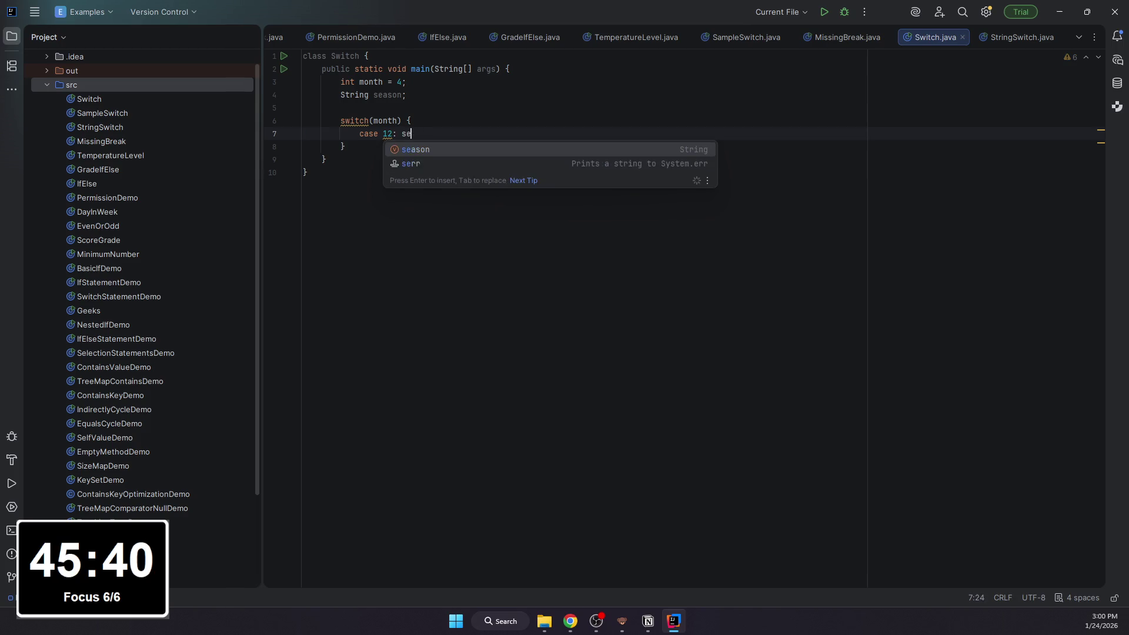
key("BackSpace")
key("BackSpace")
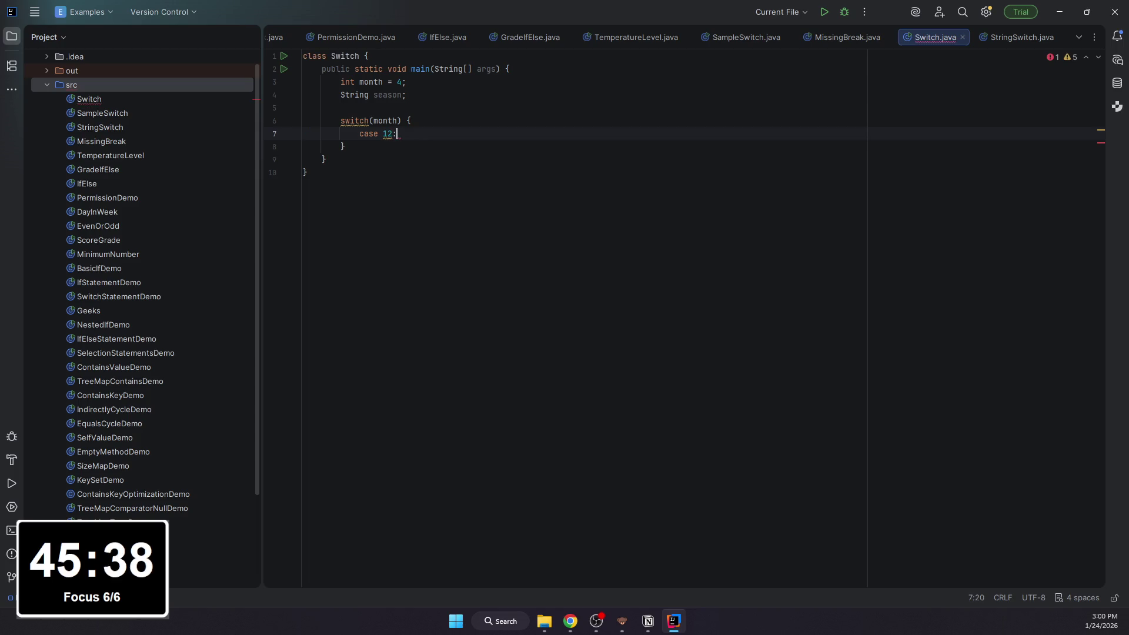
key("BackSpace")
key("Escape")
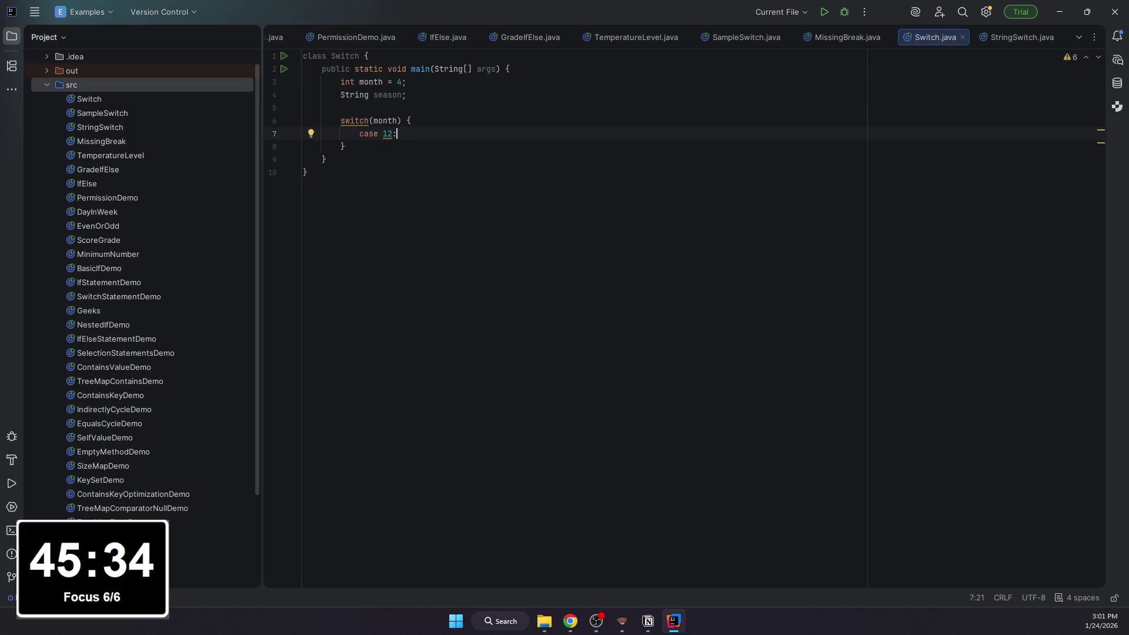
key("Return")
type("csae")
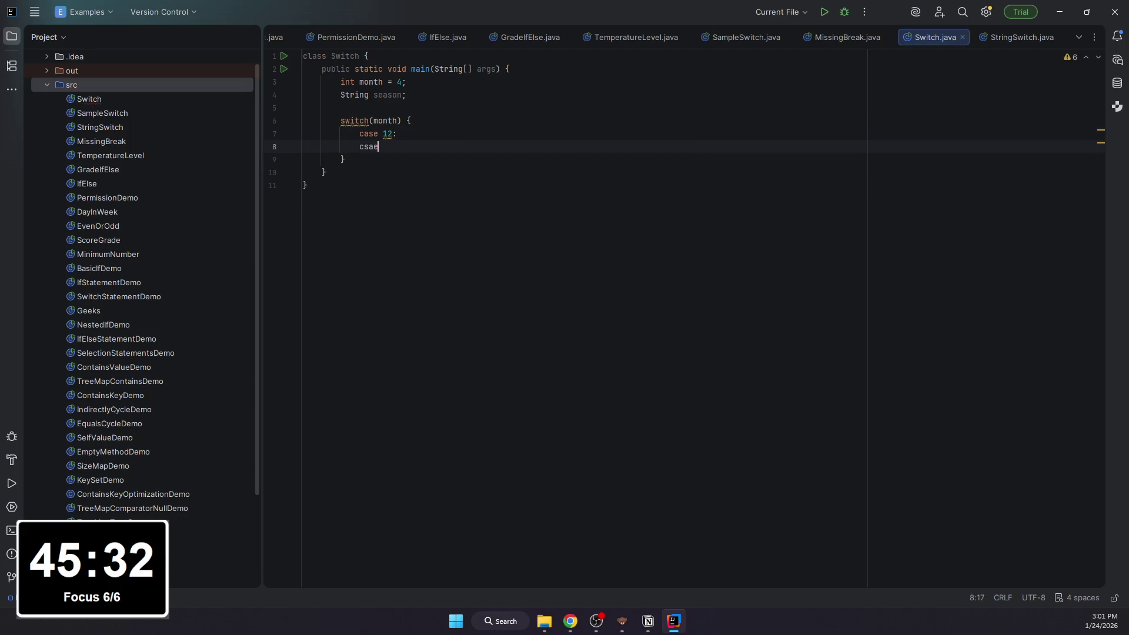
Step: Complete the Winter group: cases 1 and 2 under case 12, season = "Winter" and break
key("ctrl+BackSpace")
type("case 11:")
key("Return")
type("case")
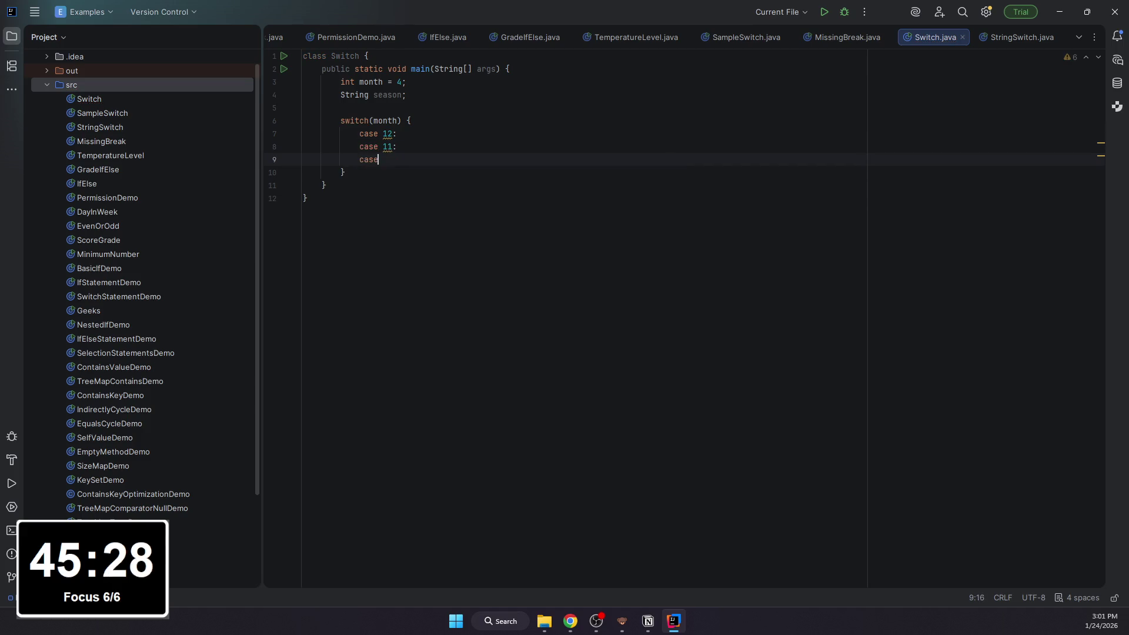
key("BackSpace")
key("BackSpace")
key("BackSpace")
key("BackSpace")
key("BackSpace")
key("BackSpace")
key("BackSpace")
key("BackSpace")
type("e 1:")
key("Return")
type("case 2:")
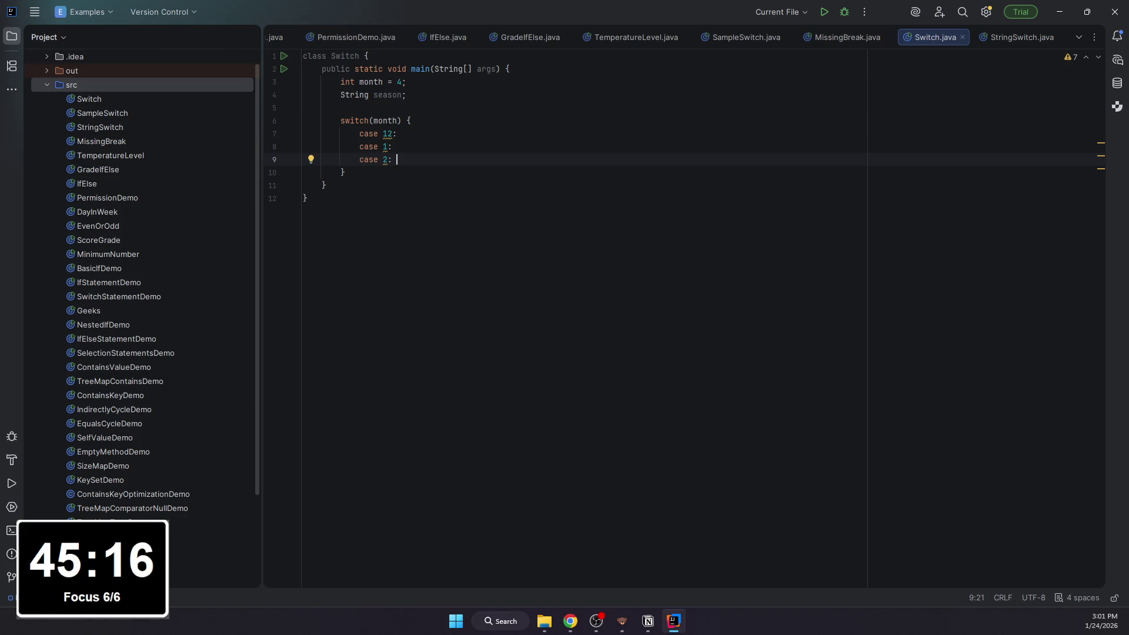
key("Return")
type("season -  ")
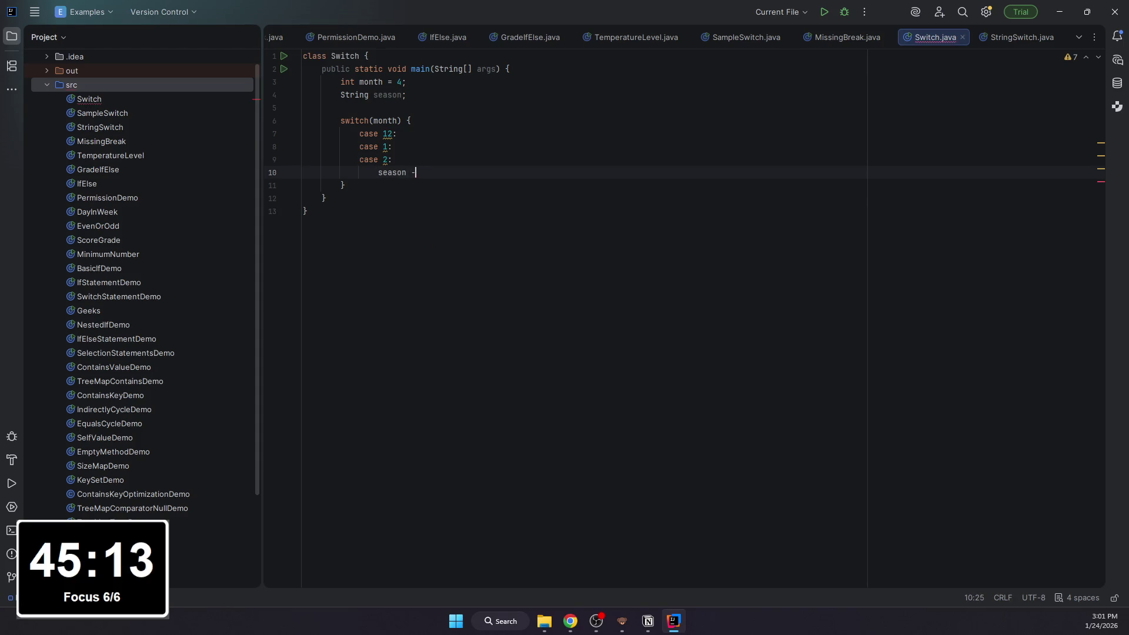
type("in")
key("BackSpace")
key("BackSpace")
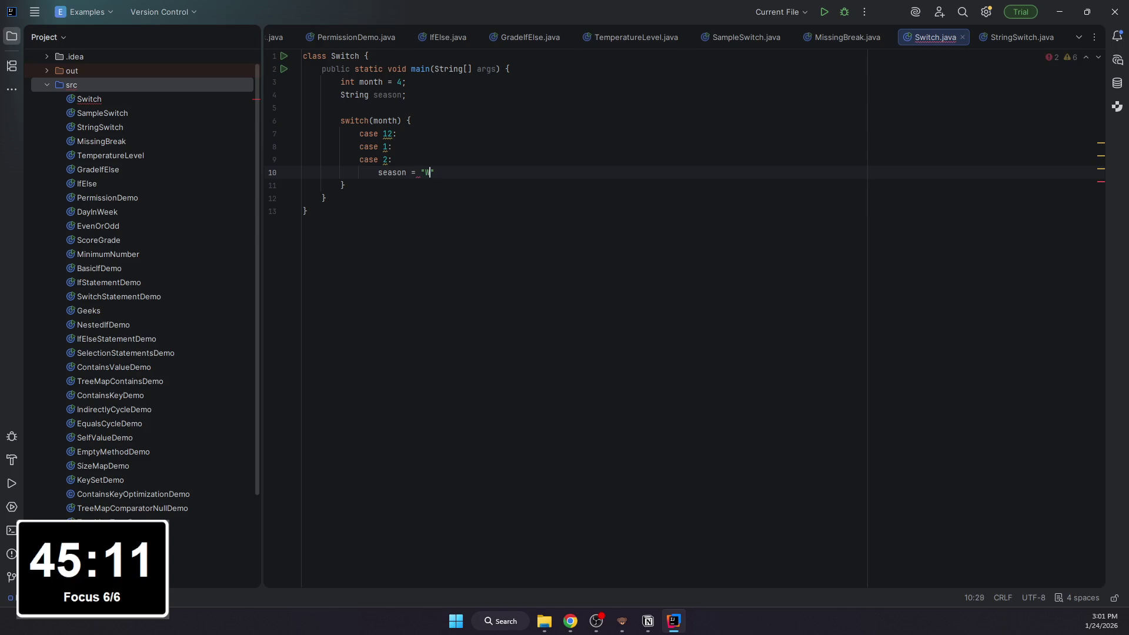
type("inter;")
key("Return")
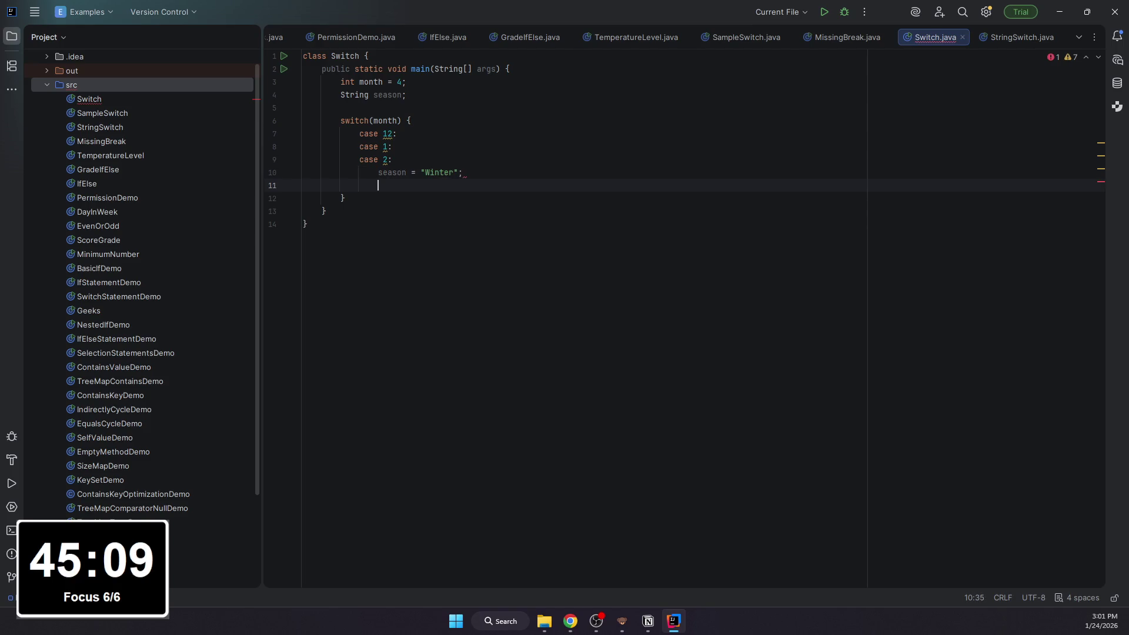
type("bvr")
key("BackSpace")
key("BackSpace")
type("re")
key("Return")
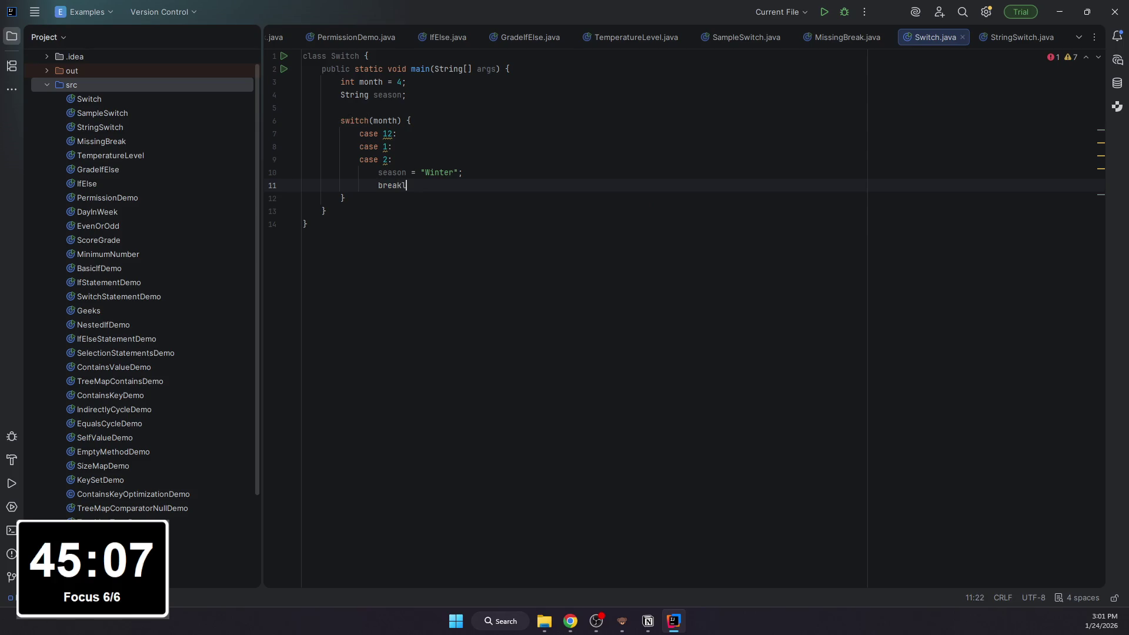
key("Return")
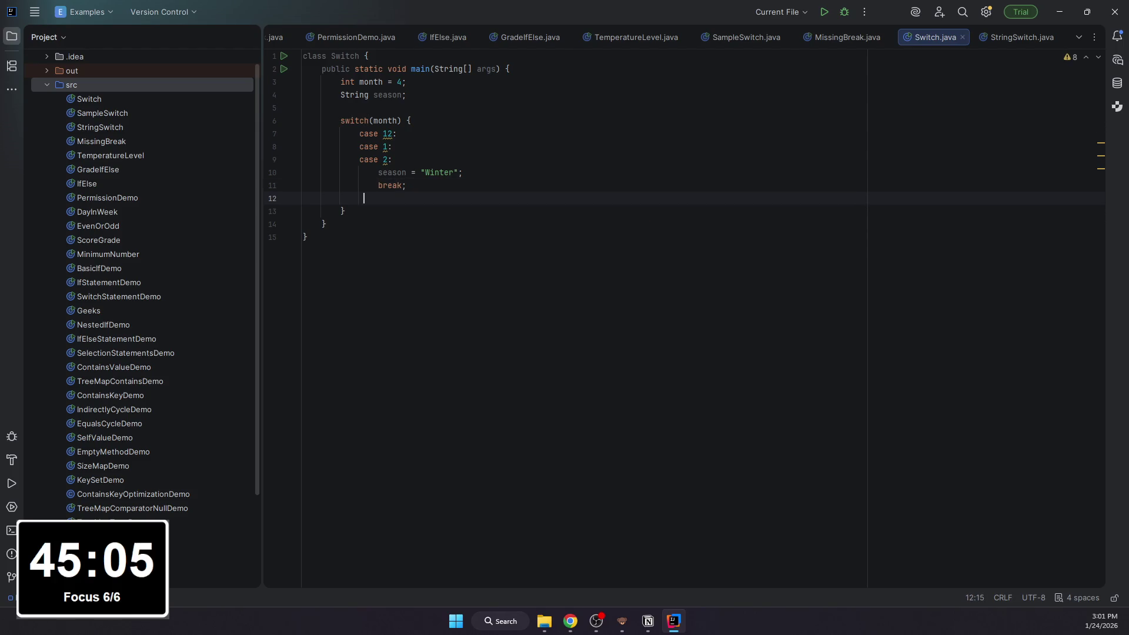
type("case 3:")
Step: Add cases 3, 4, 5 setting season = "Spring" followed by break
key("Return")
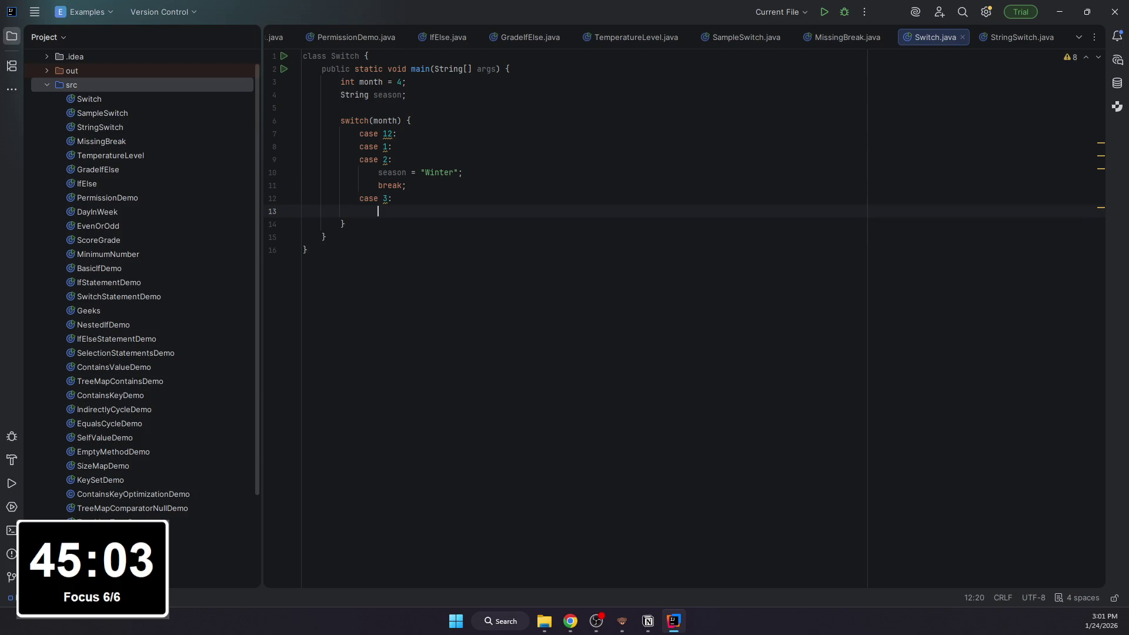
type("case 4:")
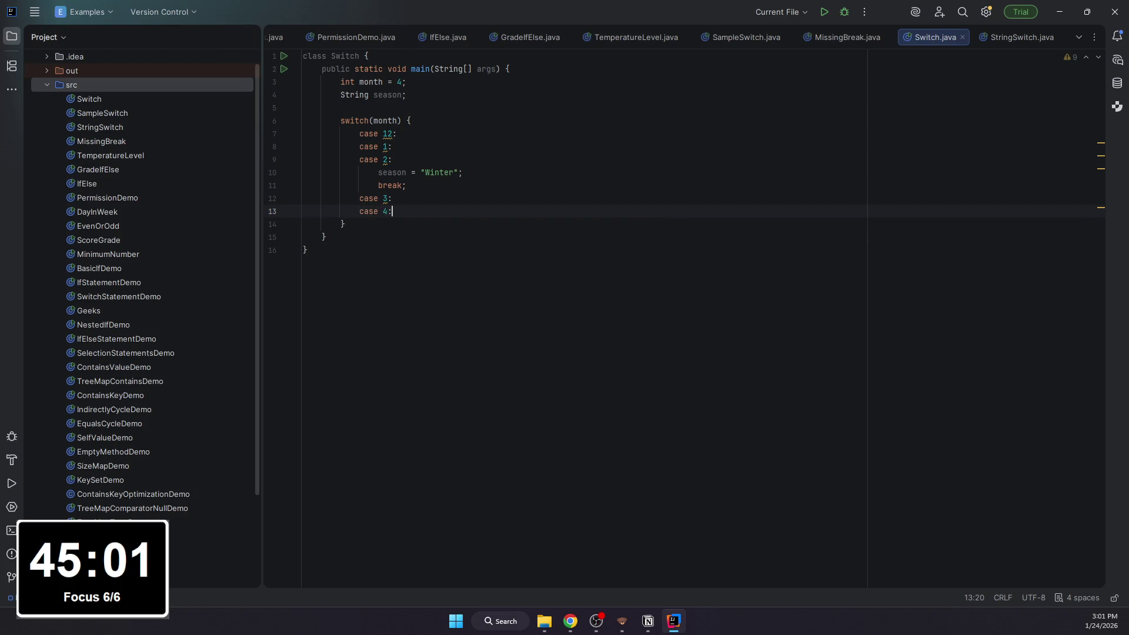
key("Return")
type("case 5")
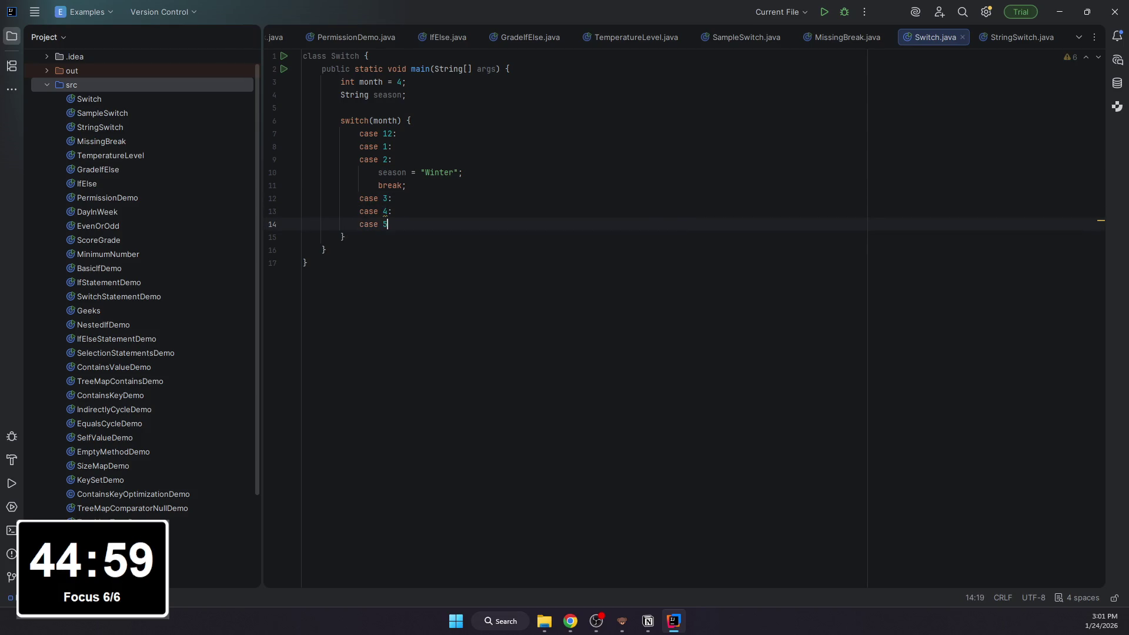
type(":")
key("Return")
type("season")
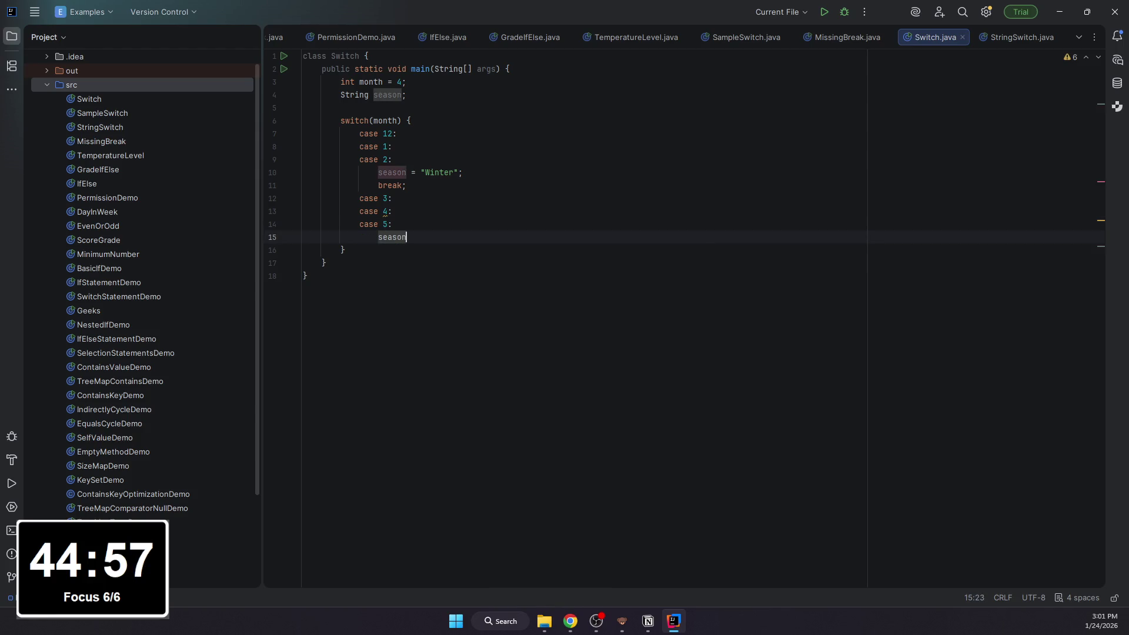
type(" = \"")
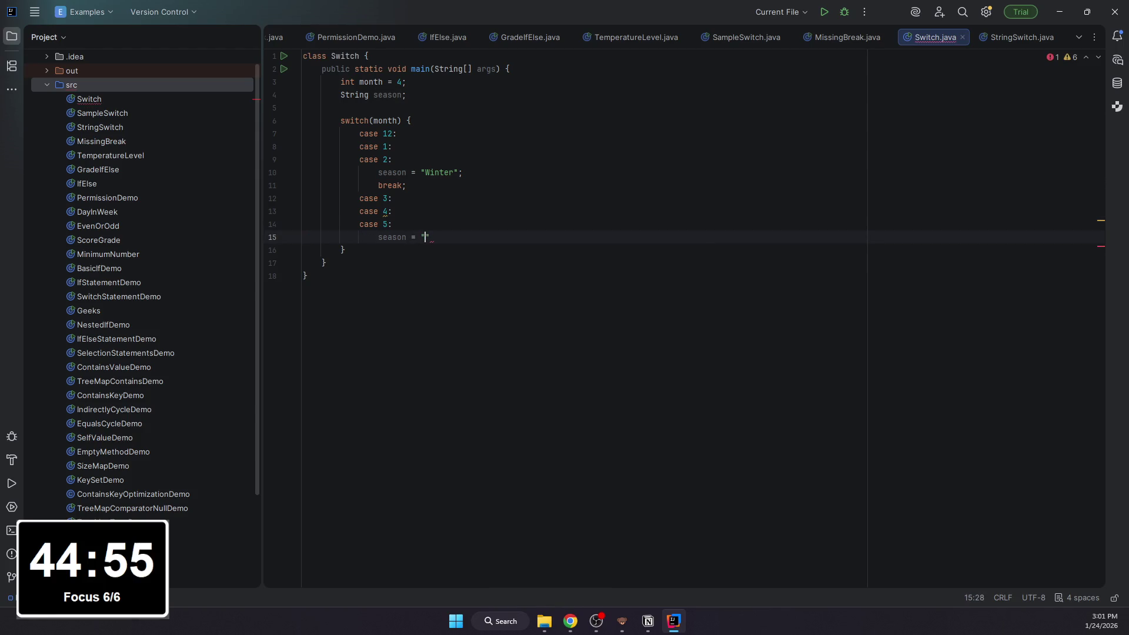
type("Spring\";")
key("Return")
type("break;")
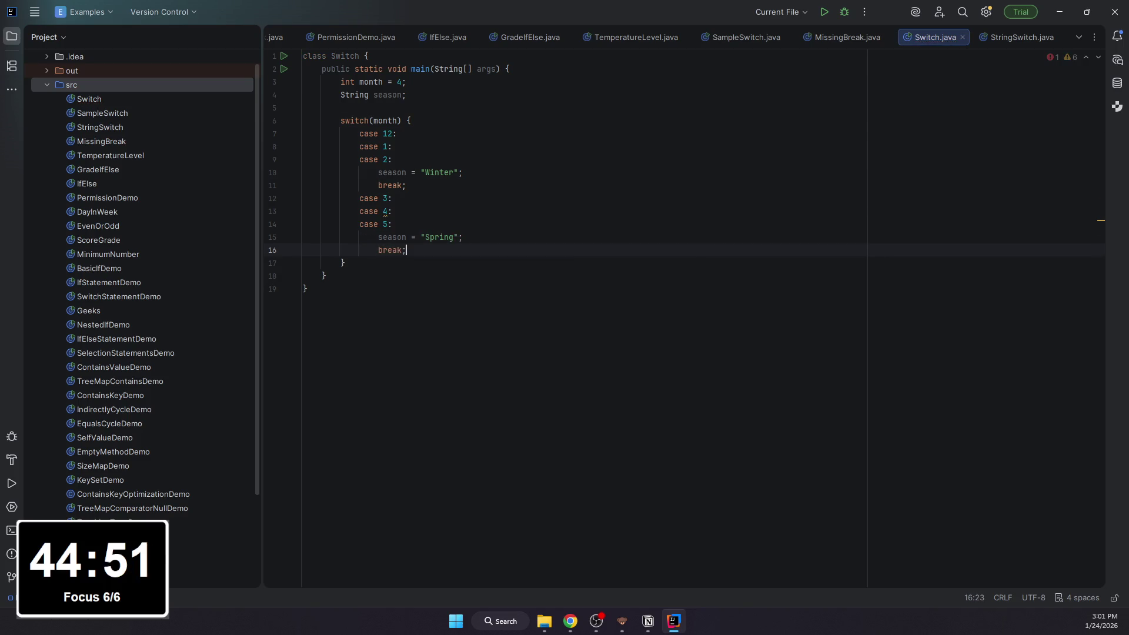
key("Return")
Step: Add cases 6, 7, 8 setting season = "Summer" followed by break
key("BackSpace")
type("ca")
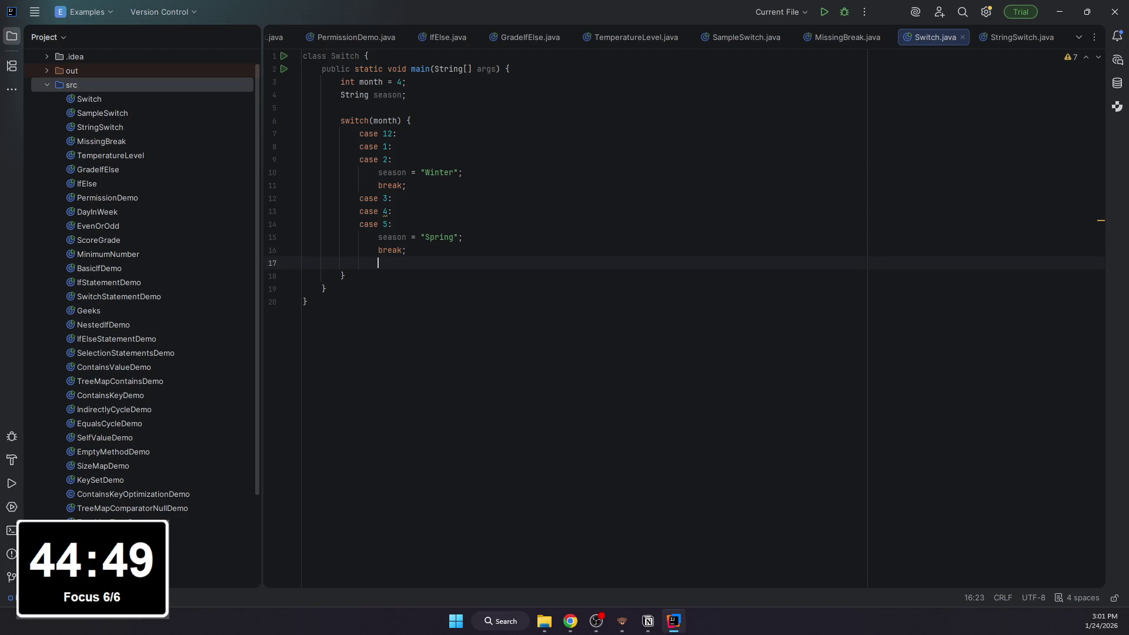
type("se 6:")
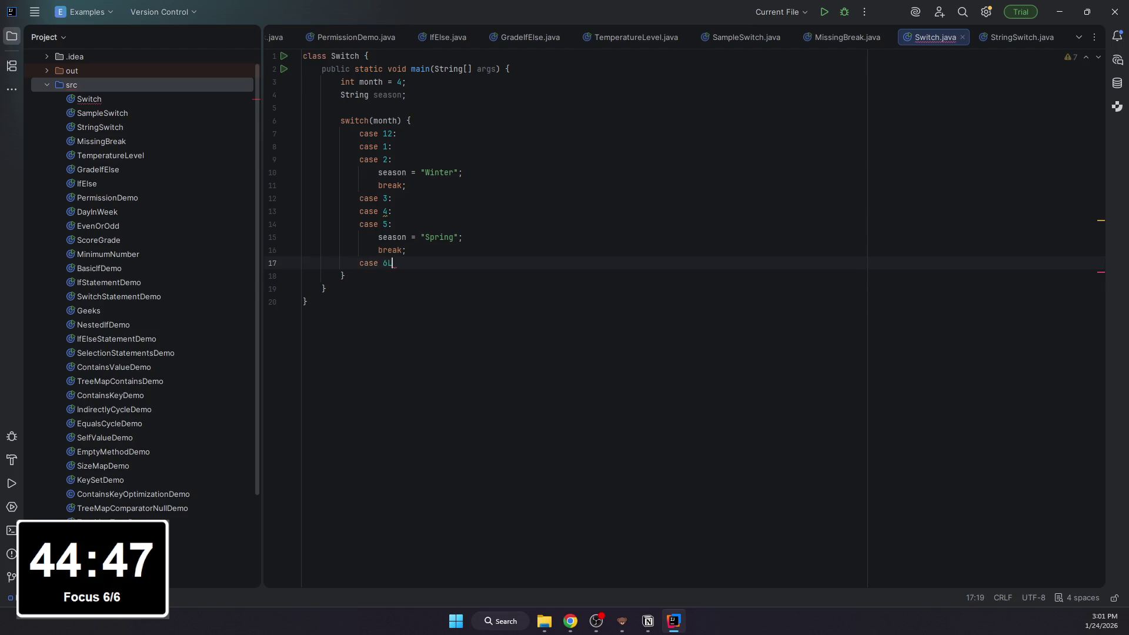
key("Return")
type("case ")
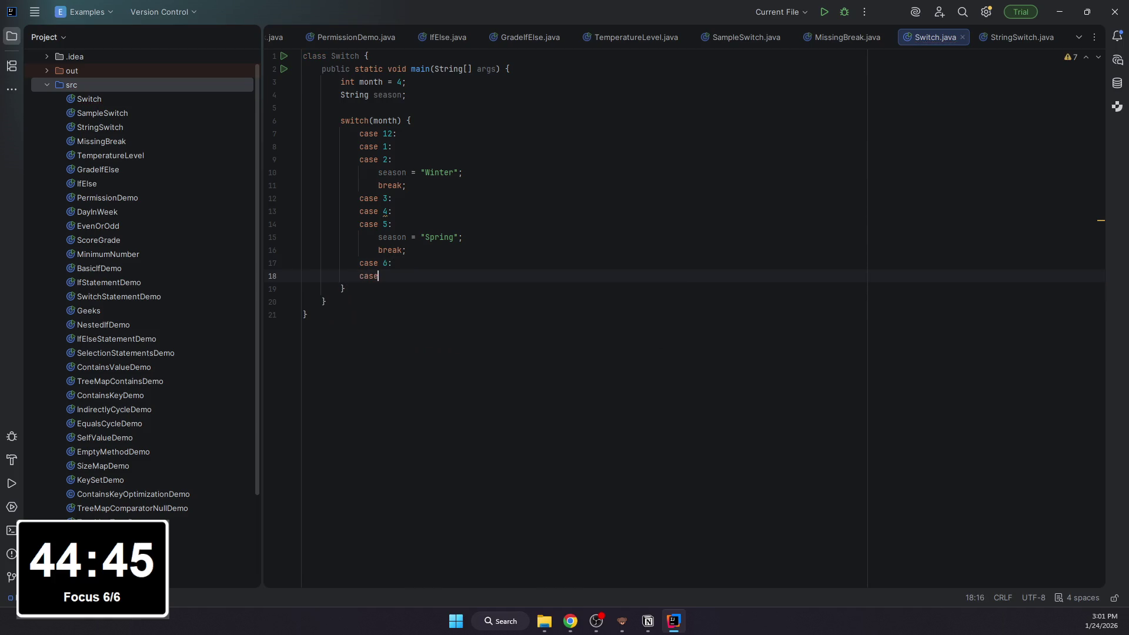
type("7:")
key("Return")
type("case 8:")
key("Return")
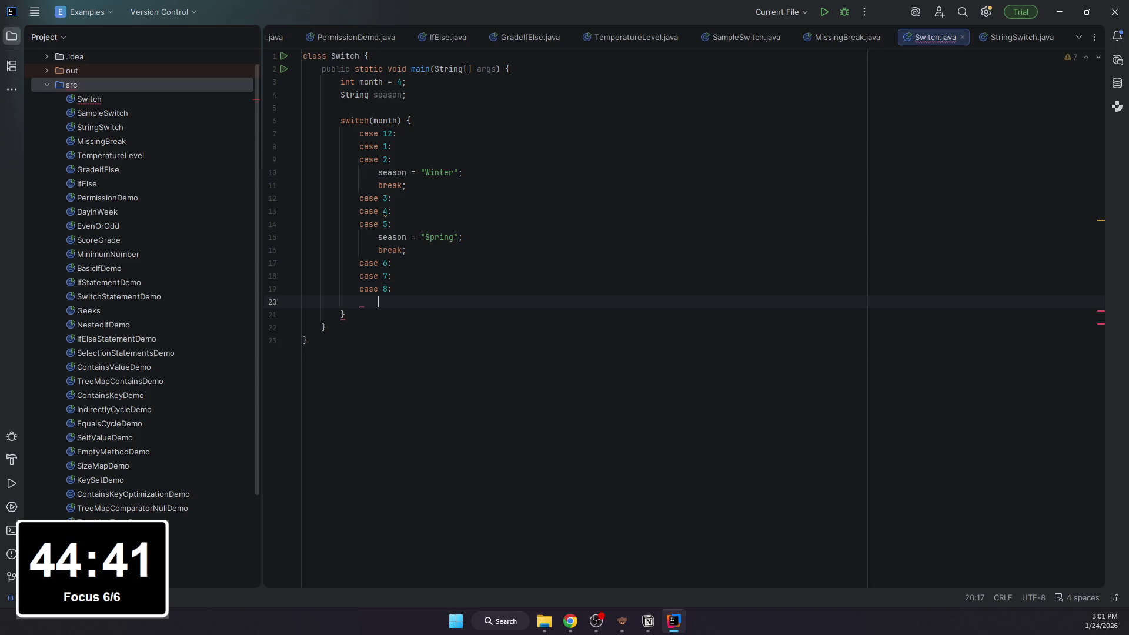
type("season = \"")
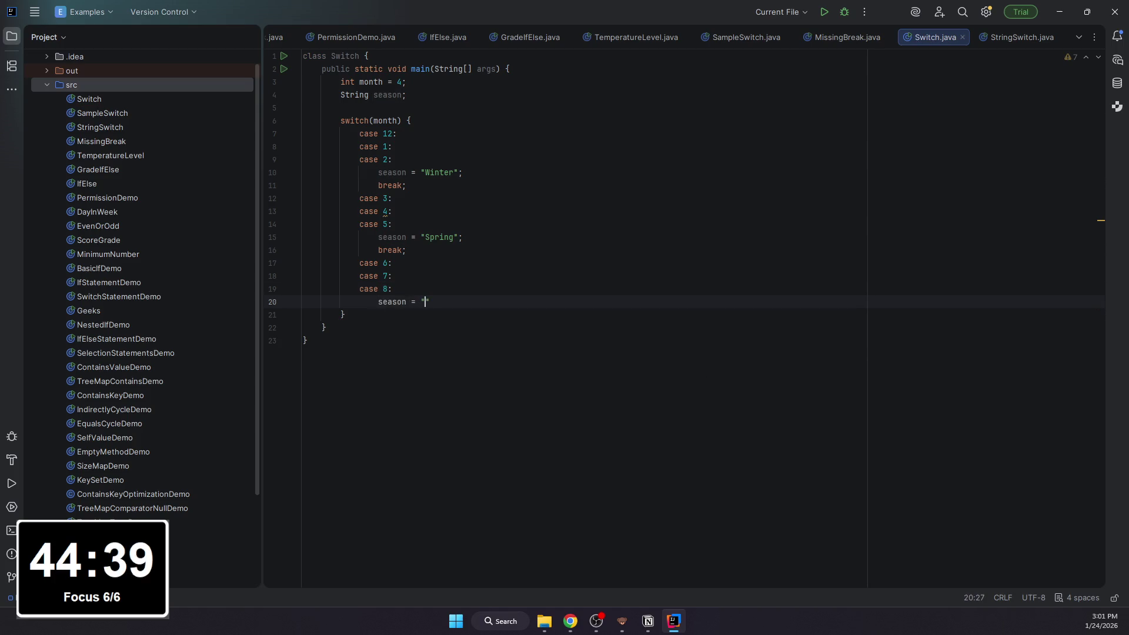
type("Summer\";")
key("Return")
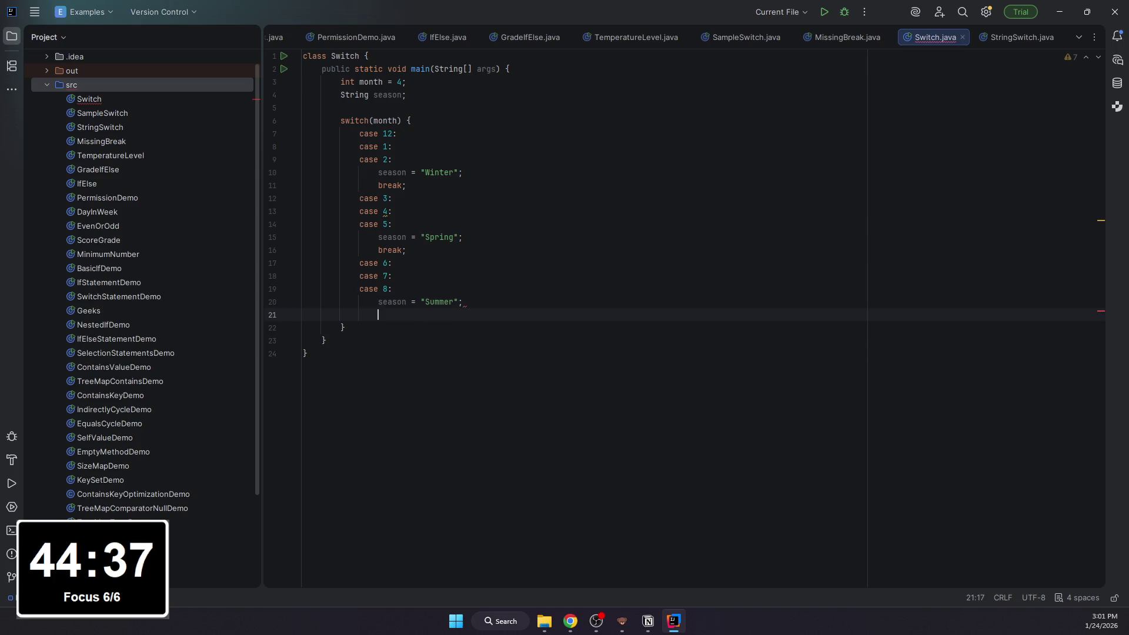
type("break;")
key("Return")
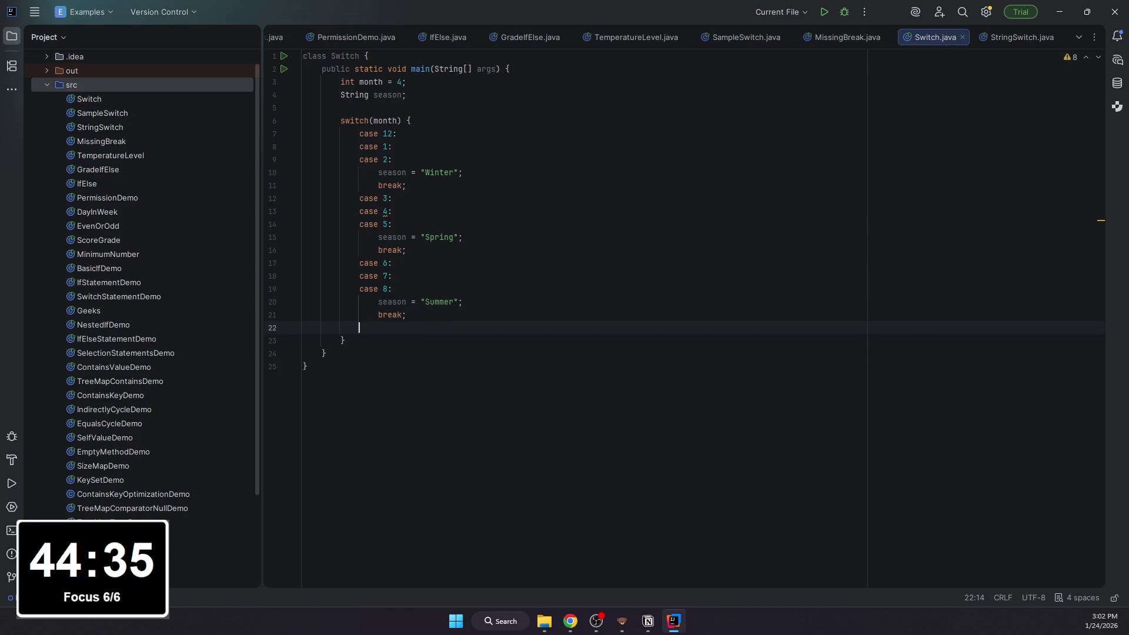
type("case 9:")
Step: Add cases 9, 10, 11 setting season = "Autumn" followed by break, moving below the switch
key("BackSpace")
key("BackSpace")
key("Return")
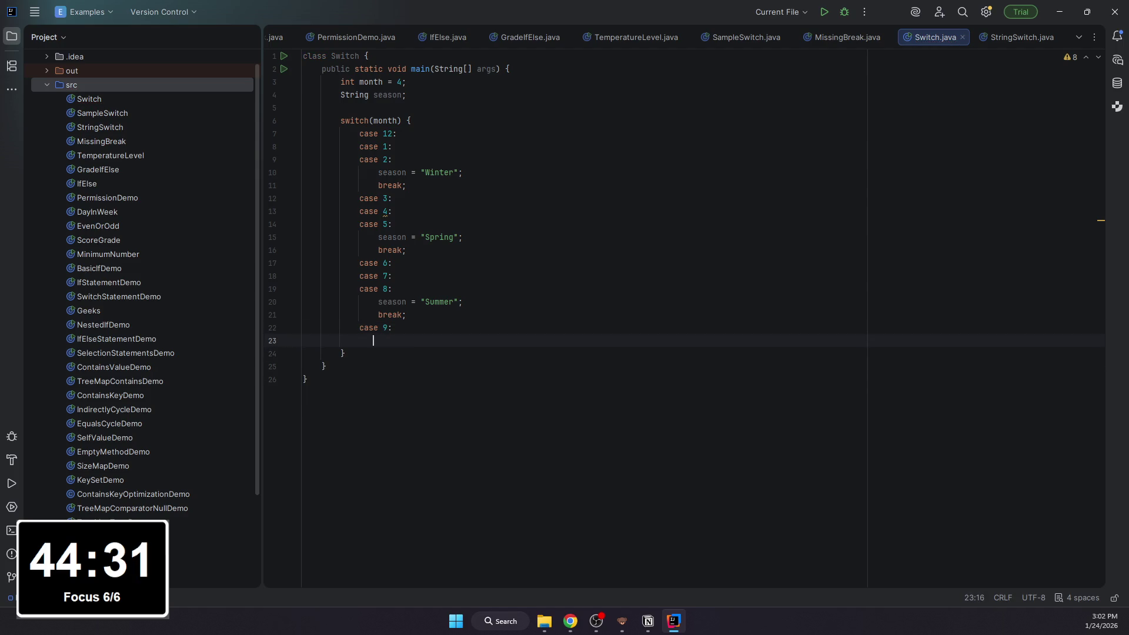
type("case 10:")
key("Return")
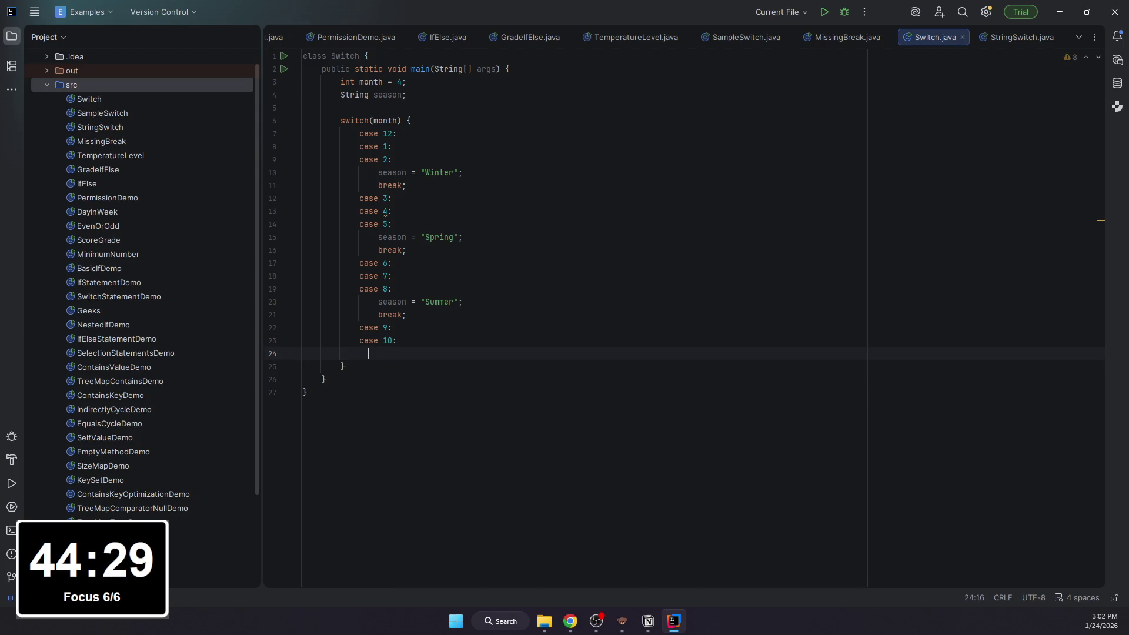
type("case 11:")
key("Return")
type("s")
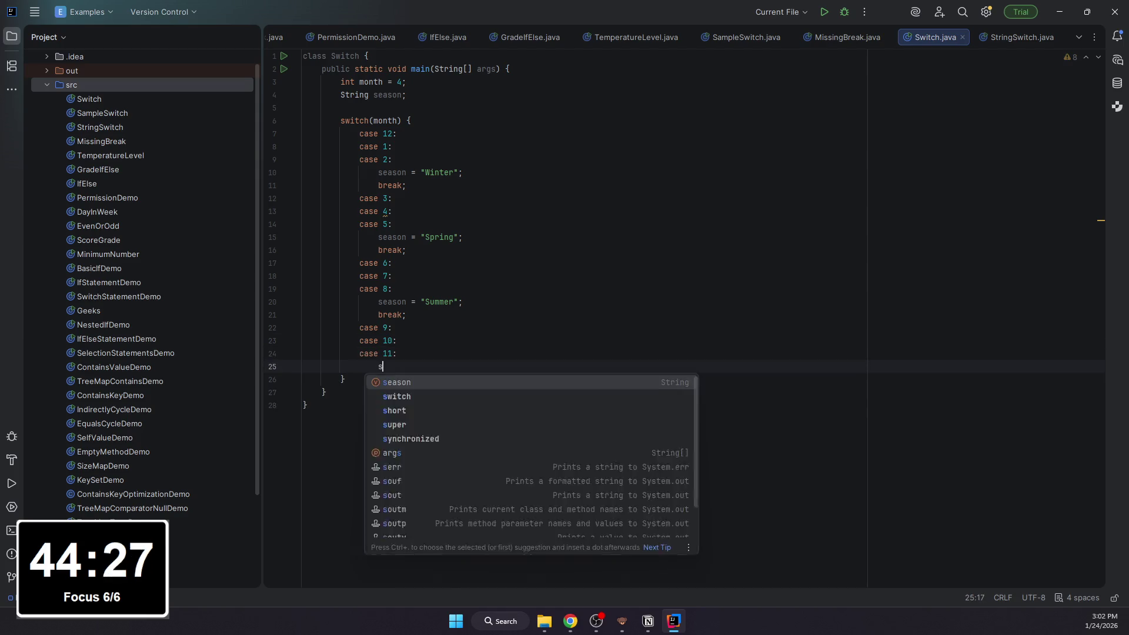
key("Return")
type("= \"")
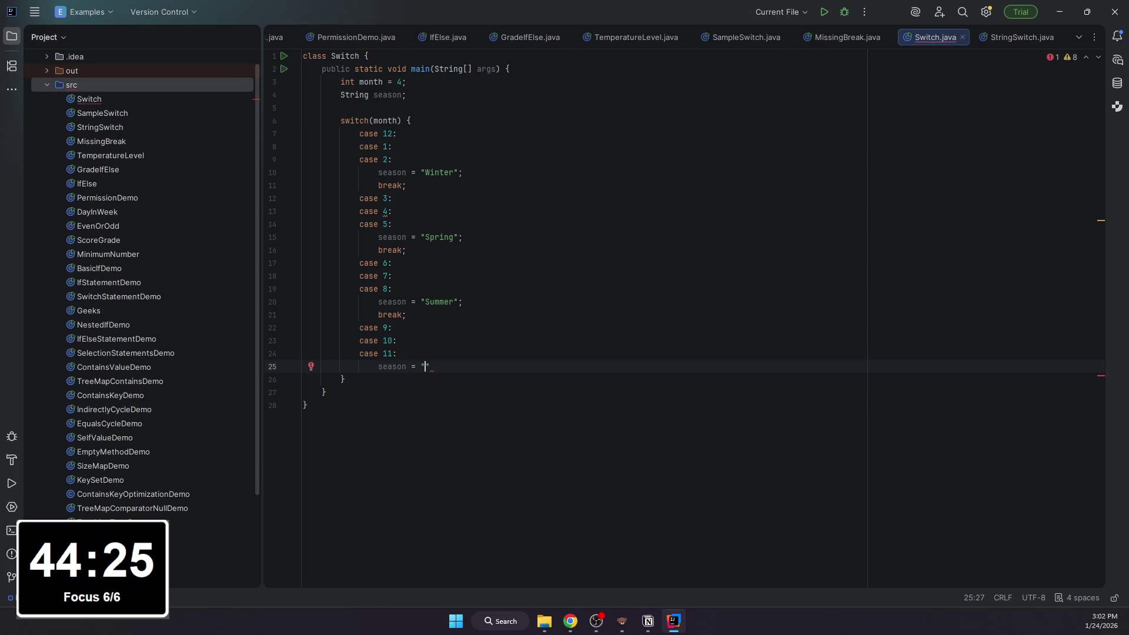
type("Autumn\";")
key("Return")
type("break")
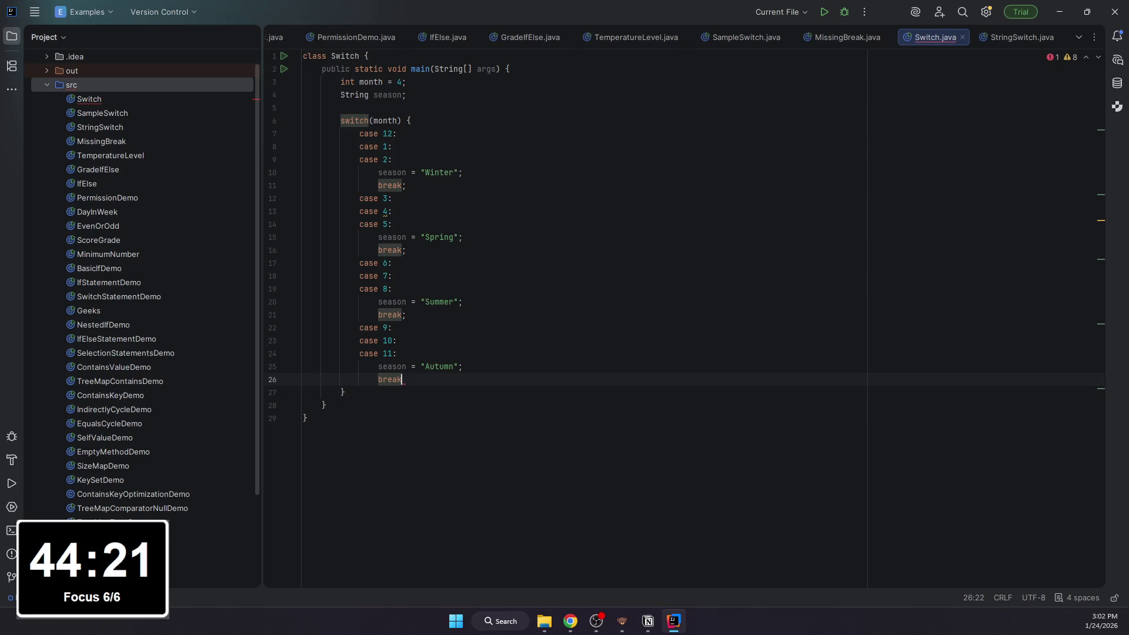
type(";")
key("Down")
key("Return")
key("Return")
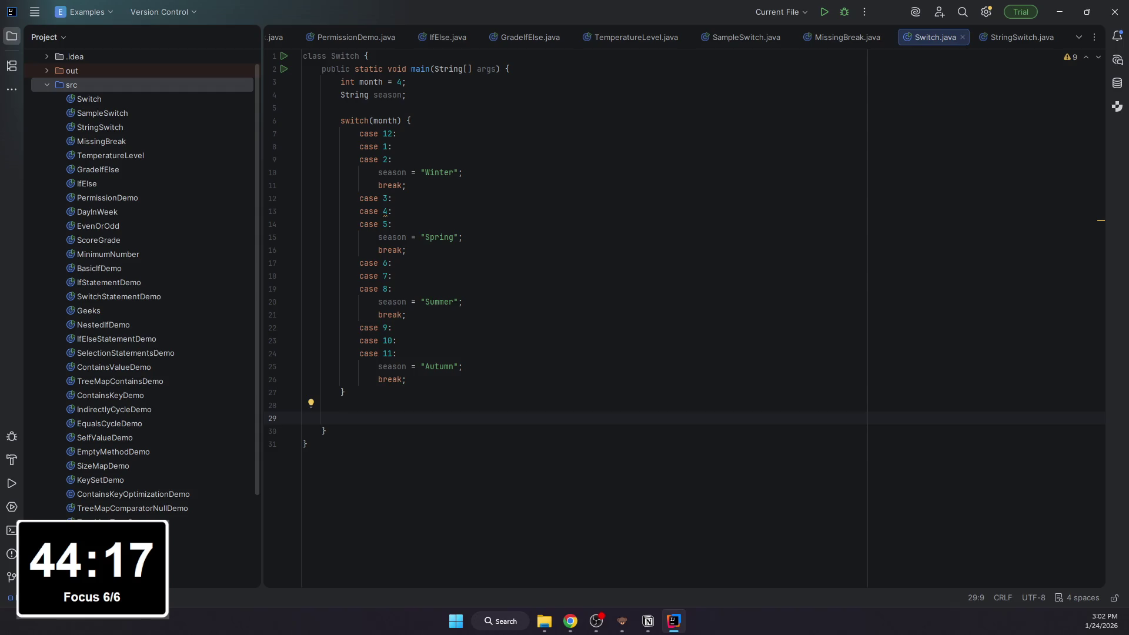
type("System.")
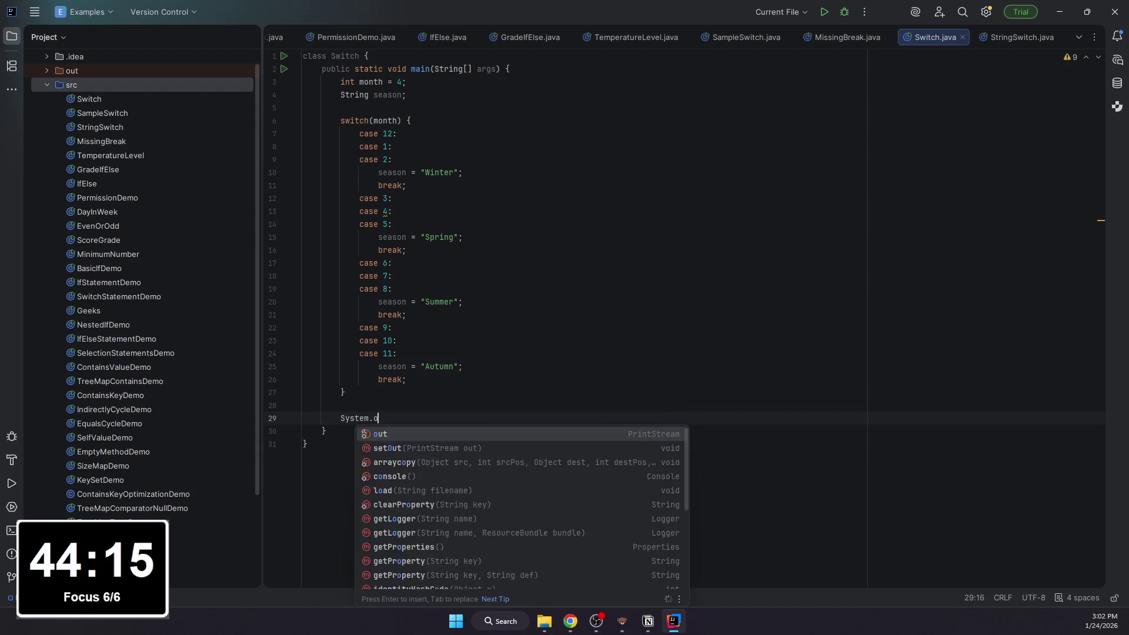
type("out.p")
Step: Insert a System.out.println call after the switch with the "April is in the " text
key("Return")
key("BackSpace")
key("BackSpace")
key("BackSpace")
key("BackSpace")
key("BackSpace")
key("BackSpace")
key("BackSpace")
key("BackSpace")
type("p")
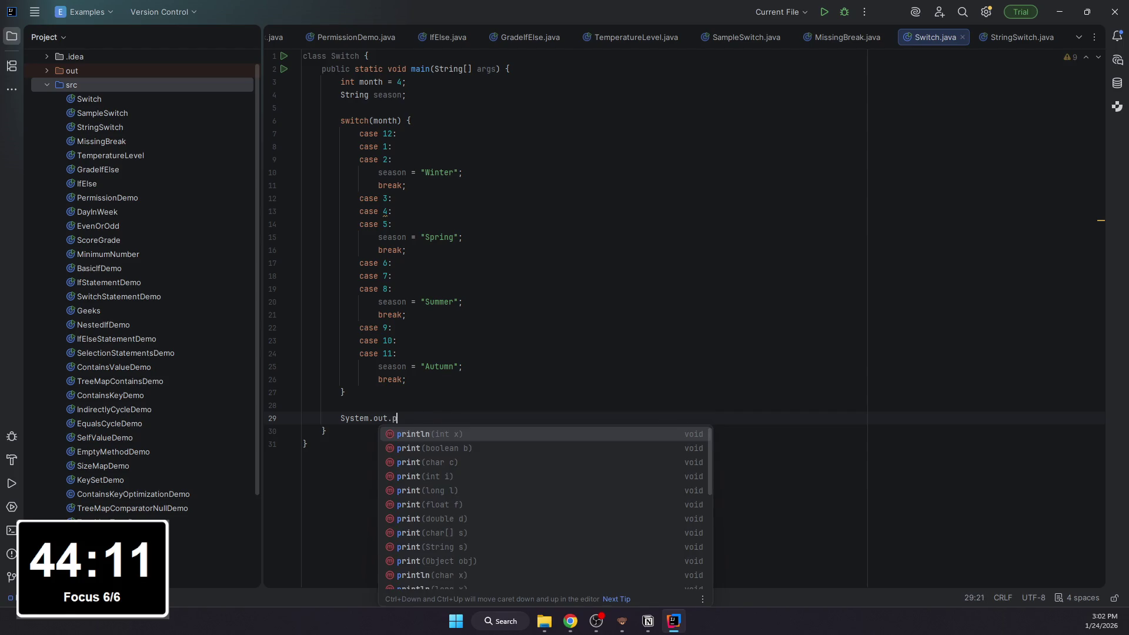
key("Return")
type("s")
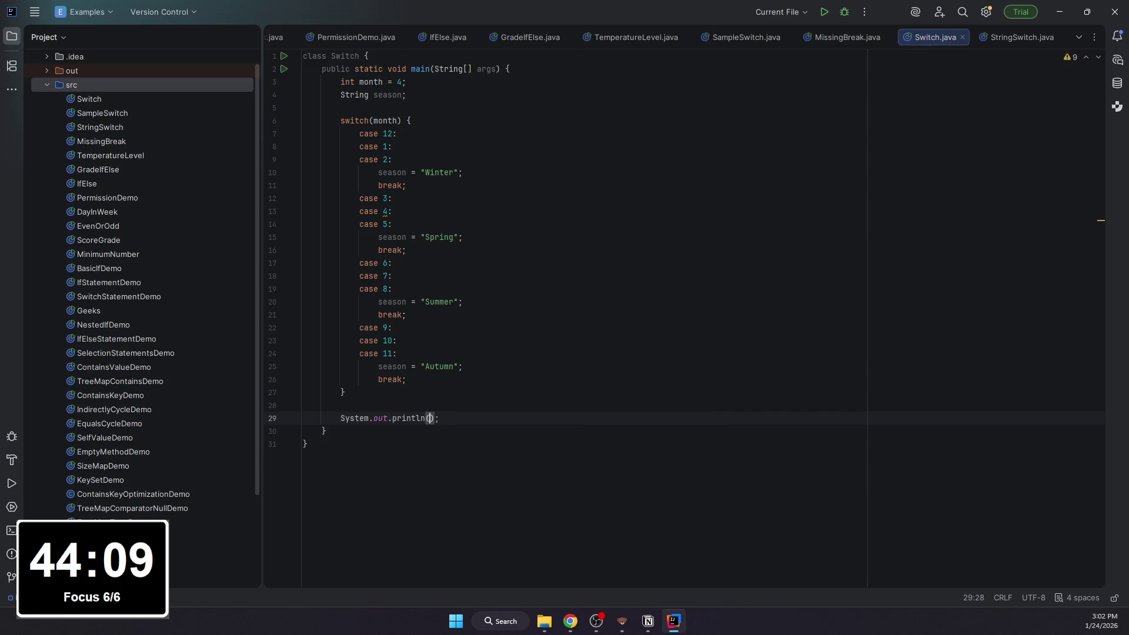
type("\"")
type("c")
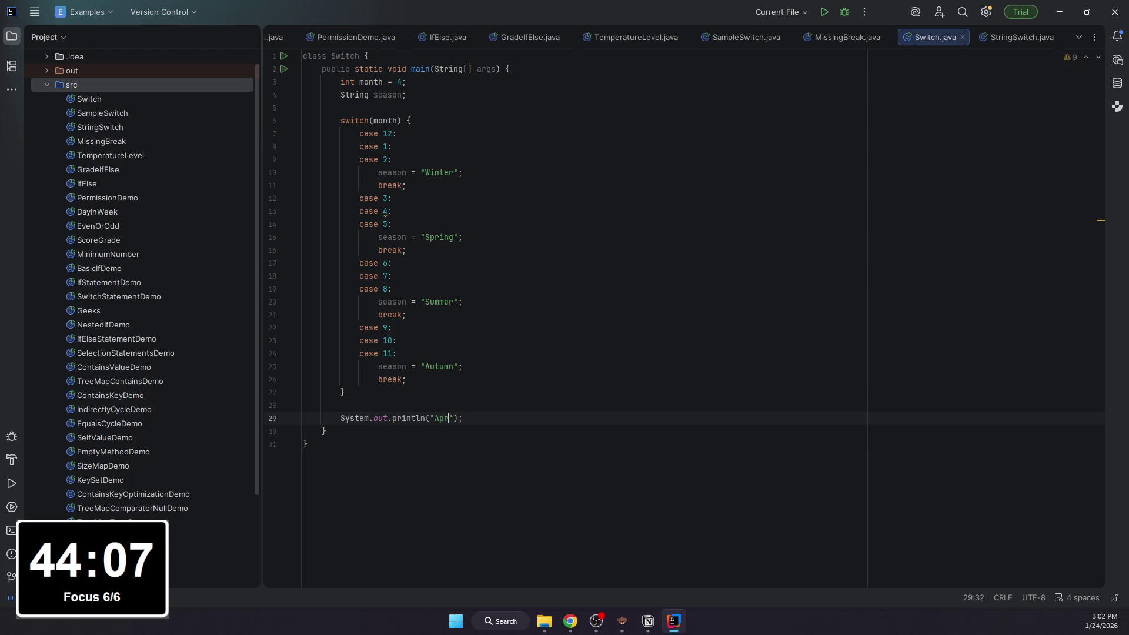
type("i")
key("BackSpace")
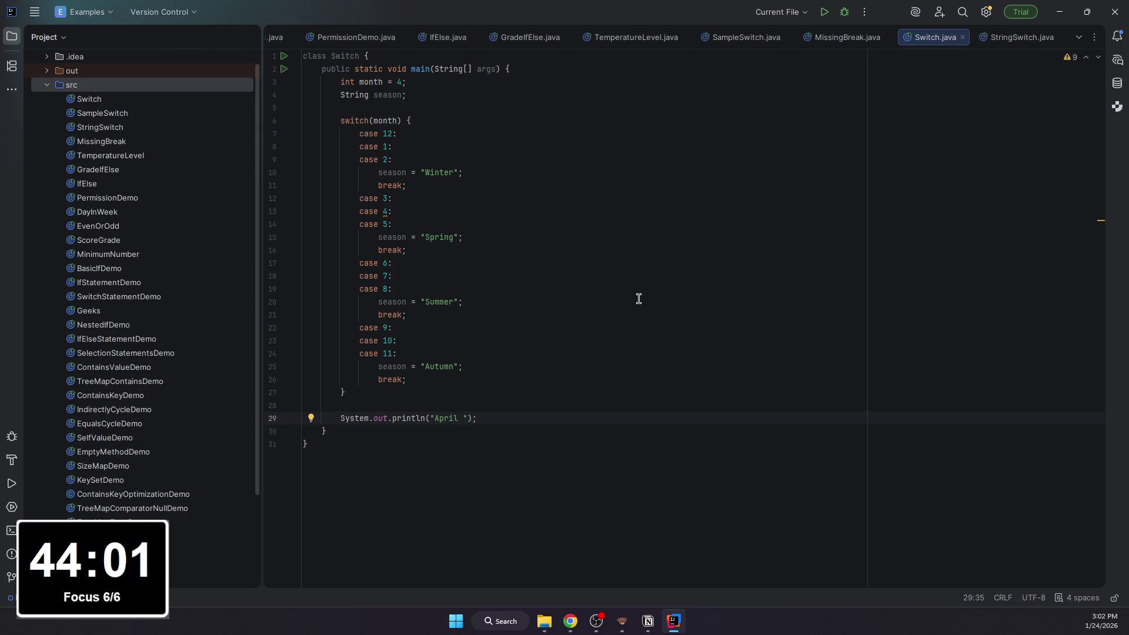
Step: Add a default case after the Autumn break assigning the "Bogus Month" season
left_click(433, 379)
key("Return")
key("BackSpace")
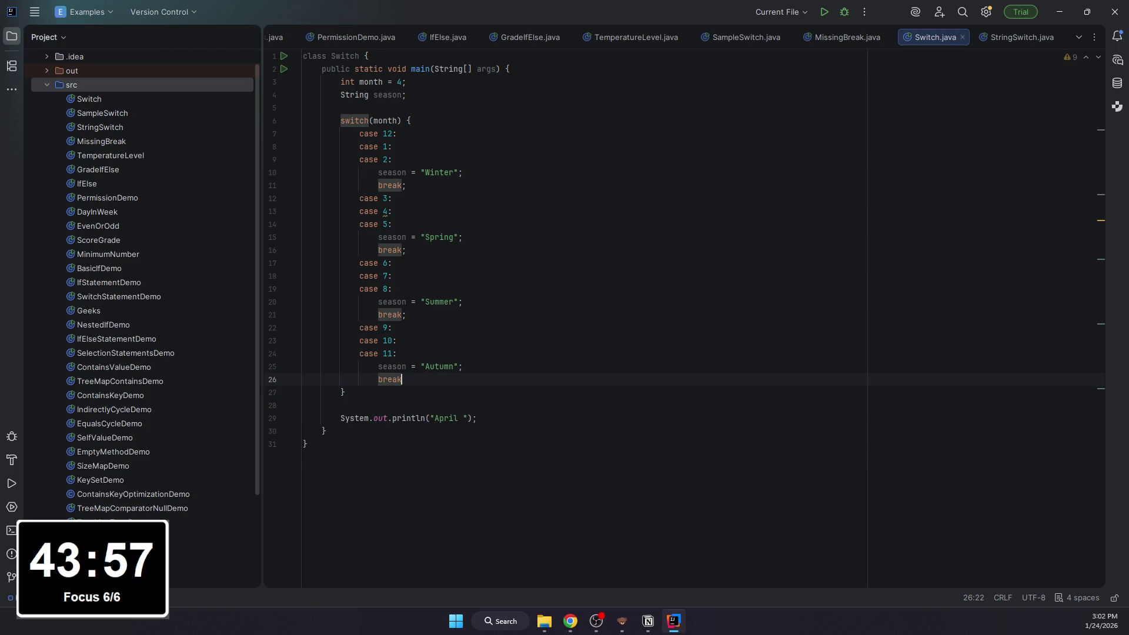
key("Return")
type("d")
key("BackSpace")
type("default:")
key("Return")
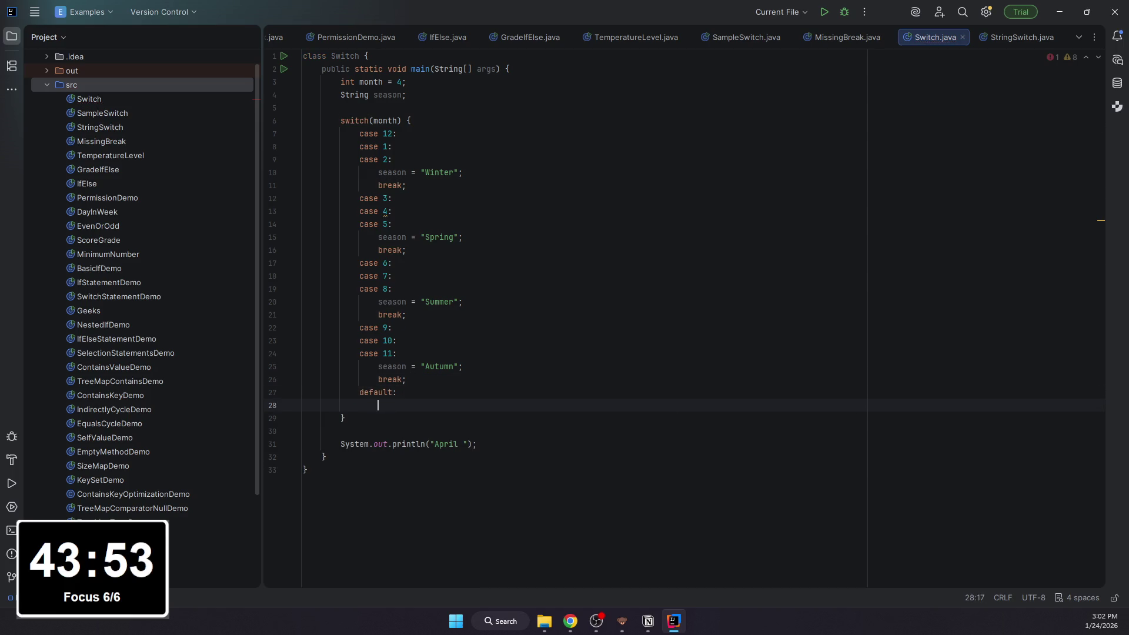
type("sea")
key("Return")
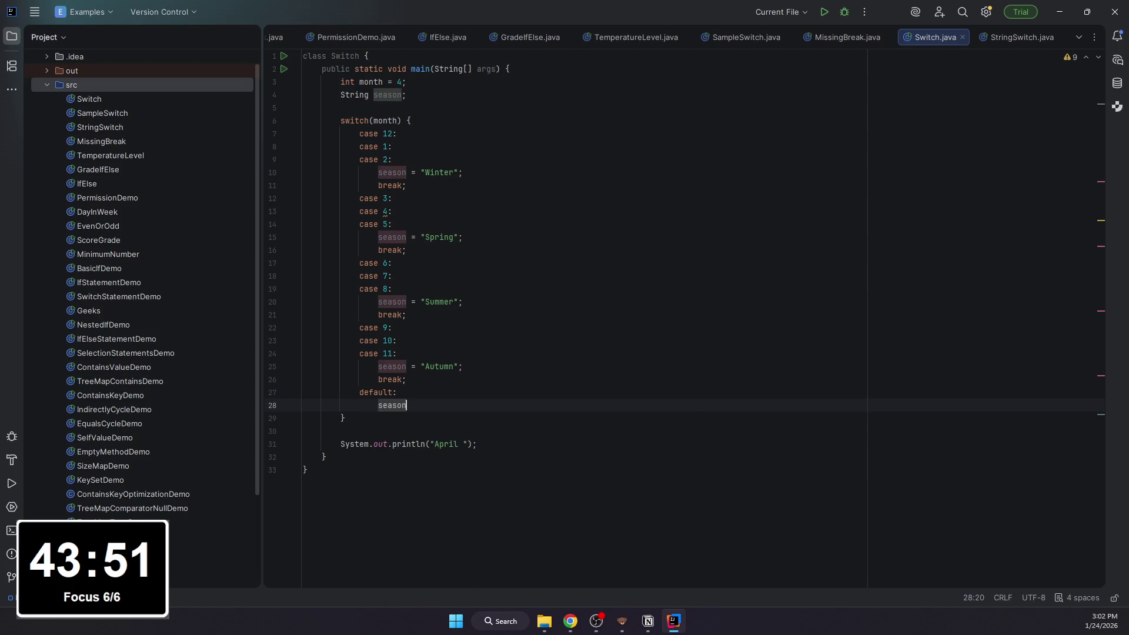
type("= \"Bogus")
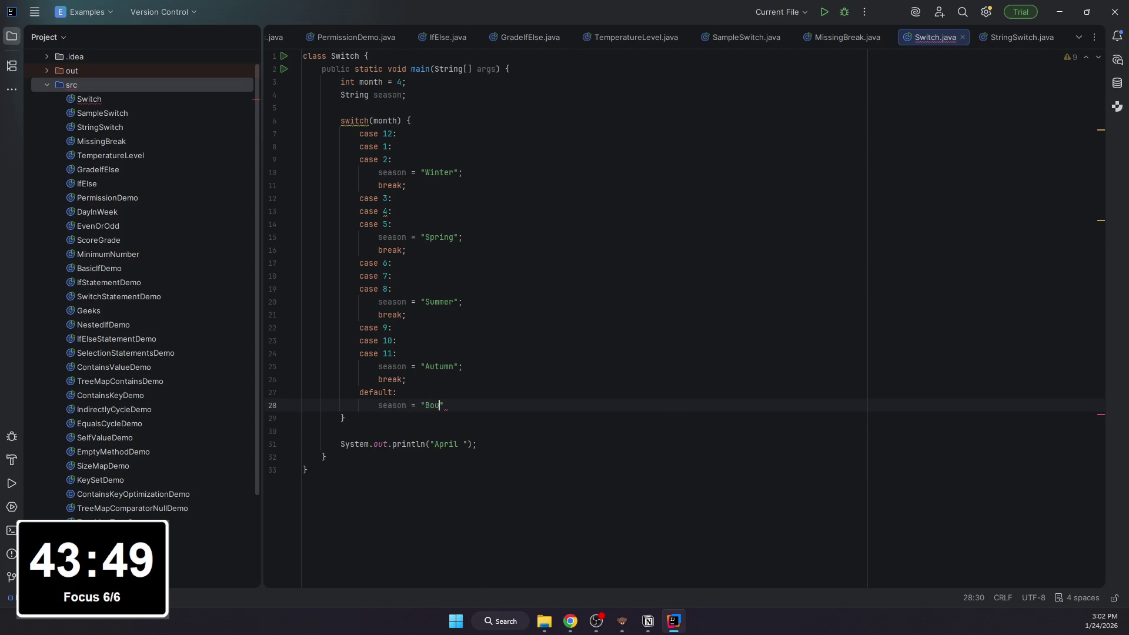
type(" Month\"")
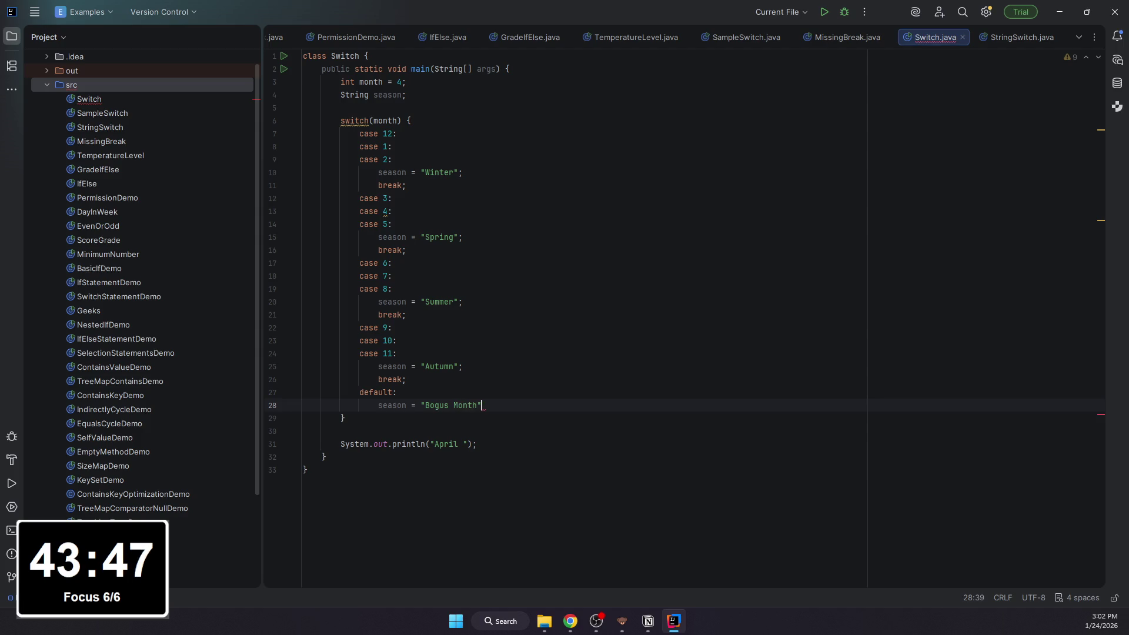
Step: Make the print line output "April is in the " + season + "." and run Switch
key("Down")
key("Down")
key("Down")
key("Left")
key("Left")
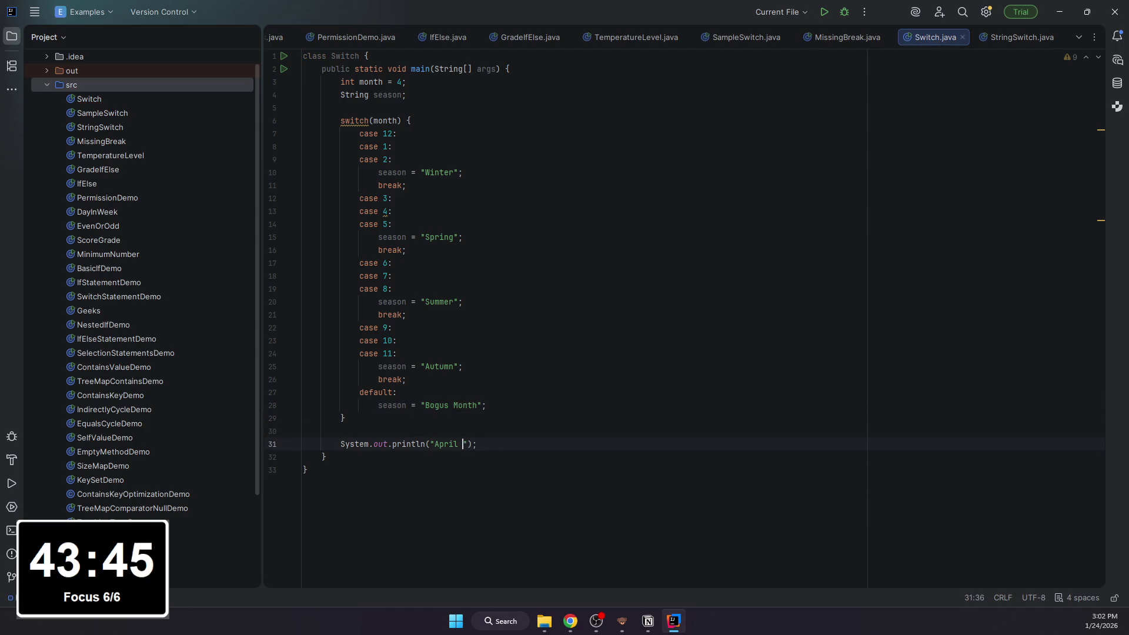
type("1")
type(" in the \" + s")
key("Return")
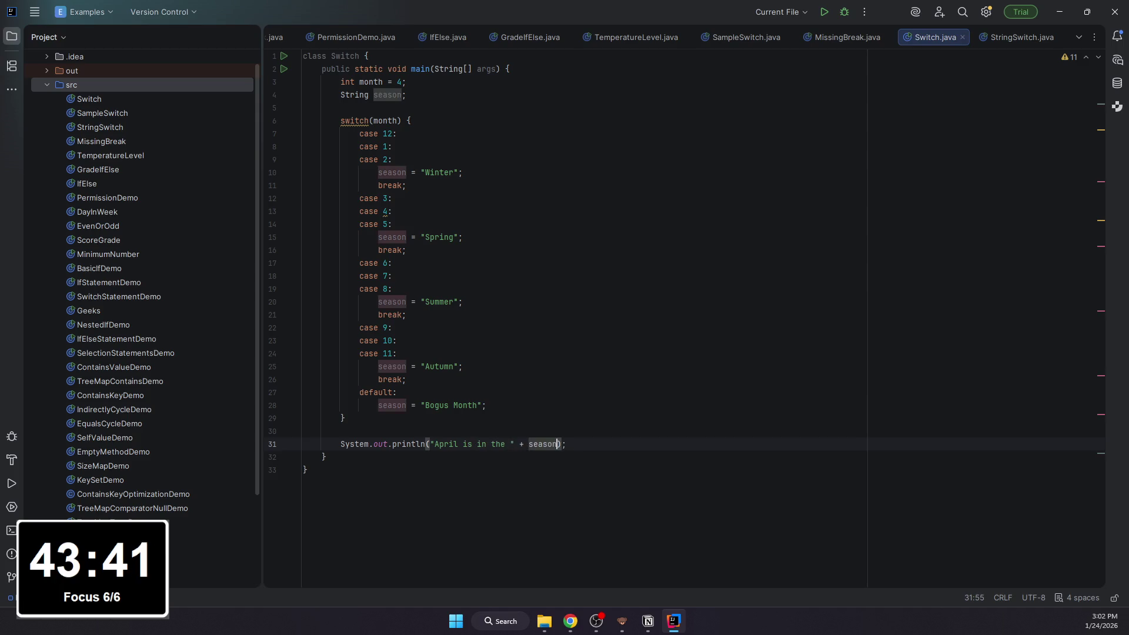
type("+ \".")
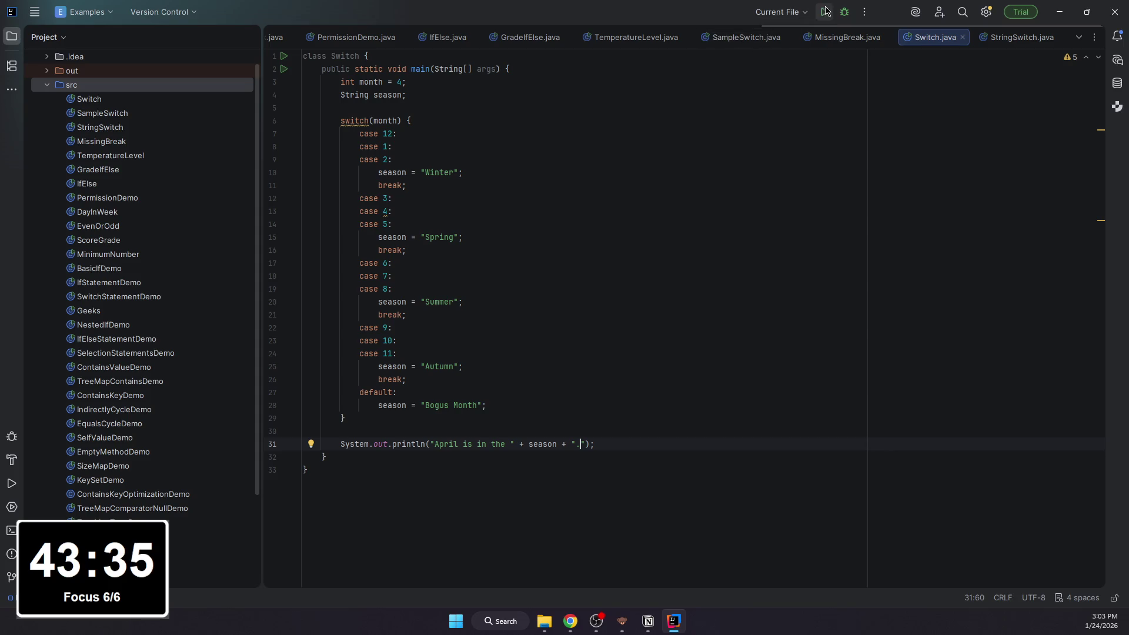
key("shift+F10")
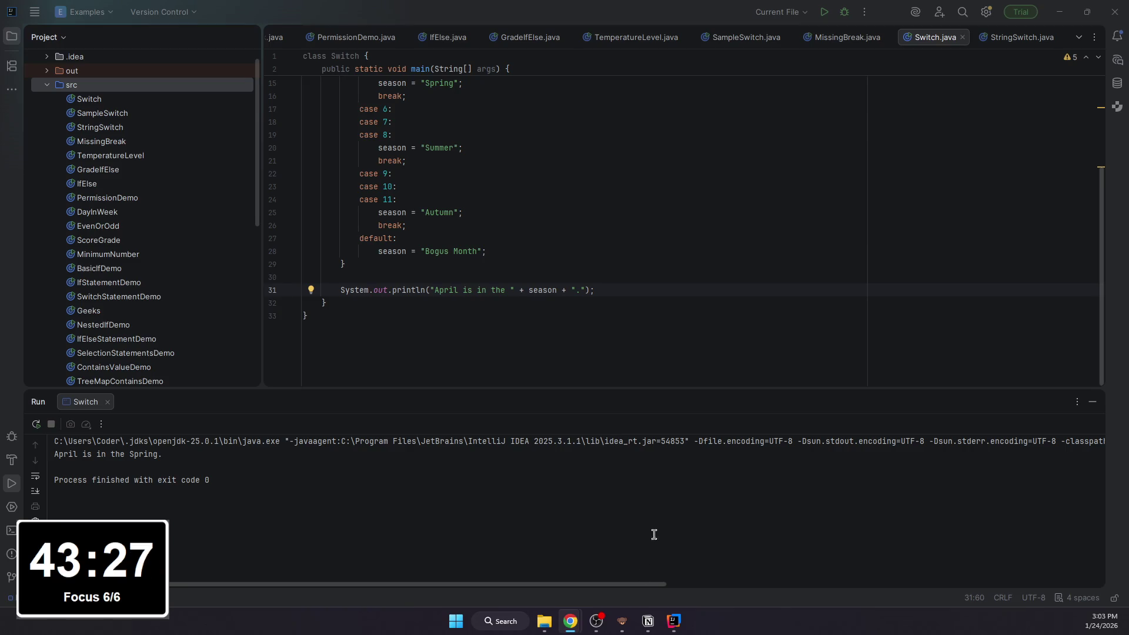
Step: Return to the Notion switch page after checking the "April is in the Spring." output
left_click(648, 621)
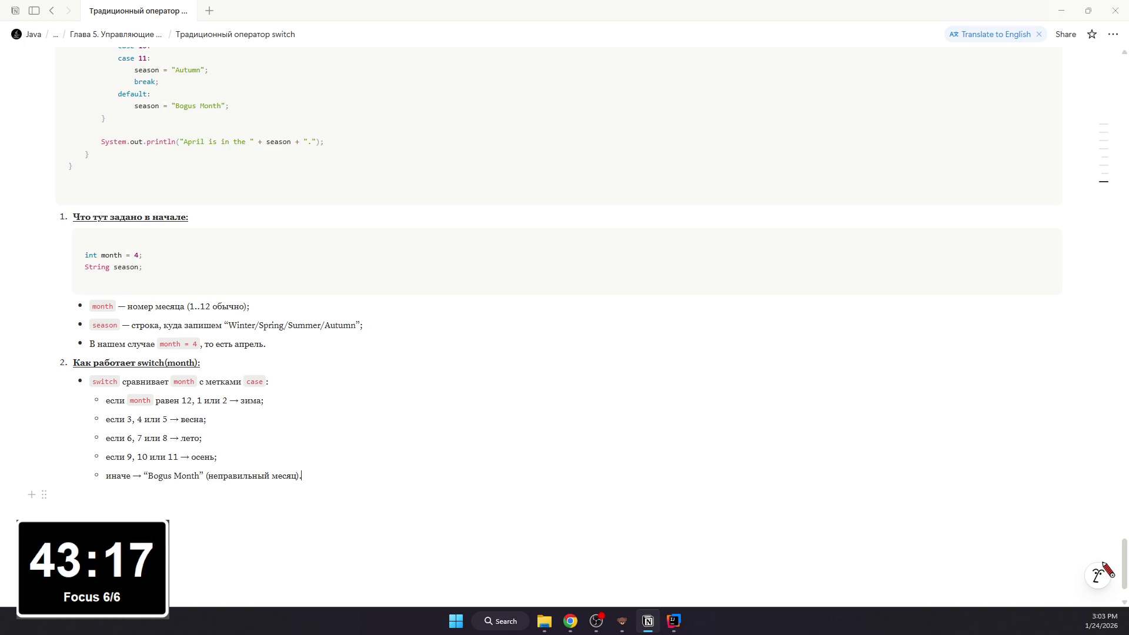
Step: Add numbered item 3 "Почему тут много case подряд:" and discard a misplaced empty code block
key("Return")
key("Return")
type("1.")
key("space")
type("По")
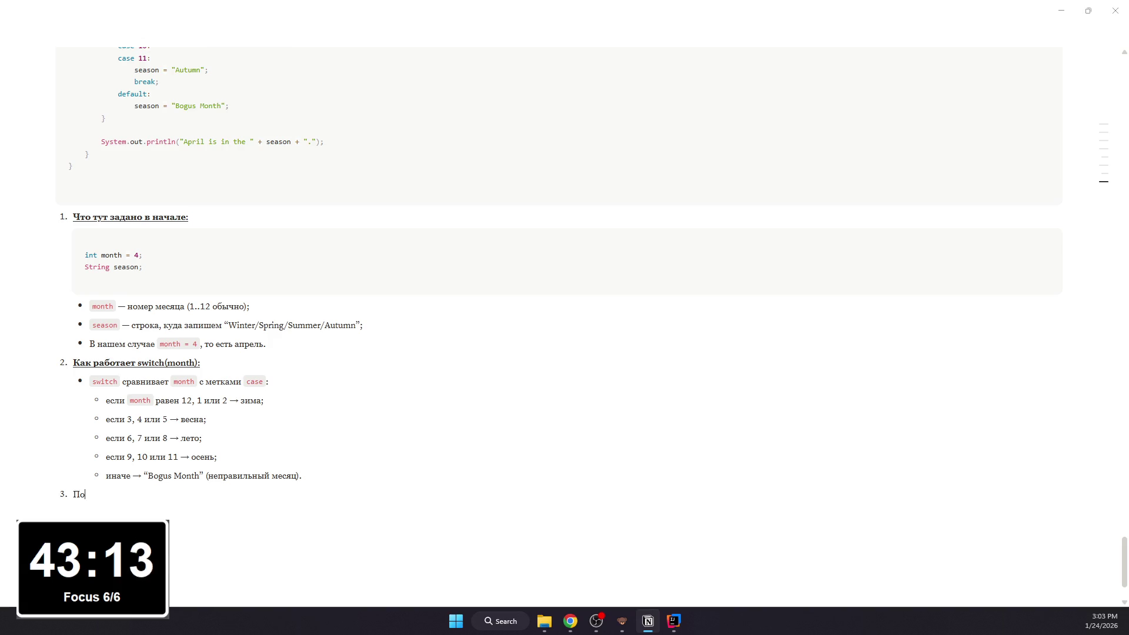
type(" тут много")
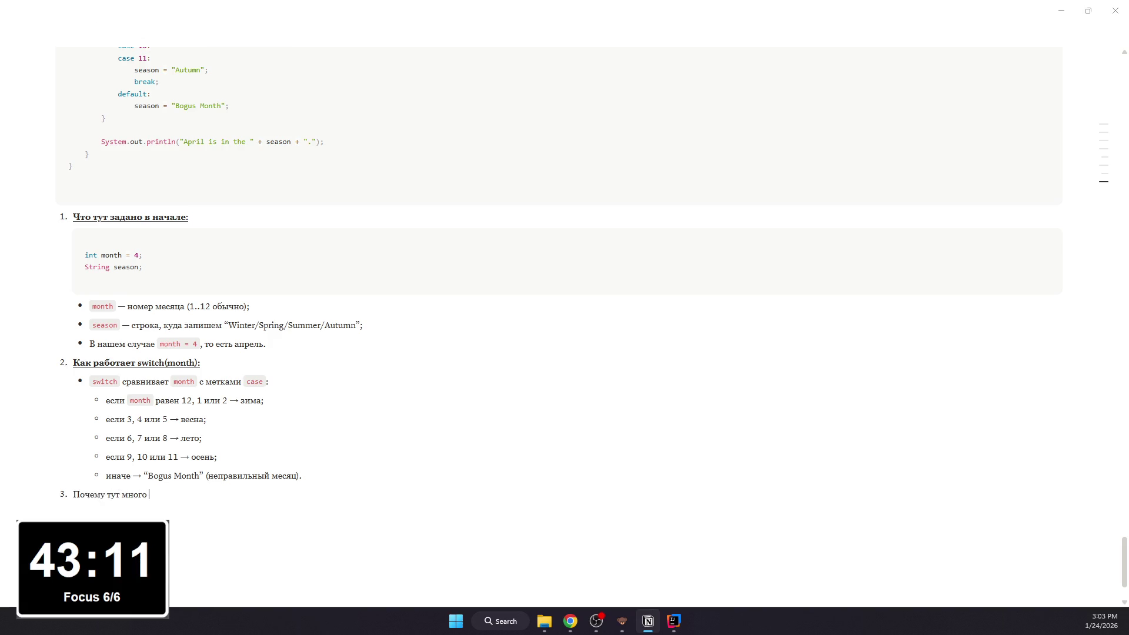
type("e подряд:")
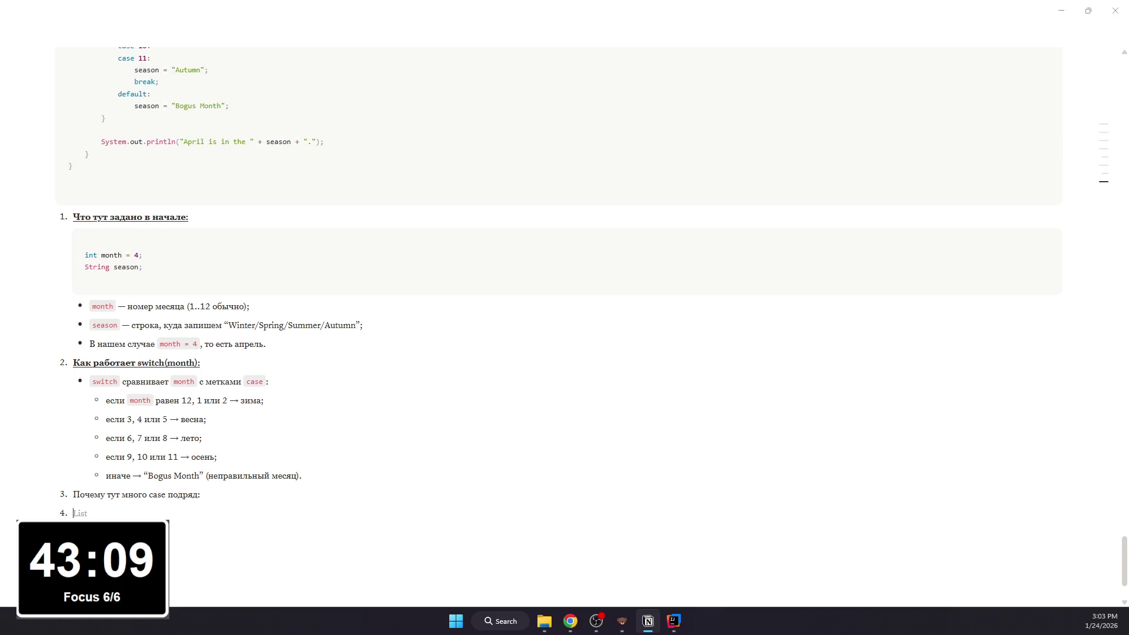
key("BackSpace")
type("/code")
key("Return")
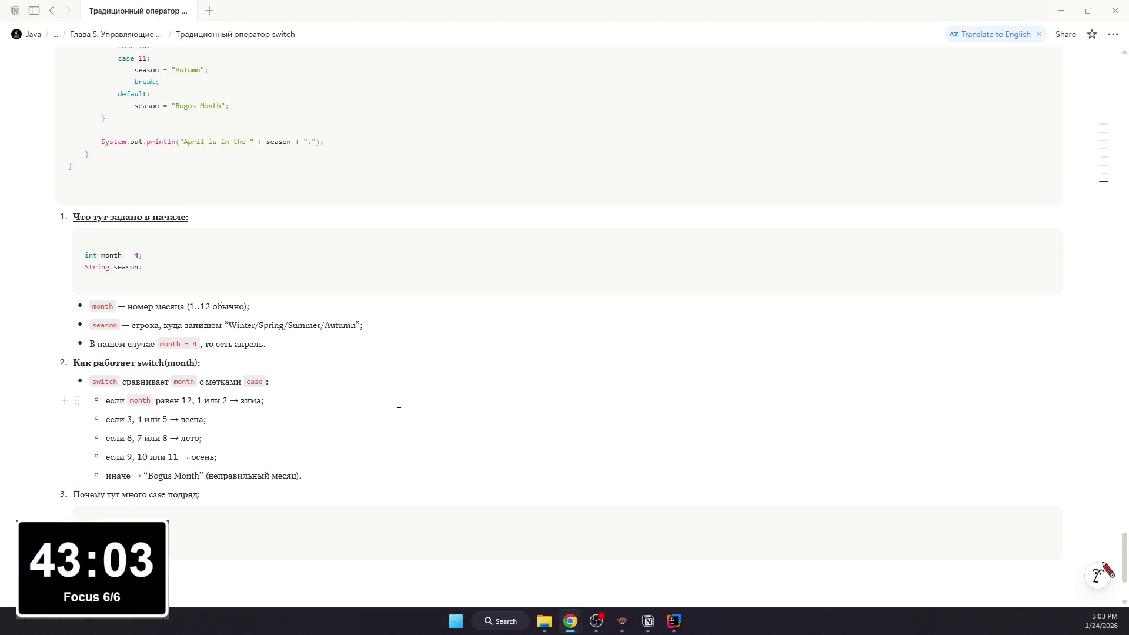
left_click(229, 514)
key("BackSpace")
key("BackSpace")
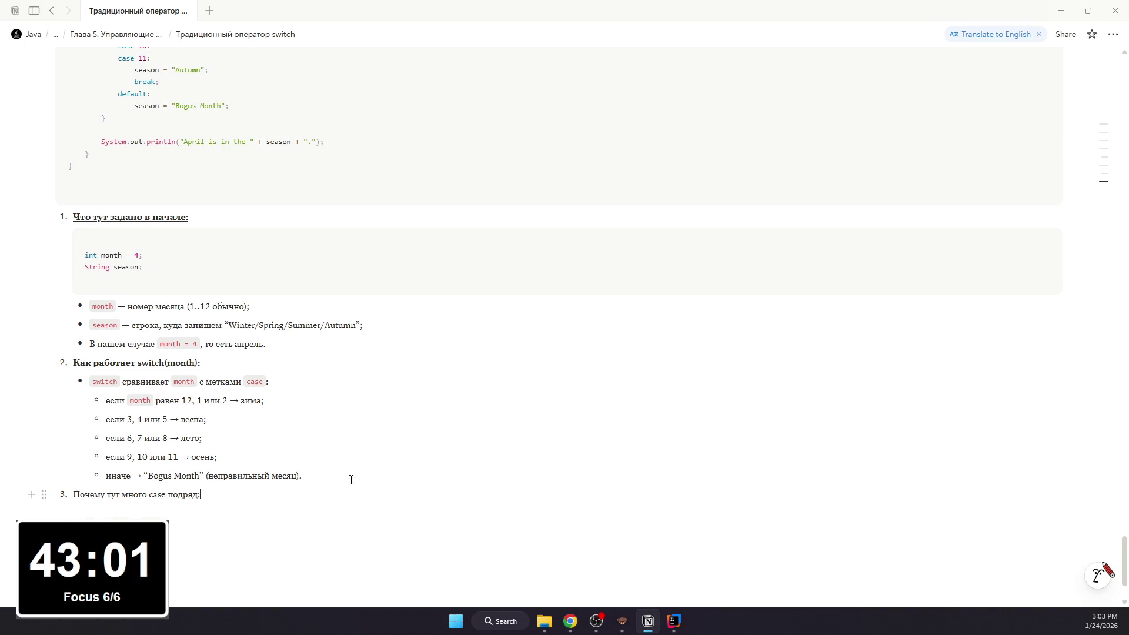
Step: Make the item 3 heading bold and underlined and start a "Например:" bullet under it
left_click_drag(218, 496, 72, 495)
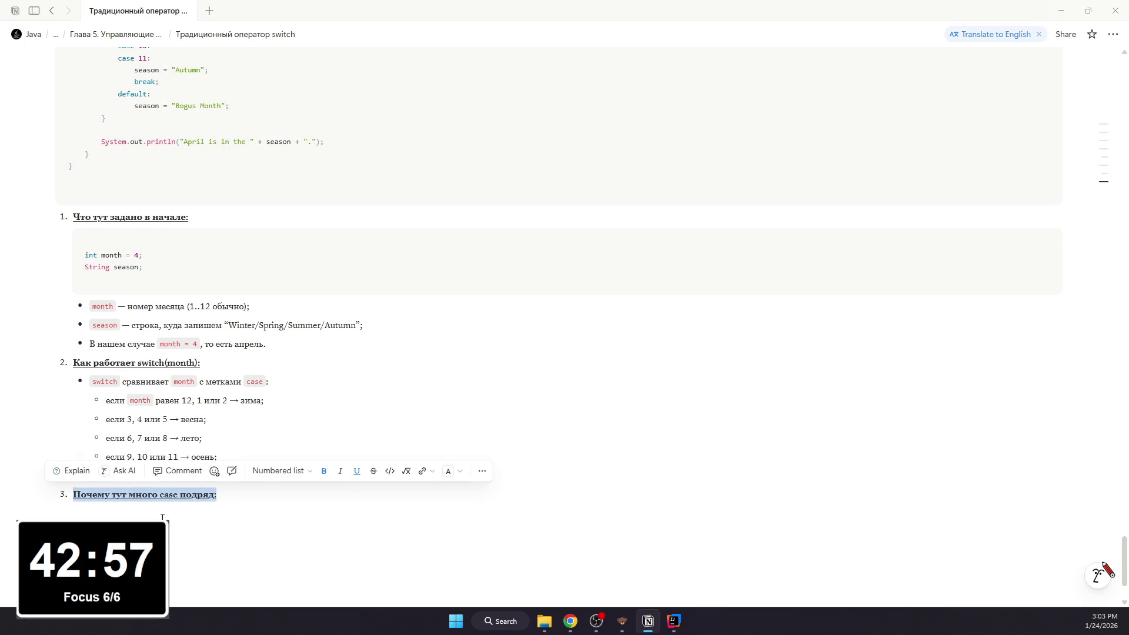
key("Right")
key("Return")
type("/")
key("BackSpace")
type("/")
left_click(235, 478)
type("Например?:")
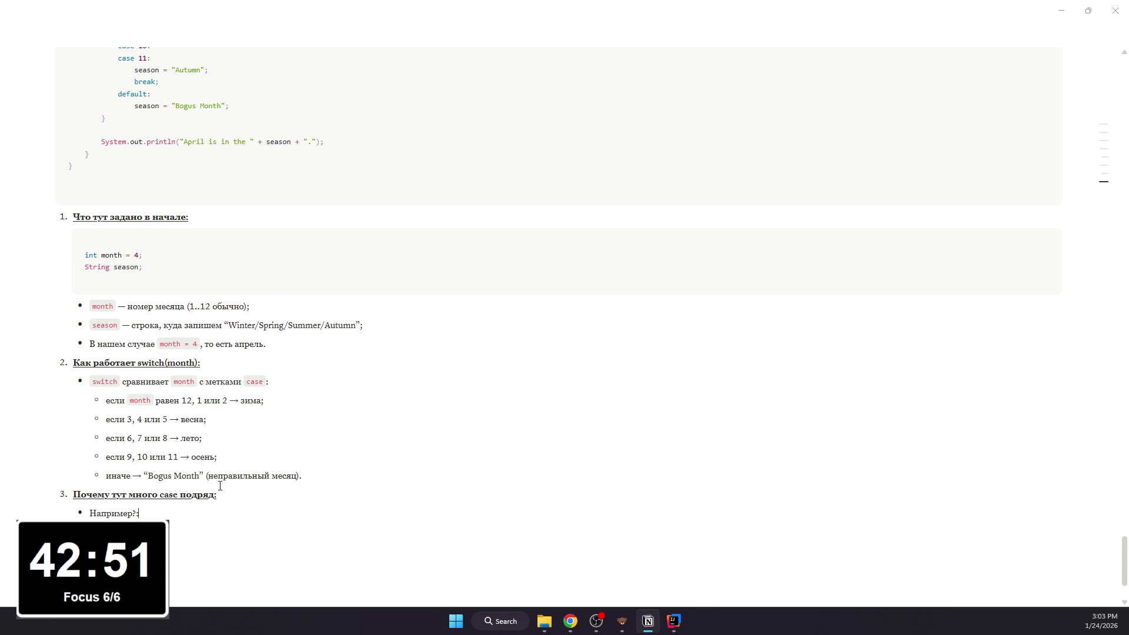
Step: Insert a Java code block under Например: with the case 3–5 season = "Spring" snippet
key("Return")
type("/")
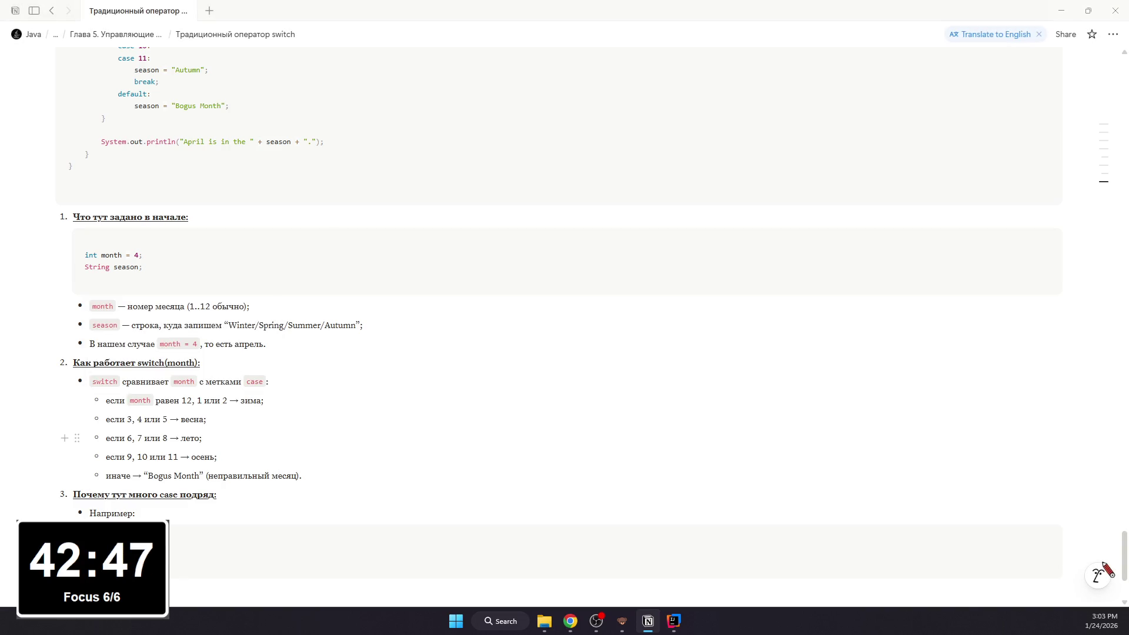
type("case 3: case 4: case 5:     season = \"Spring\";     break;")
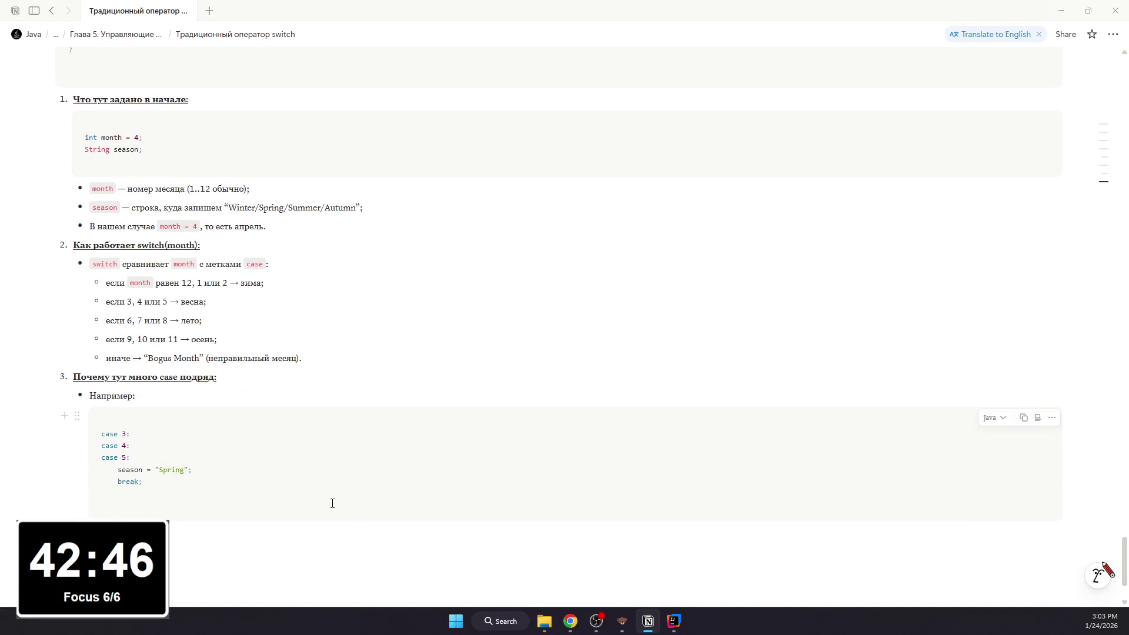
left_click(280, 530)
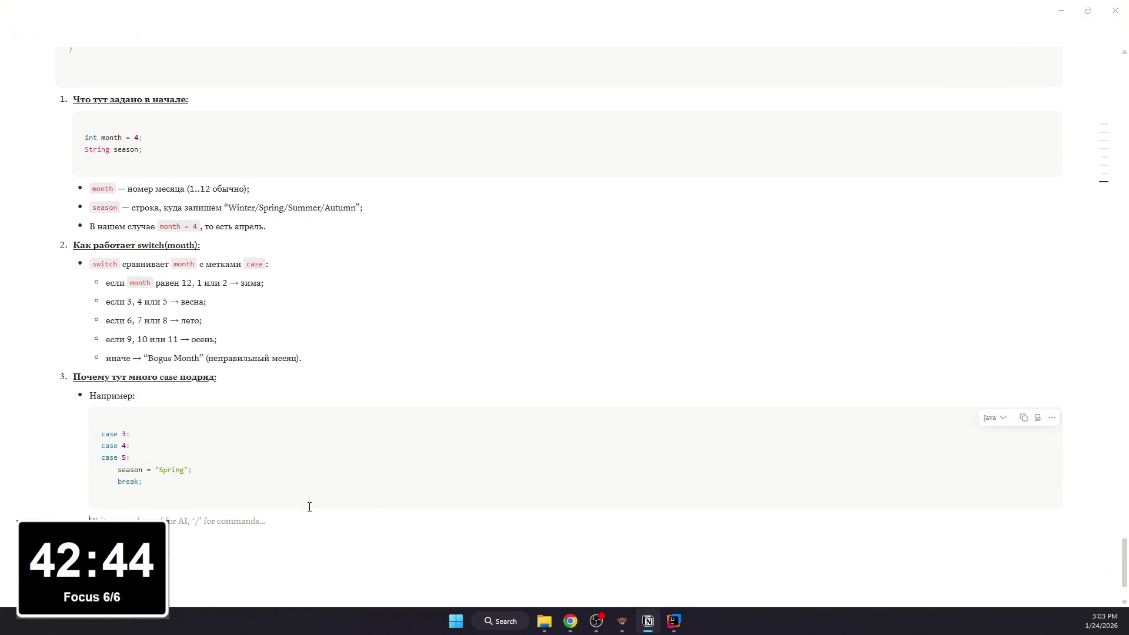
type("то так")
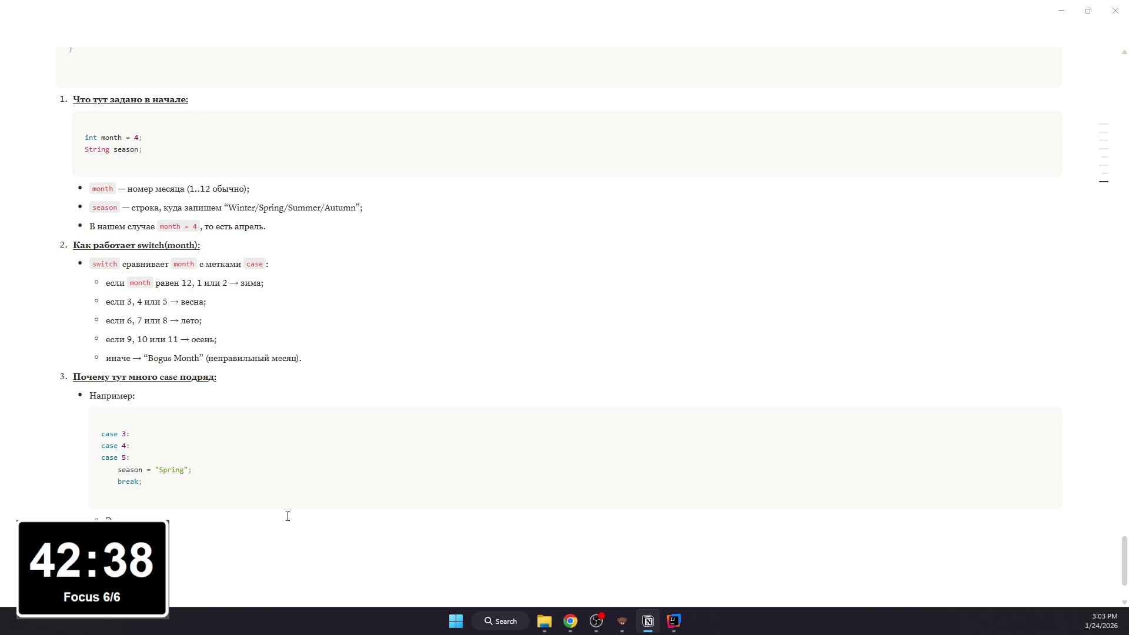
Step: Write the "Это означает:" bullets: month == 3, 4 or 5 run season = "Spring", other seasons likewise
key("BackSpace")
type("== 3 или")
type(" m")
key("BackSpace")
key("BackSpace")
type("onth")
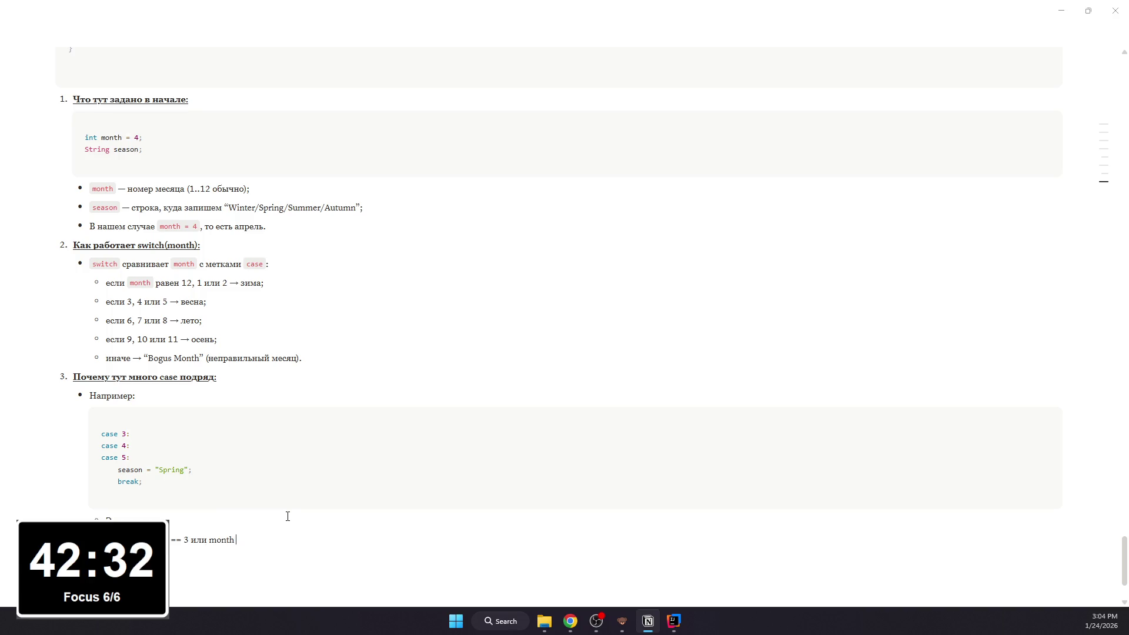
type(" == 4 или m")
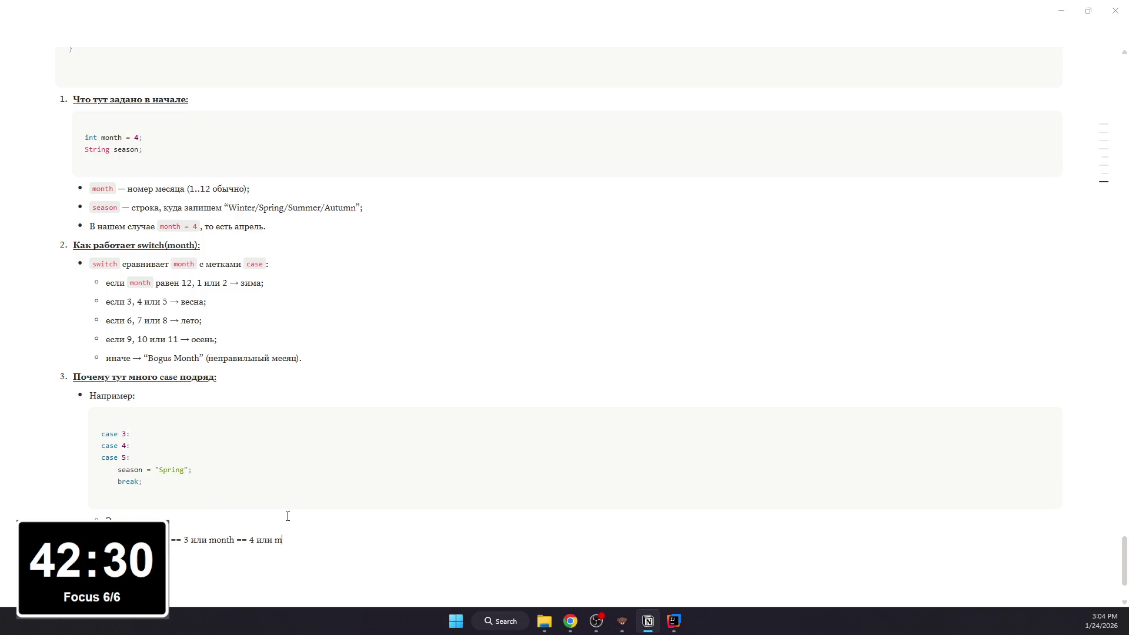
type("pnt")
key("BackSpace")
type("onth")
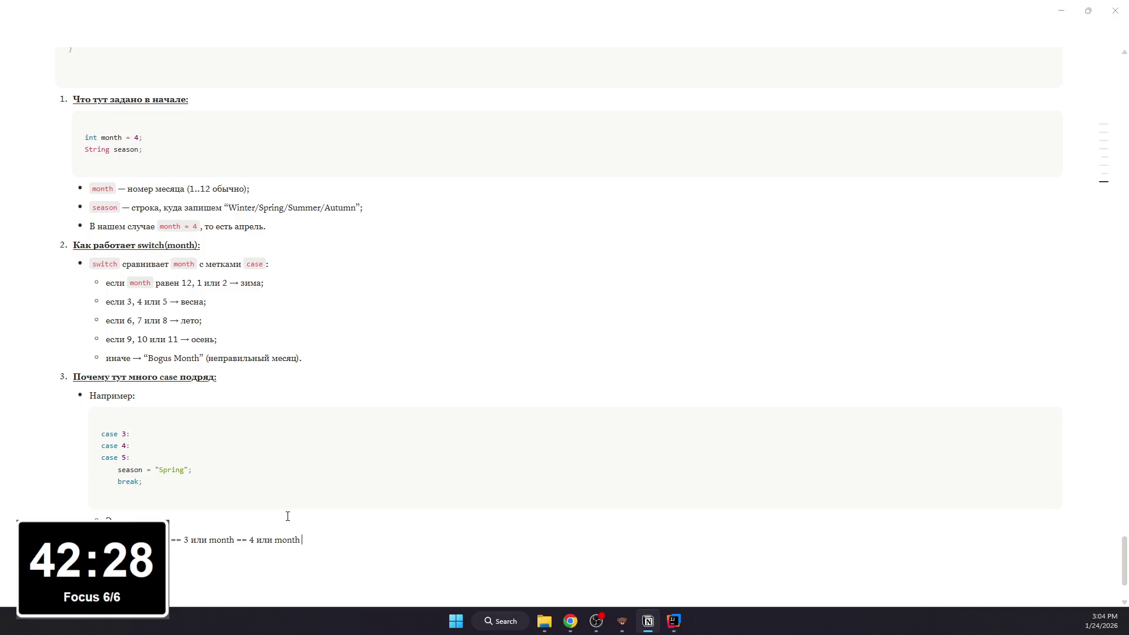
type(" == 5;")
key("Return")
type("То есть")
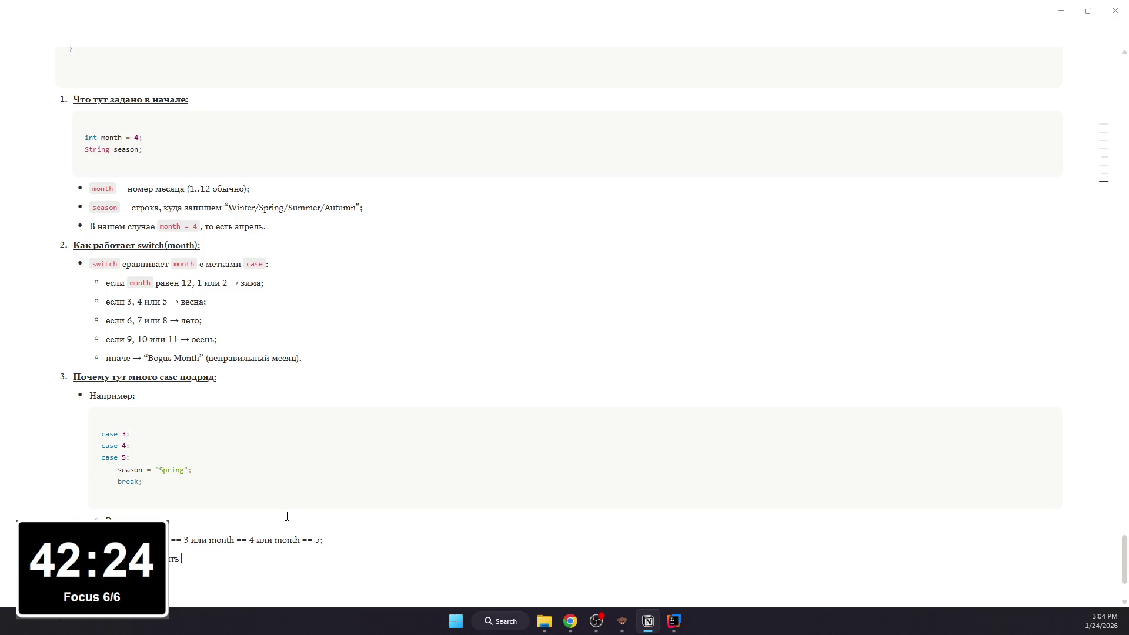
type(" один и тот же ко")
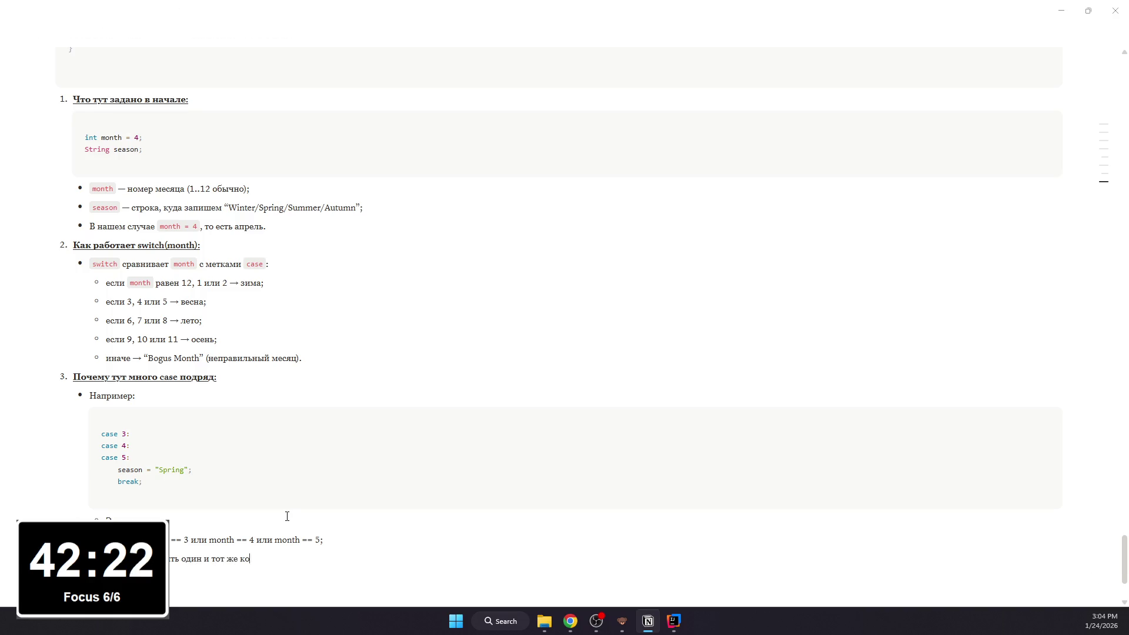
type("д: season")
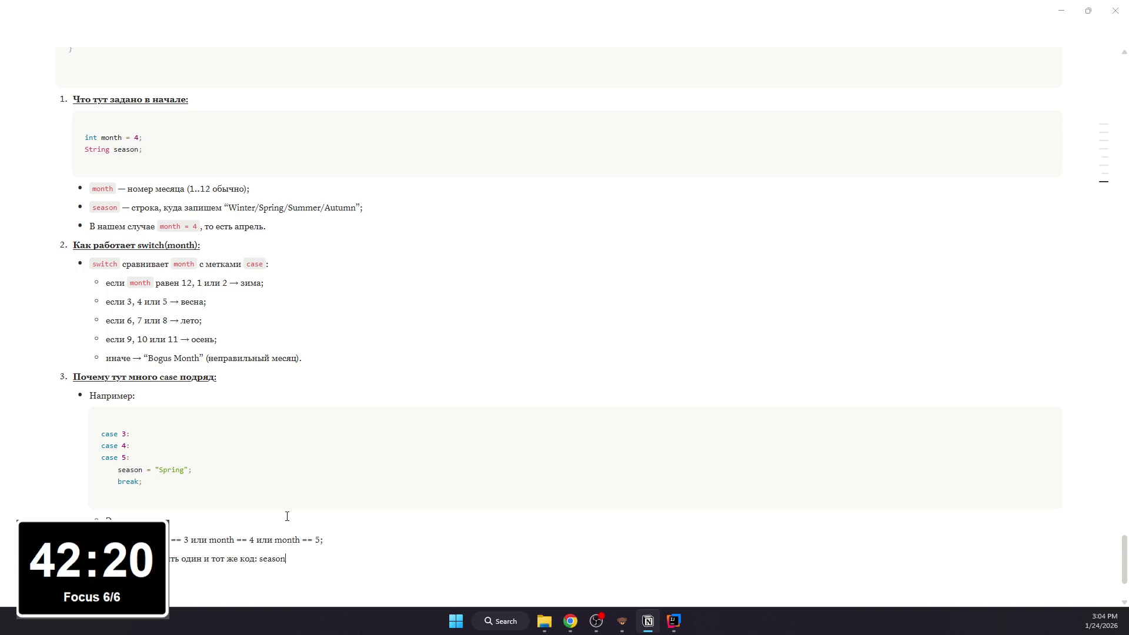
type(" = “Spring")
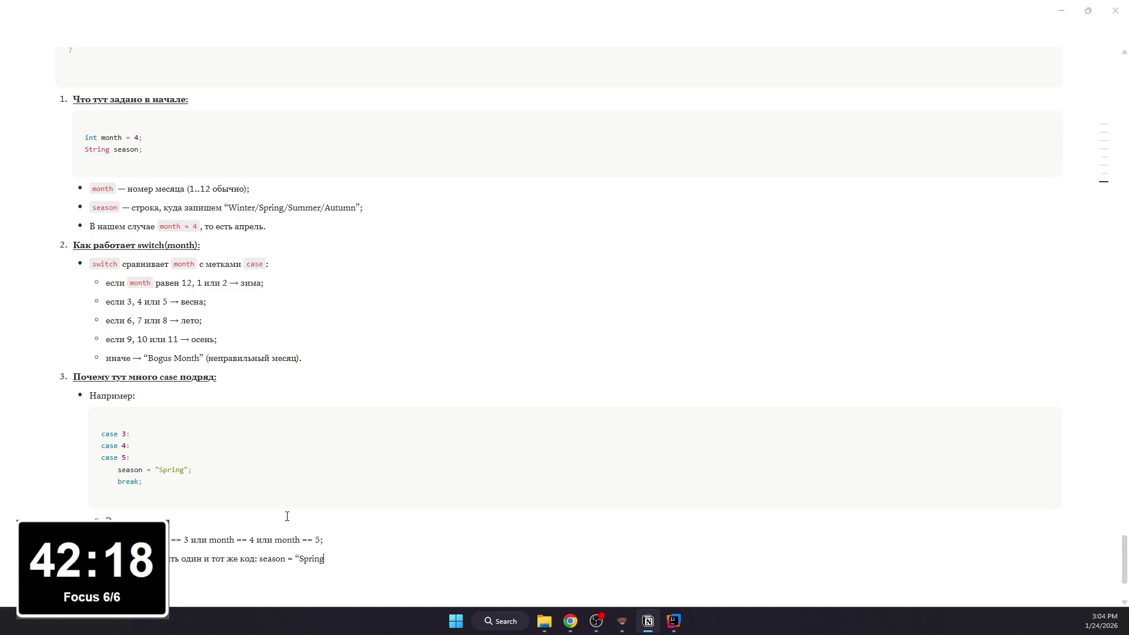
type("\"")
type(";")
scroll(286, 516, "down", 1)
mouse_move(133, 461)
key("Return")
key("Return")
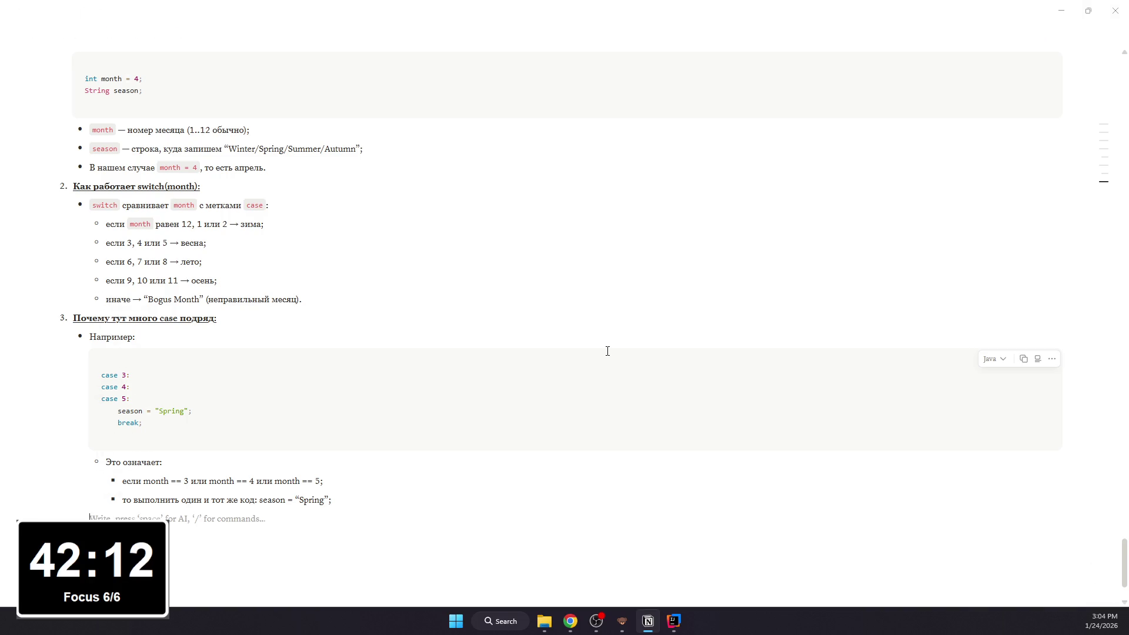
type("Тоже д")
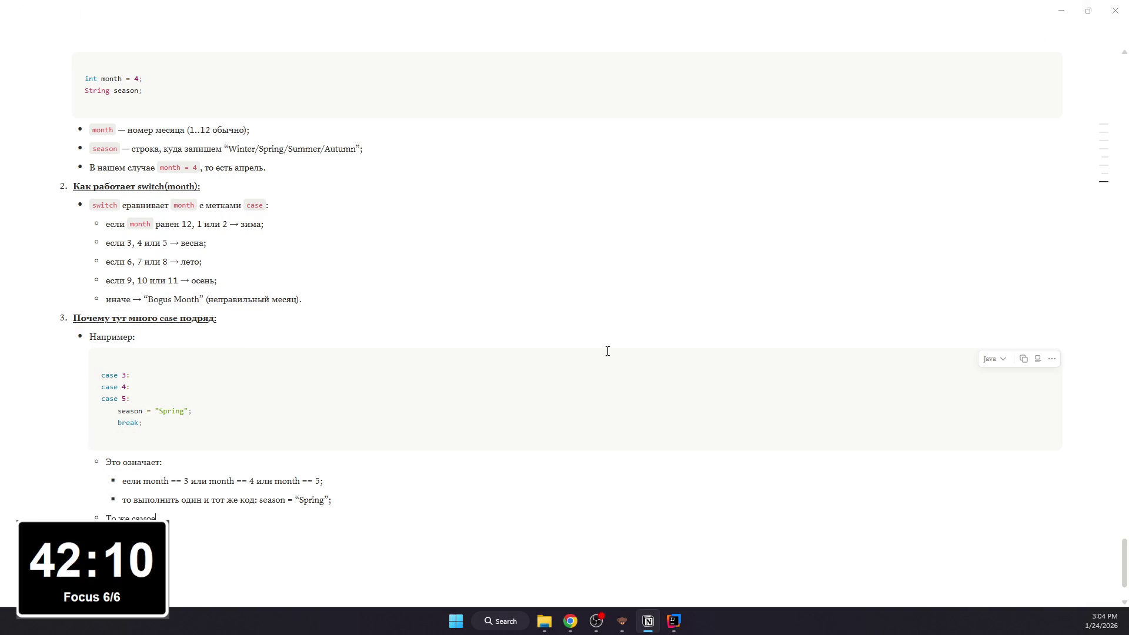
type(" сделано для оста")
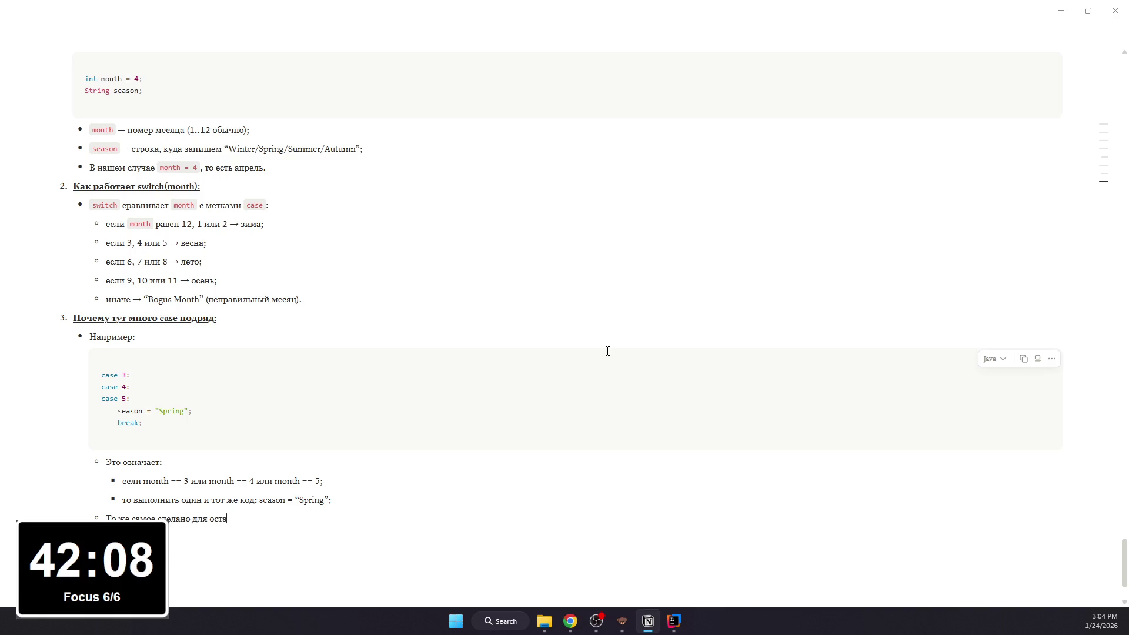
type("льны")
type("х сезонов")
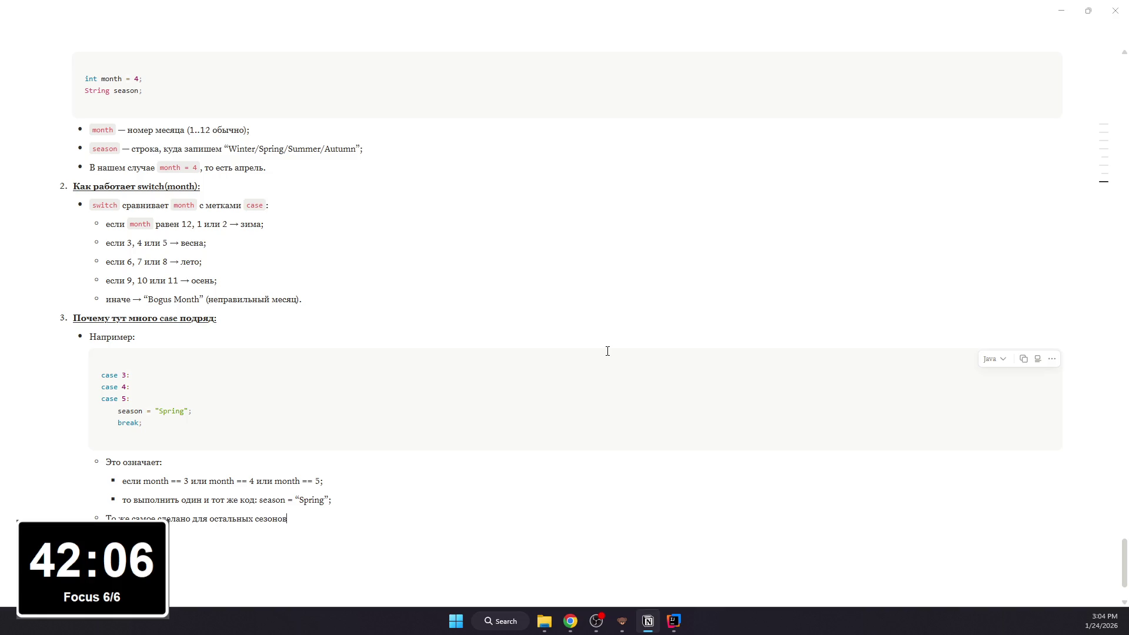
mouse_move(143, 481)
left_mouse_down()
mouse_move(325, 477)
mouse_move(278, 482)
mouse_move(331, 500)
left_mouse_up()
Step: Format month == 3, month == 4 and month == 5 in the condition as inline code
left_click(144, 481)
key("ctrl+e")
key("ctrl+e")
left_click(325, 481)
key("ctrl+e")
key("ctrl+e")
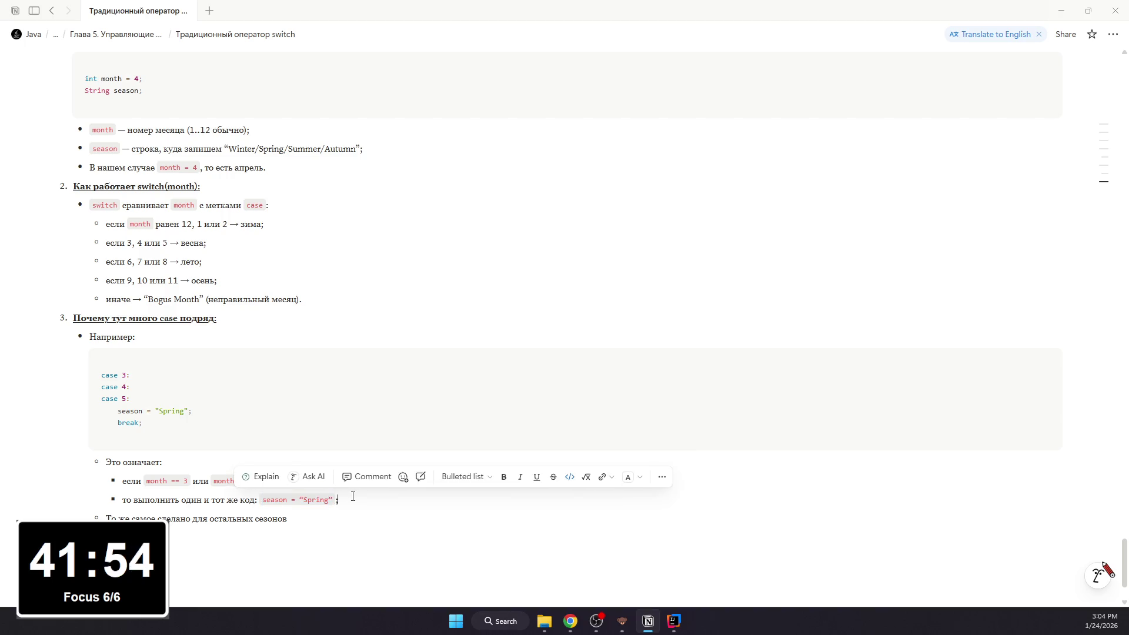
Step: Keep season = “Spring”; as inline code on the “то выполнить…” bullet and end the line with a period
left_click(350, 500)
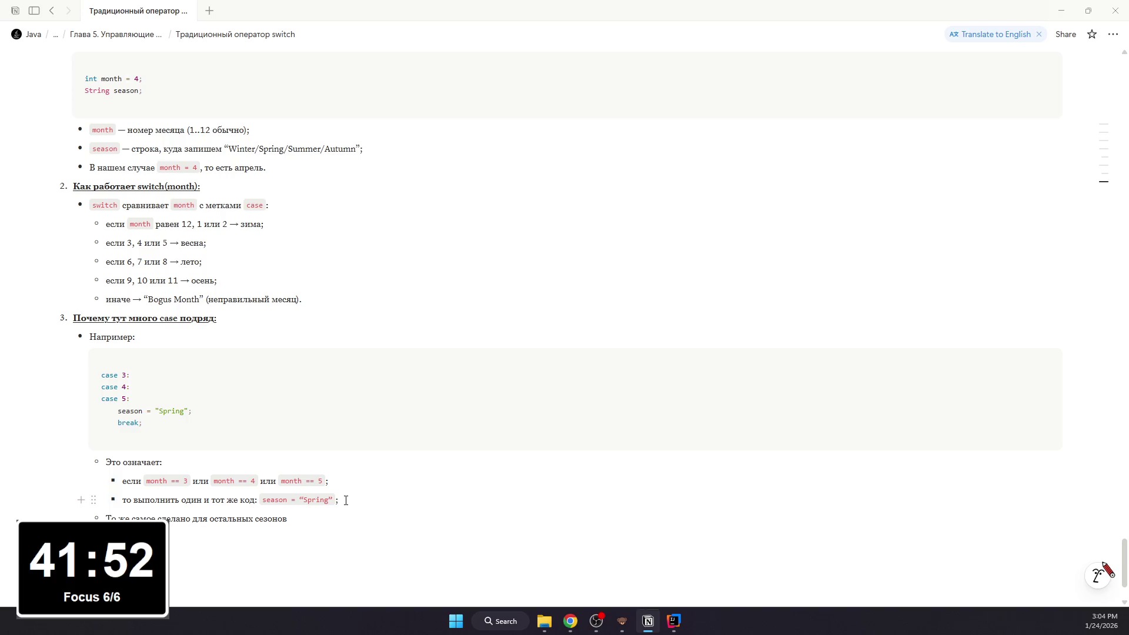
left_click_drag(337, 500, 260, 500)
key("ctrl+e")
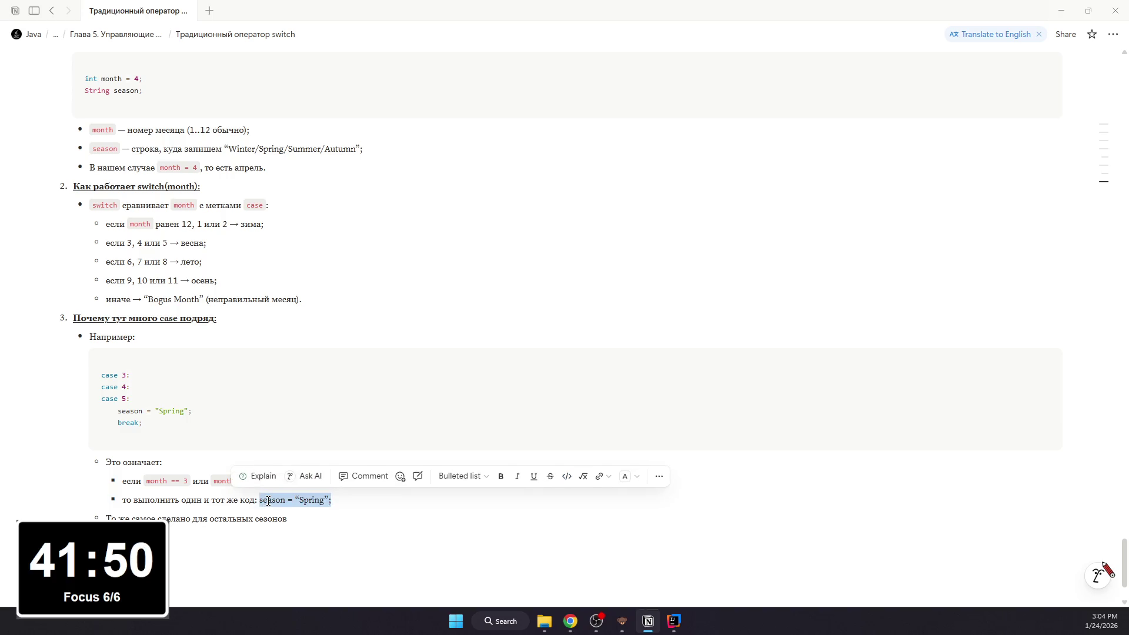
key("ctrl+e")
left_click(384, 505)
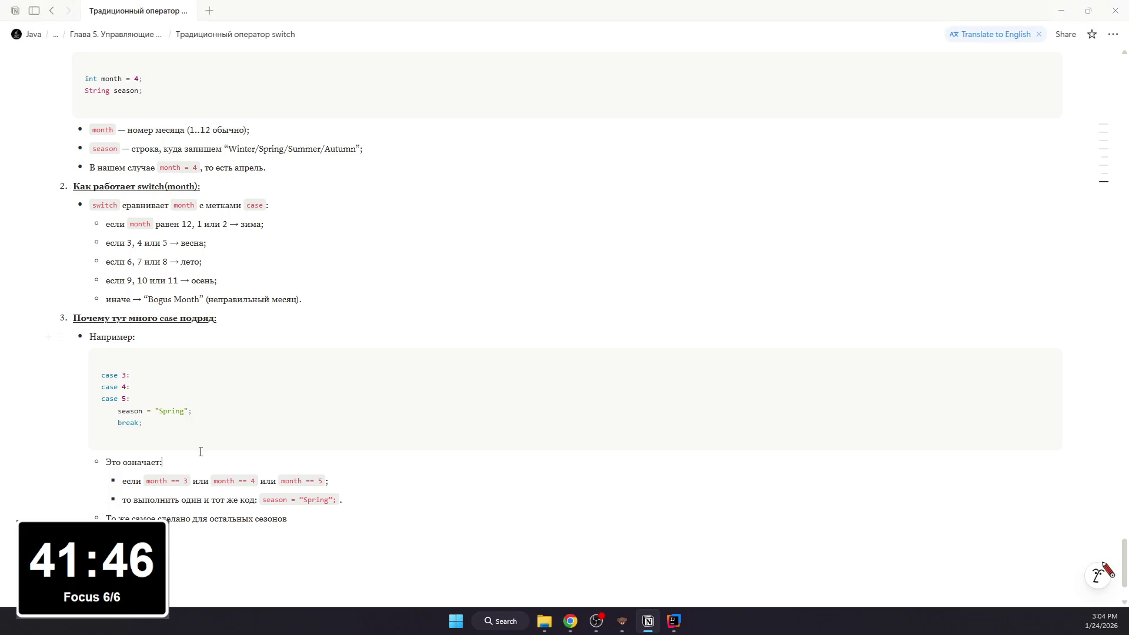
key("Escape")
scroll(233, 449, "up", 1)
left_click(273, 359)
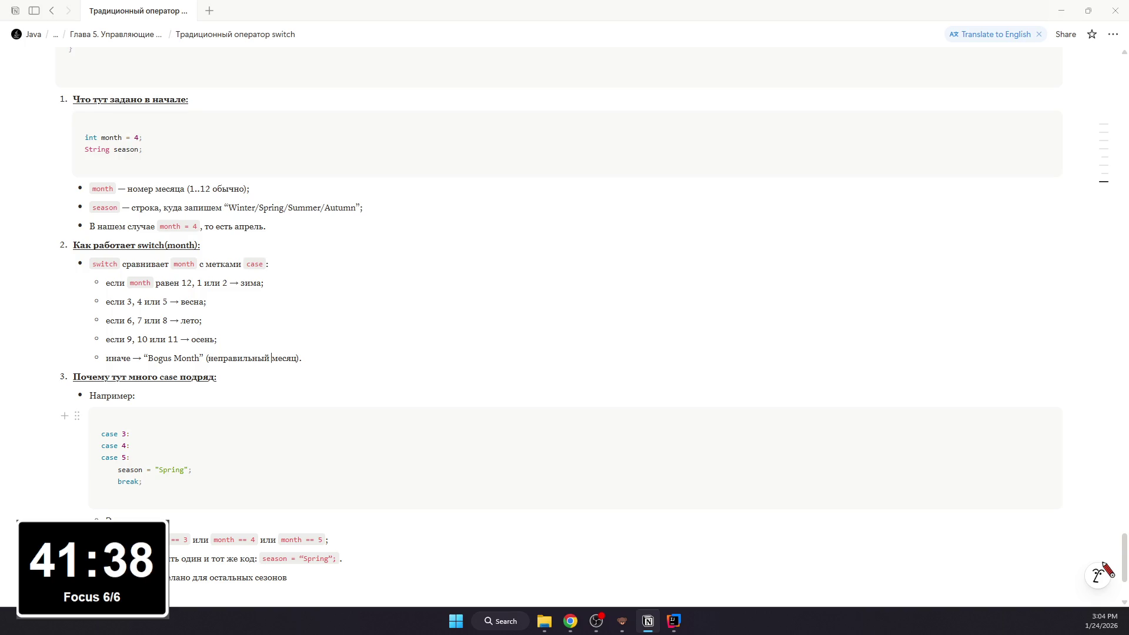
scroll(467, 396, "up", 1)
scroll(469, 373, "up", 3)
scroll(451, 381, "up", 5)
scroll(451, 381, "up", 1)
scroll(451, 380, "down", 2)
scroll(441, 383, "up", 1)
scroll(442, 382, "up", 3)
scroll(437, 385, "up", 3)
scroll(438, 385, "up", 3)
scroll(432, 391, "up", 3)
scroll(431, 391, "down", 3)
scroll(419, 391, "up", 5)
scroll(414, 389, "down", 4)
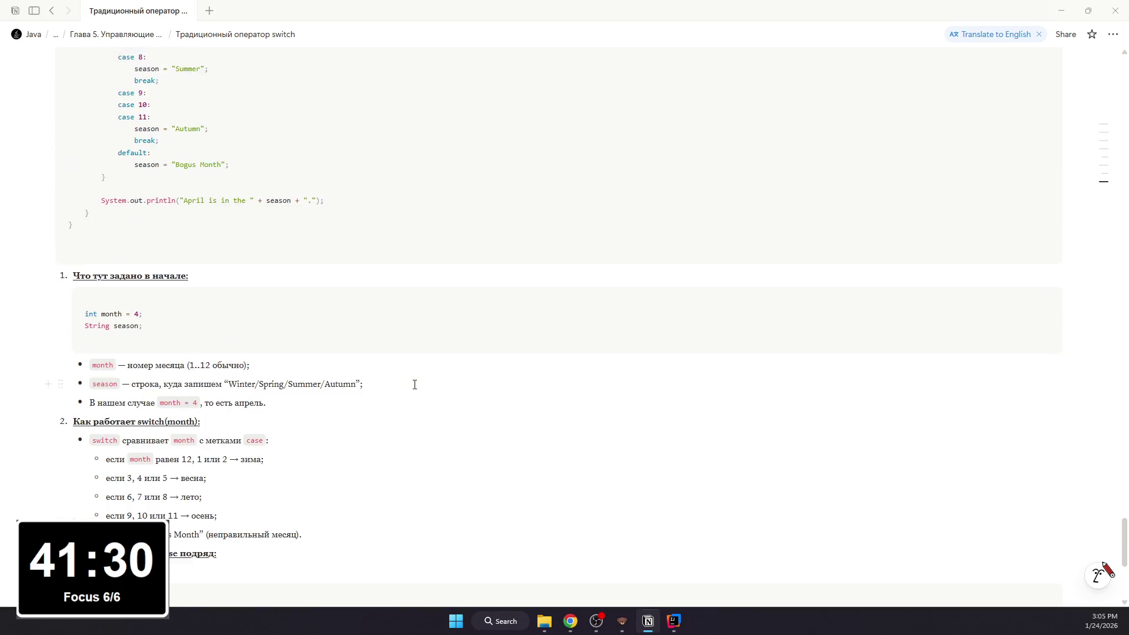
scroll(280, 456, "down", 3)
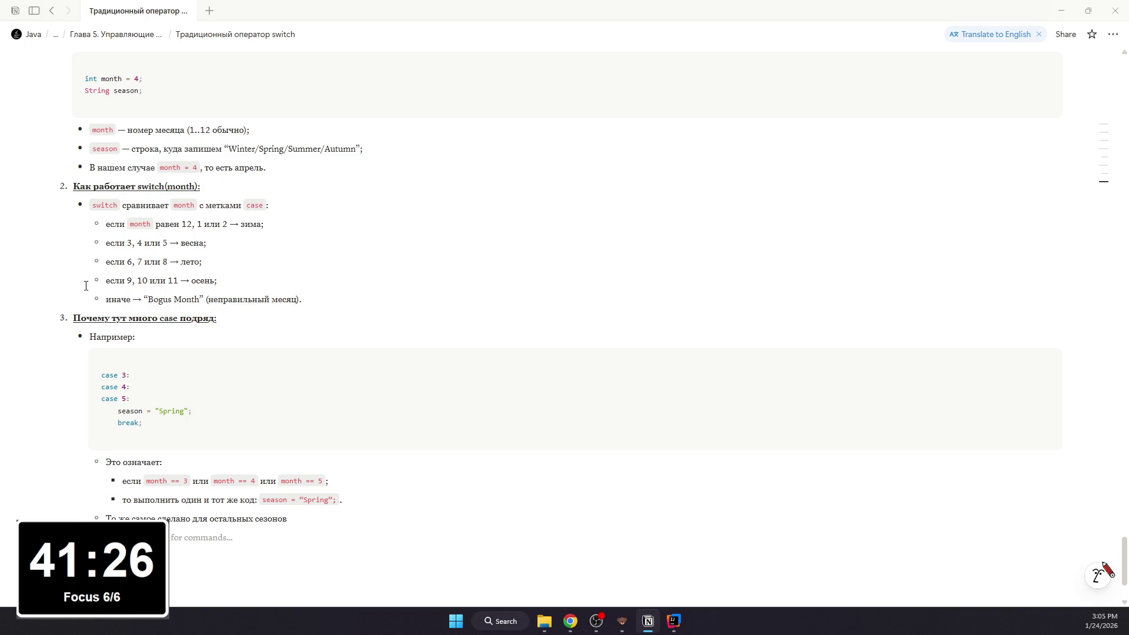
scroll(407, 314, "up", 2)
scroll(408, 313, "down", 1)
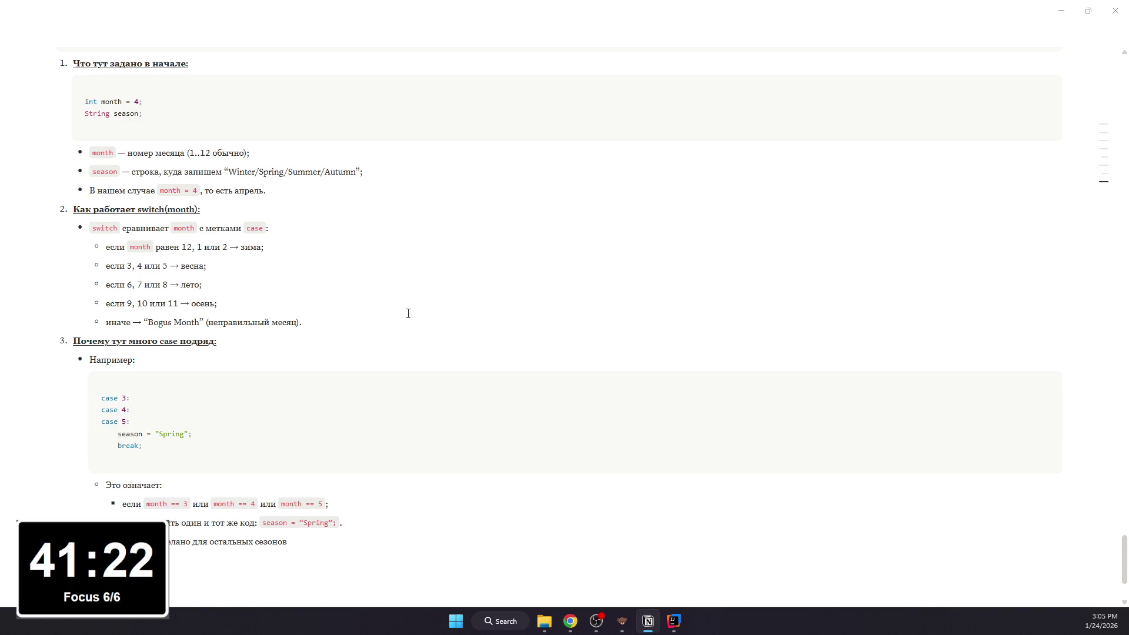
type("4:")
Step: Add a bold "Шаг 1" bullet under item 4 checking inline-code case 12 / 1 / 2
key("Return")
key("BackSpace")
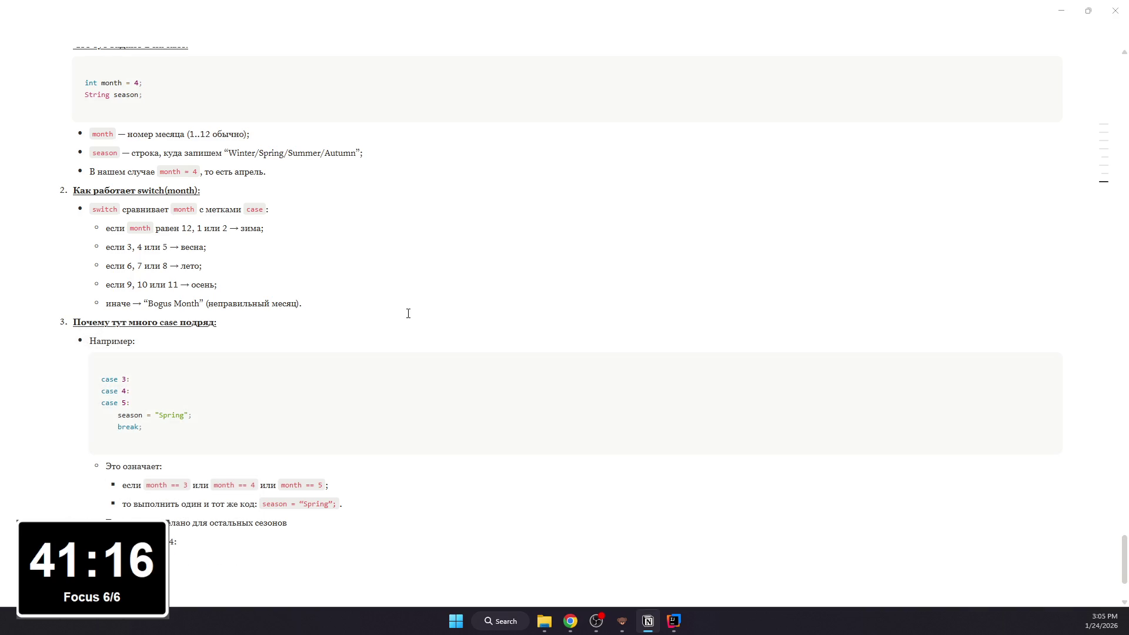
type("case 12 / 1 / 2")
left_click_drag(244, 560, 170, 560)
scroll(170, 560, "down", 1)
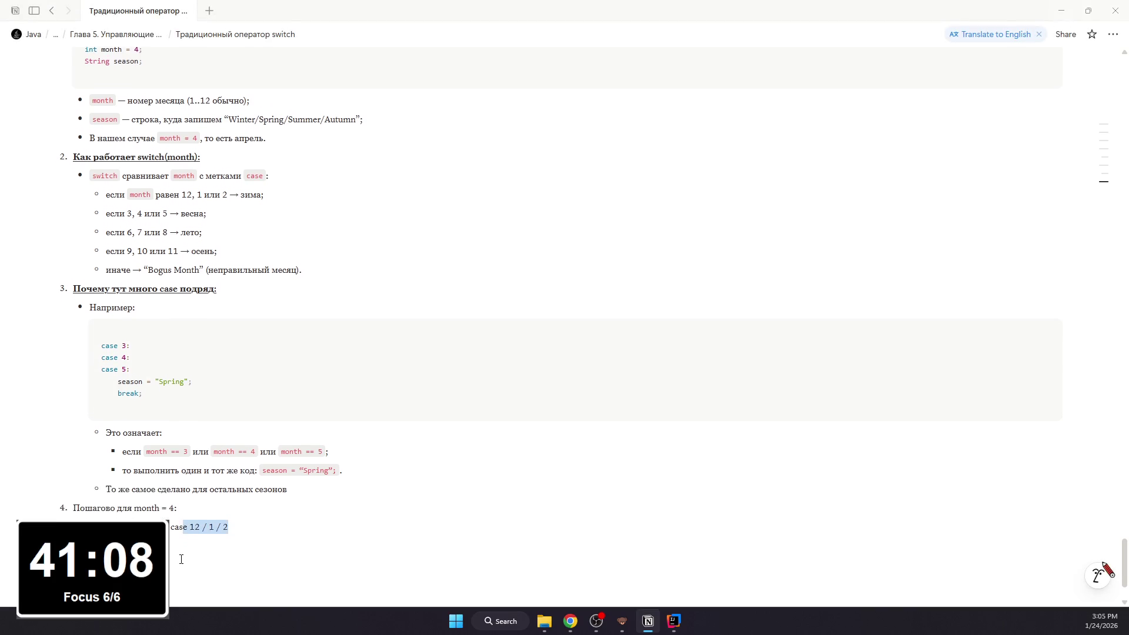
key("ctrl+e")
left_click_drag(111, 505, 90, 511)
key("ctrl+b")
left_click(291, 512)
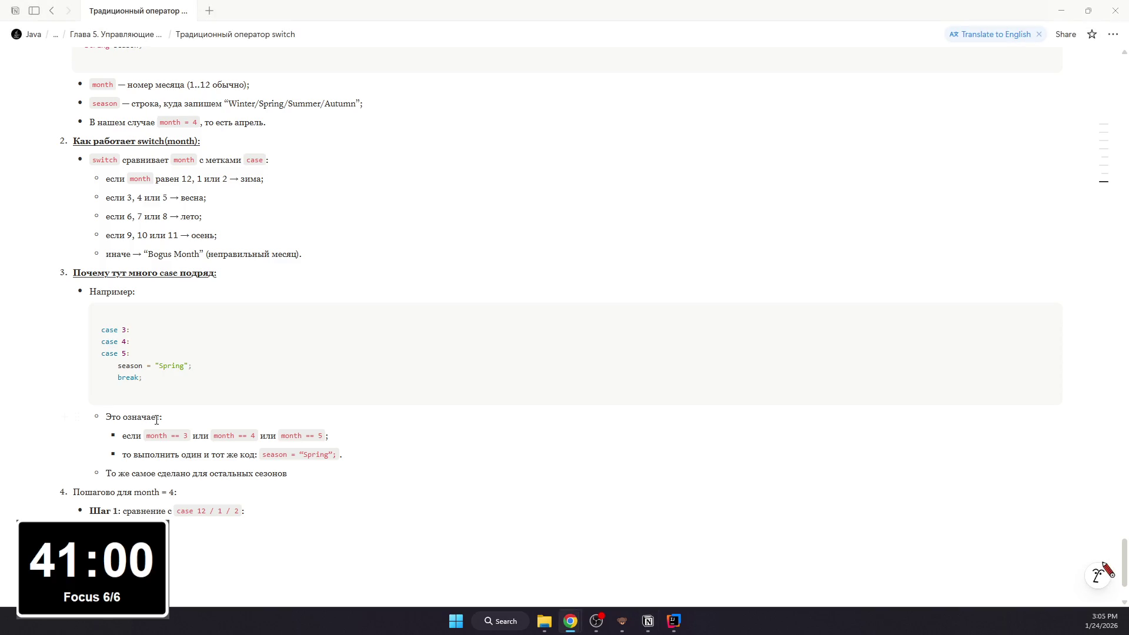
Step: Add nested "не равно" lines showing month = 4 isn't 12, 1 or 2, so Winter is skipped
left_click(269, 525)
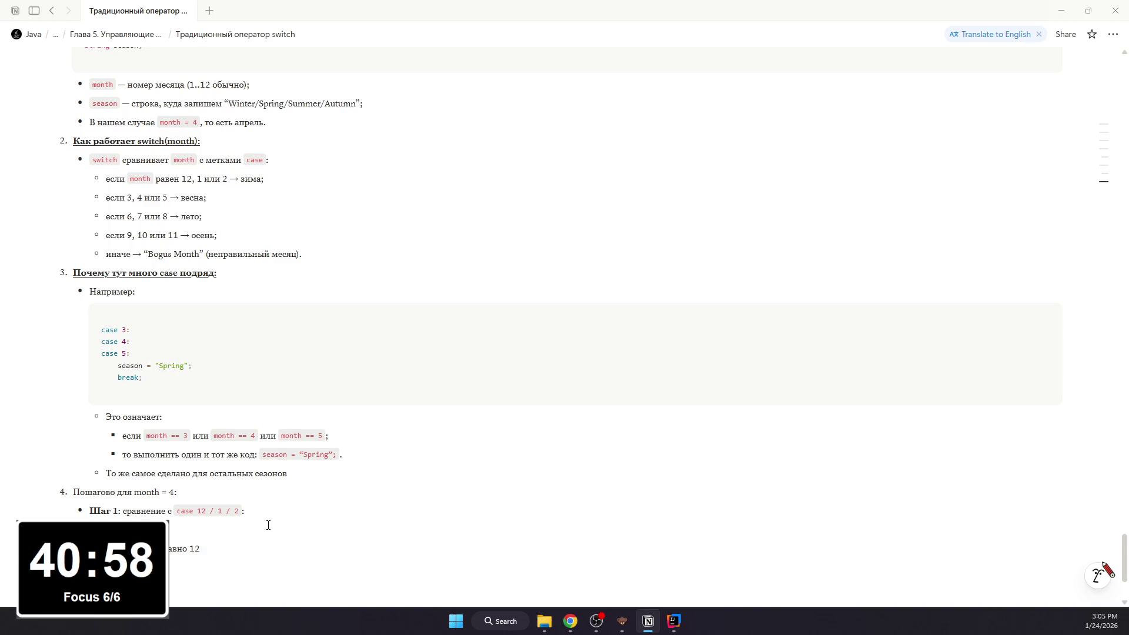
left_click(267, 524)
key("BackSpace")
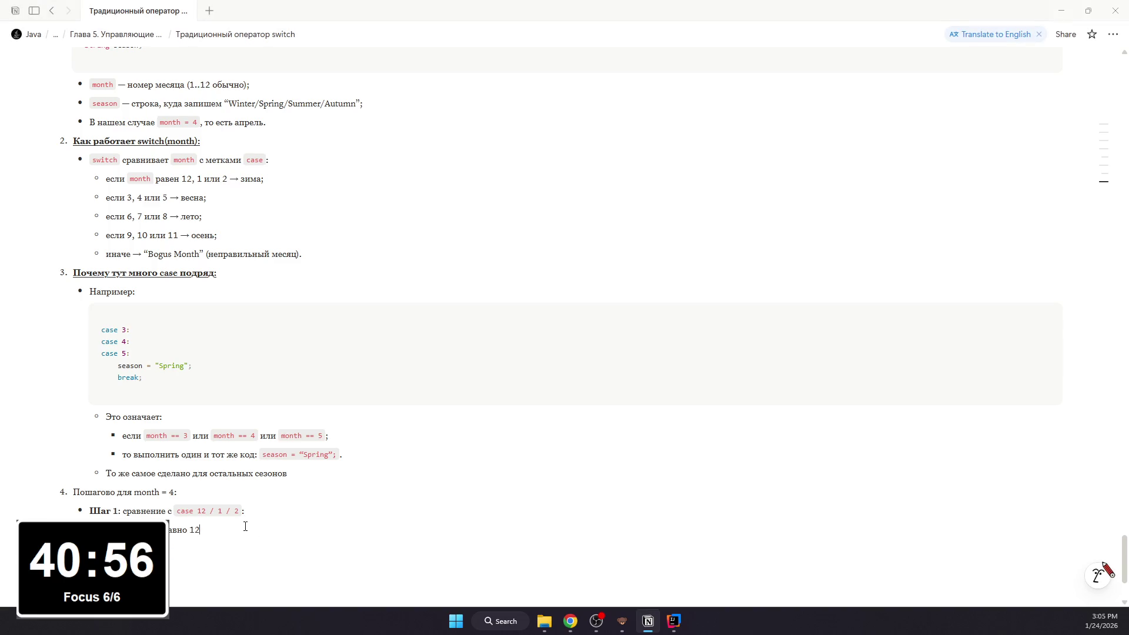
type(";")
key("Return")
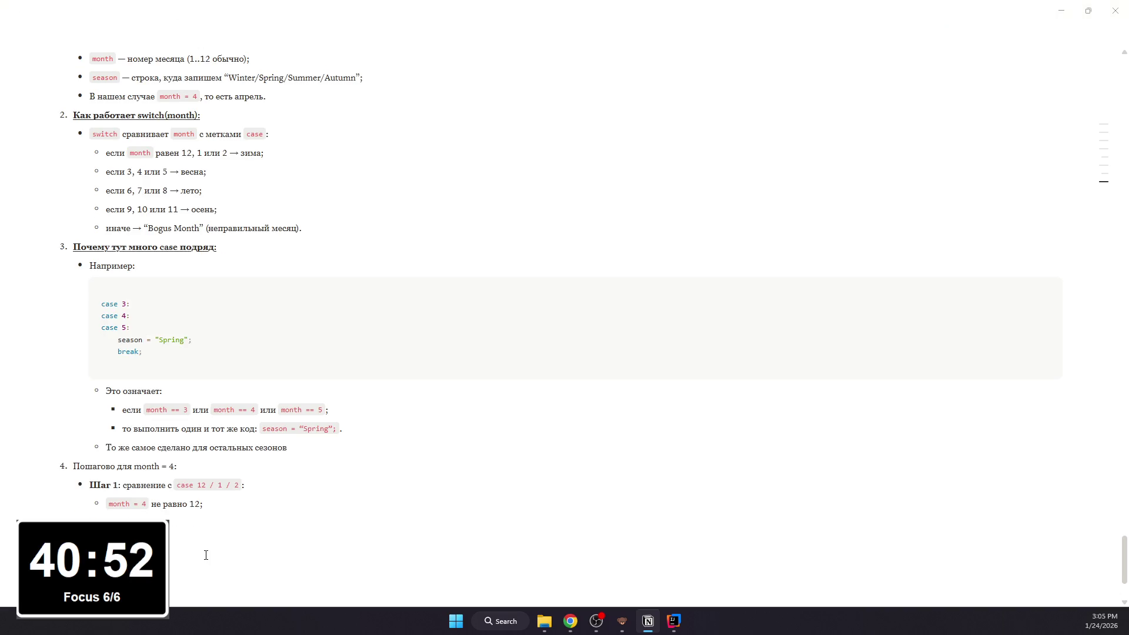
type("Winte")
type(" по")
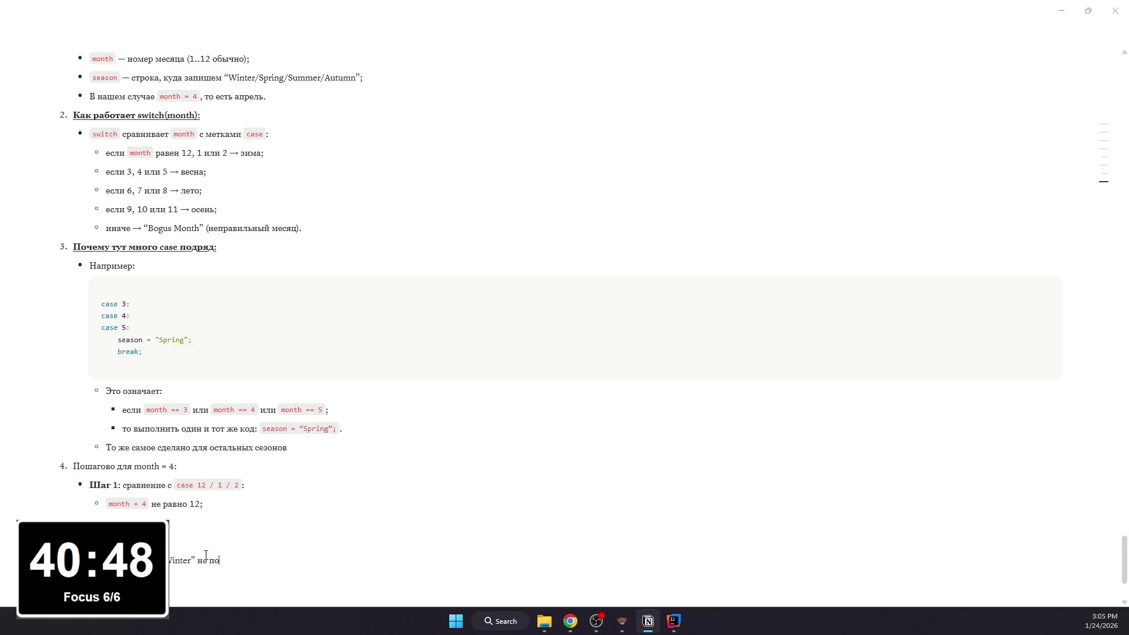
type("одит")
type("идём дальeше.")
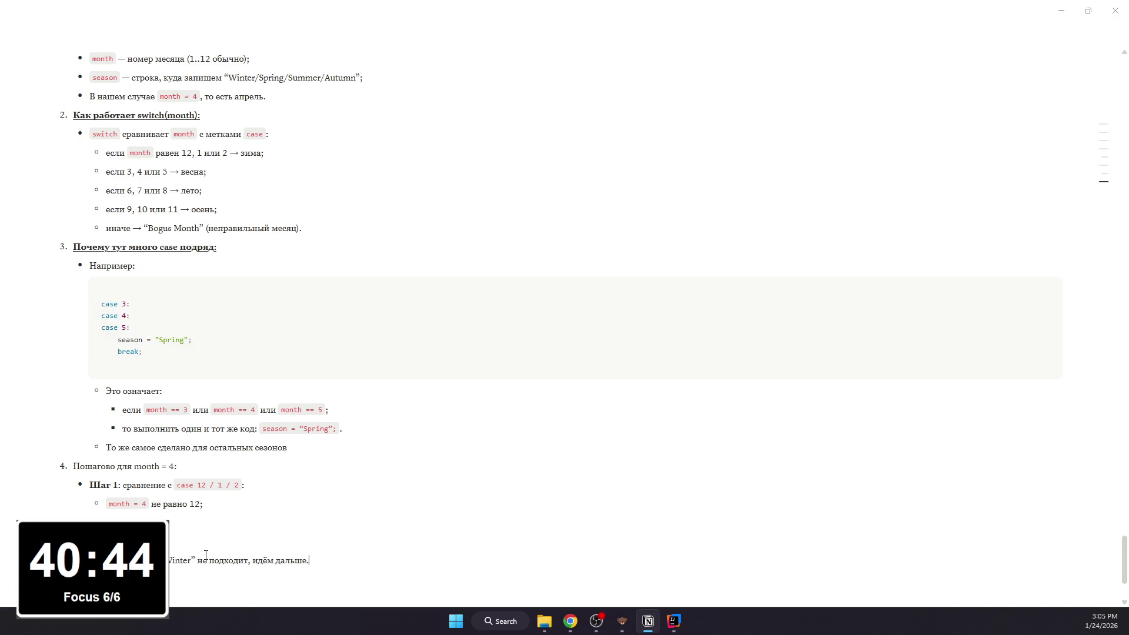
key("Return")
type("Ш")
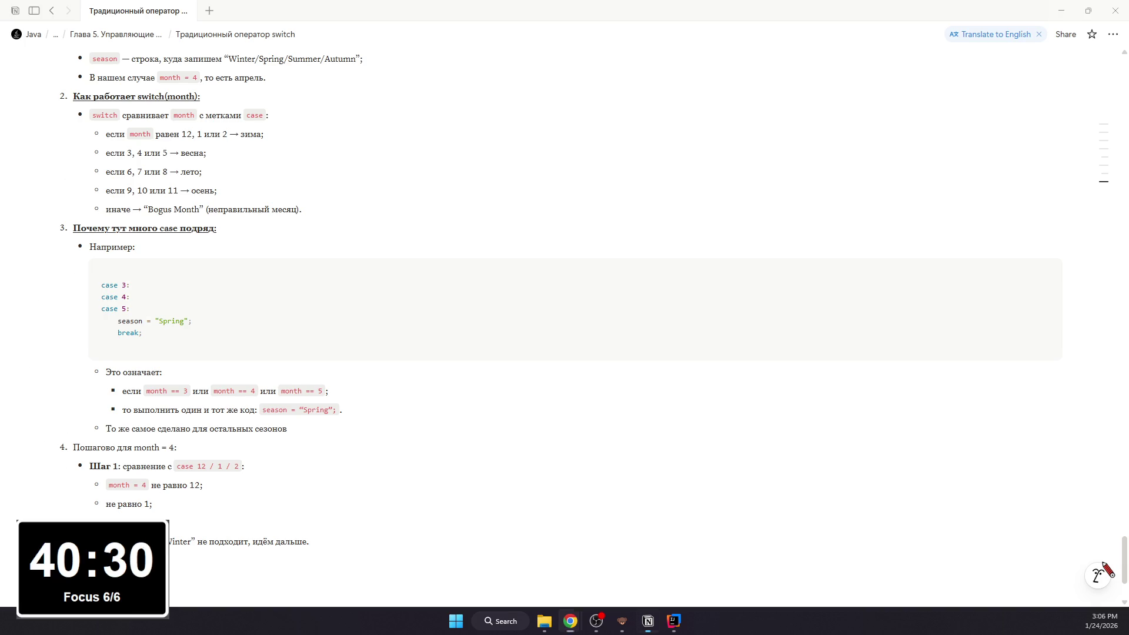
left_click_drag(107, 541, 603, 625)
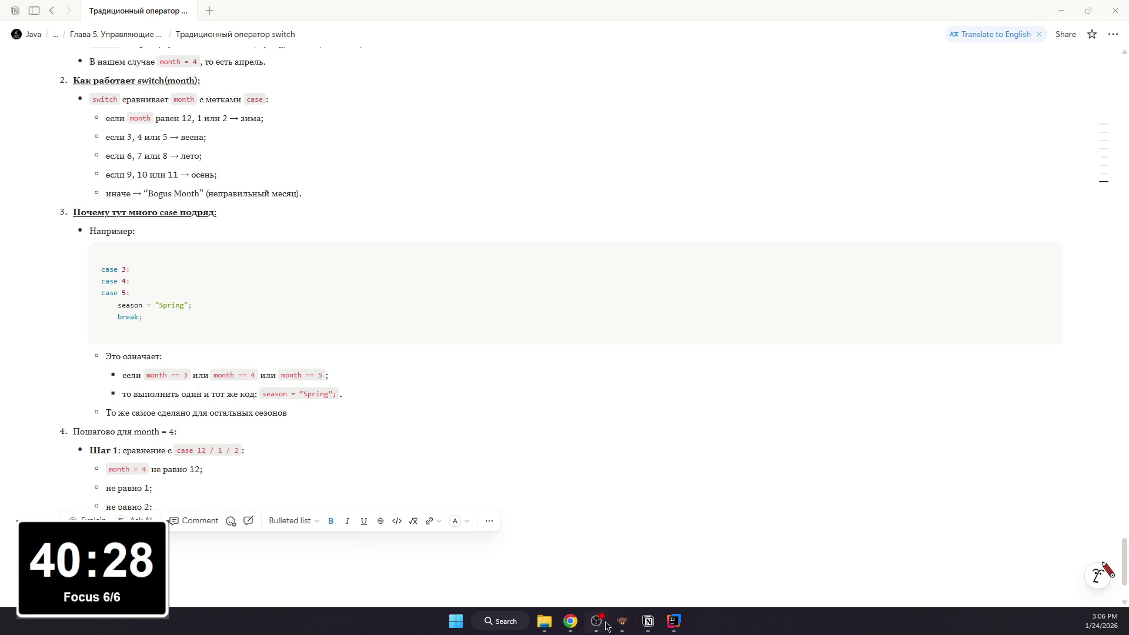
left_click(597, 622)
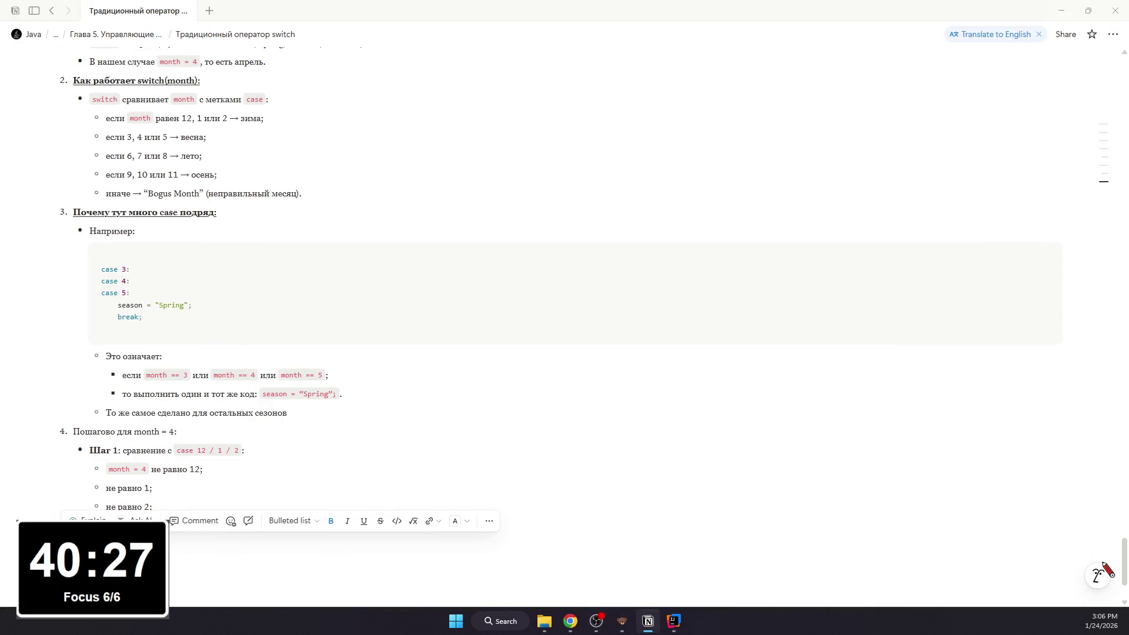
key("alt+Tab")
left_click(223, 538)
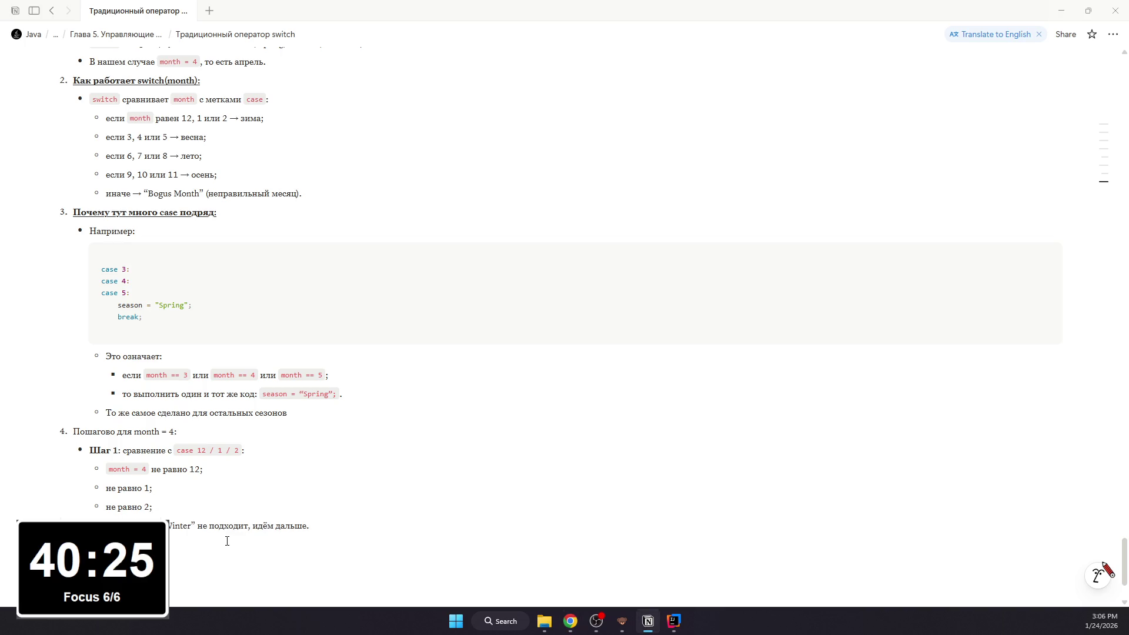
type("c")
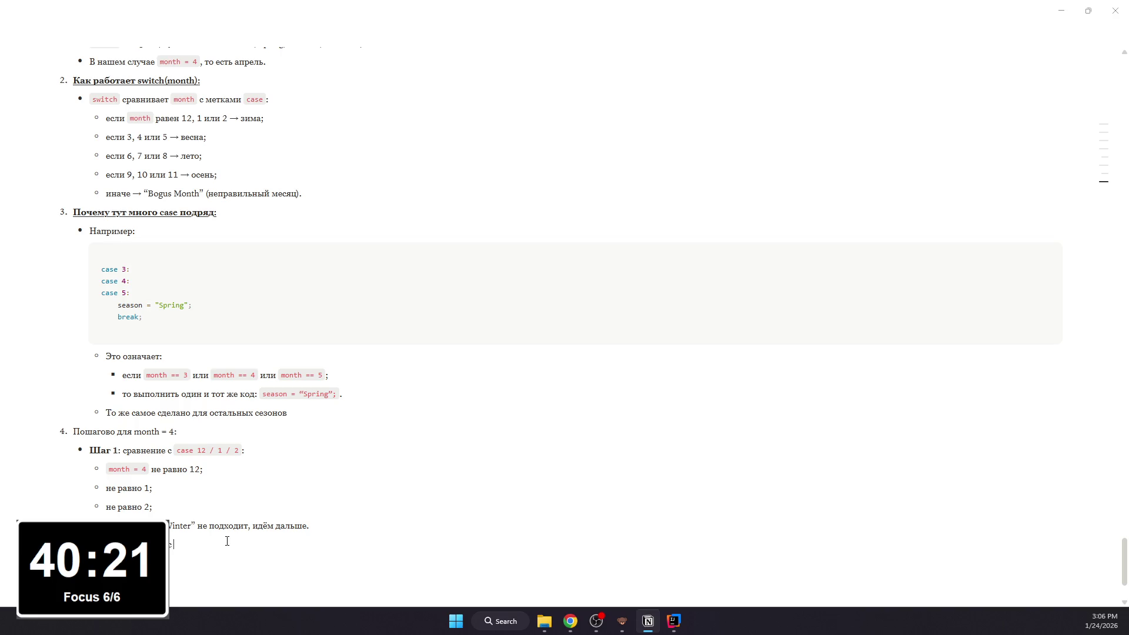
type(" case3 / 4")
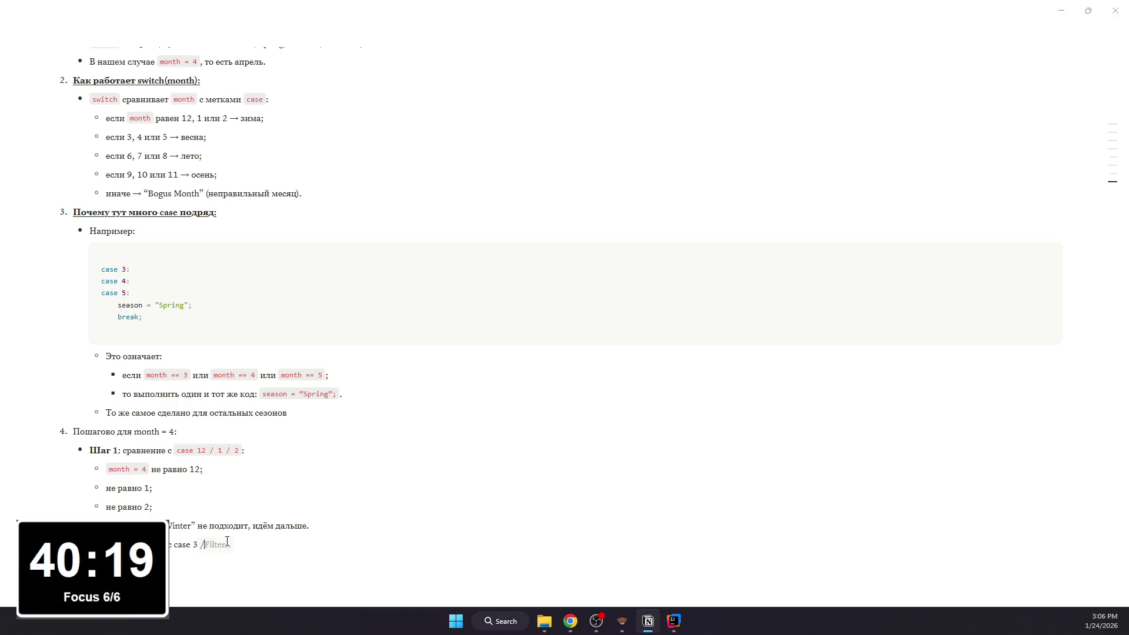
Step: Under the Шаг 2 case 3 / 4 / 5 bullet, paste the month comparison lines ending in the да match at 4
key("BackSpace")
type("5")
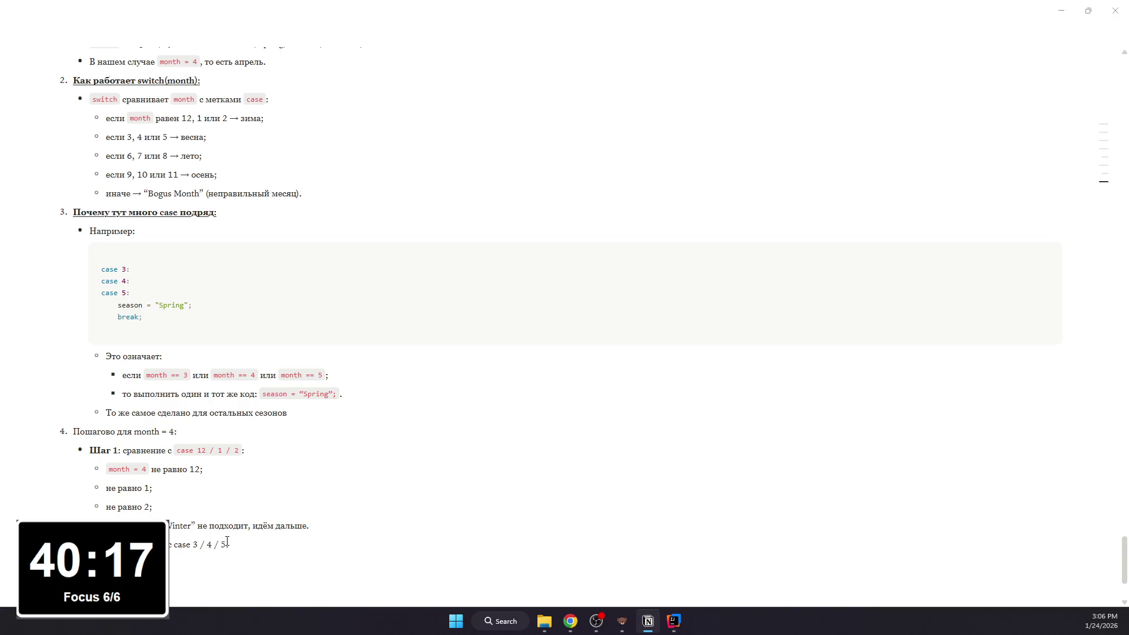
key("Return")
key("BackSpace")
key("alt+Tab")
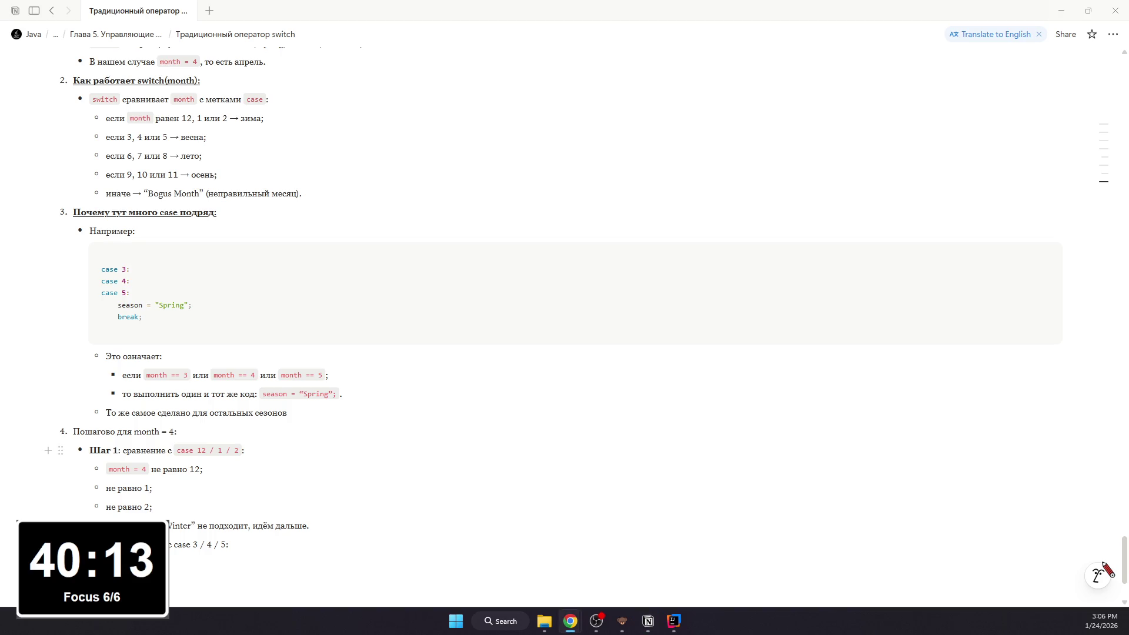
left_click(257, 550)
key("ctrl+v")
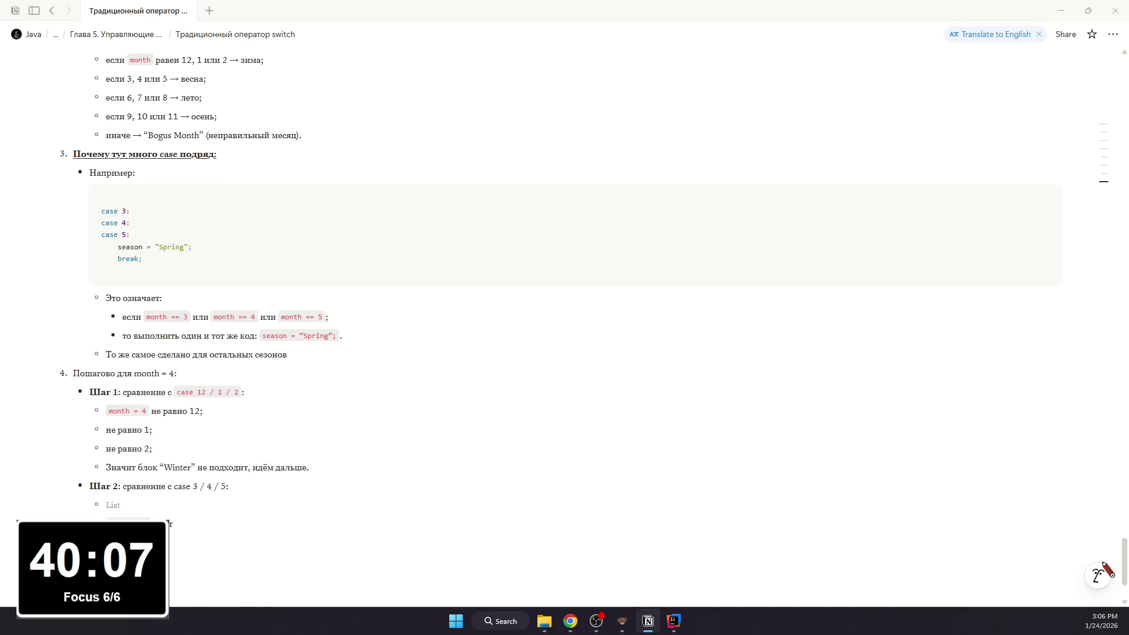
scroll(197, 551, "down", 1)
left_click(182, 479)
key("BackSpace")
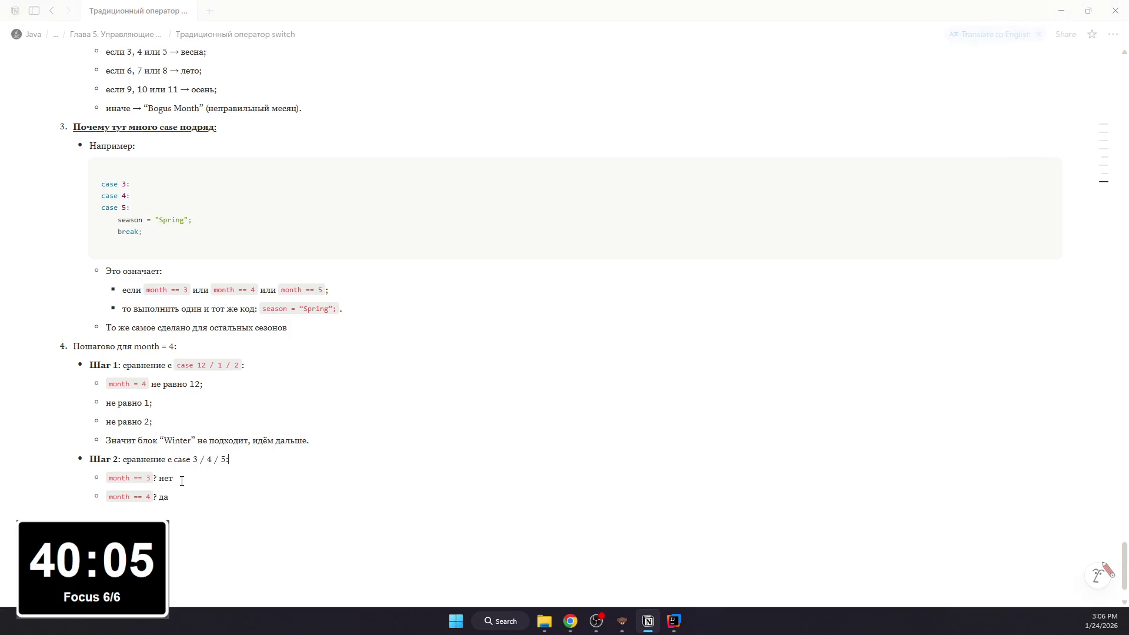
Step: Add the bullet that execution jumps to this block and runs до break:, then an empty code block beneath
left_click(199, 494)
key("Return")
type("Как")
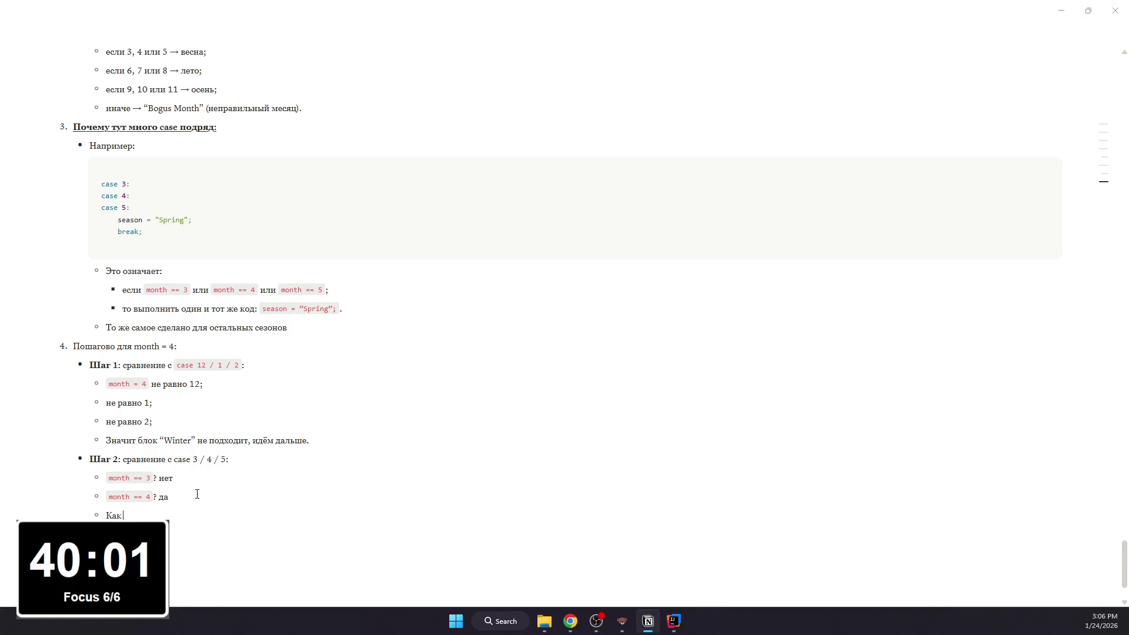
type(" с тольс")
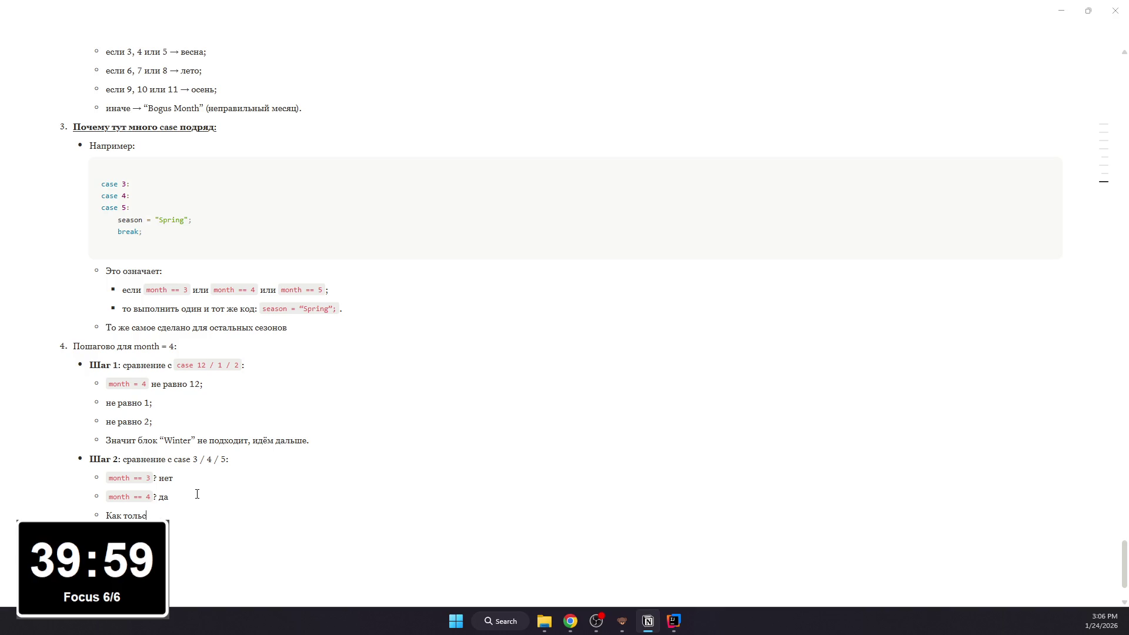
key("BackSpace")
type("к")
type("овпаден")
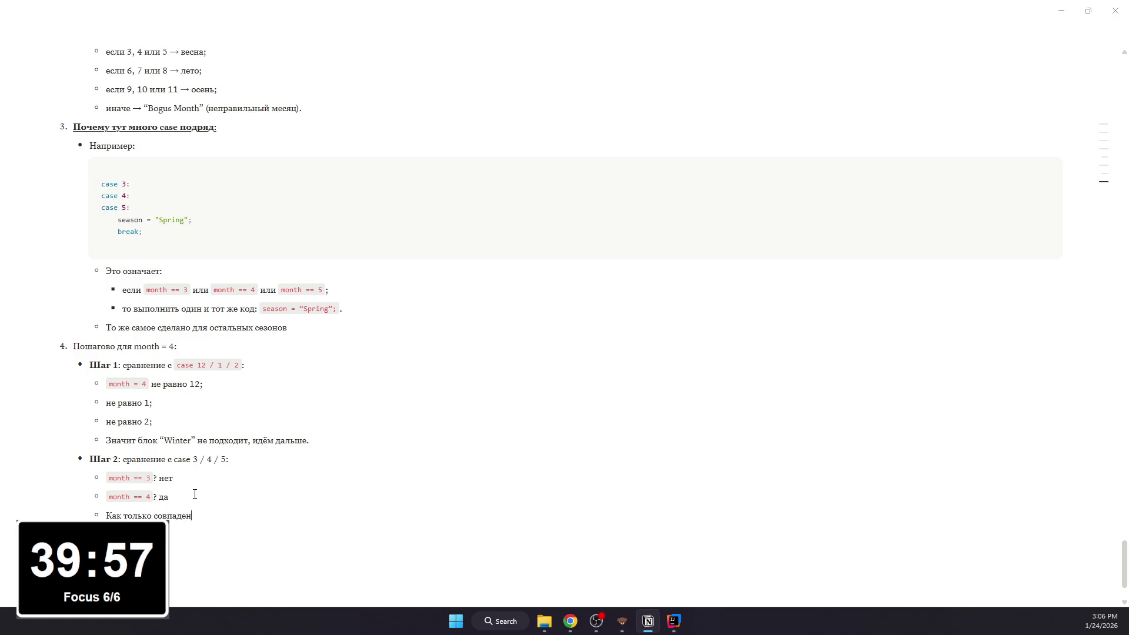
type("ие найдено — выпо")
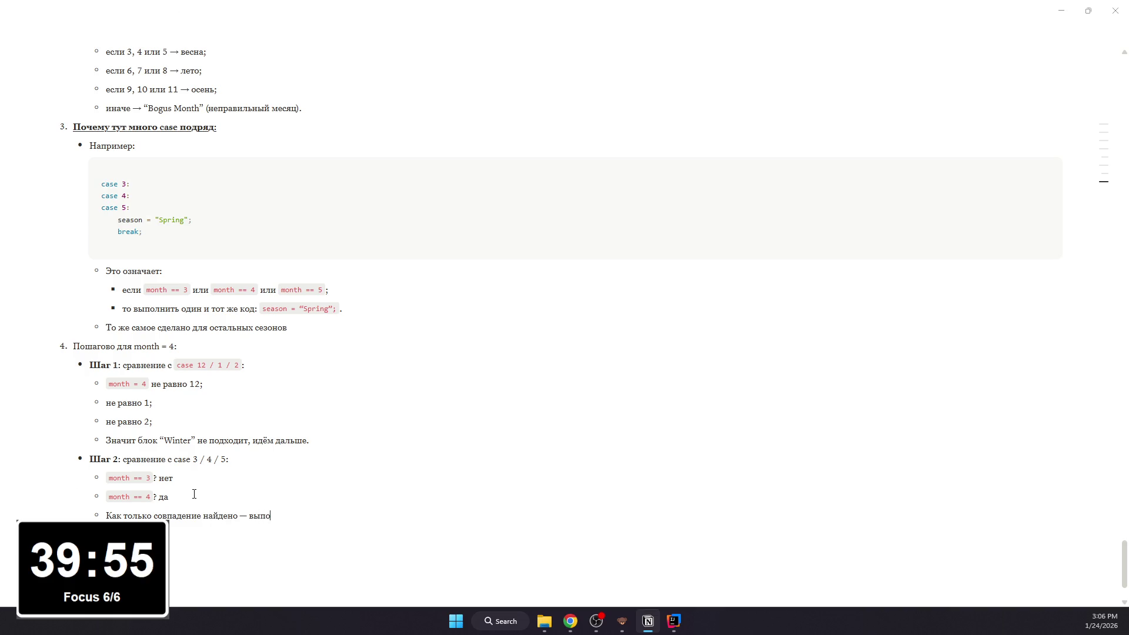
type("лнение пе")
type("одит на ж")
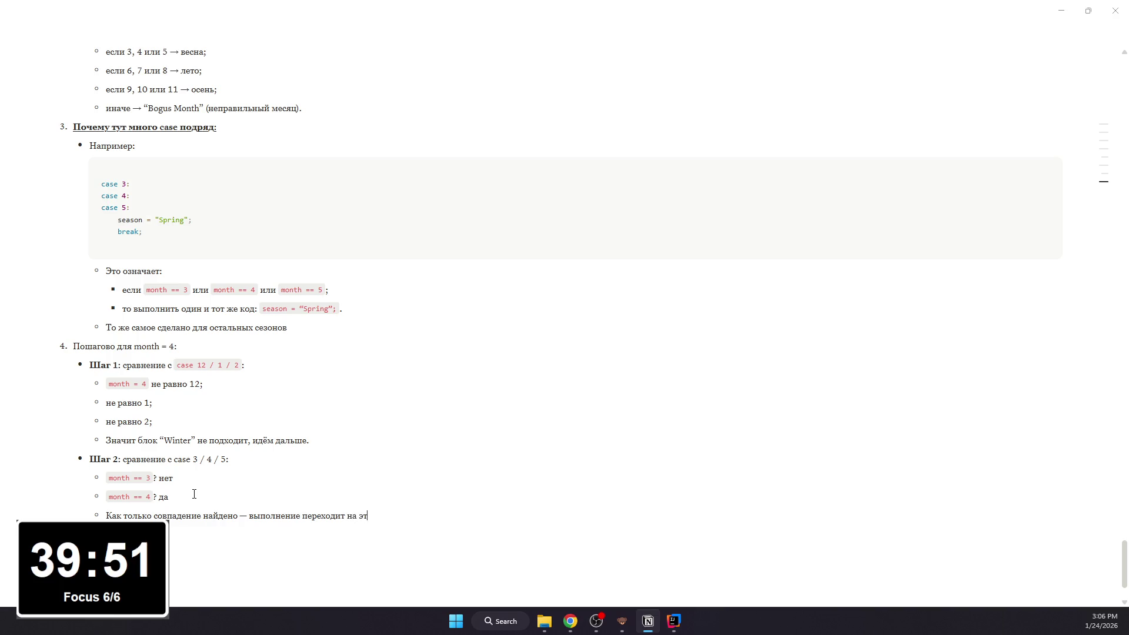
type("от блок и идёт в")
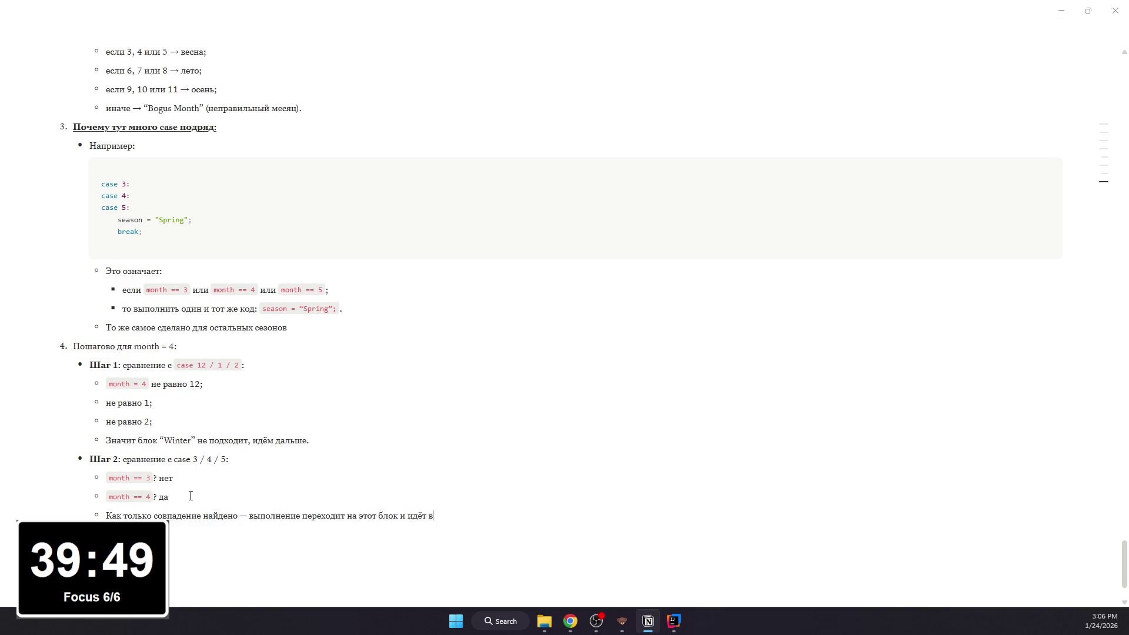
type(" низ до")
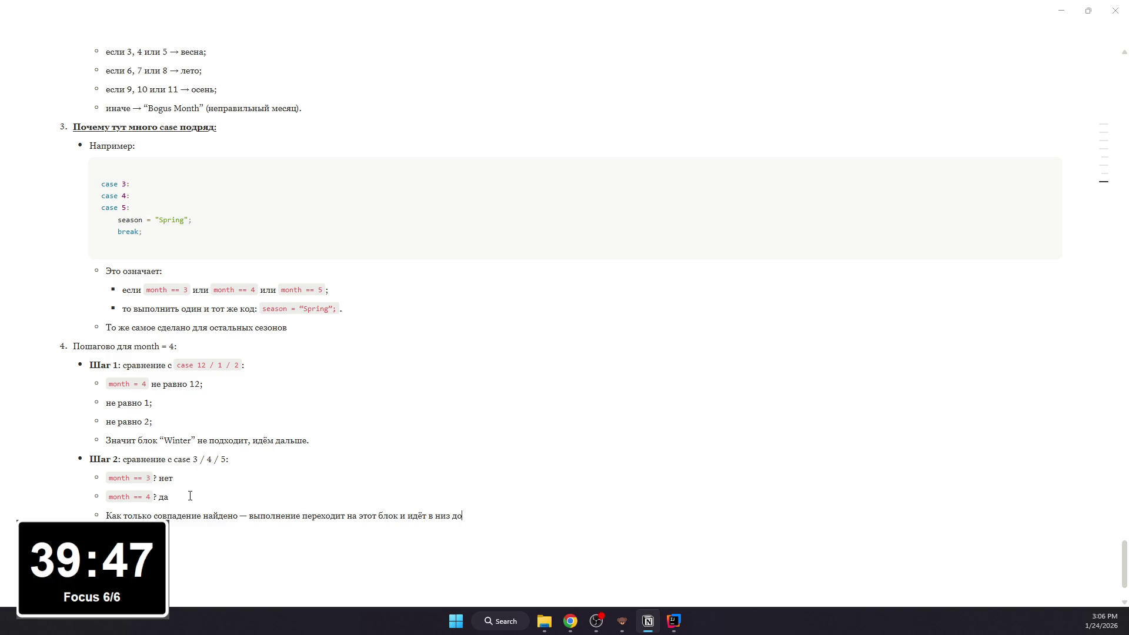
key("BackSpace")
key("BackSpace")
key("BackSpace")
type("н")
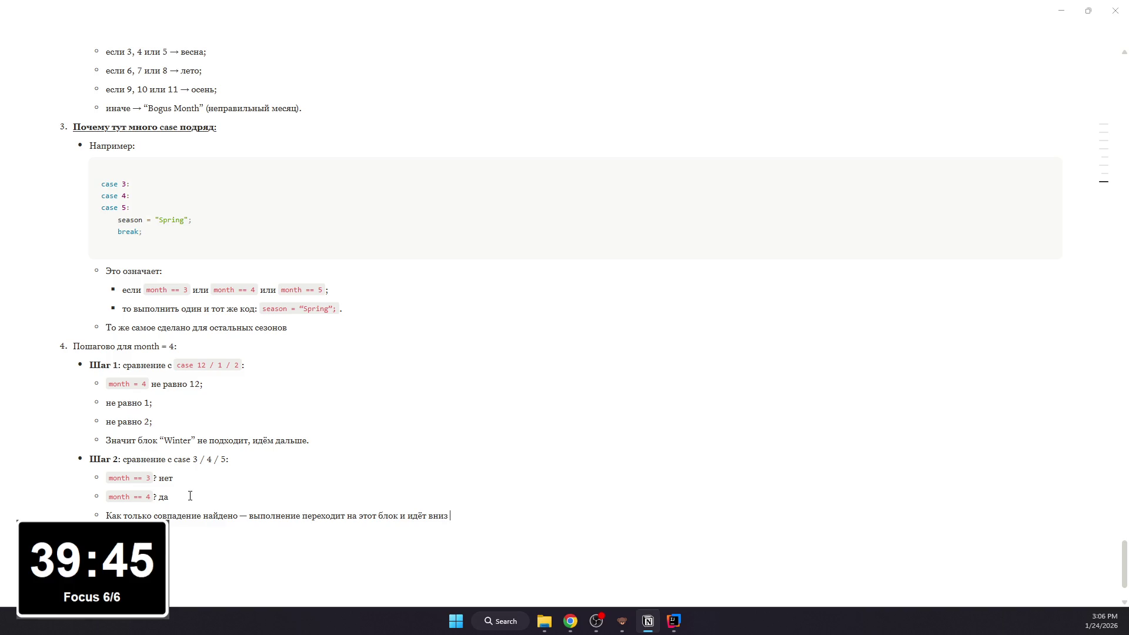
type("lj")
type("до")
key("BackSpace")
key("BackSpace")
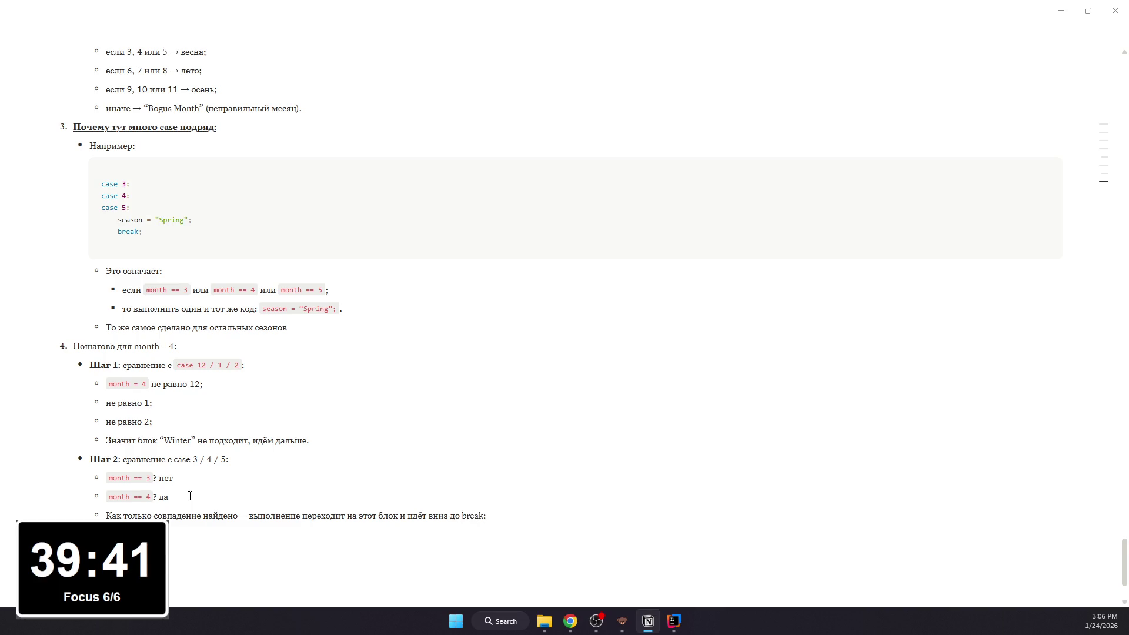
type("/code")
key("Return")
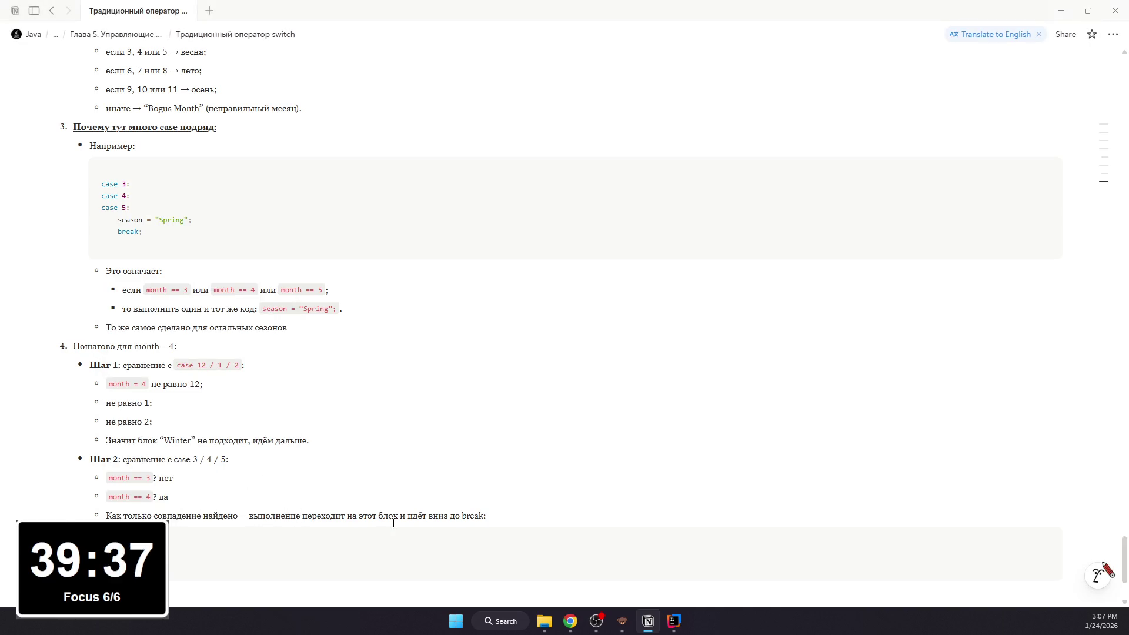
Step: Format break as inline code in the bullet and move into the code block, switching to the IDE for the snippet
double_click(463, 515)
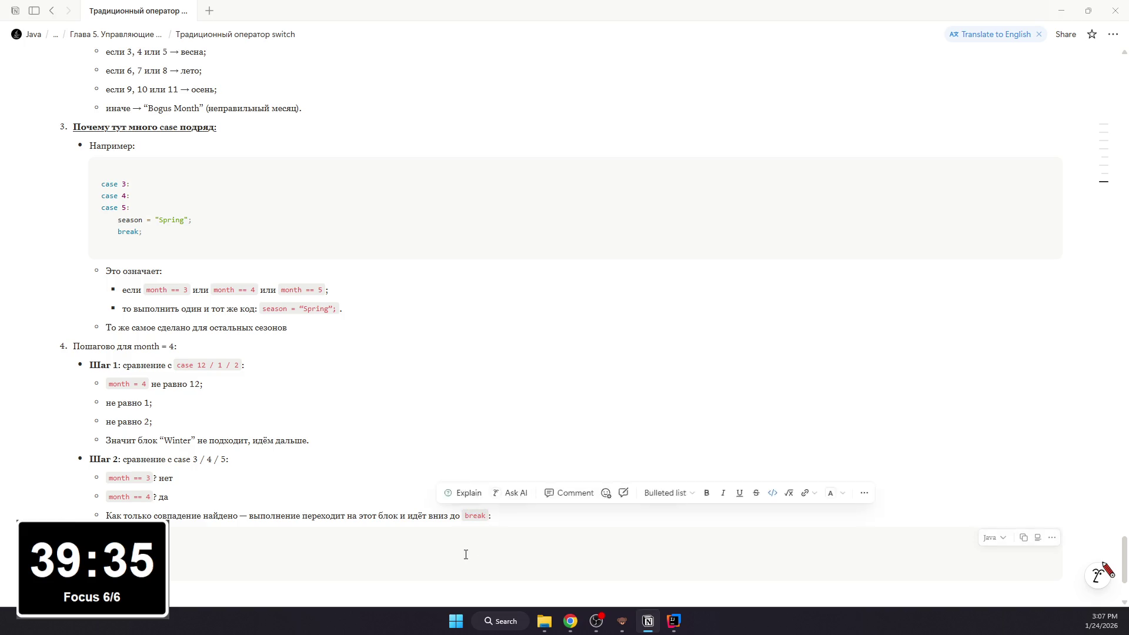
key("ctrl+e")
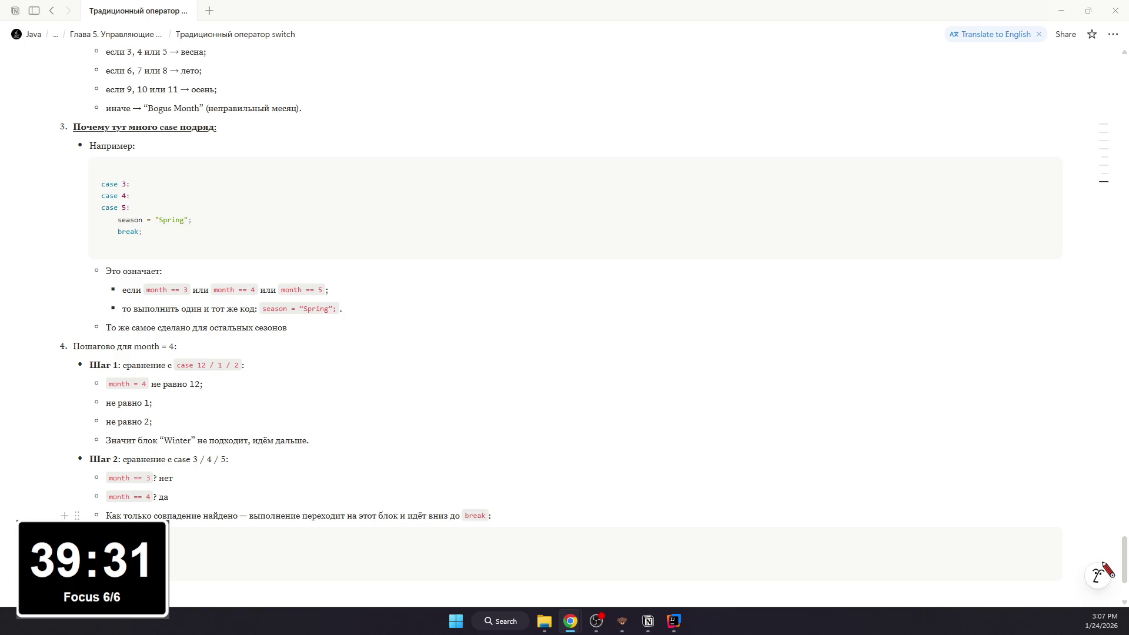
left_click(486, 558)
scroll(485, 557, "down", 1)
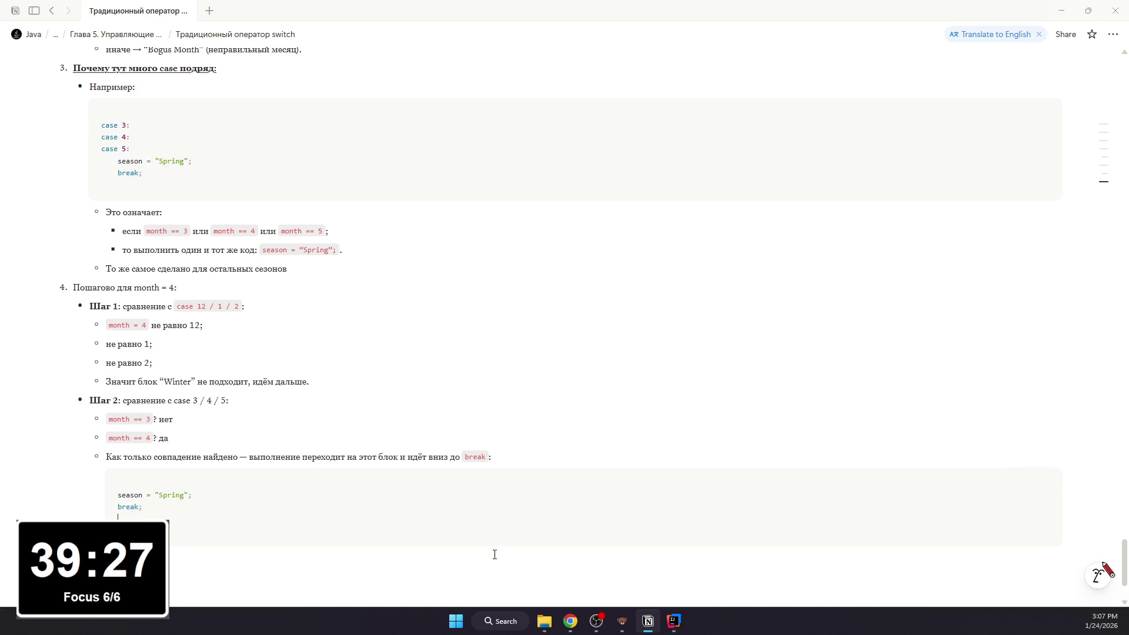
left_click(674, 621)
scroll(525, 328, "up", 3)
scroll(524, 327, "down", 3)
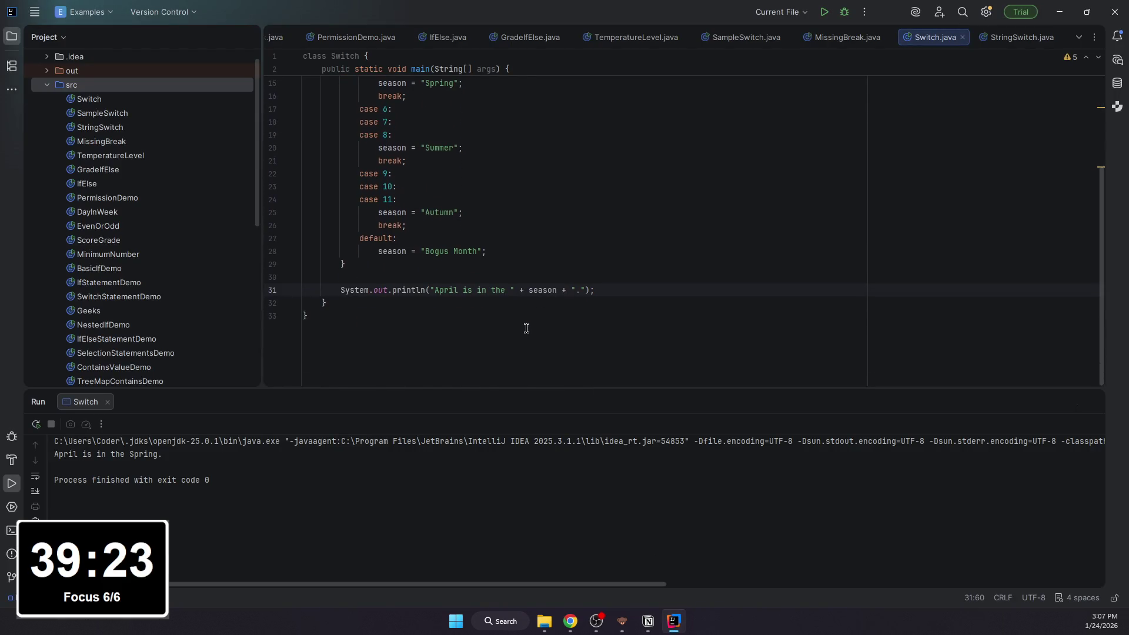
scroll(534, 333, "up", 5)
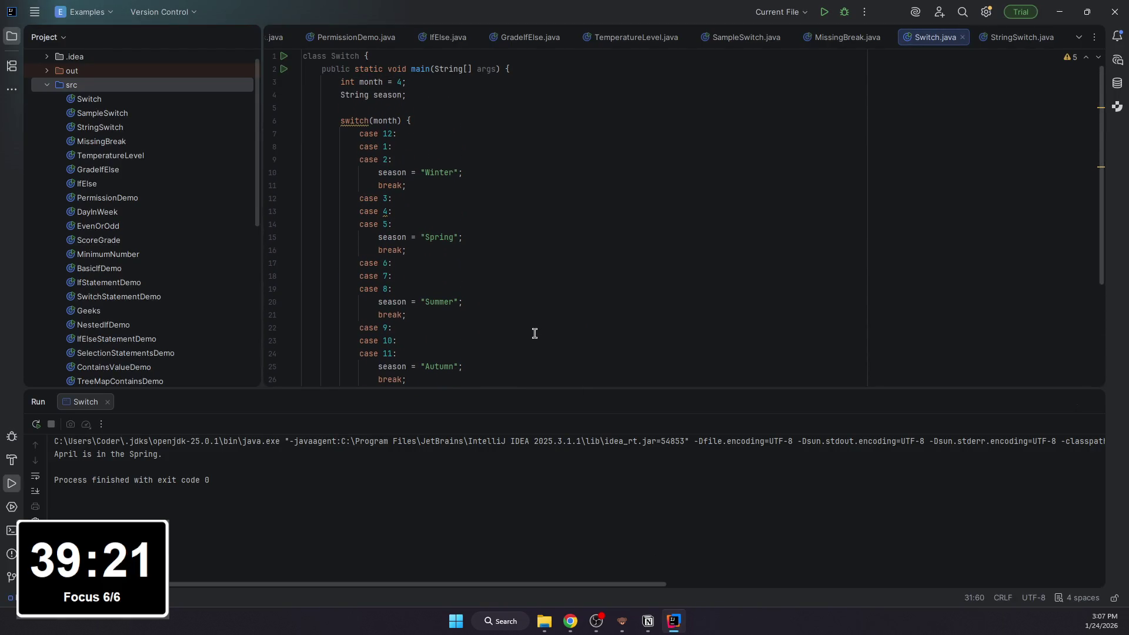
scroll(224, 249, "down", 6)
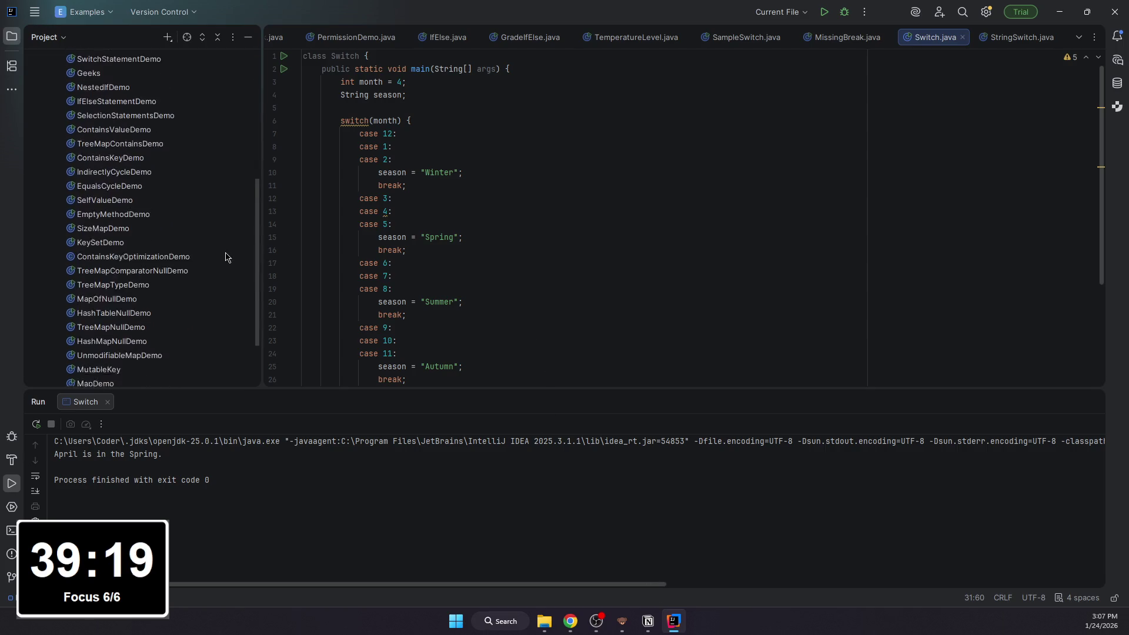
Step: Minimize IntelliJ IDEA to return to the Notion month = 4 trace
left_click(674, 622)
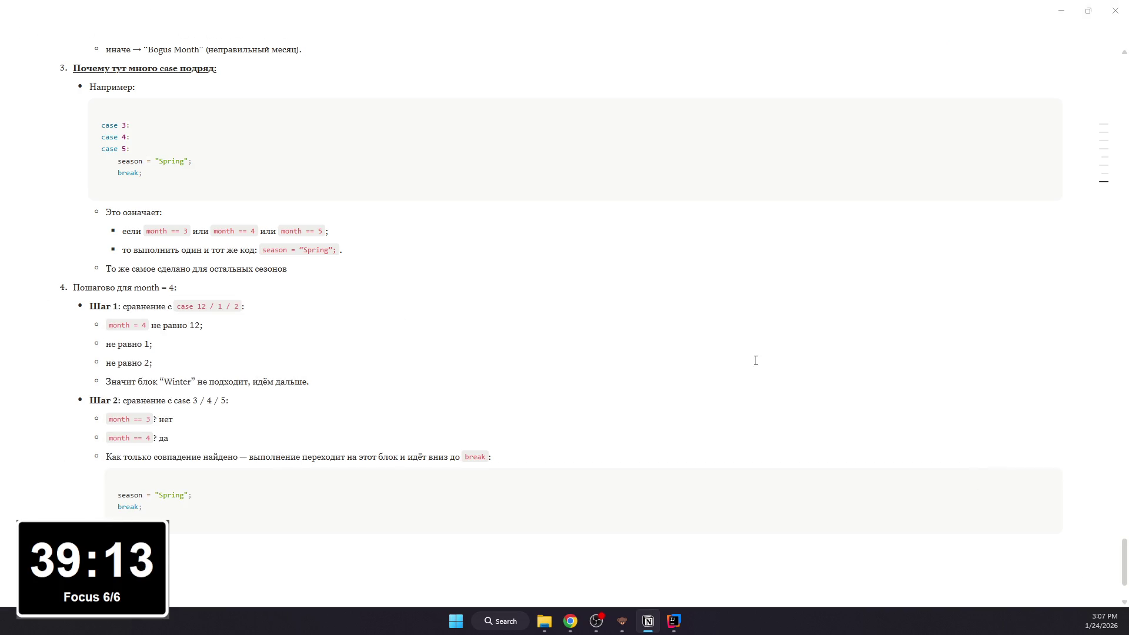
type("чает значение Spr")
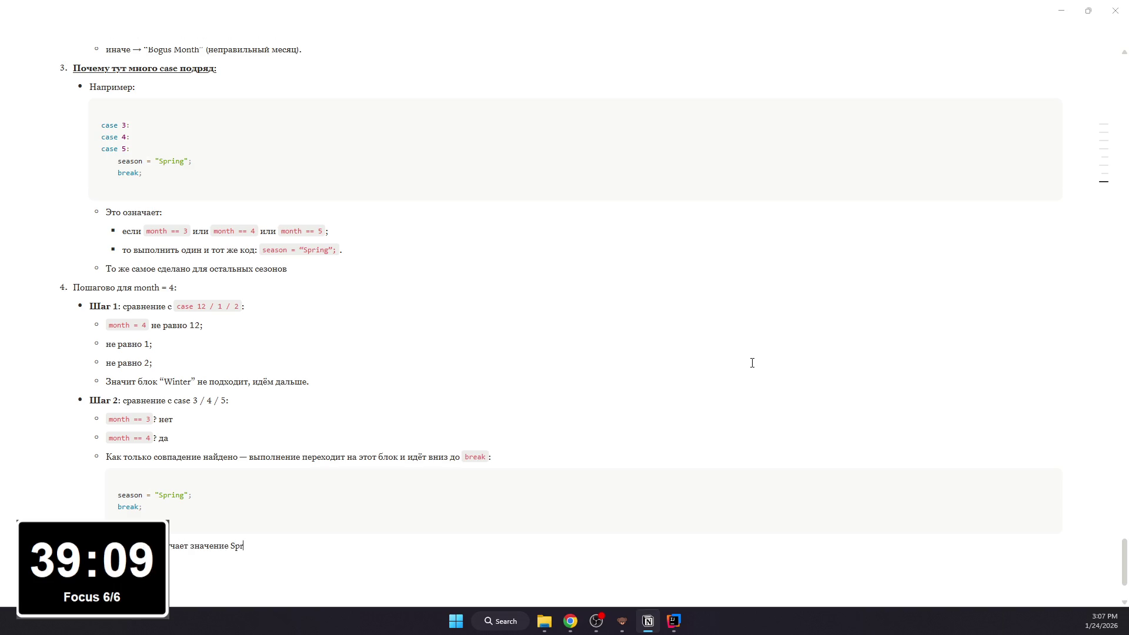
Step: Write two bullets: season gets "Spring", and break exits the switch, fixing typos
key("BackSpace")
key("BackSpace")
key("BackSpace")
type("pring”")
key("Return")
type("перепрыгивает")
key("BackSpace")
type("из")
type(" witc")
key("BackSpace")
key("BackSpace")
key("BackSpace")
key("BackSpace")
type("switch.")
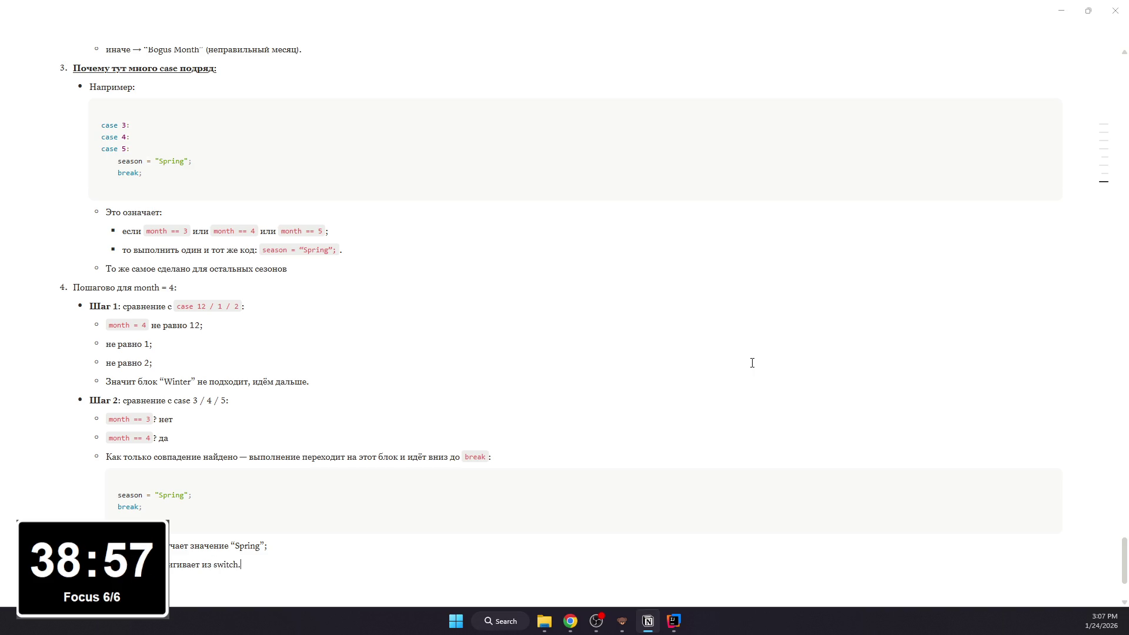
Step: Style the quoted "Spring" as inline code
double_click(251, 545)
left_click_drag(239, 545, 272, 545)
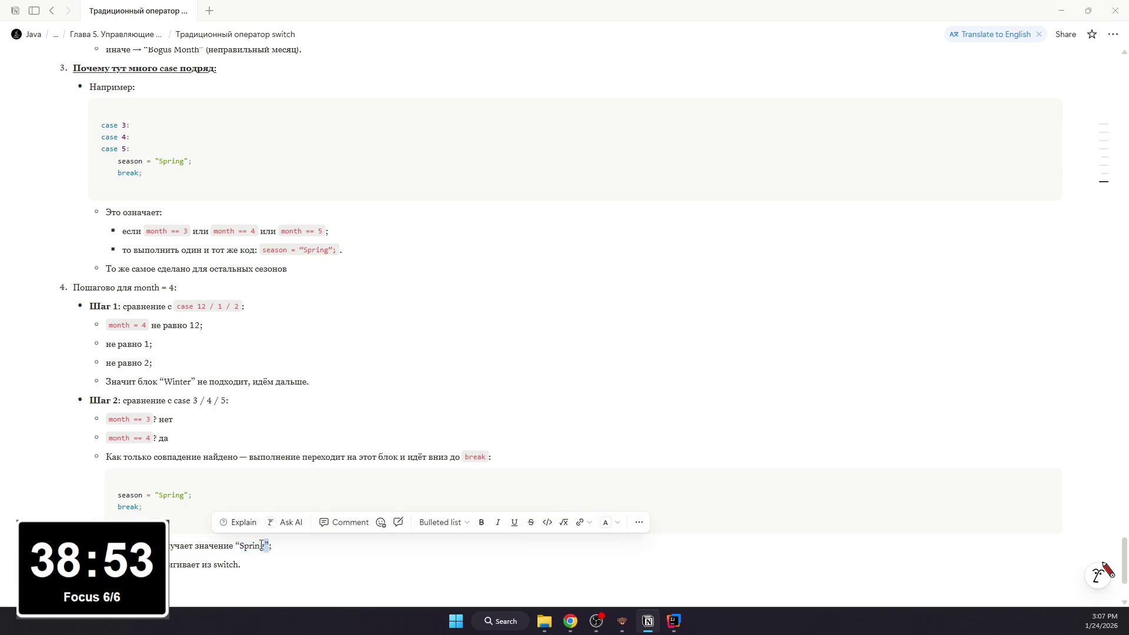
key("ctrl+e")
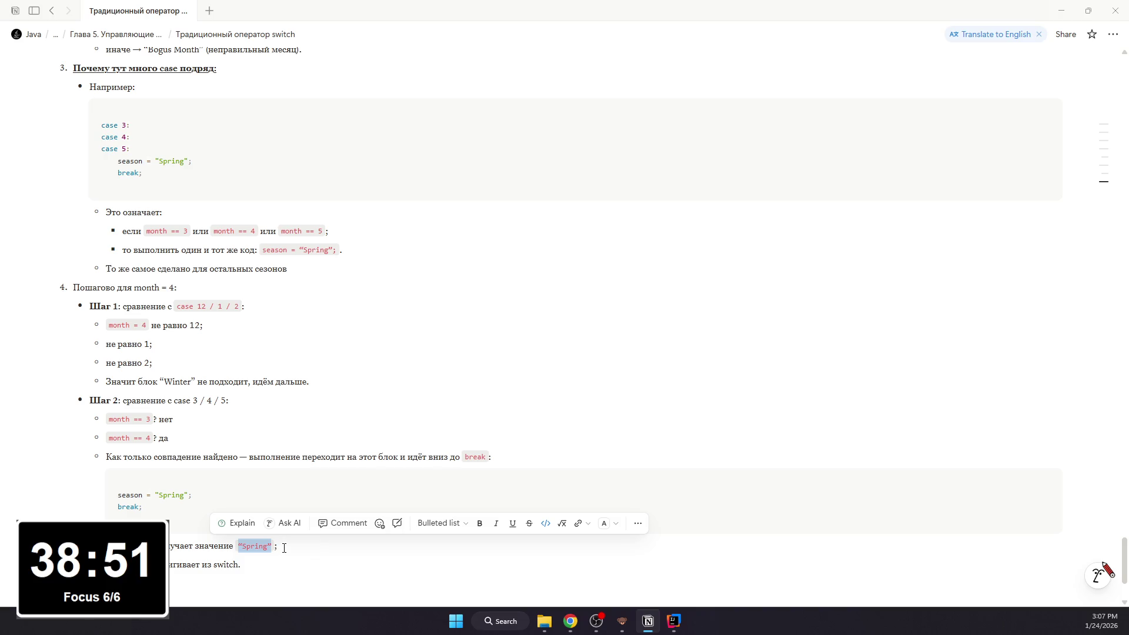
left_click(222, 562)
Step: Style break and switch as inline code, then switch windows with Alt+Tab
double_click(134, 564)
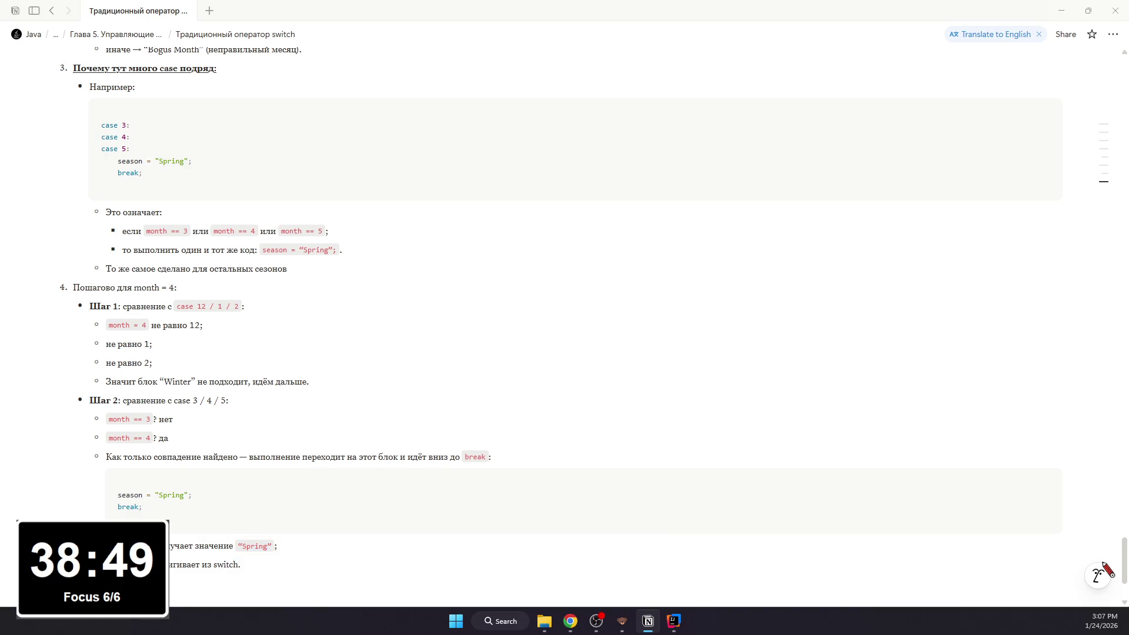
scroll(193, 468, "down", 2)
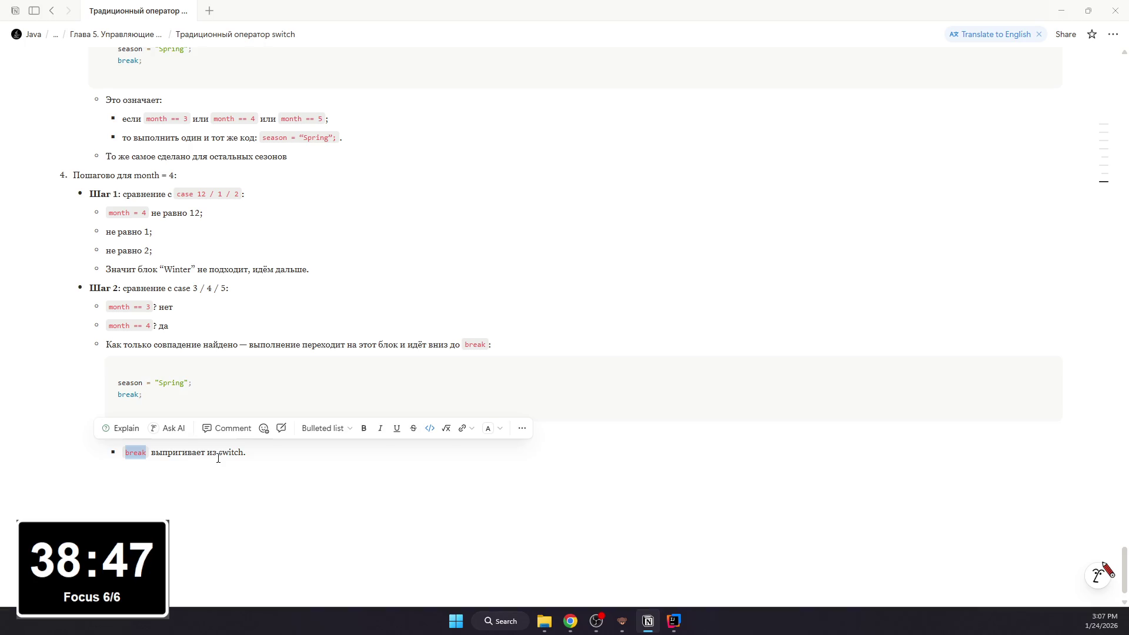
double_click(231, 452)
key("ctrl+e")
left_click(277, 465)
left_click(277, 446)
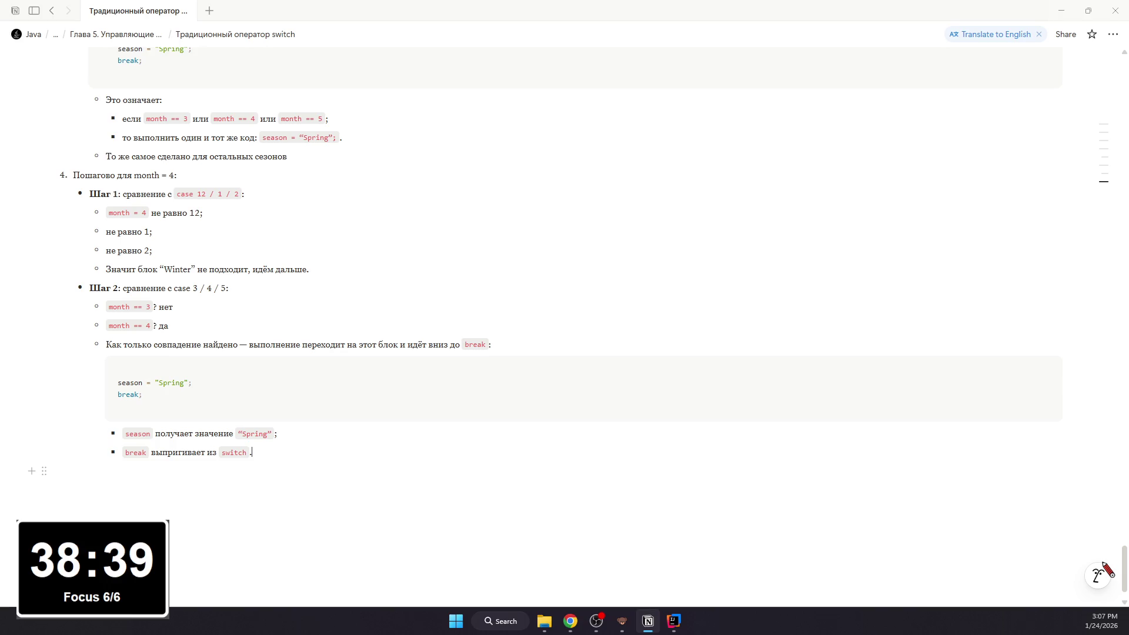
key("alt+Tab")
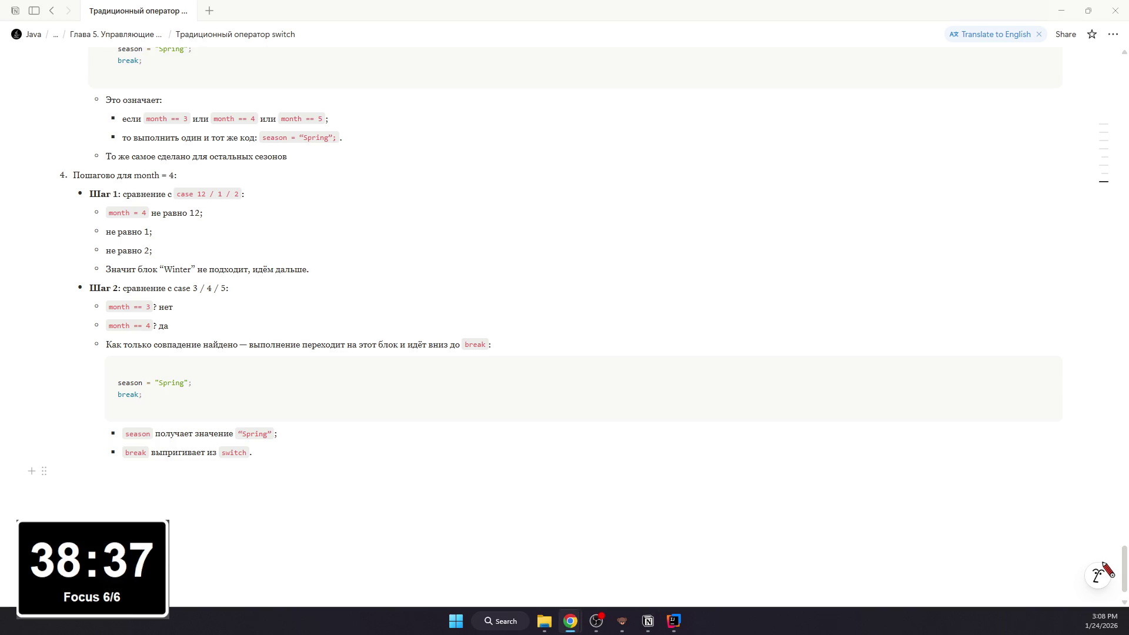
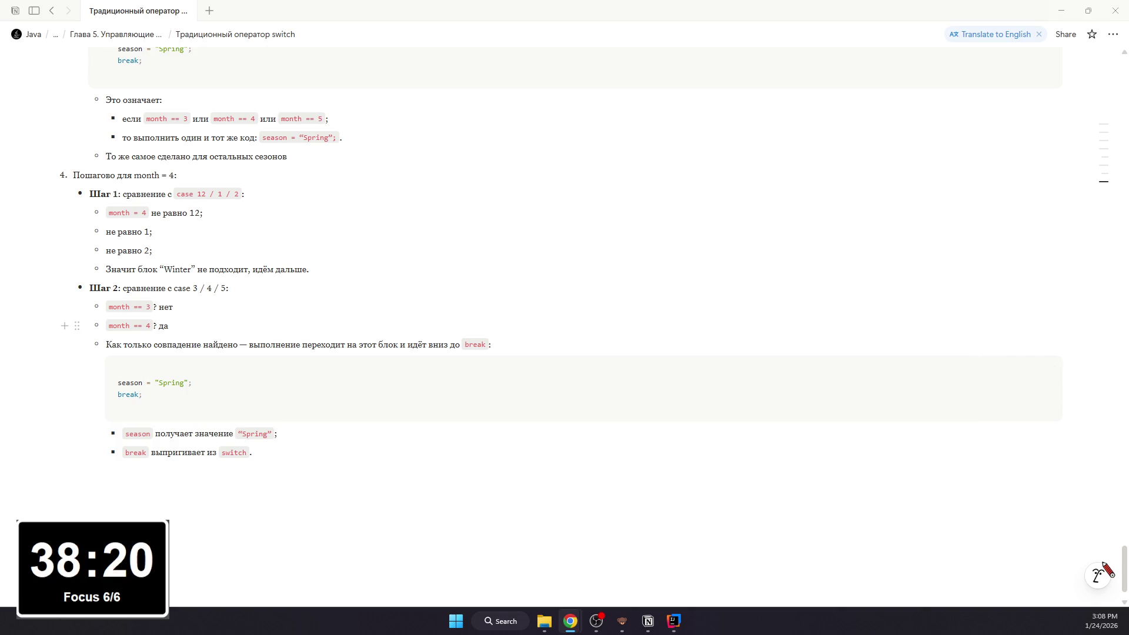
Step: Mark 'case 3 / 4 / 5' and 'month = 4' in the Step 2 line as inline code
left_click_drag(228, 288, 174, 288)
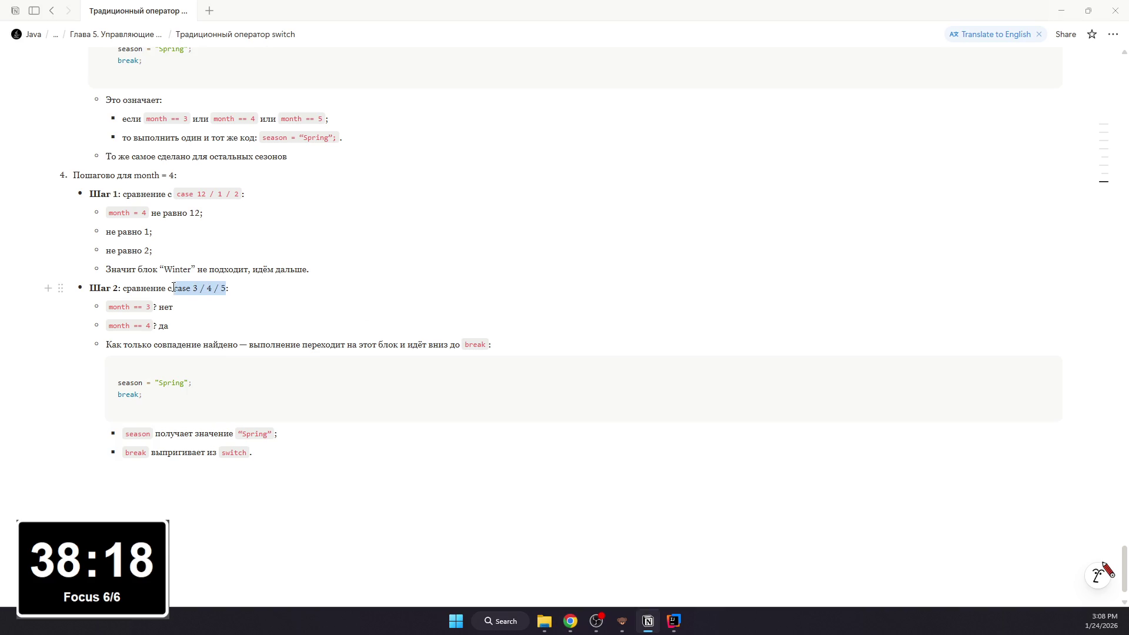
key("ctrl+e")
left_click(226, 281)
left_click_drag(174, 175, 135, 175)
key("ctrl+e")
left_click(230, 277)
scroll(230, 276, "up", 3)
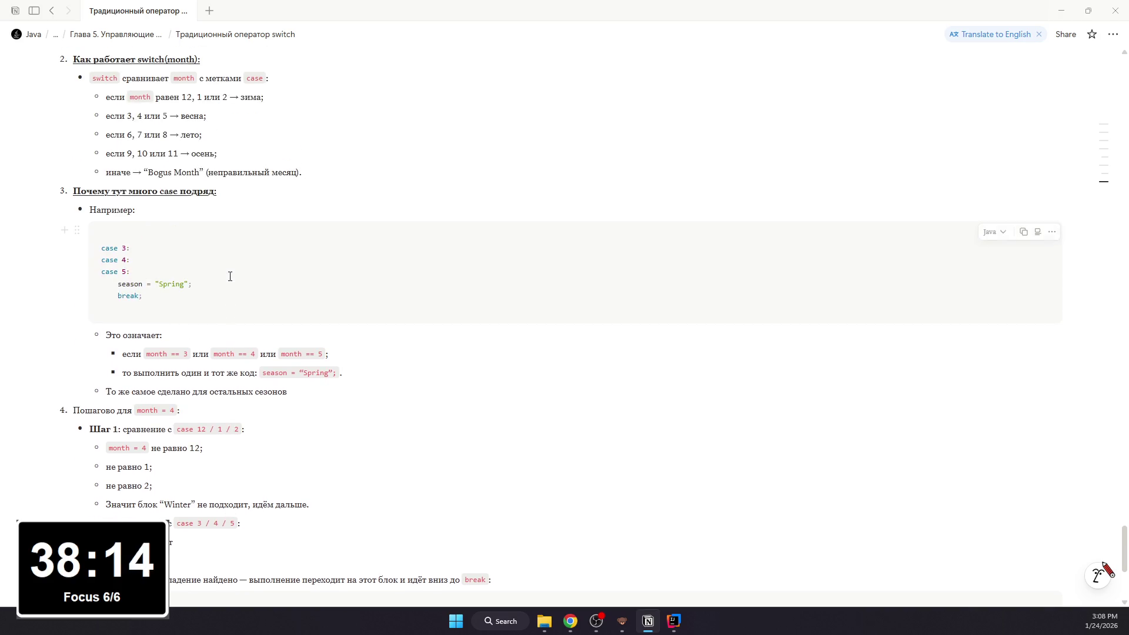
scroll(230, 277, "up", 2)
scroll(232, 277, "down", 1)
scroll(240, 373, "up", 7)
scroll(239, 426, "down", 6)
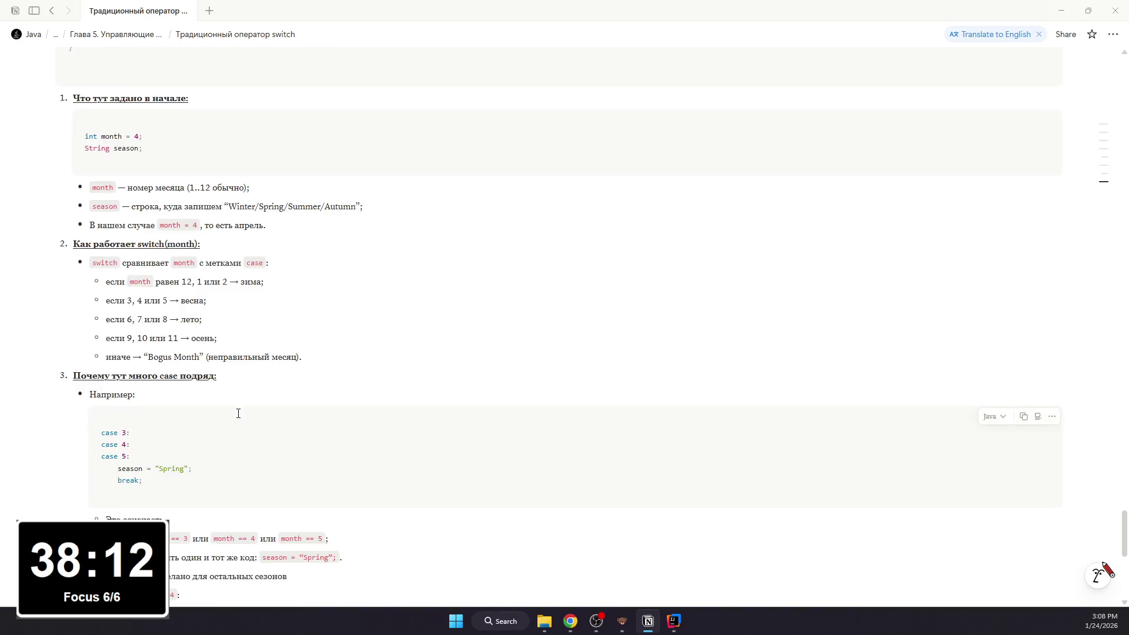
scroll(238, 413, "up", 3)
scroll(247, 413, "up", 3)
scroll(252, 415, "down", 4)
scroll(252, 424, "down", 7)
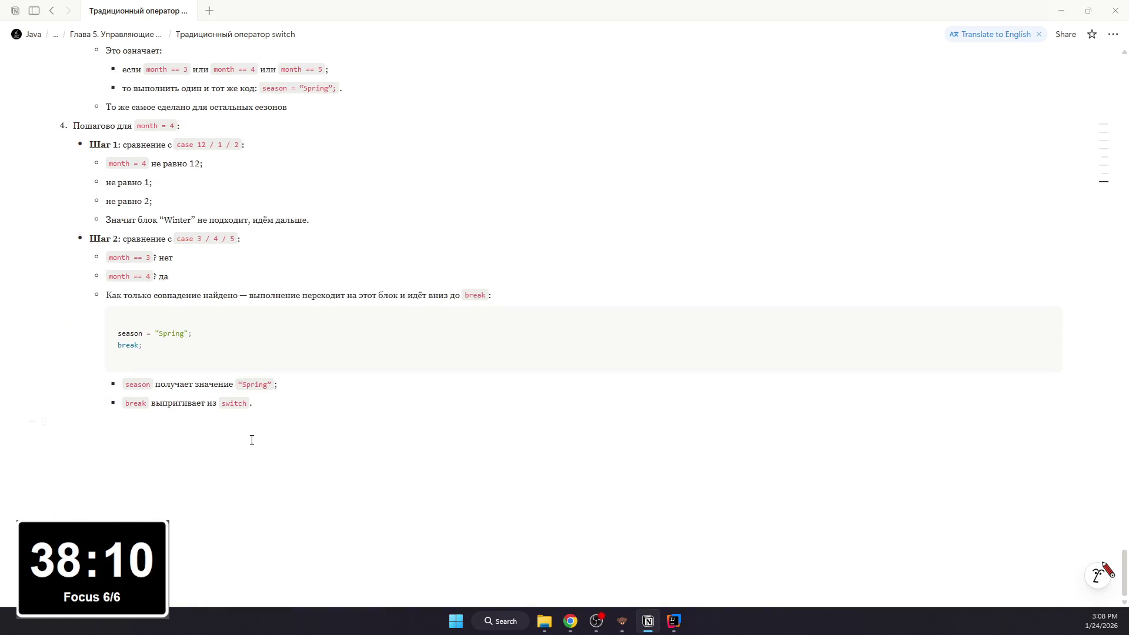
Step: Start an empty line below the last bullet and dismiss the Ask AI panel
left_click(251, 440)
key("space")
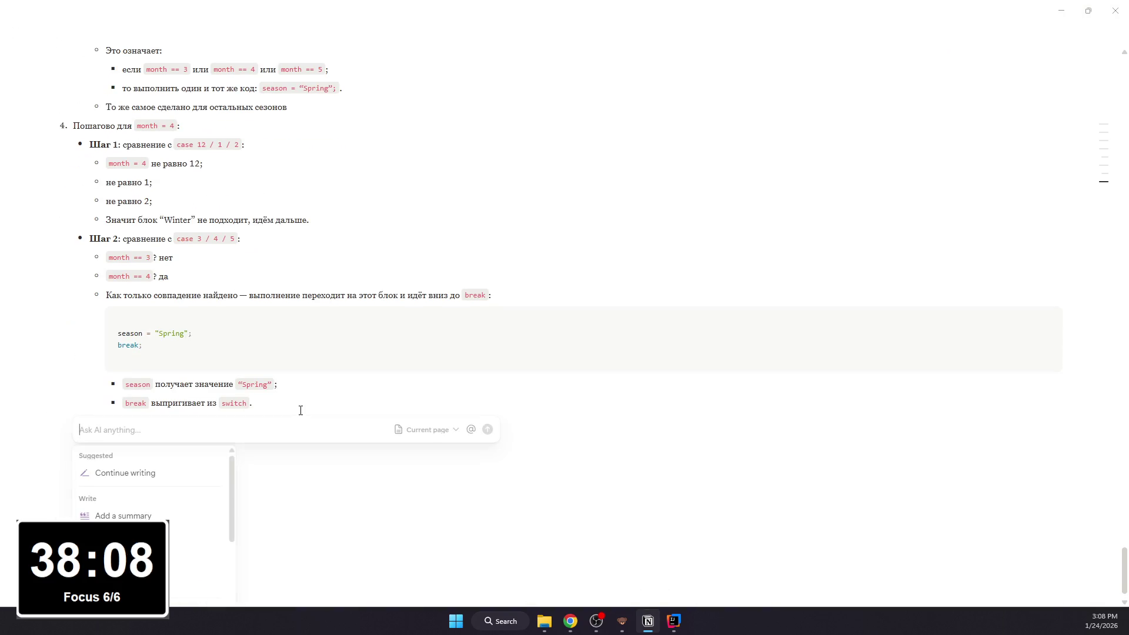
key("Escape")
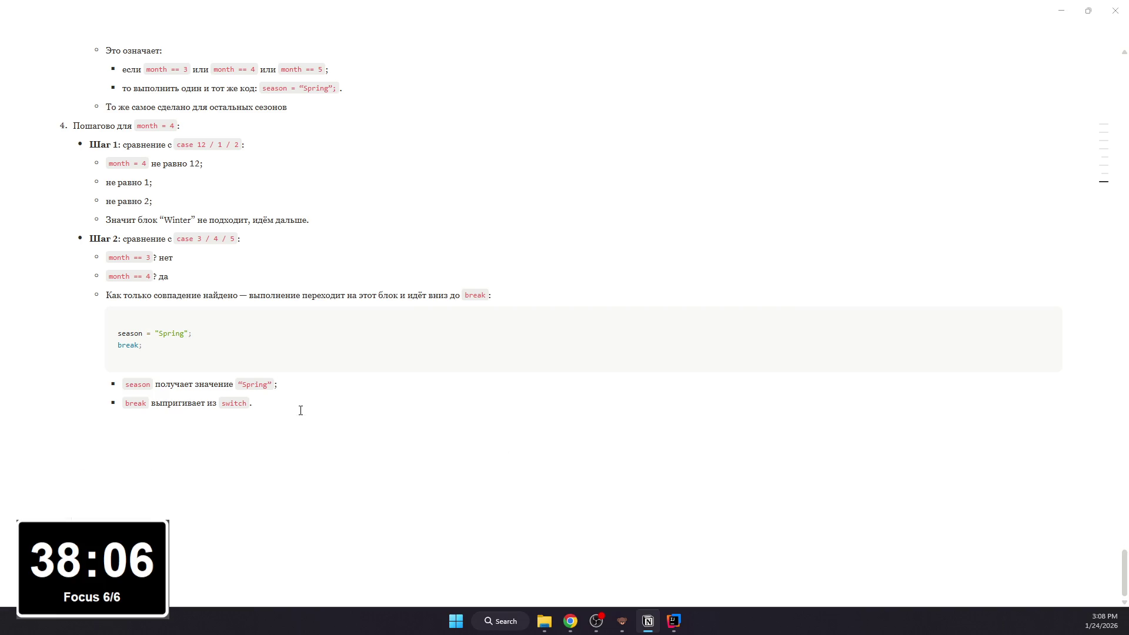
Step: Add the 'Шаг 3' bullet about execution continuing after switch, with a nested sub-point
left_click(265, 423)
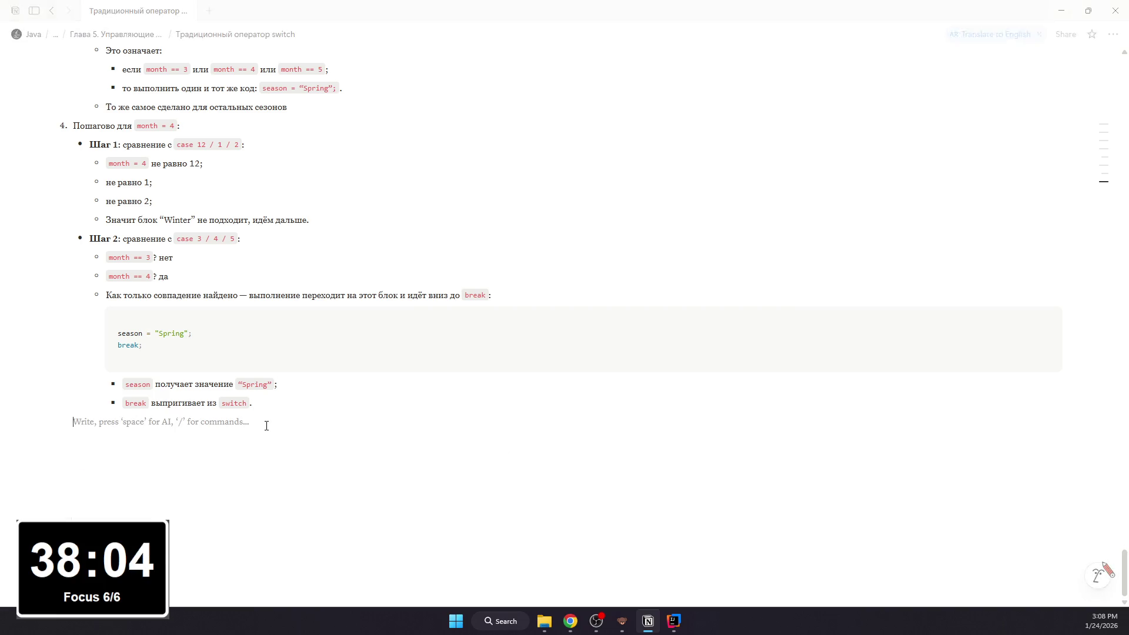
type("/bu")
key("Return")
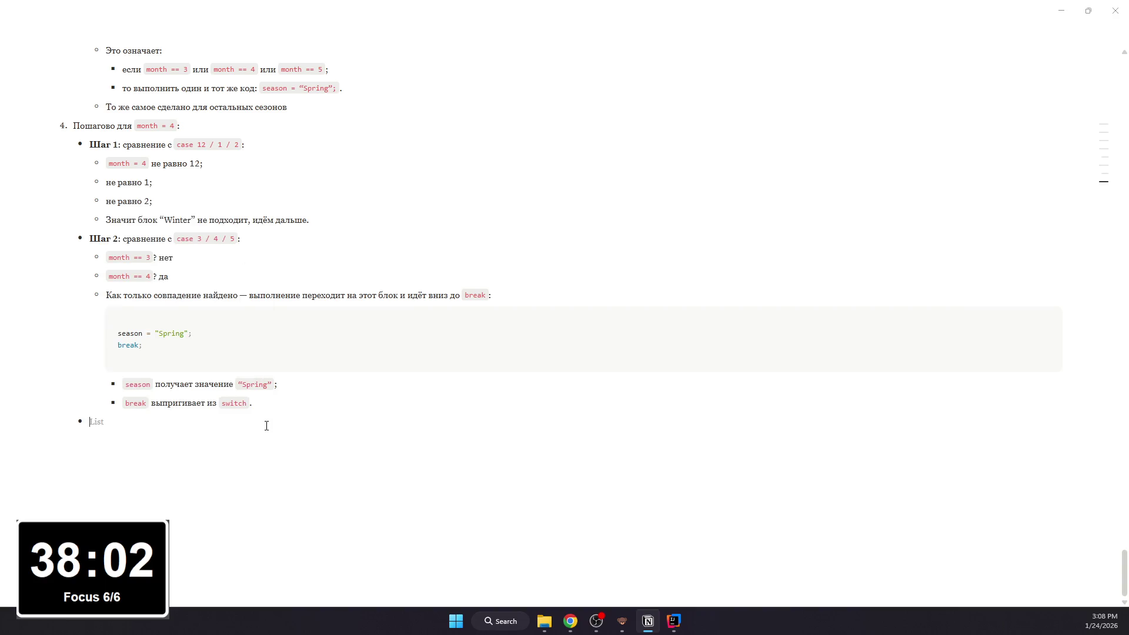
type("Шаг ")
type("3:")
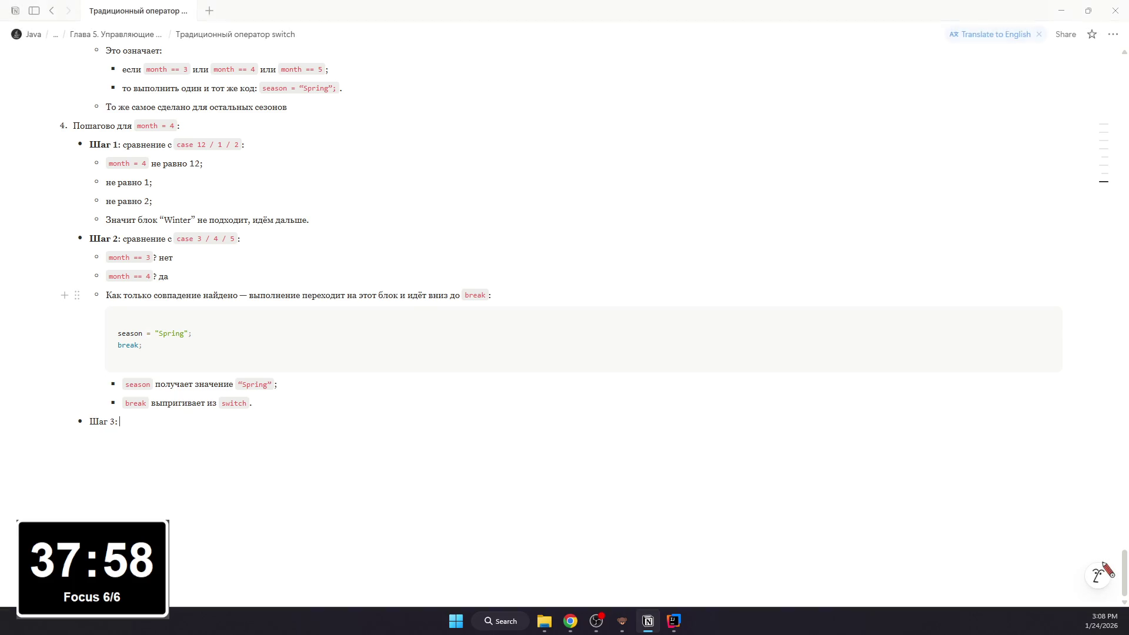
type(" после break выпо")
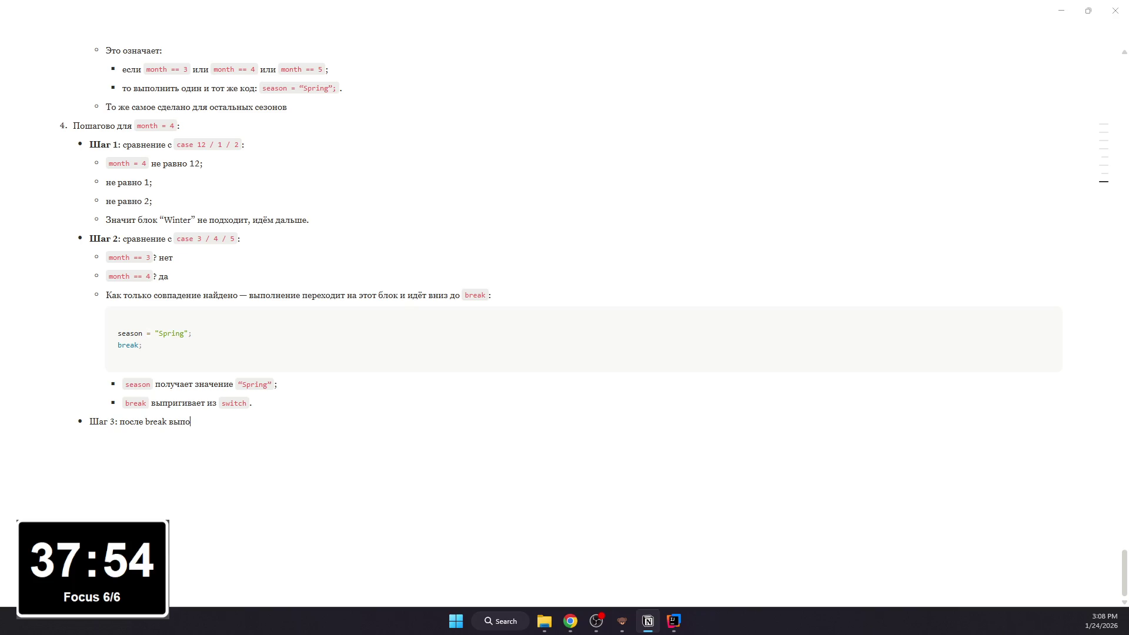
type("лнение прод")
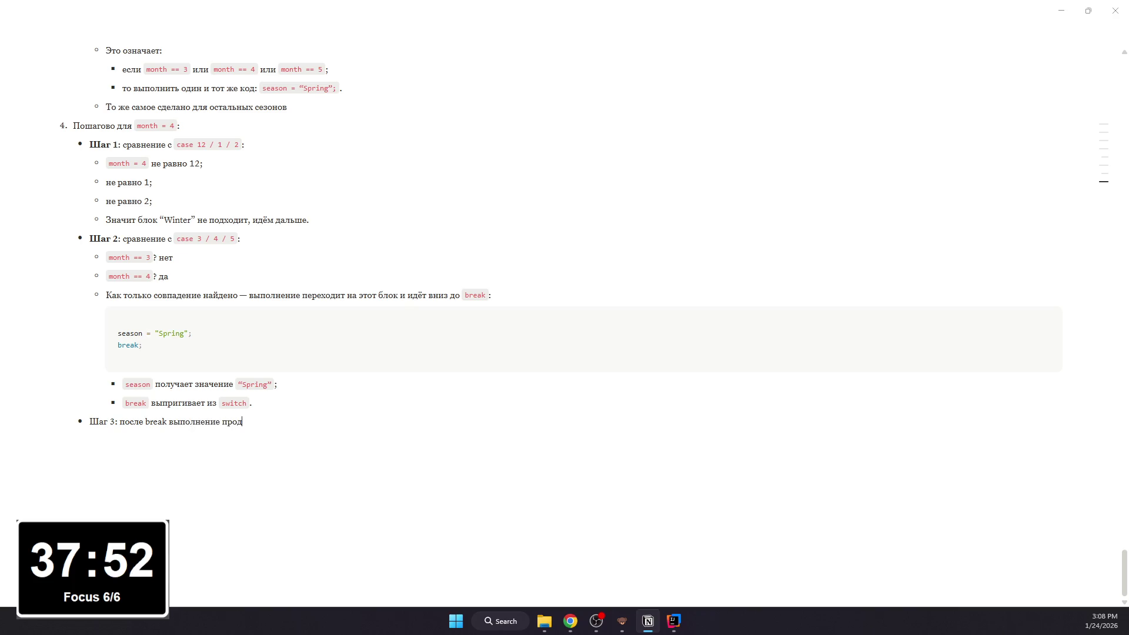
type("олжается после s")
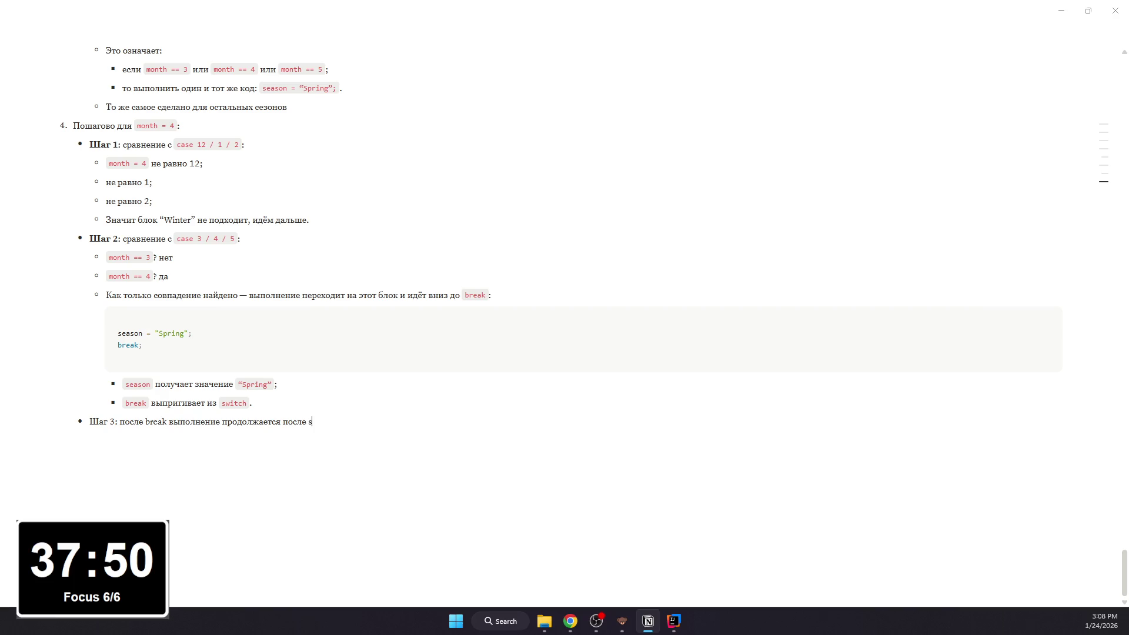
type("witch:")
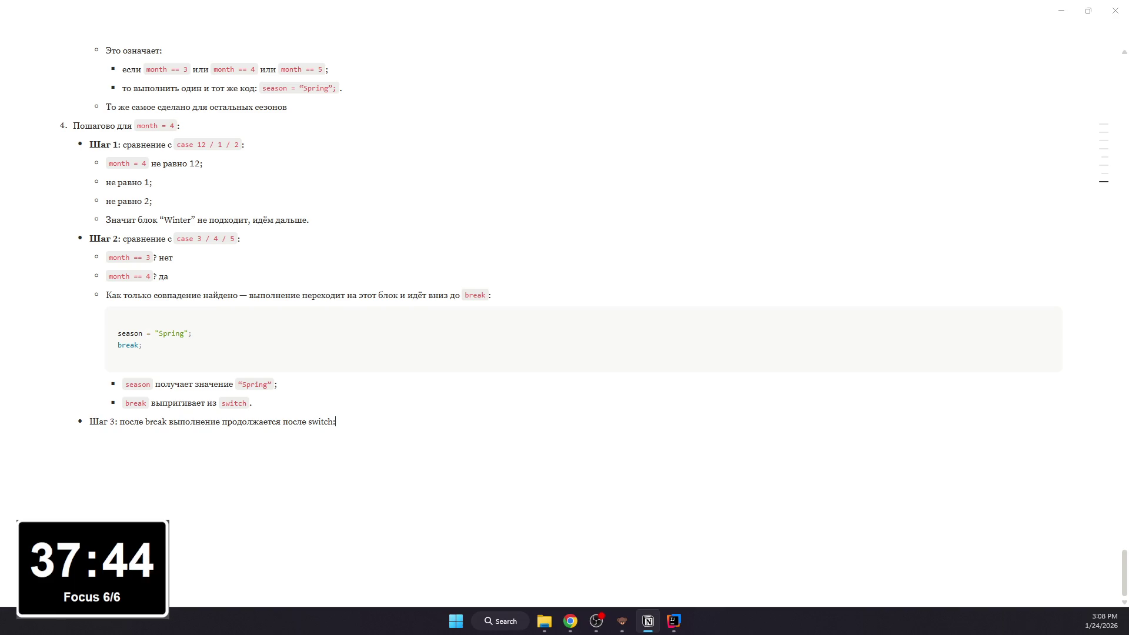
key("Return")
key("BackSpace")
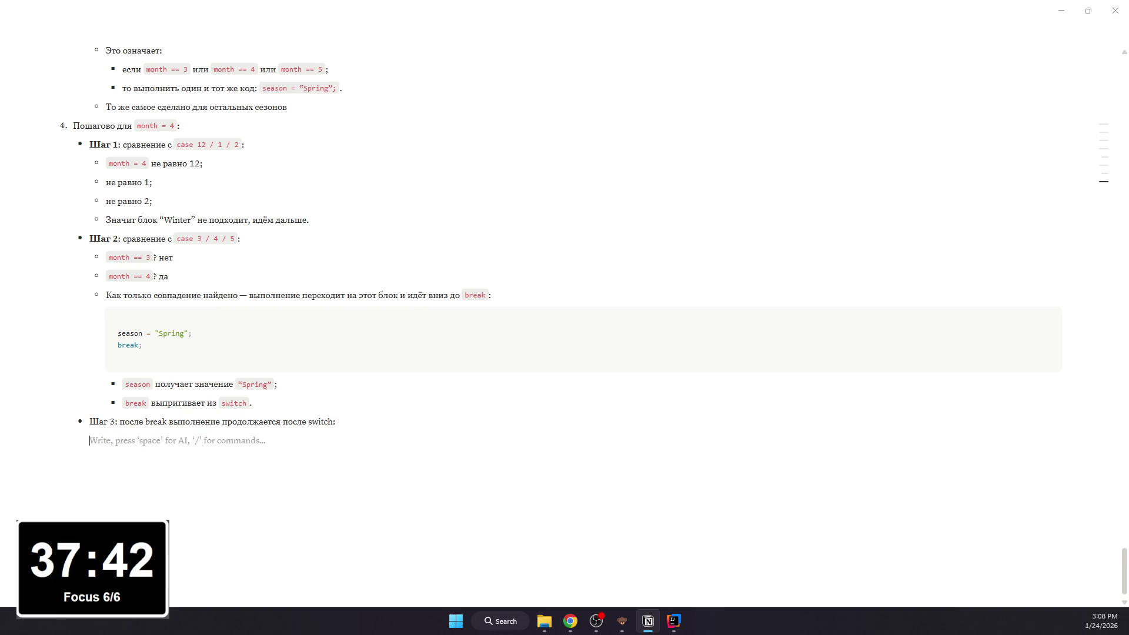
type("/c")
key("BackSpace")
key("BackSpace")
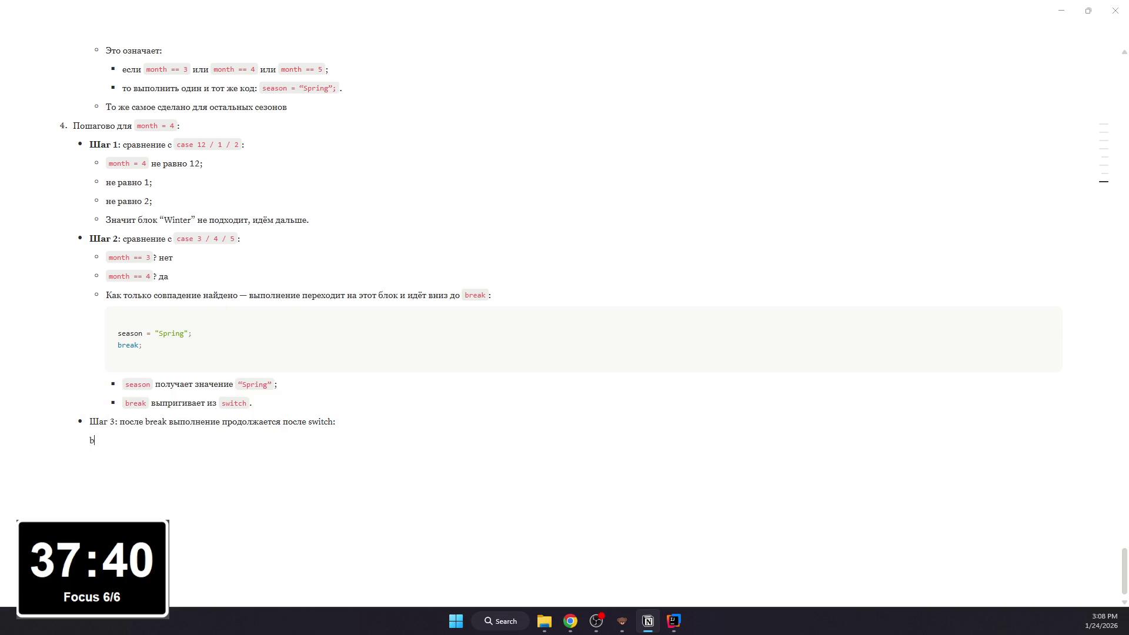
type("/b")
key("Return")
type("T")
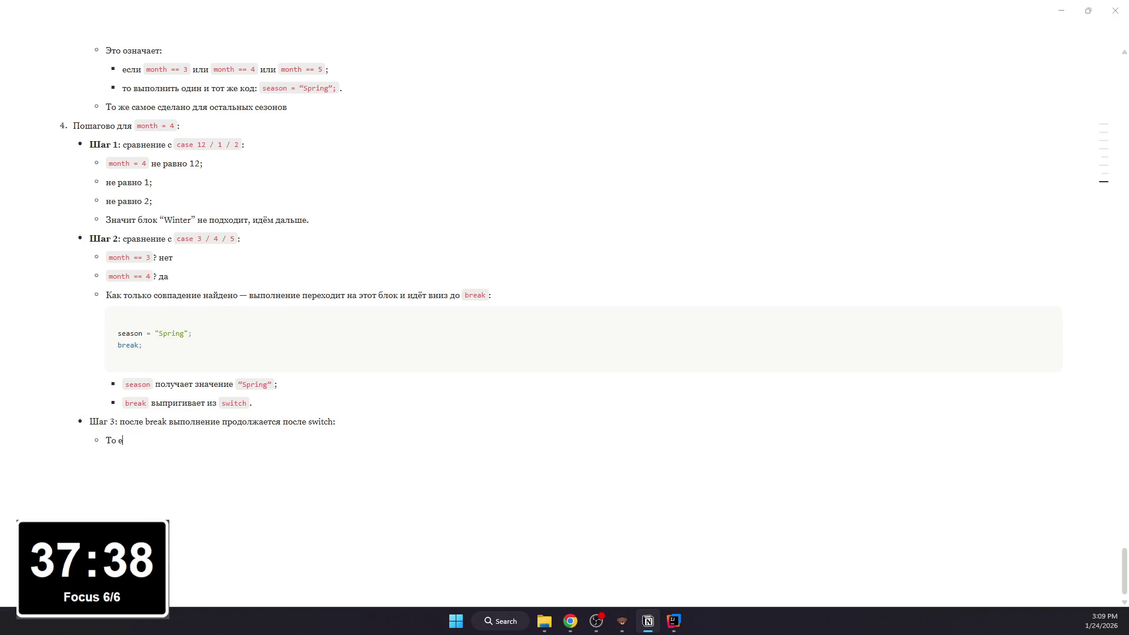
type("сть программа идёт сюда:")
Step: Write 'То есть программа идёт сюда:' and insert an empty code block beneath it
key("shift+Return")
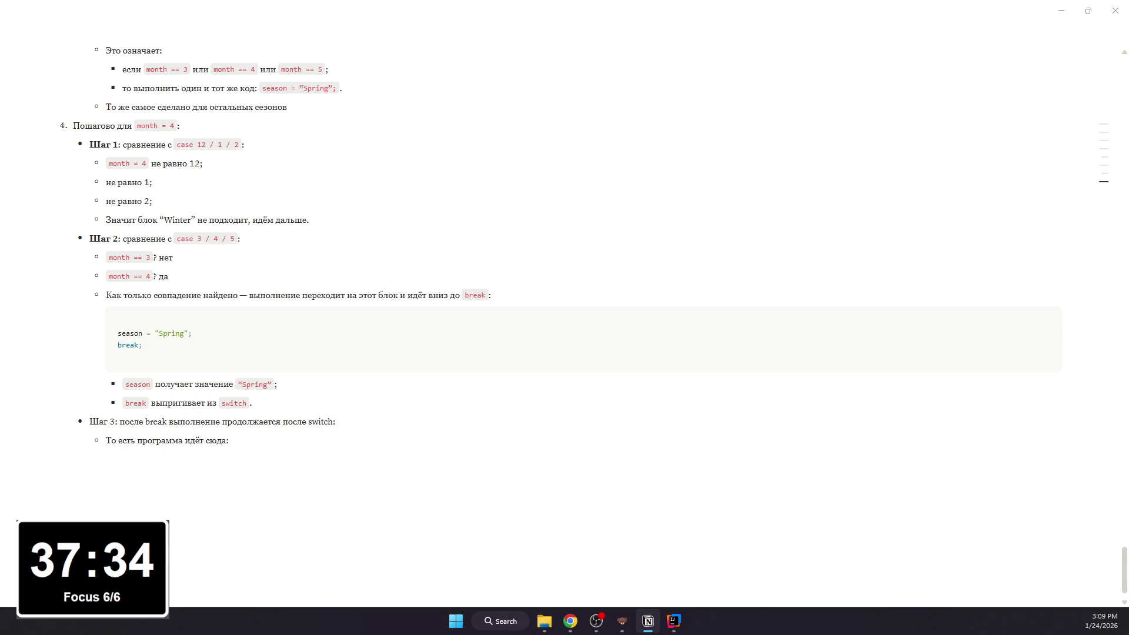
key("BackSpace")
key("Return")
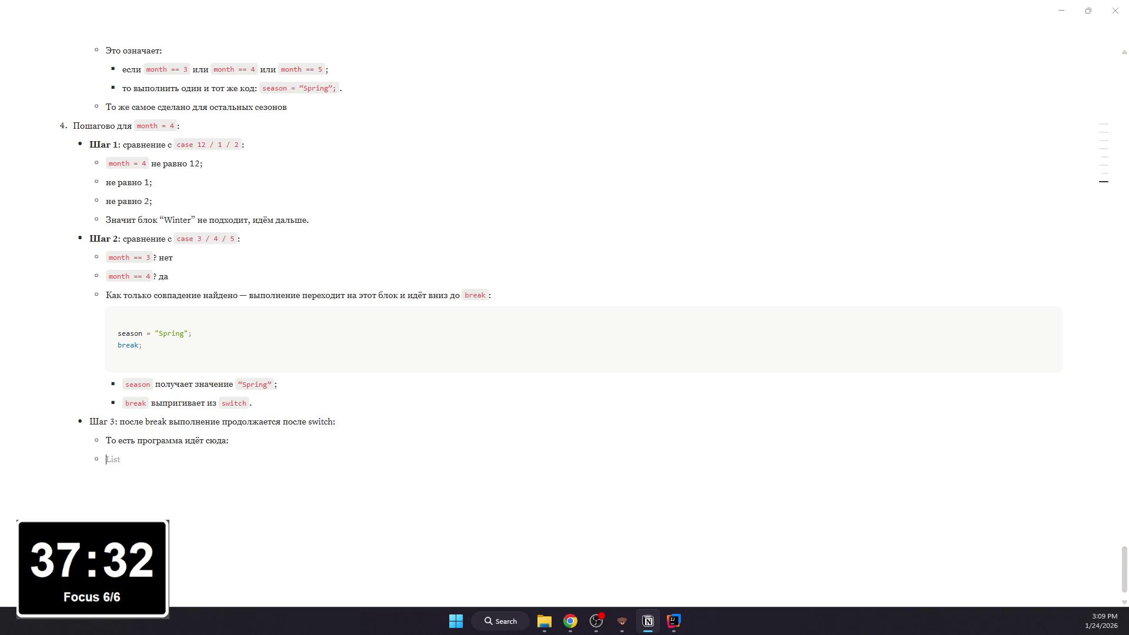
key("Return")
type("/code")
key("Return")
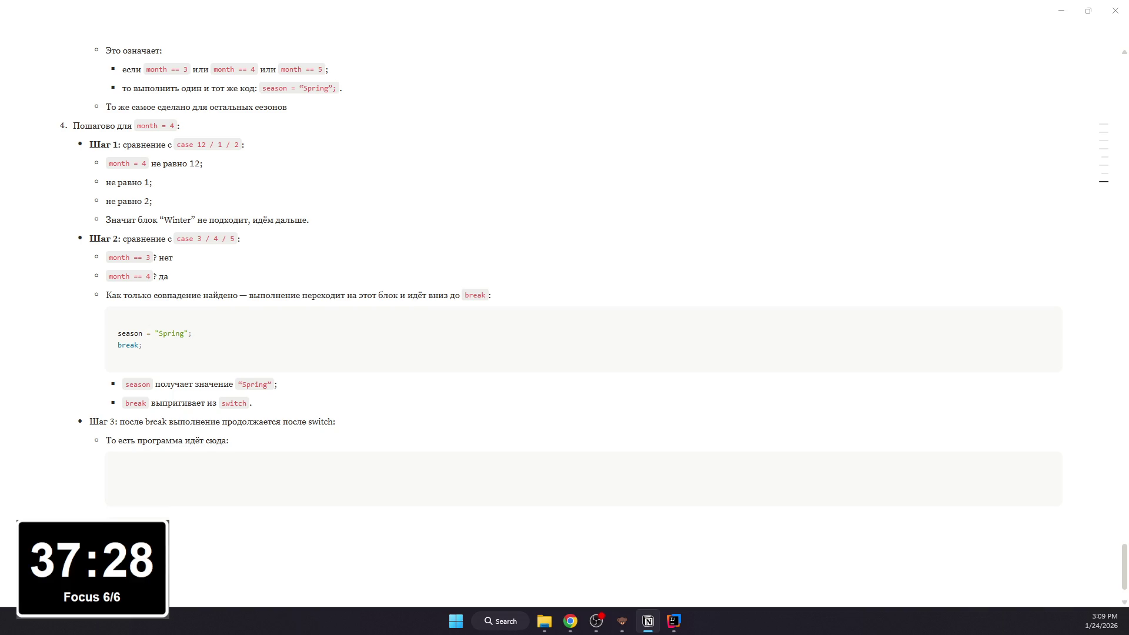
Step: Bold the 'Шаг 3:' label and mark 'break' and 'switch' as inline code
left_click_drag(118, 422, 90, 422)
left_click(106, 421)
key("ctrl+b")
left_click(149, 422)
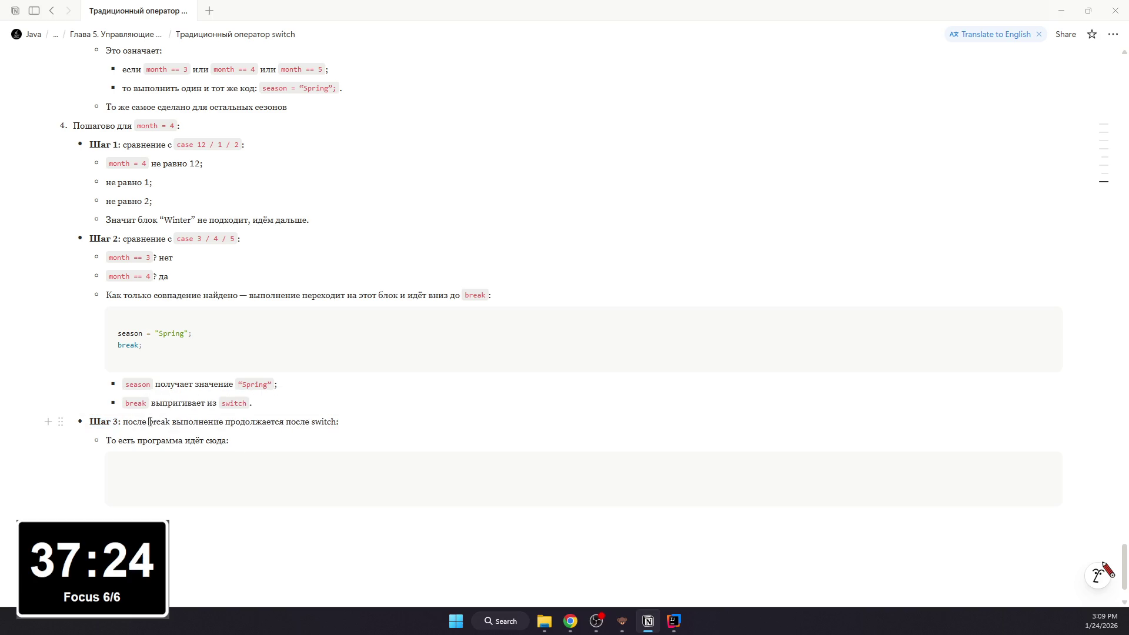
double_click(159, 421)
key("ctrl+e")
left_click_drag(317, 422, 344, 422)
key("ctrl+e")
left_click(204, 422)
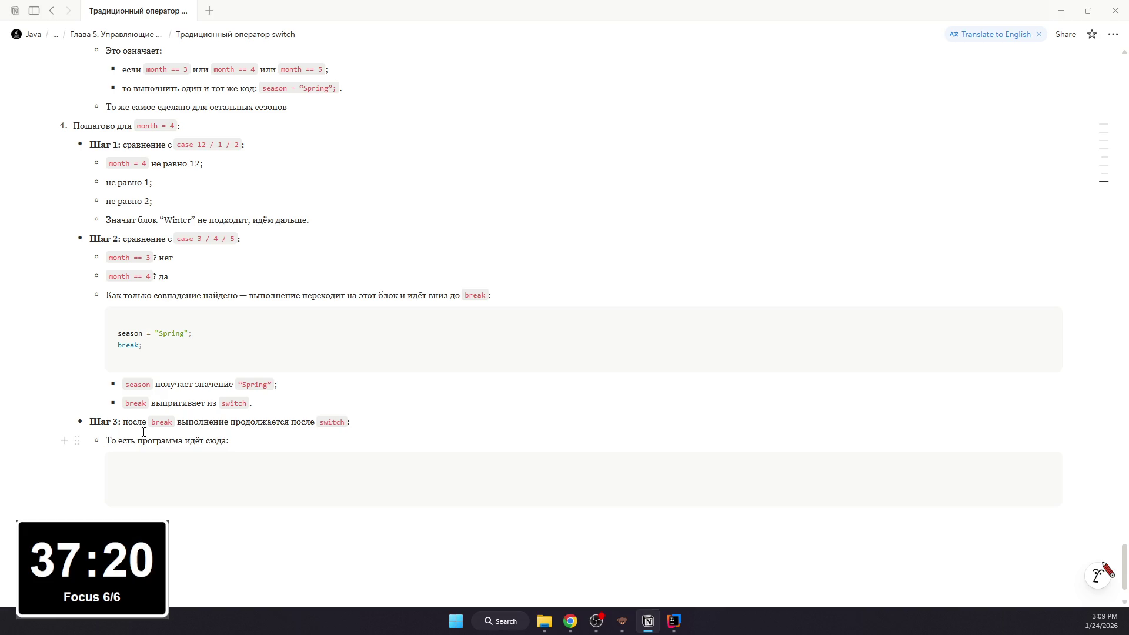
Step: Fill the code block with System.out.println("April is in the " + season + ".");
left_click(173, 503)
left_click(181, 475)
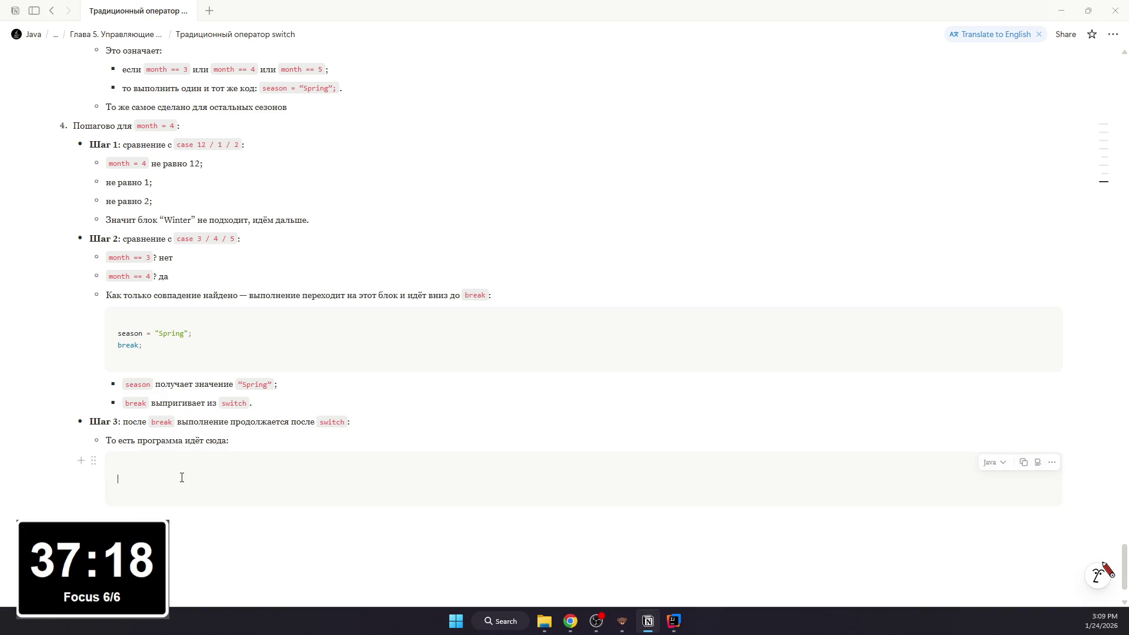
type("System.out.println(")
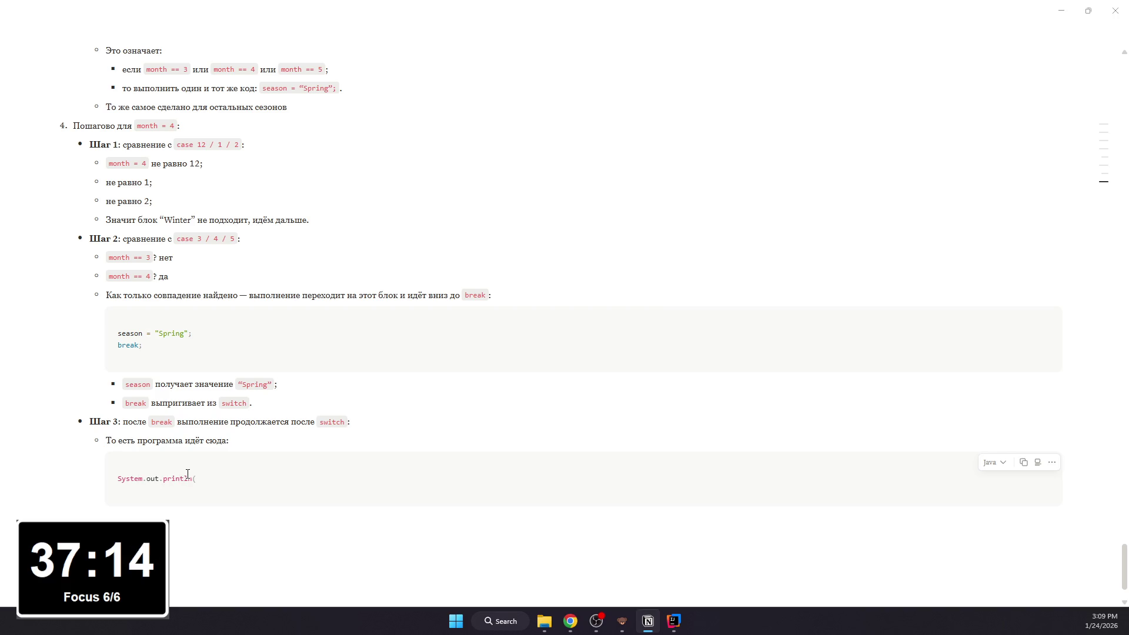
type("\"April is in the \" + sesao")
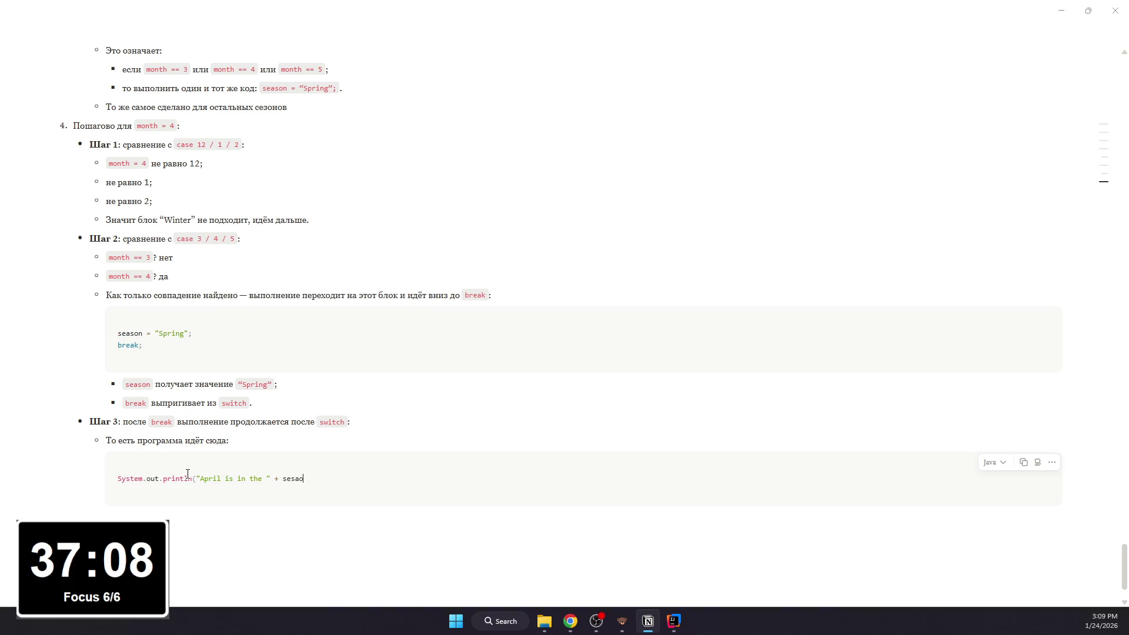
key("BackSpace")
key("BackSpace")
key("BackSpace")
type("ason \" \"")
type(".")
key("BackSpace")
type("/")
key("BackSpace")
type(".\");")
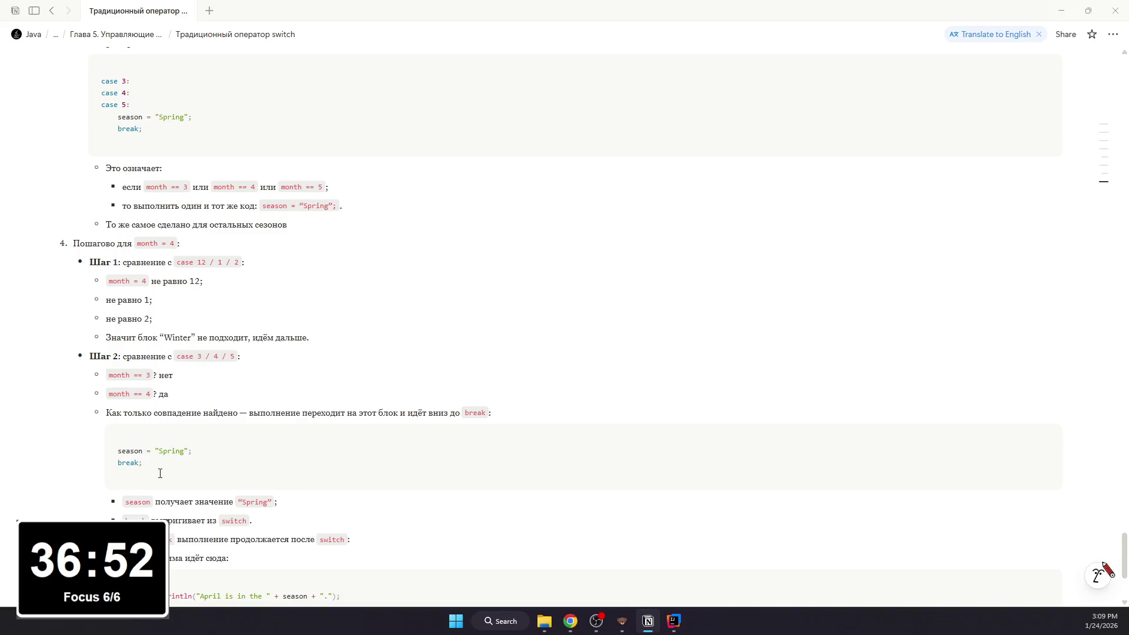
scroll(157, 468, "down", 3)
Step: Add the 'Что будет выведено:' note with a code block reading 'April is in the Spring.'
left_click(154, 471)
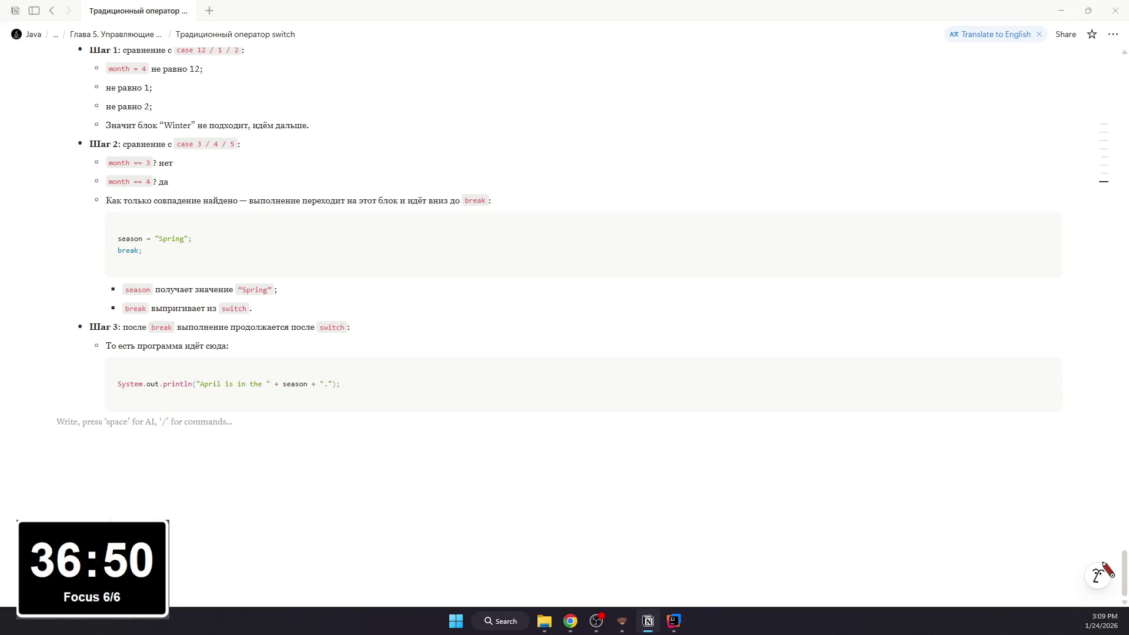
scroll(330, 449, "up", 1)
scroll(202, 441, "up", 4)
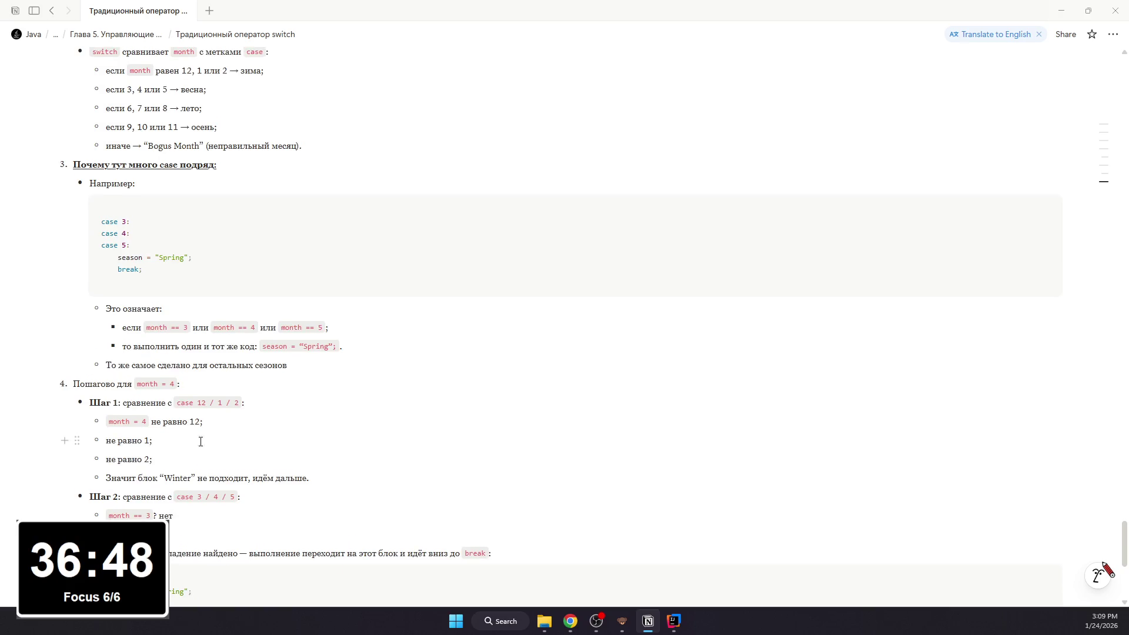
scroll(114, 330, "down", 3)
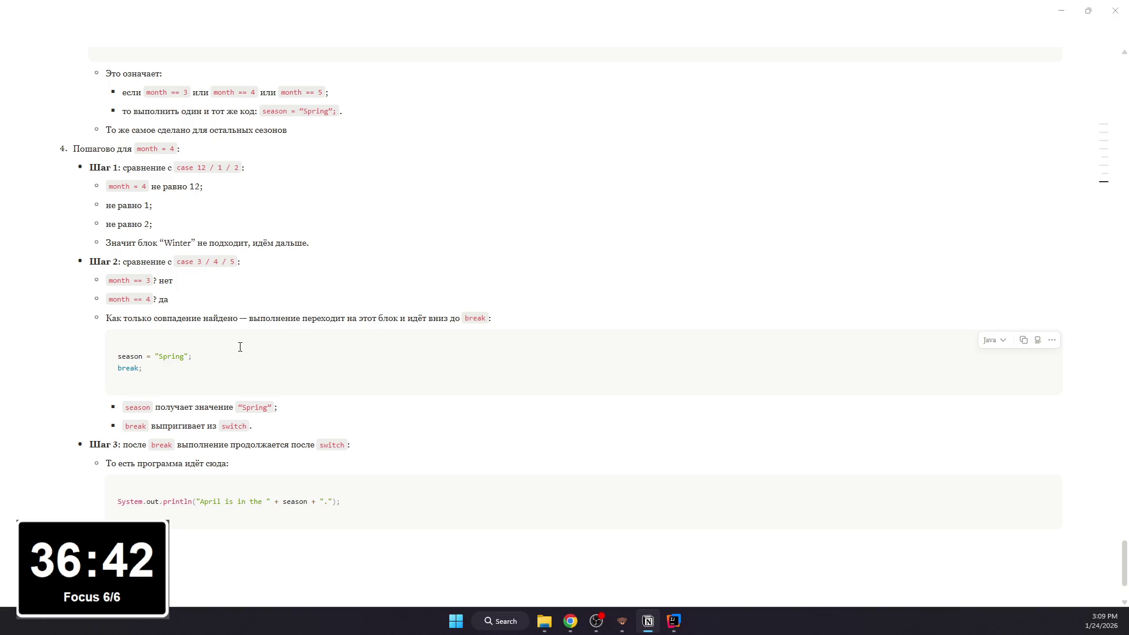
key("Down")
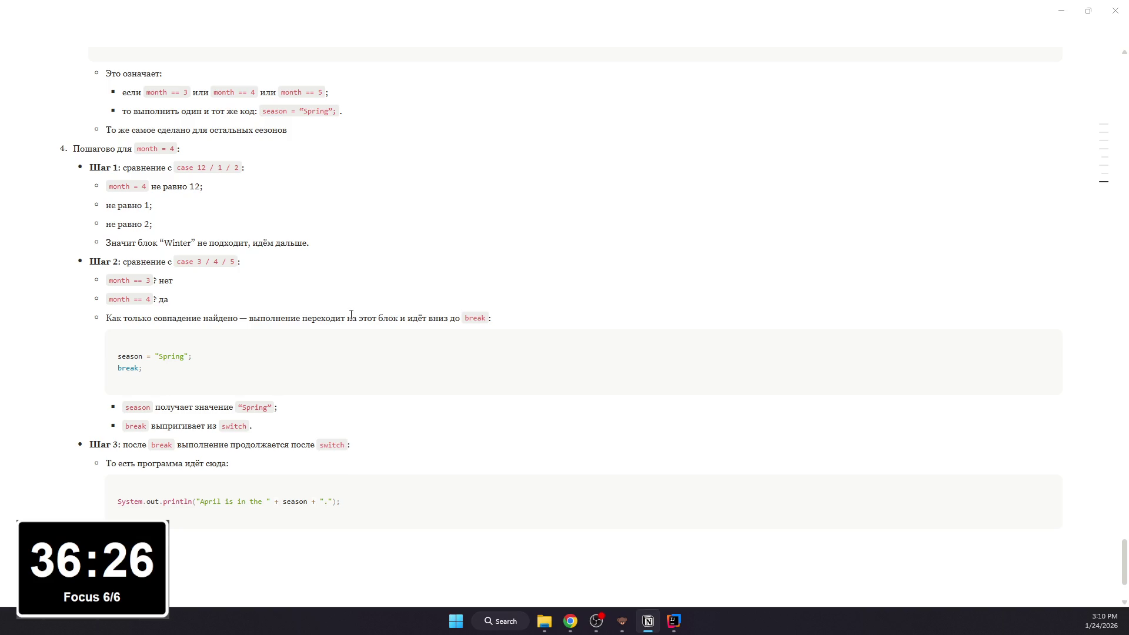
type("начит печать будет:")
key("Return")
type("/code")
key("Return")
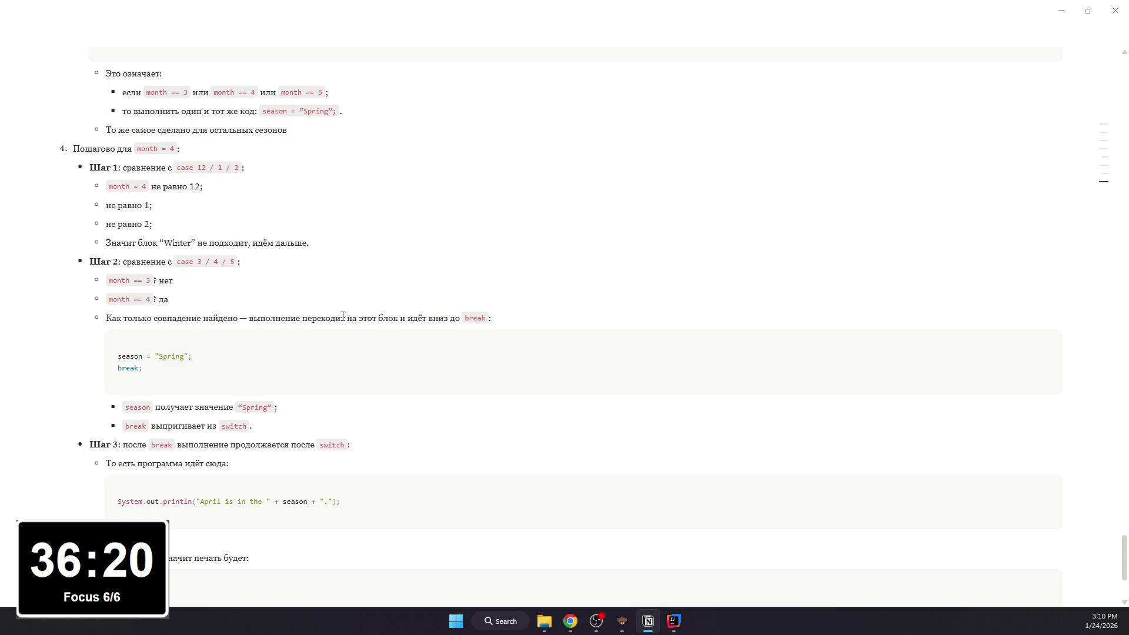
type("s")
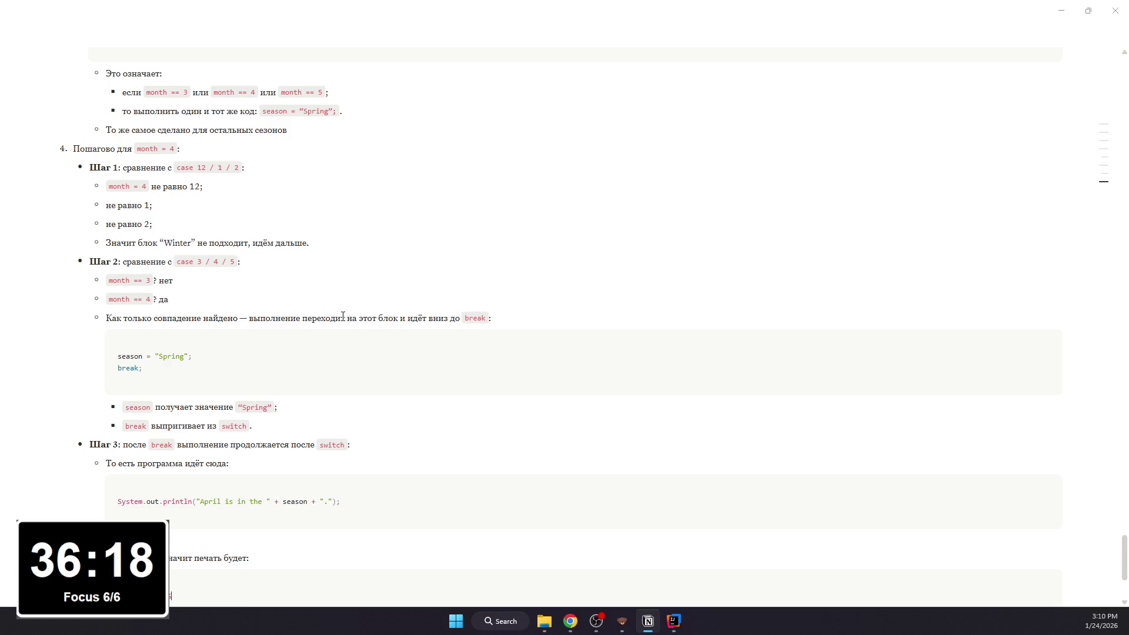
type("pring.")
left_click_drag(178, 537, 171, 539)
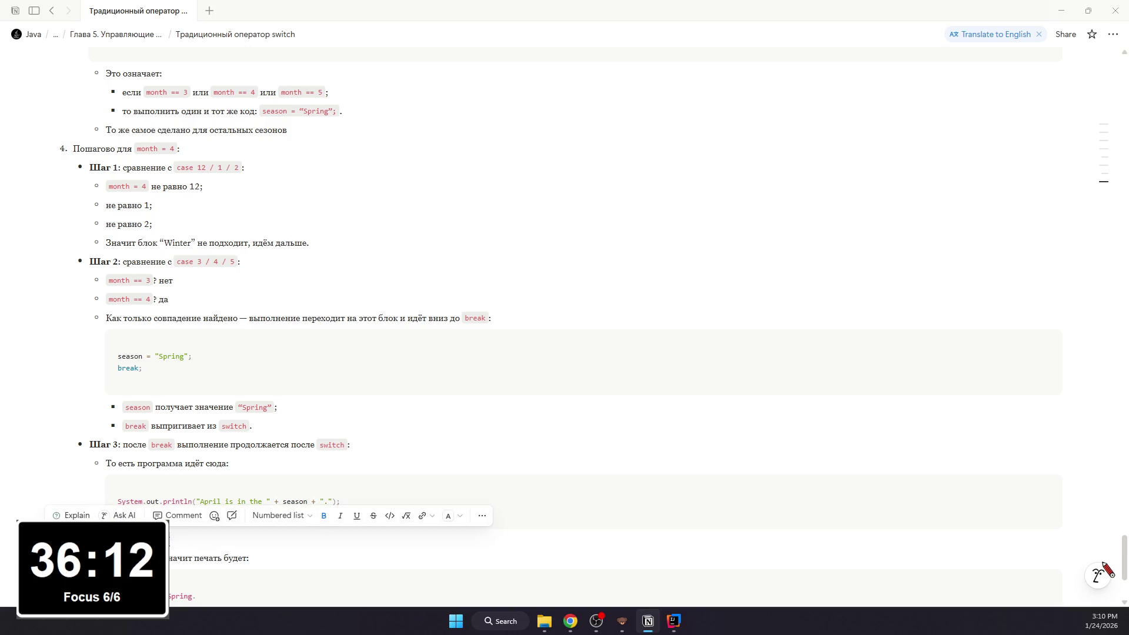
scroll(193, 538, "up", 4)
scroll(130, 413, "down", 4)
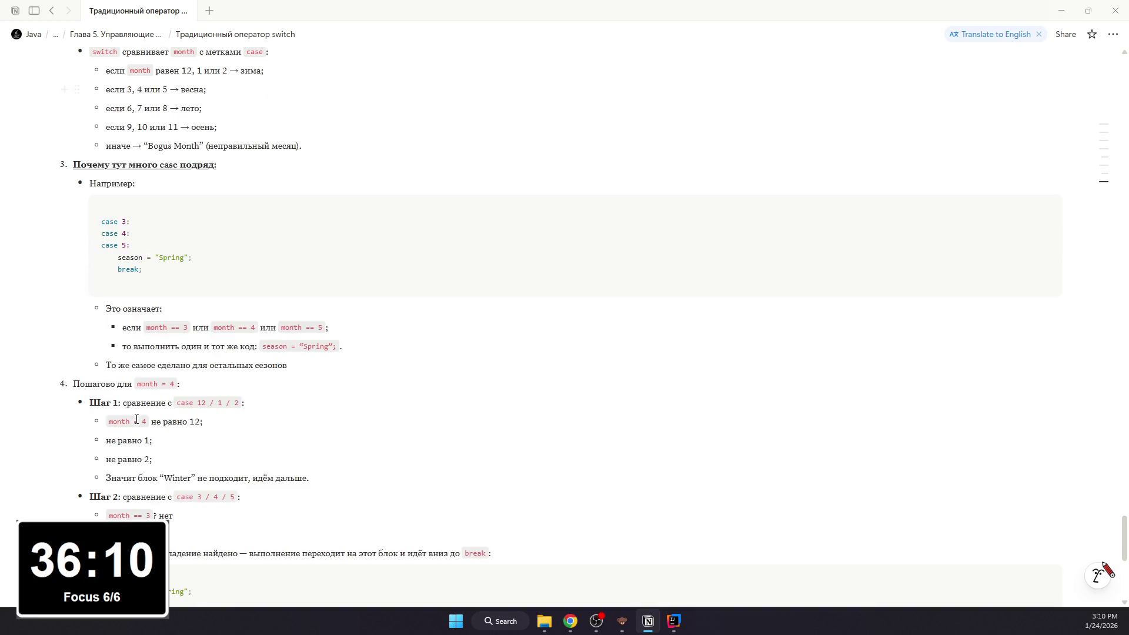
scroll(129, 413, "down", 3)
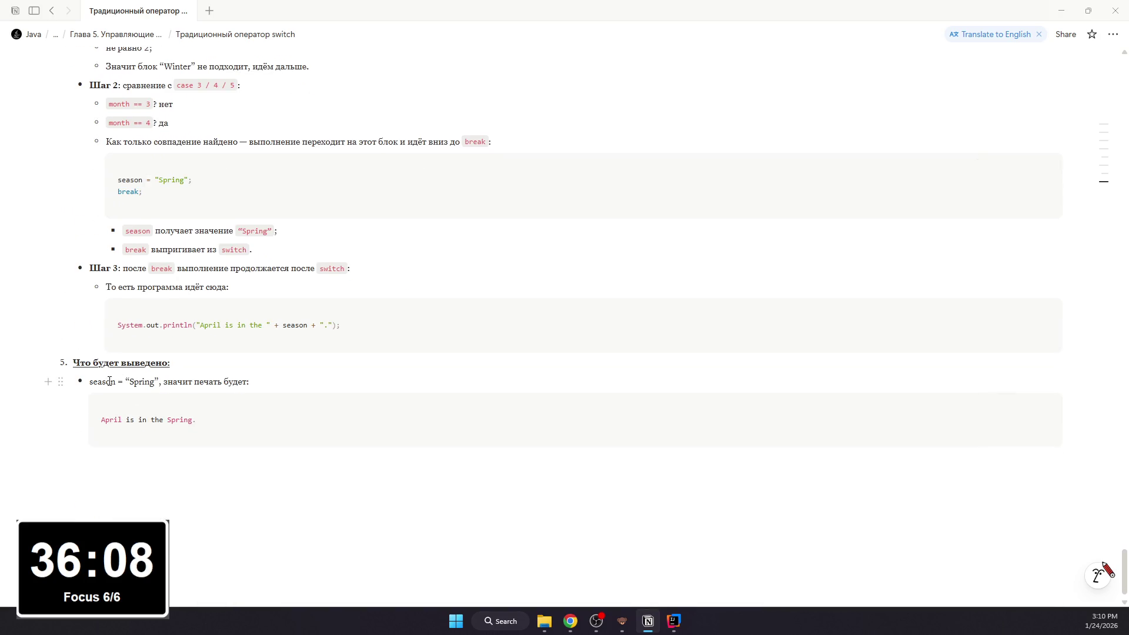
left_click(145, 387)
Step: Mark season = "Spring" as inline code and start an empty line below the output block
left_click_drag(157, 381, 89, 381)
key("ctrl+e")
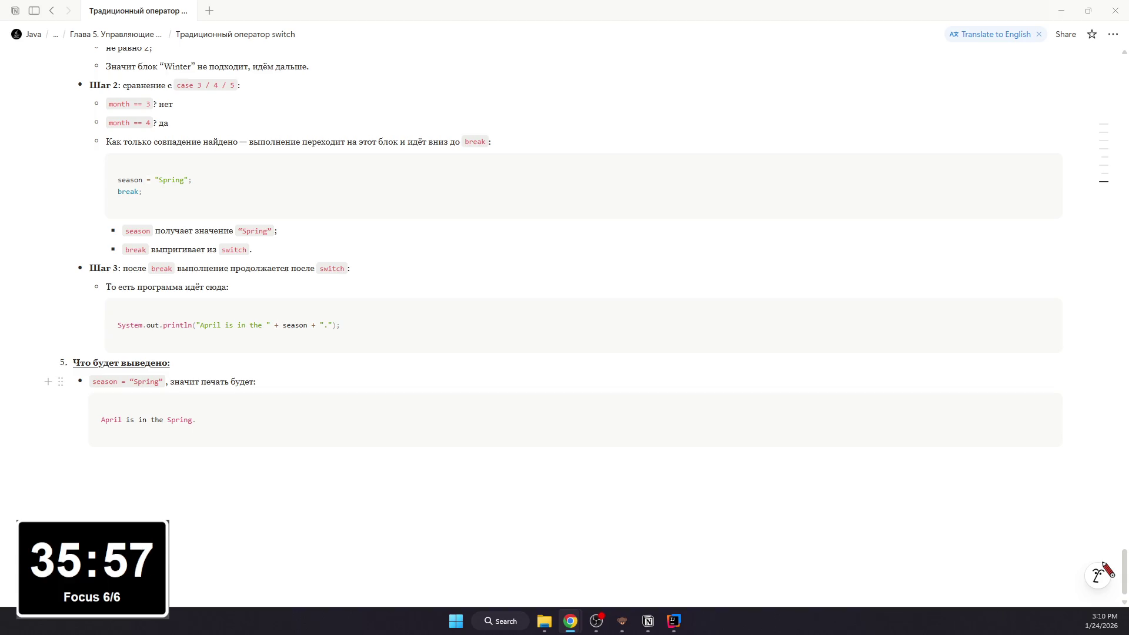
left_click(238, 459)
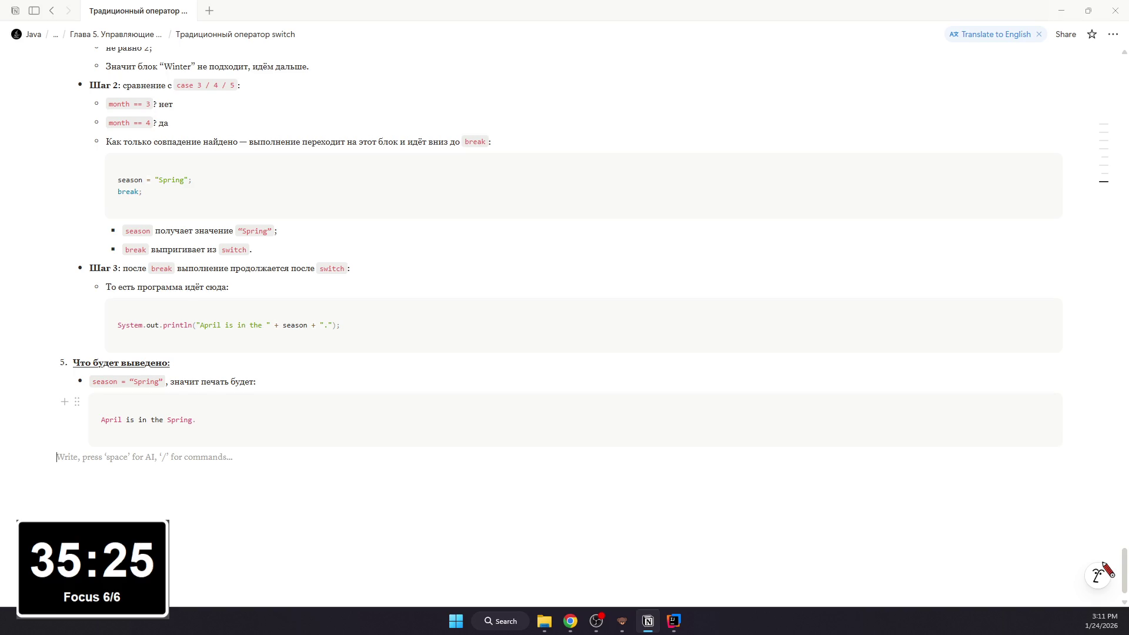
type("6. Заечм т")
Step: Write item 6 'Зачем тут break:' with a nested bullet under it
key("BackSpace")
key("BackSpace")
type("чем тут ")
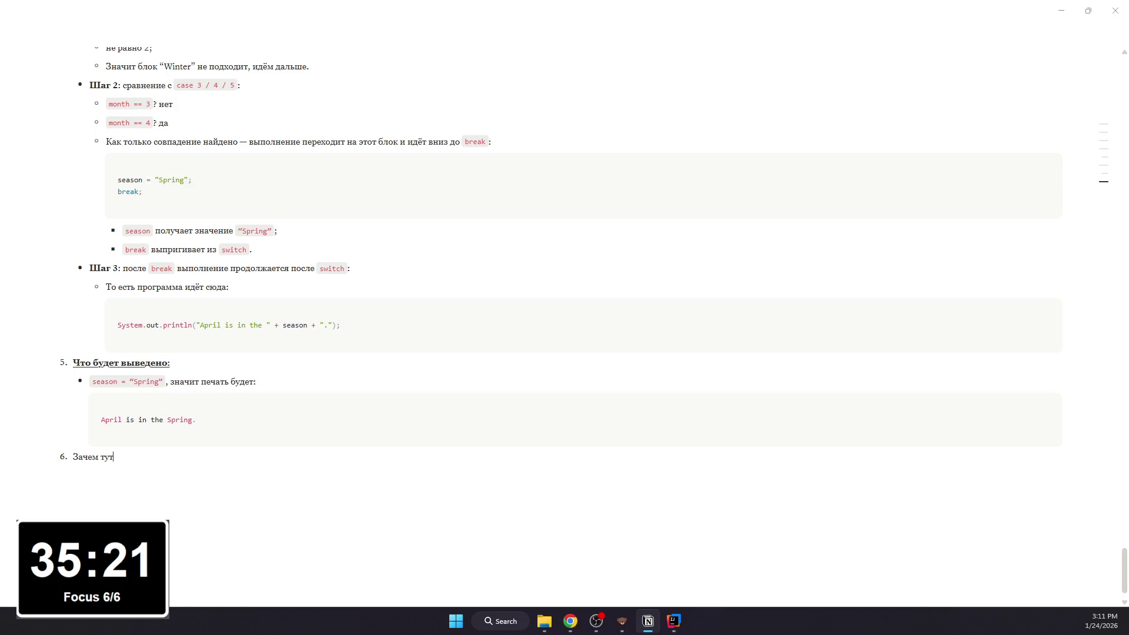
type("break:")
key("Return")
key("Tab")
key("BackSpace")
type("- Н")
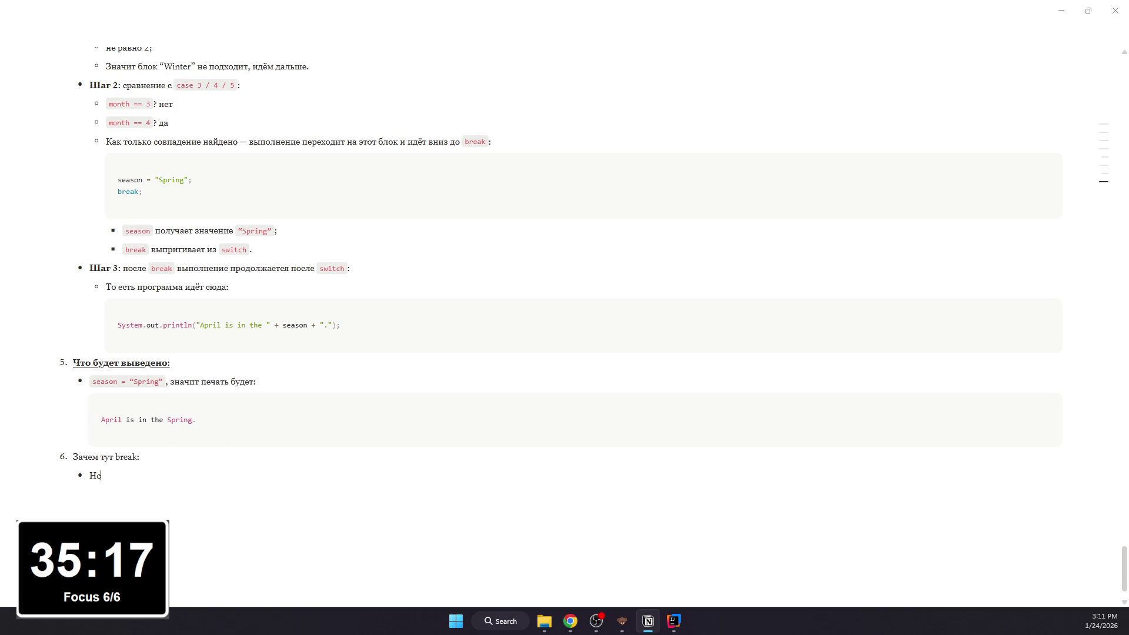
type("сл")
type("сли б")
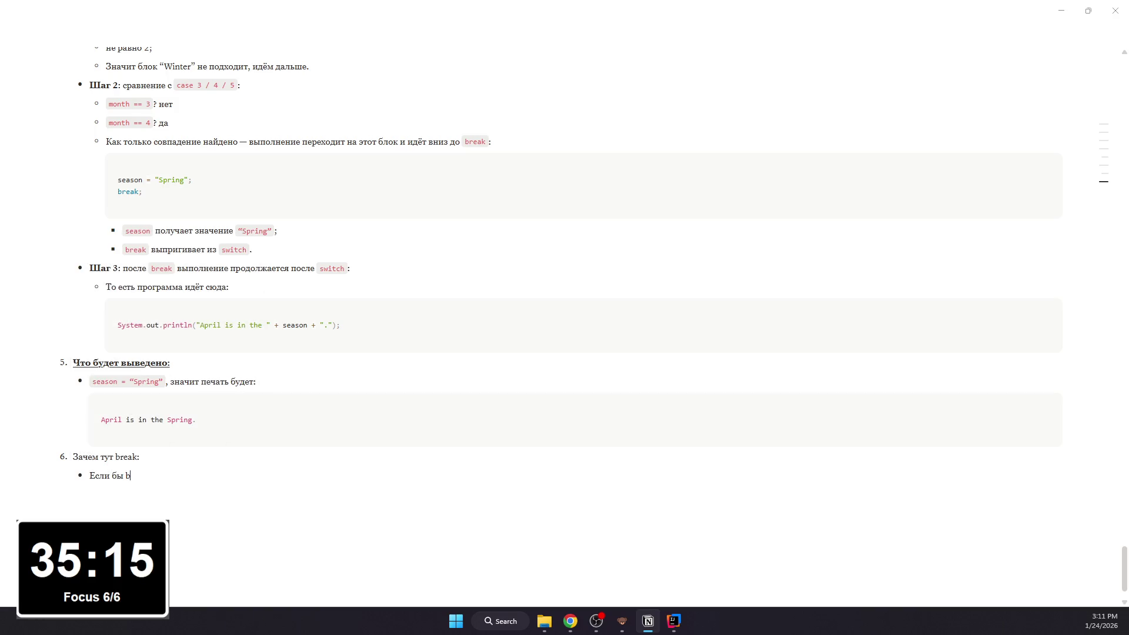
type("rea")
type("k после")
type("'")
type("ring”")
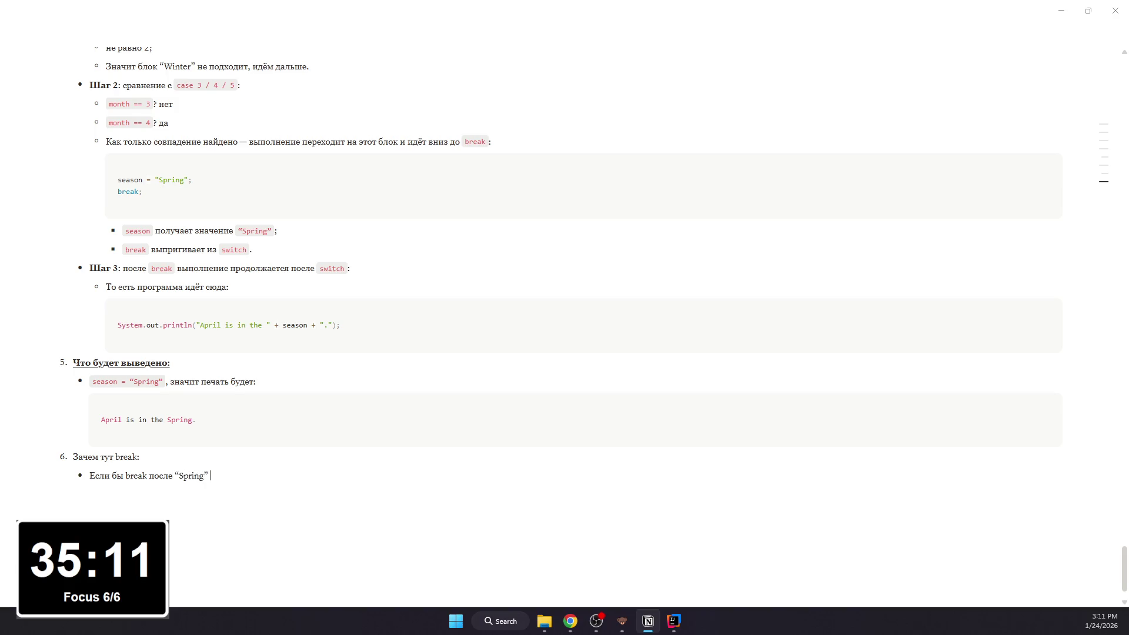
type("біло")
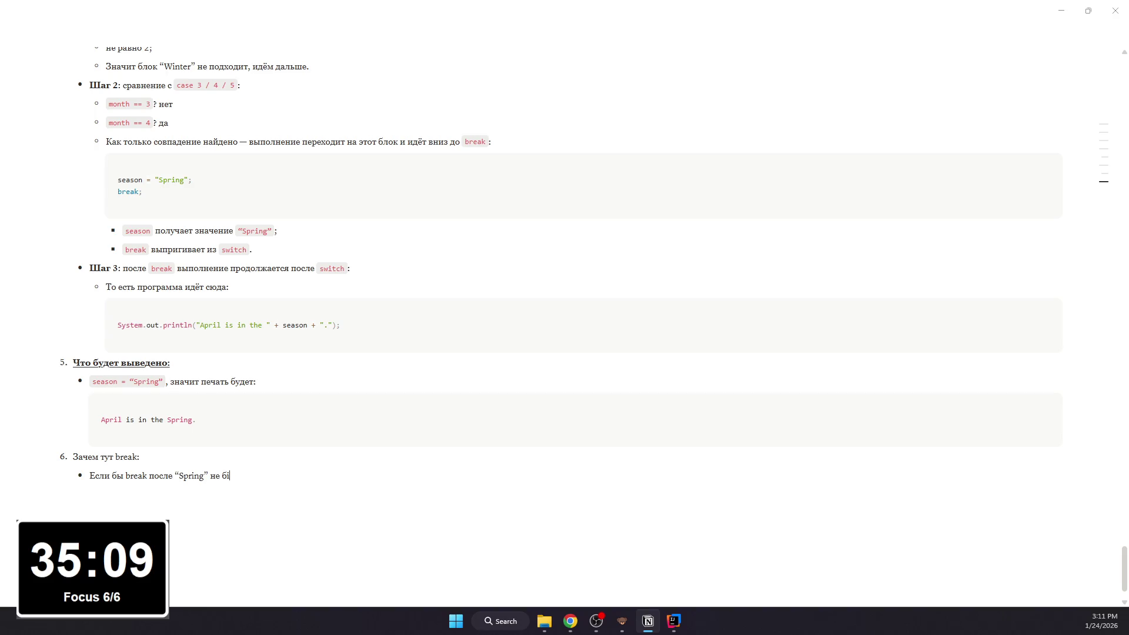
Step: Write the 'Если бы break не было… проваливание (fall-through)' bullet and start an empty sub-bullet
key("BackSpace")
type("ыло,")
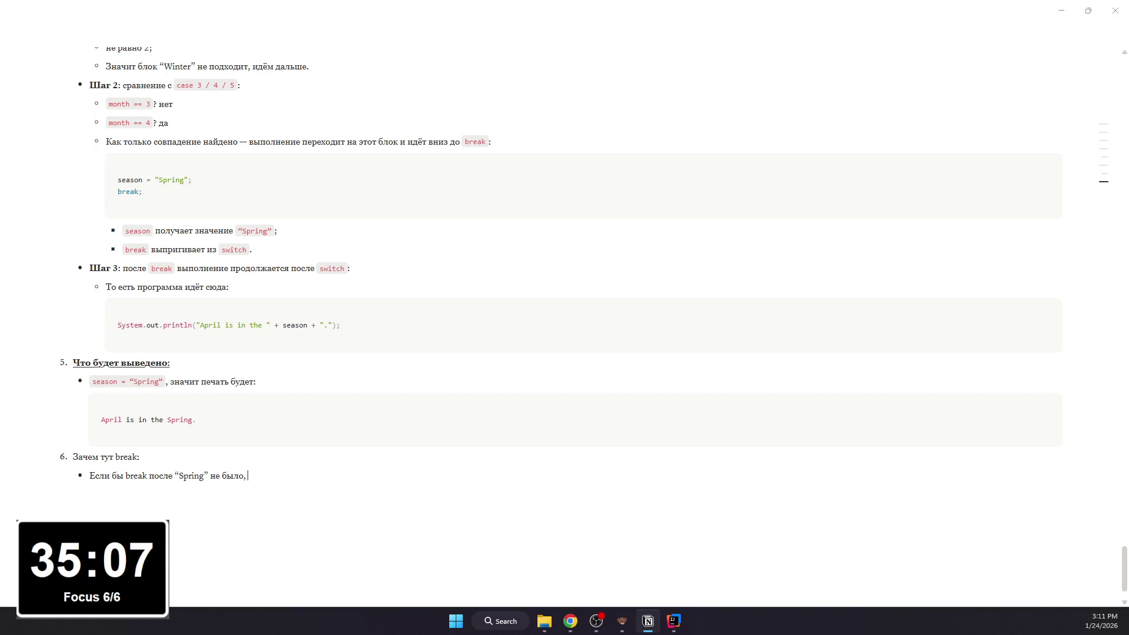
type(" то случилос")
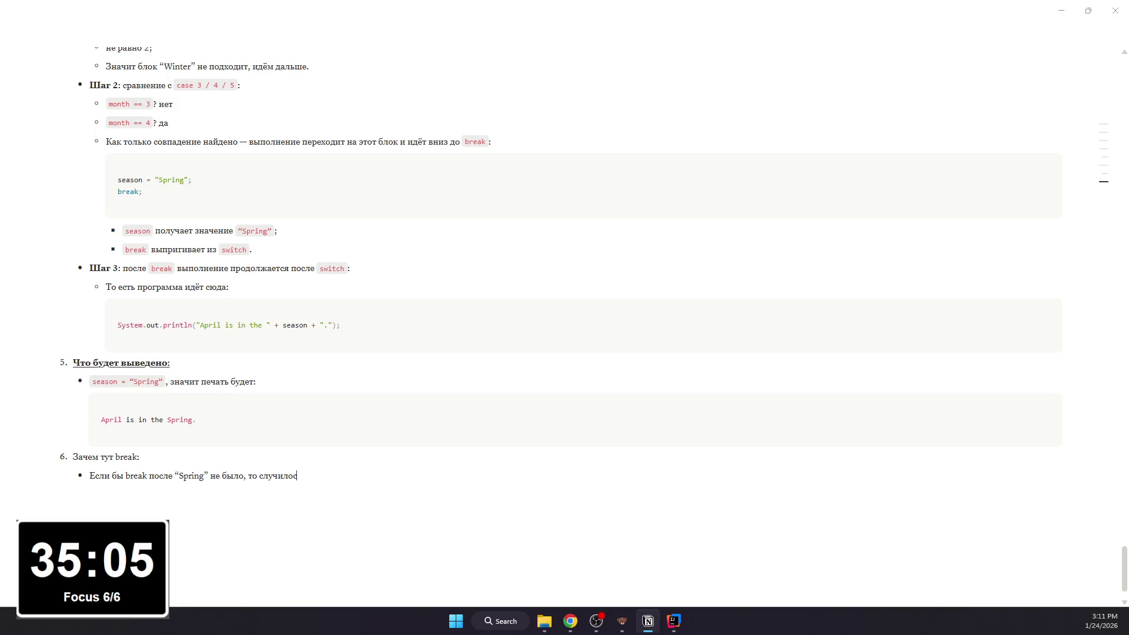
type("ь б")
key("BackSpace")
type("э")
type("провал")
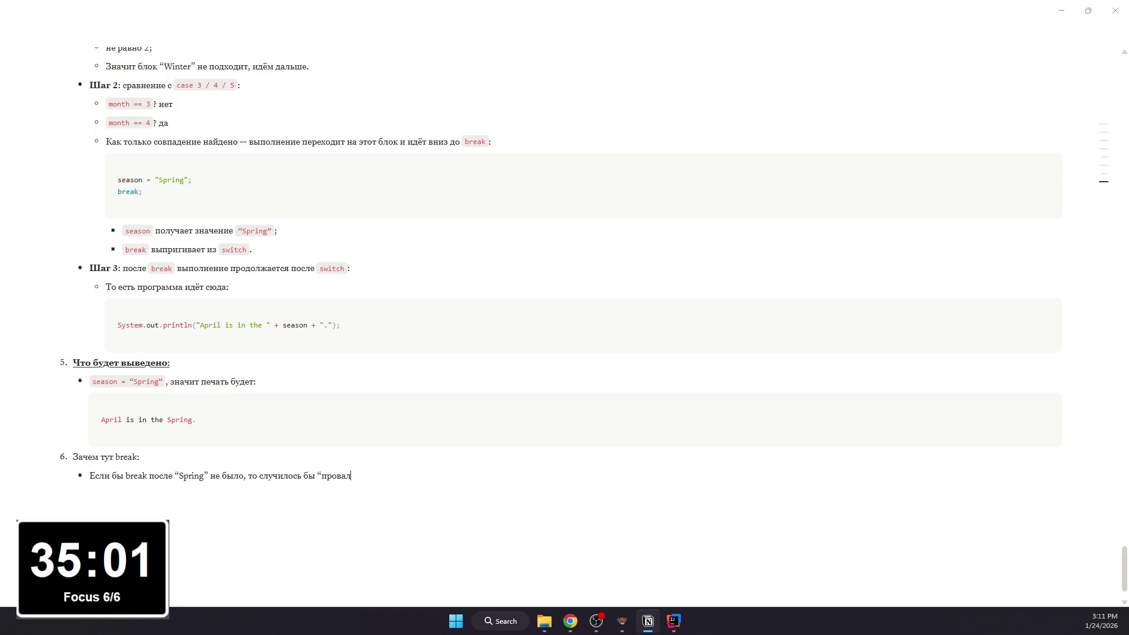
type("иван")
type("\"")
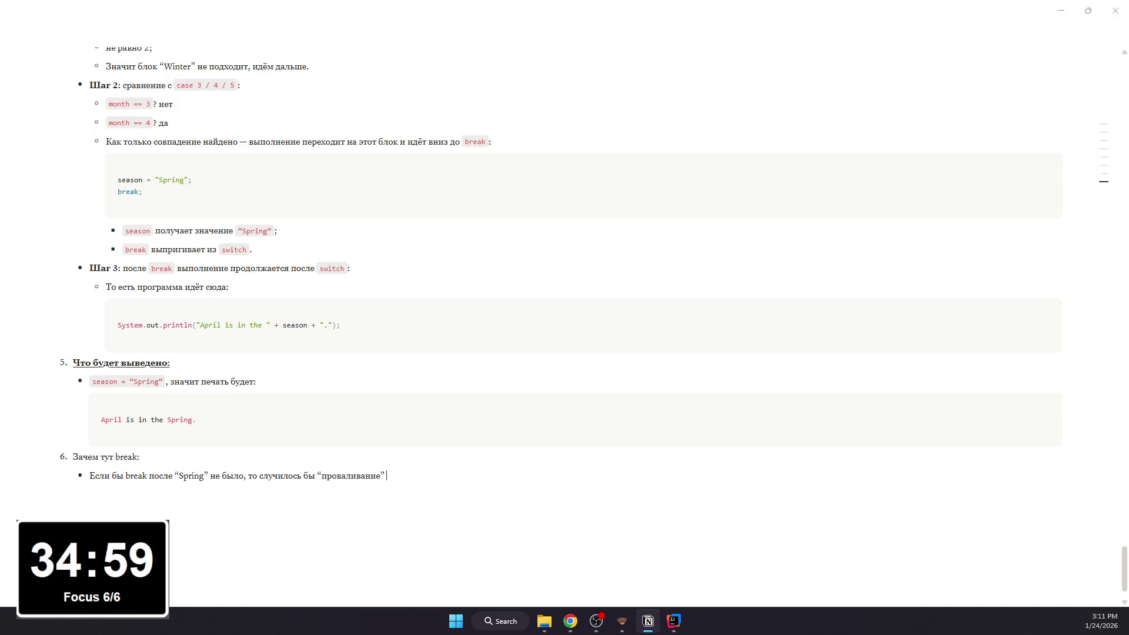
type("fall0")
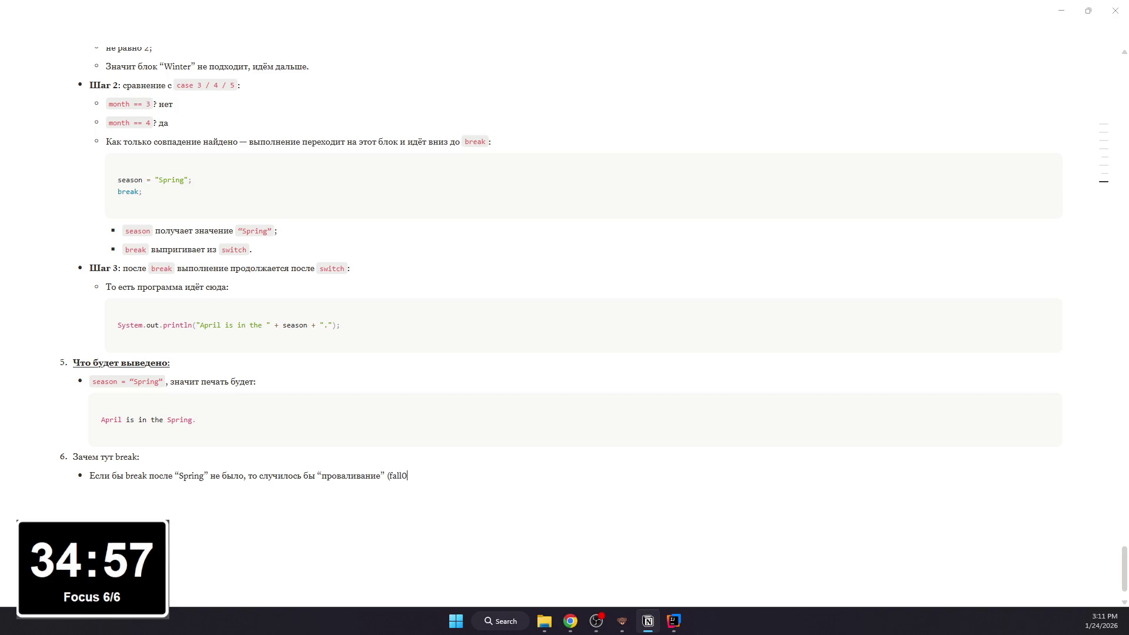
key("BackSpace")
type("-through")
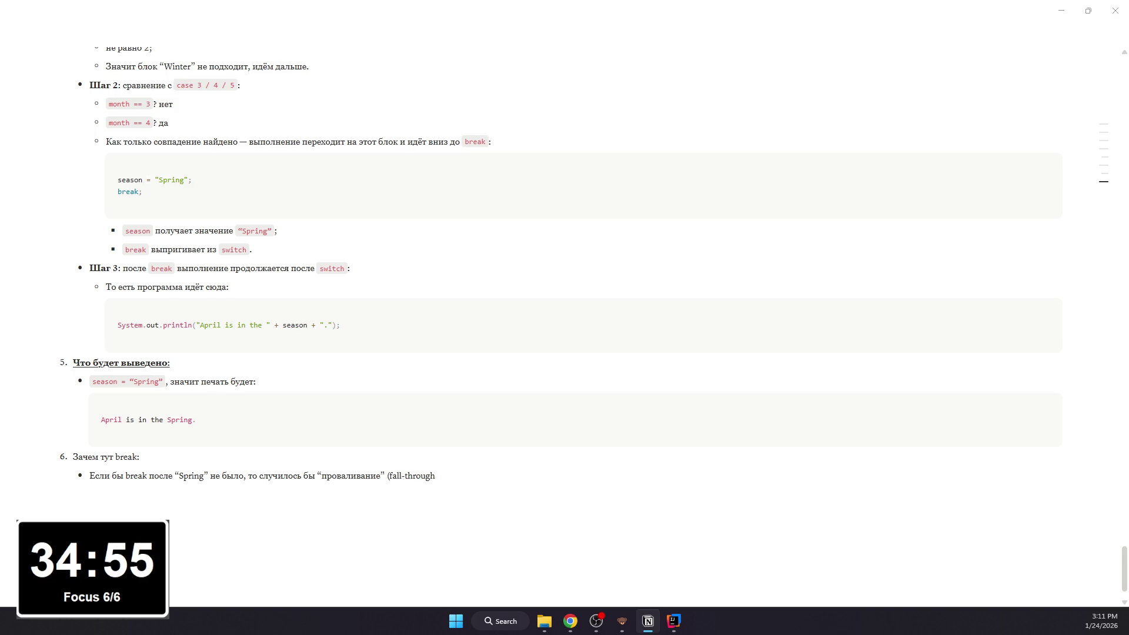
type("):")
key("Return")
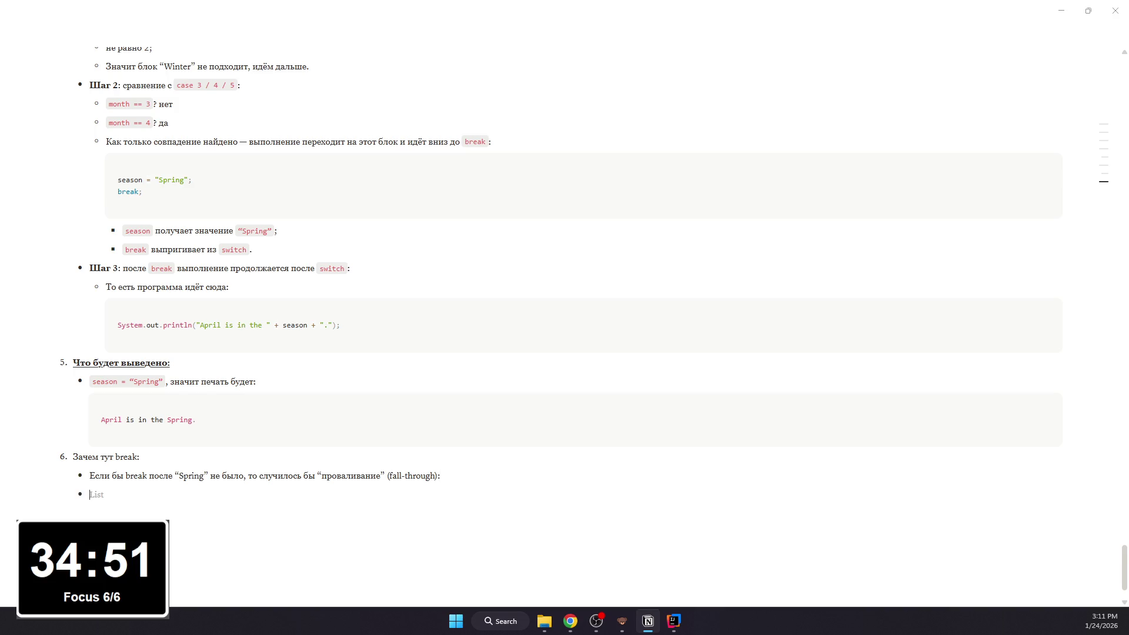
key("Tab")
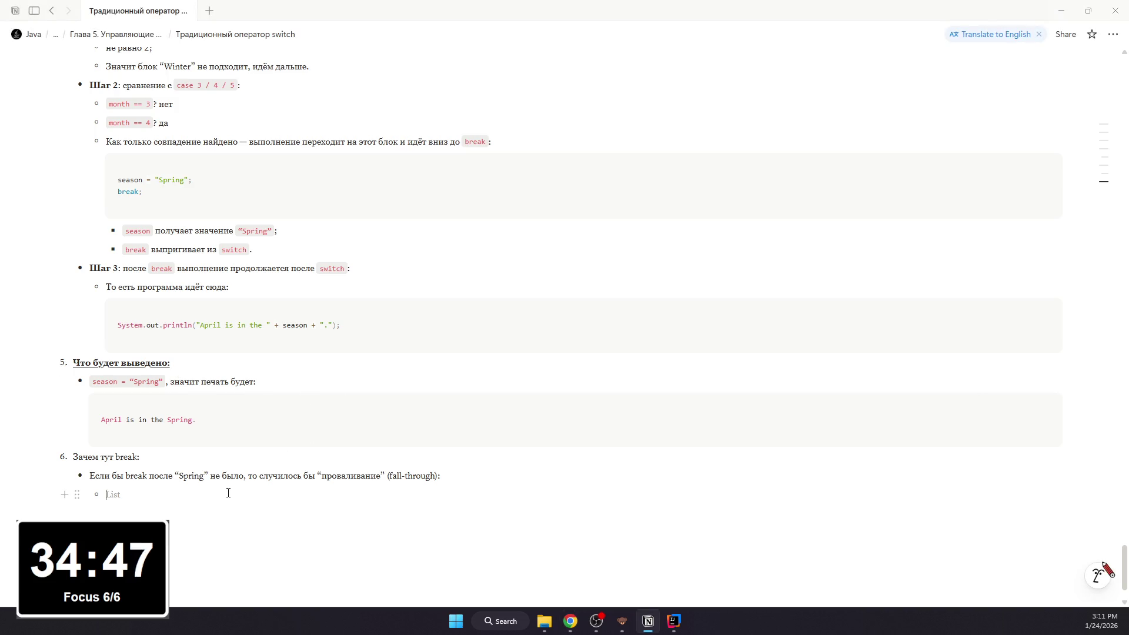
Step: Paste the four fall-through sub-bullets and style the 'Зачем тут break:' heading bold and underlined
key("ctrl+v")
key("ctrl+v")
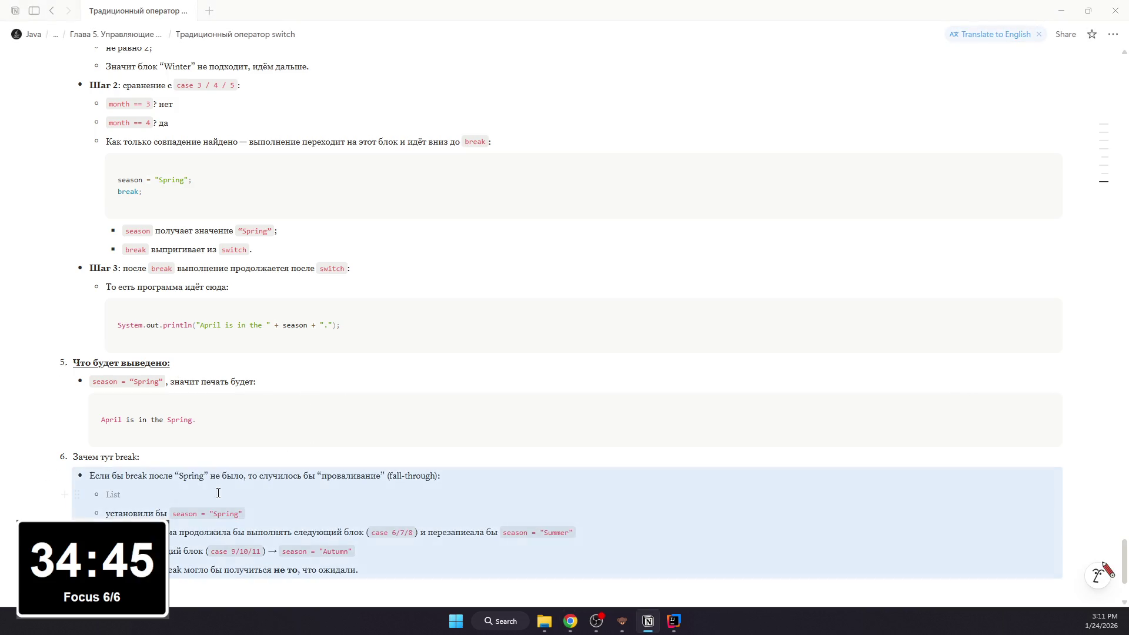
key("BackSpace")
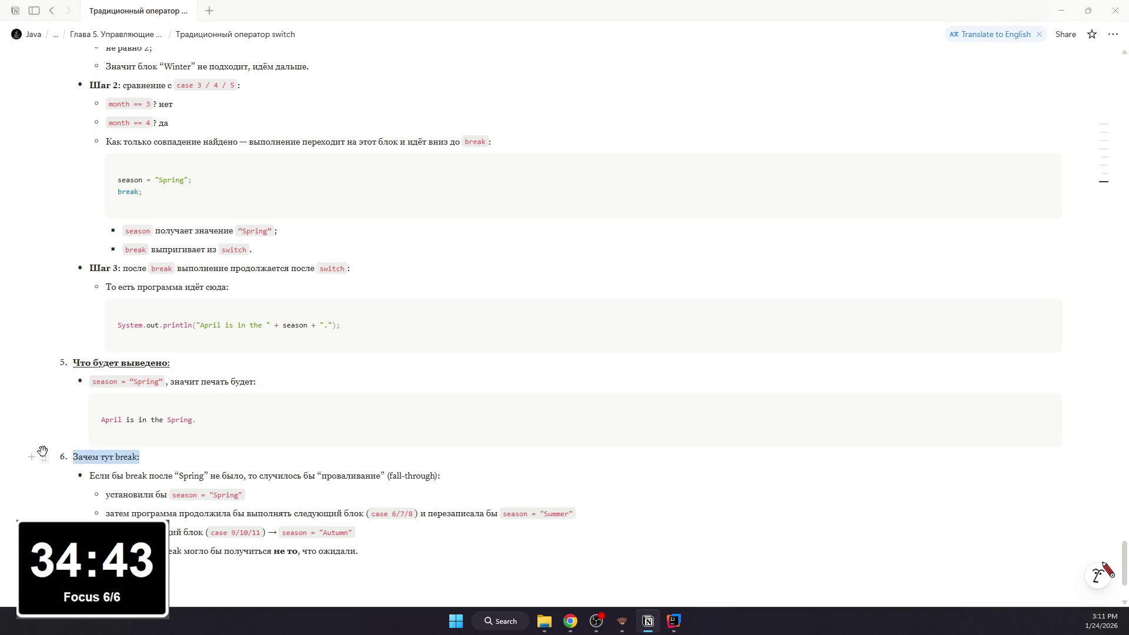
left_click_drag(151, 454, 43, 455)
left_click(173, 495)
type(";")
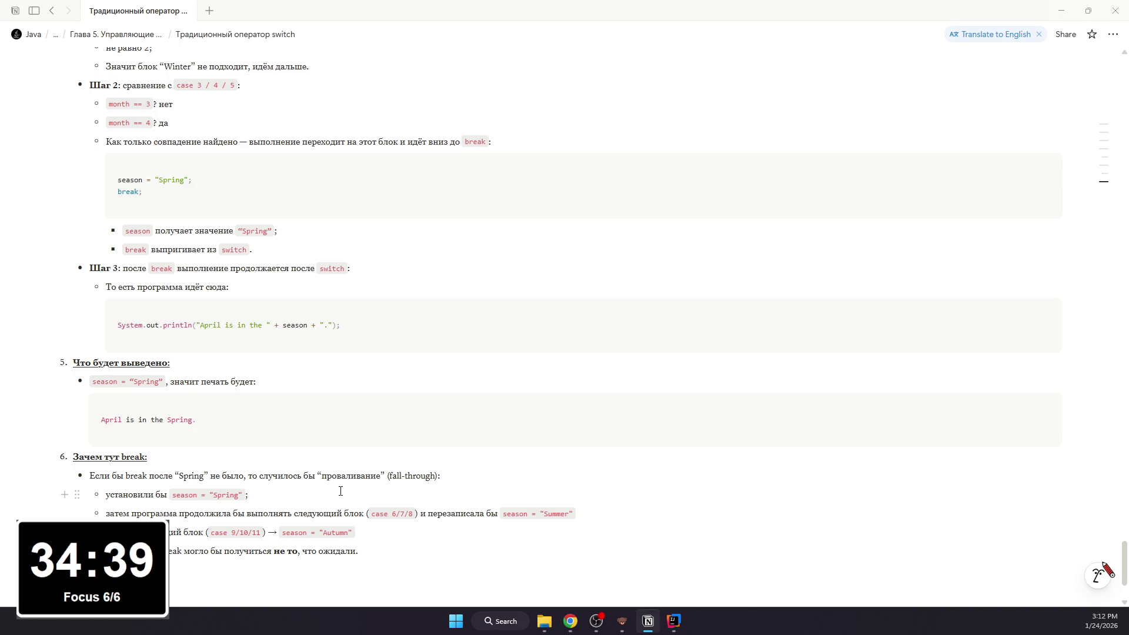
Step: Mark 'break' and “Spring” as inline code and add semicolons after the Summer and Autumn lines
left_click_drag(126, 476, 214, 470)
key("ctrl+e")
key("ctrl+e")
left_click(328, 475)
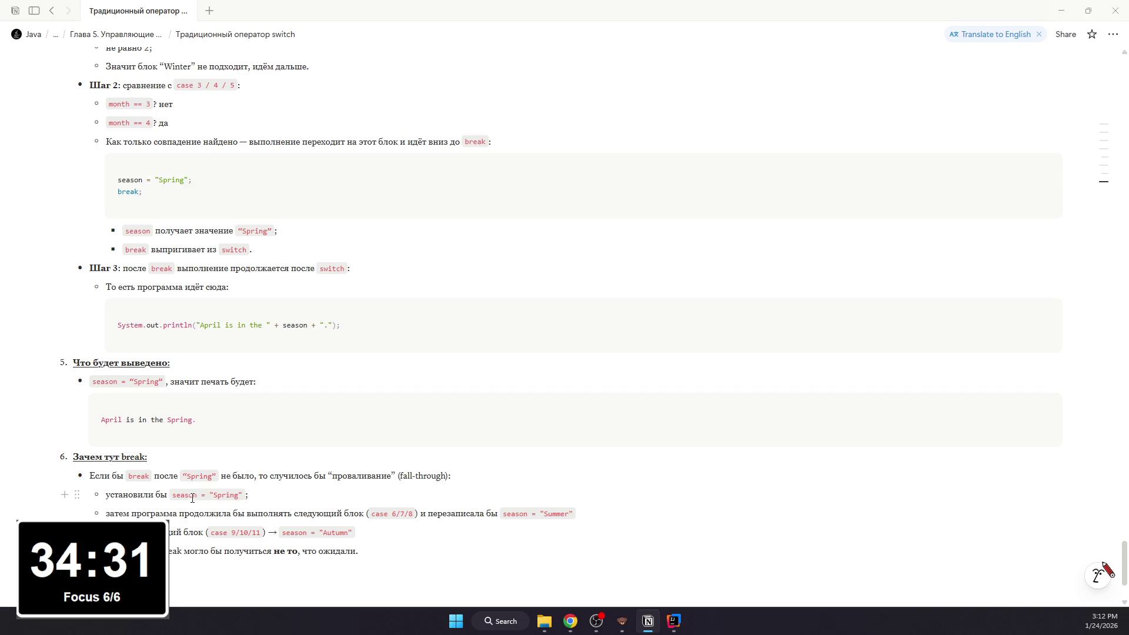
left_click_drag(179, 513, 591, 507)
left_click(592, 506)
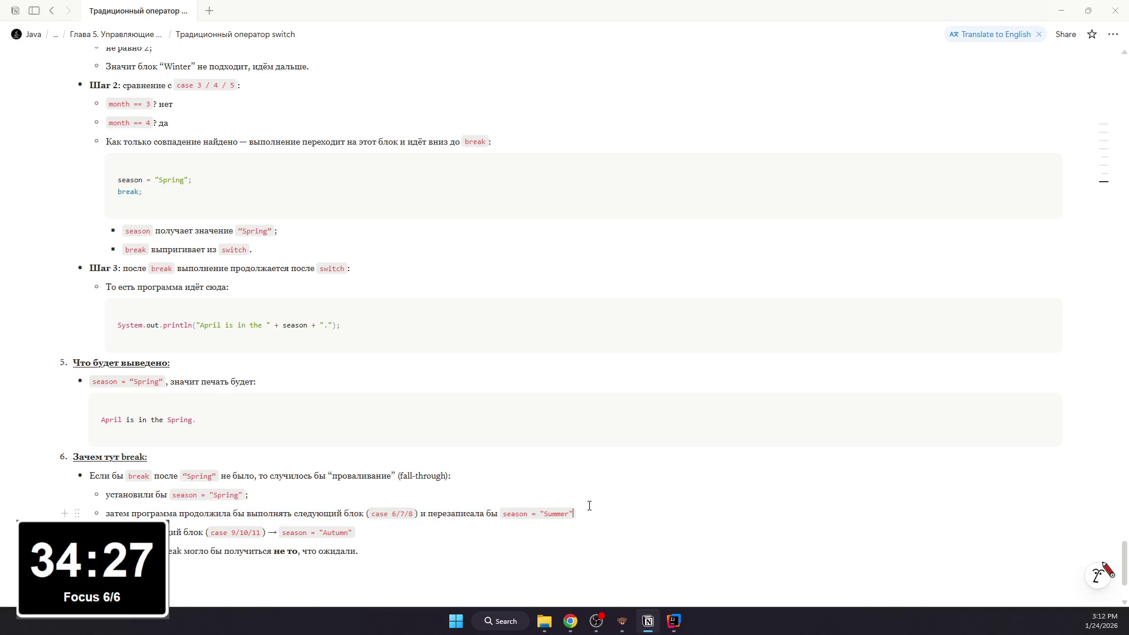
type(";")
left_click_drag(169, 532, 325, 535)
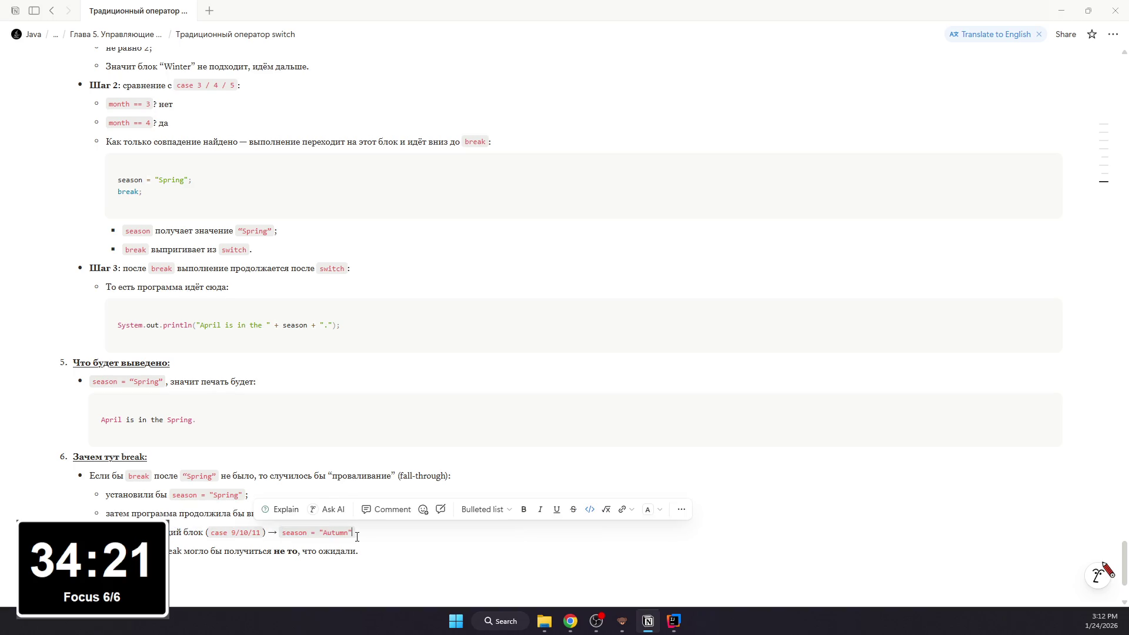
left_click(378, 534)
type(";")
Step: Mark 'break' in the last sub-bullet as inline code and start a new 'С break' bullet
left_click(378, 543)
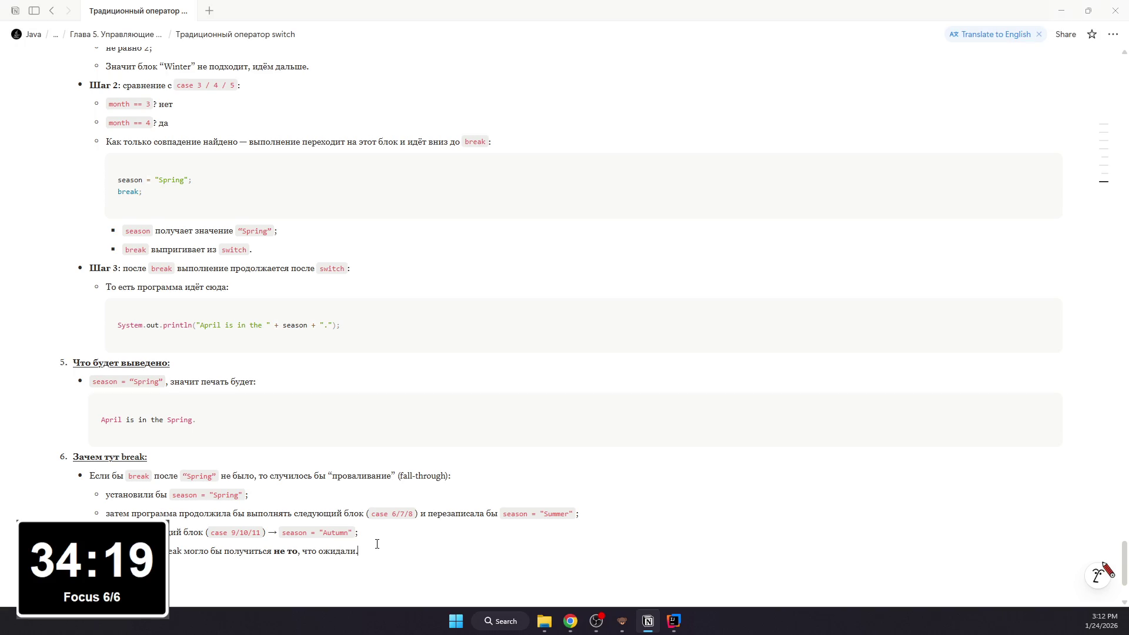
left_click_drag(165, 550, 197, 551)
left_click(196, 551)
key("ctrl+e")
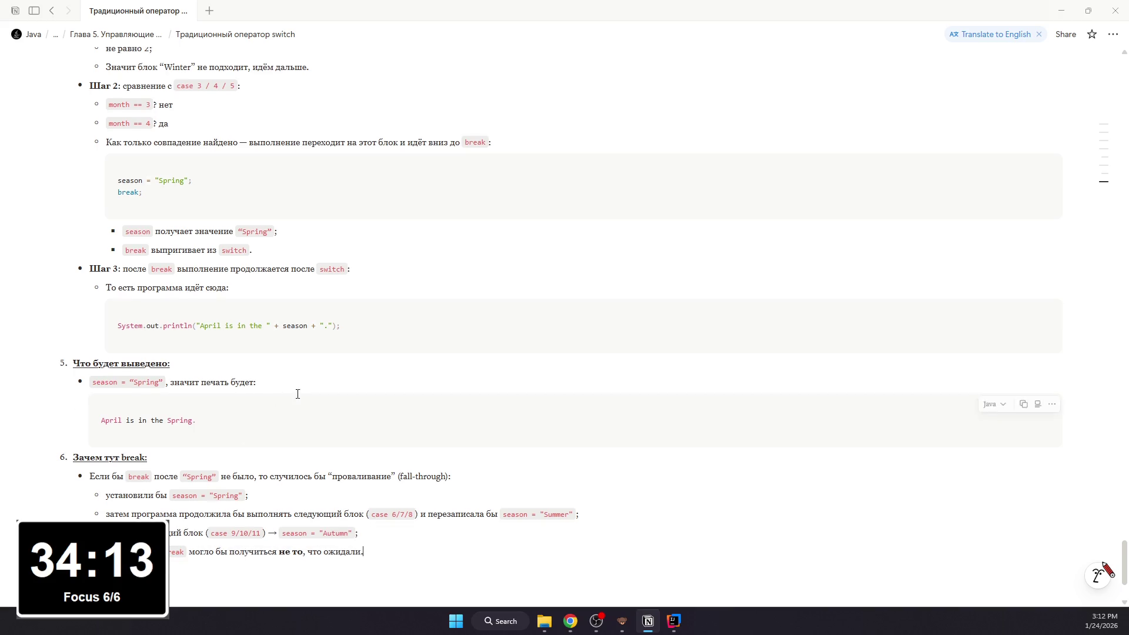
scroll(300, 392, "down", 1)
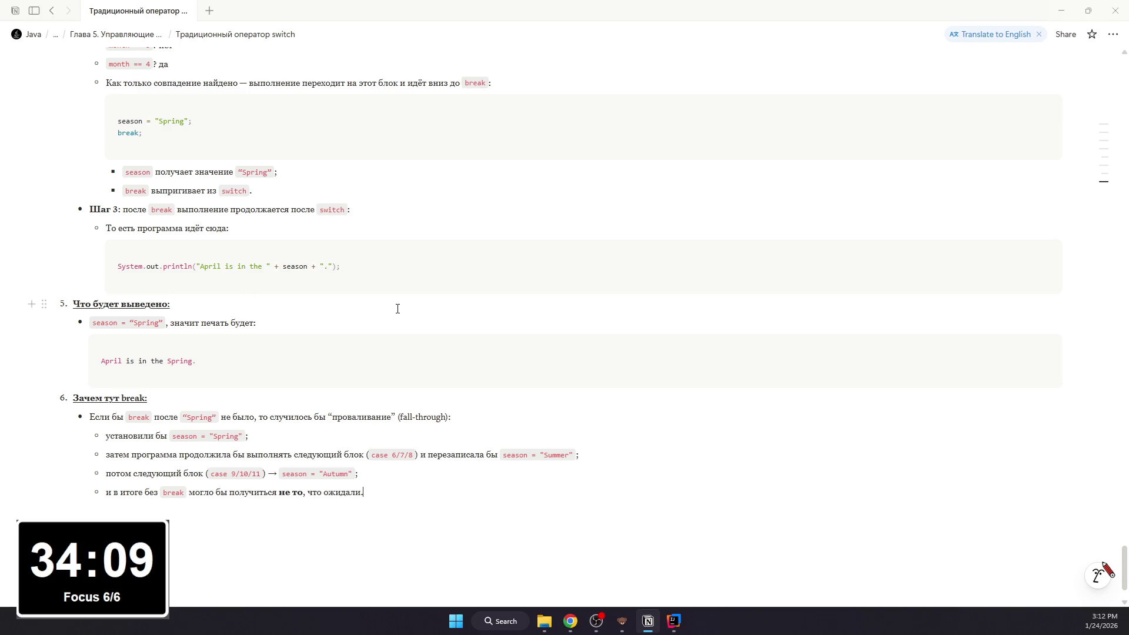
key("Return")
Step: Finish 'С break этого нет: нашли нужный сезон → сразу вышли.' at item 6's level, break as inline code
key("shift+Tab")
type("С break")
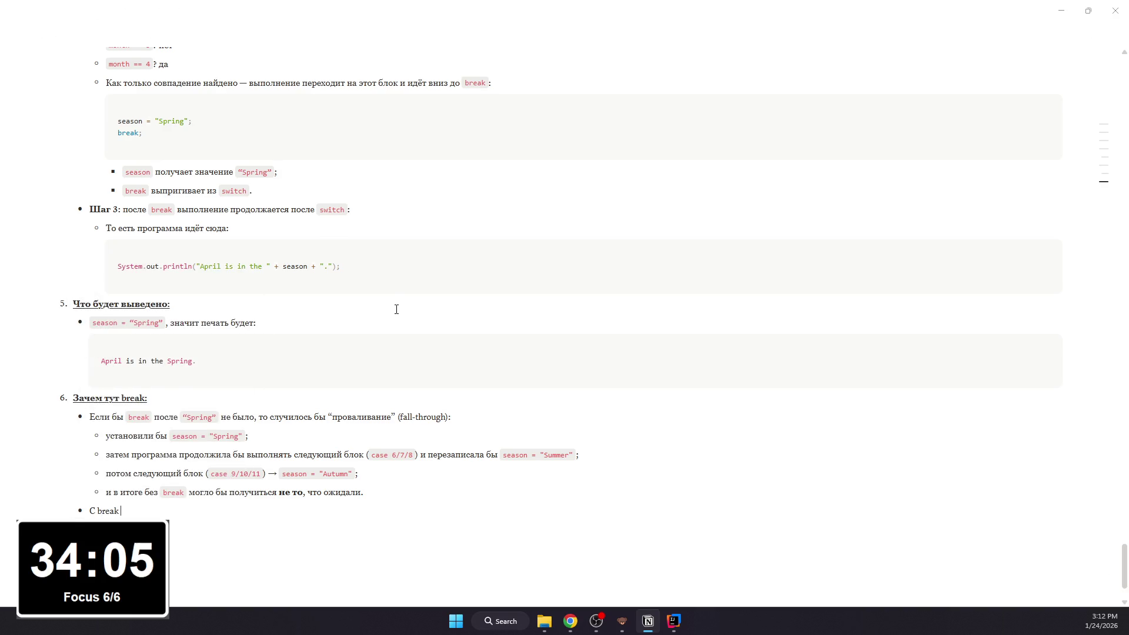
type(" этого нет: нашли")
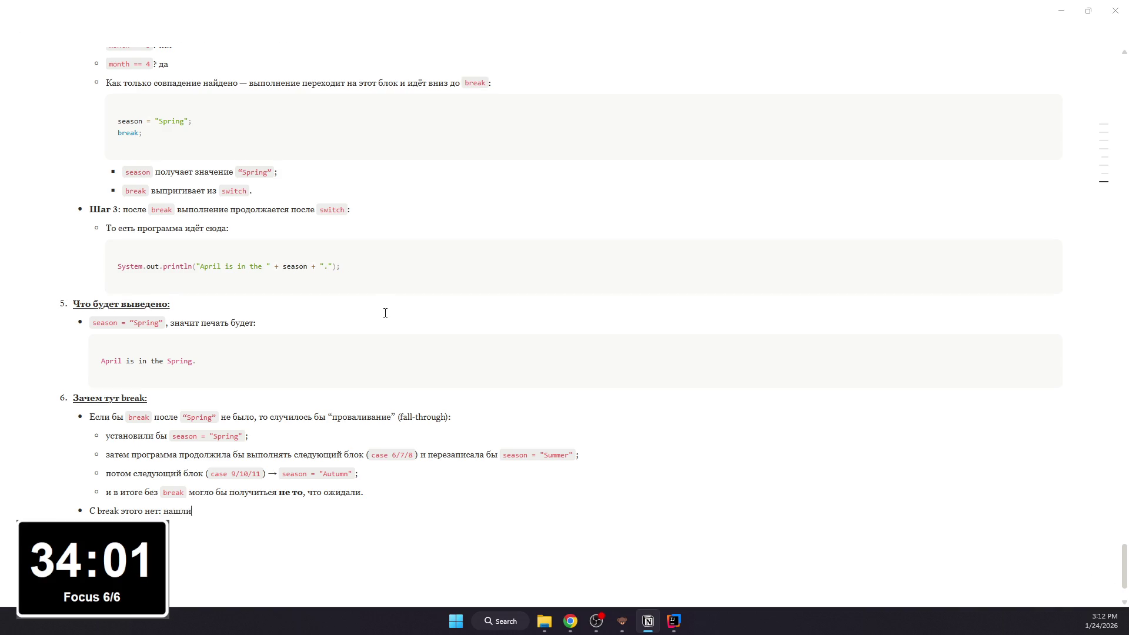
type(" нужгный")
key("BackSpace")
key("BackSpace")
key("BackSpace")
type("ный сезон ")
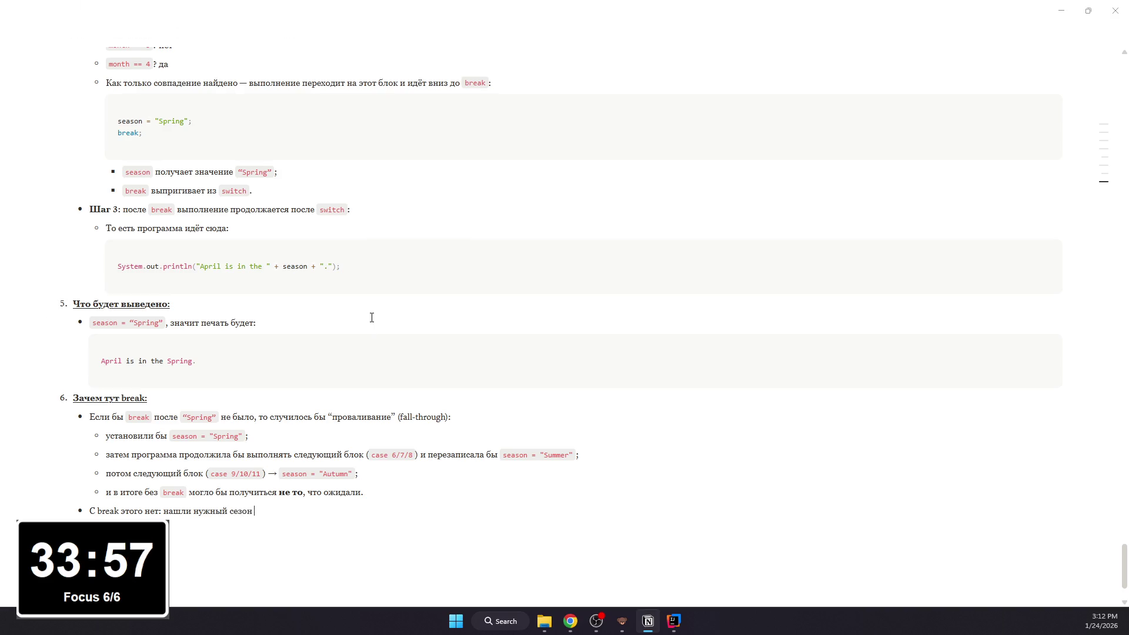
type("->")
type(" сразу вышли.")
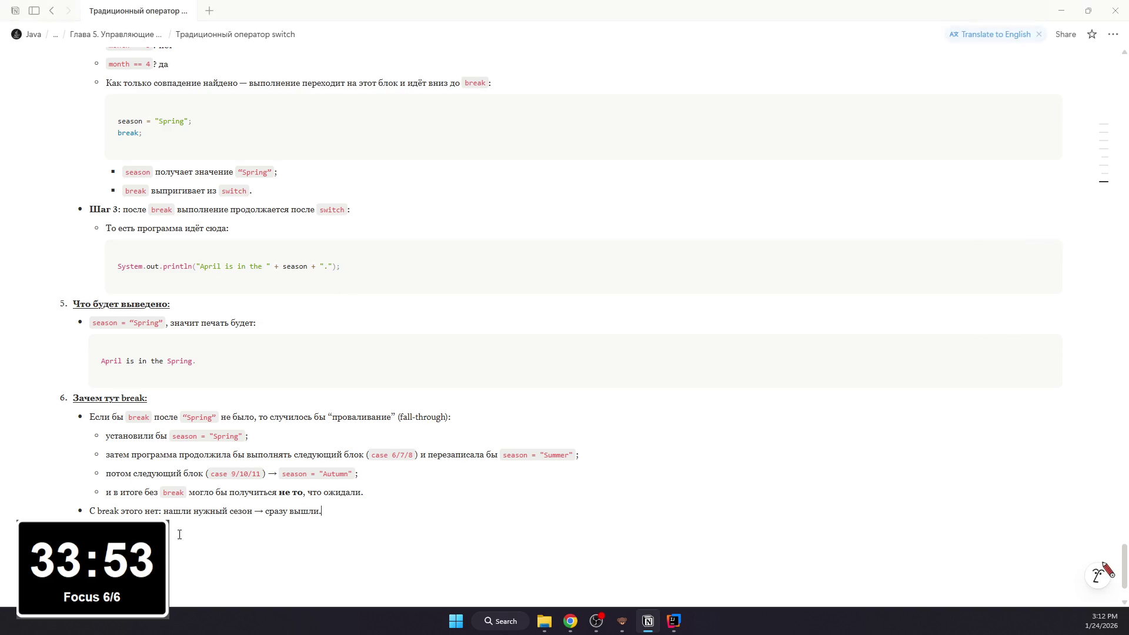
double_click(112, 511)
key("ctrl+e")
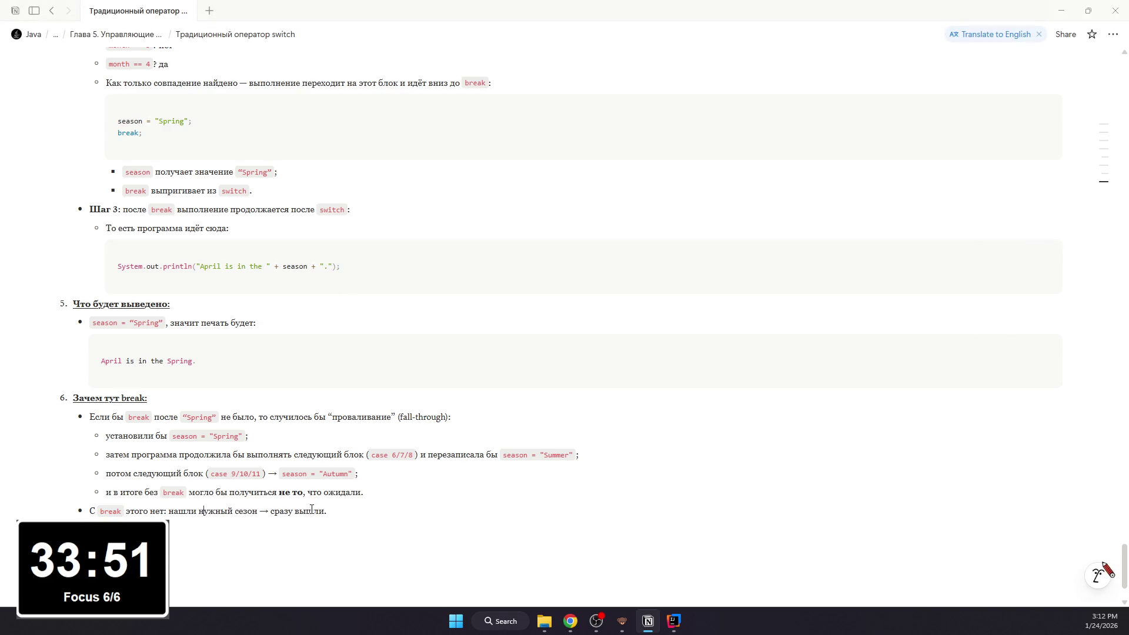
scroll(398, 323, "up", 2)
scroll(388, 299, "up", 3)
scroll(380, 305, "up", 5)
scroll(380, 318, "up", 3)
scroll(366, 330, "up", 2)
scroll(366, 330, "up", 2)
scroll(365, 327, "down", 2)
scroll(354, 324, "down", 5)
scroll(351, 320, "down", 5)
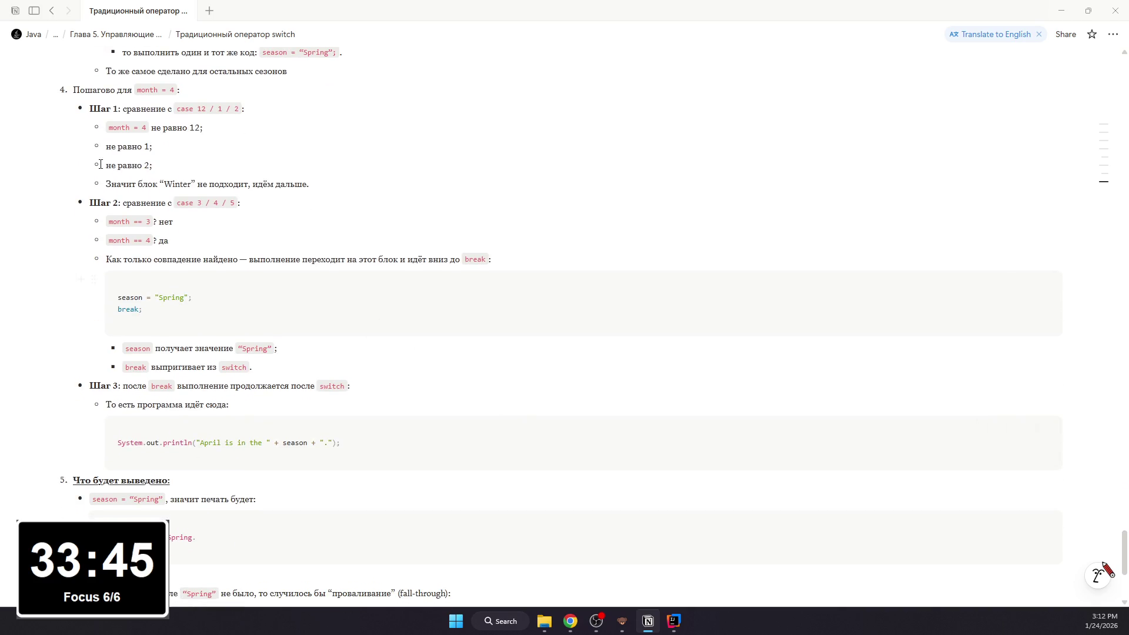
key("alt+Tab")
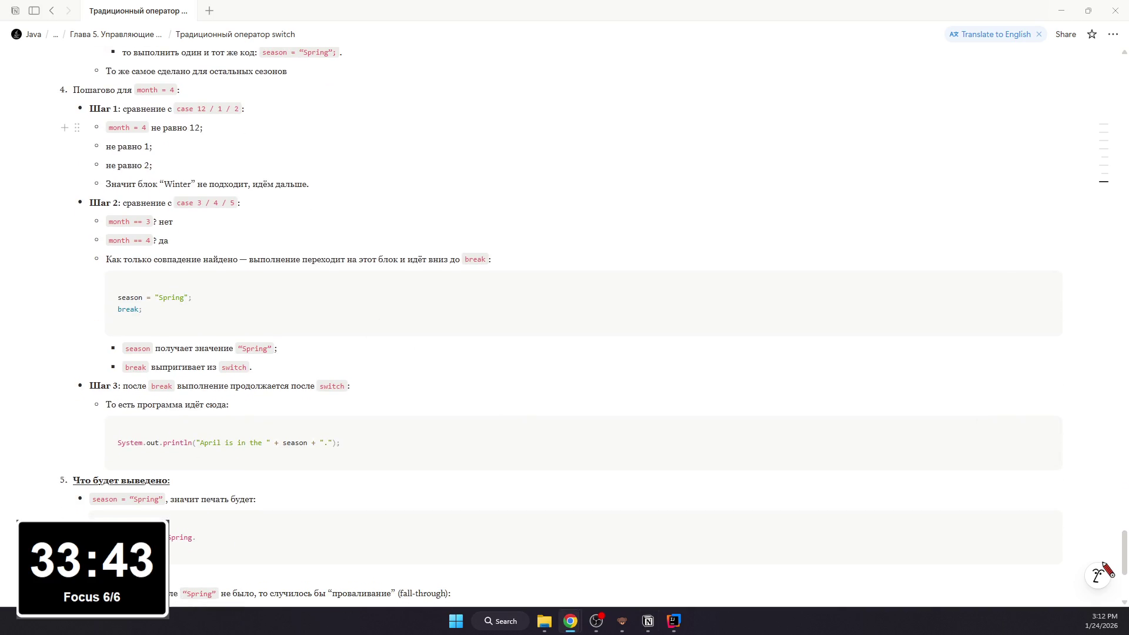
scroll(1107, 569, "down", 2)
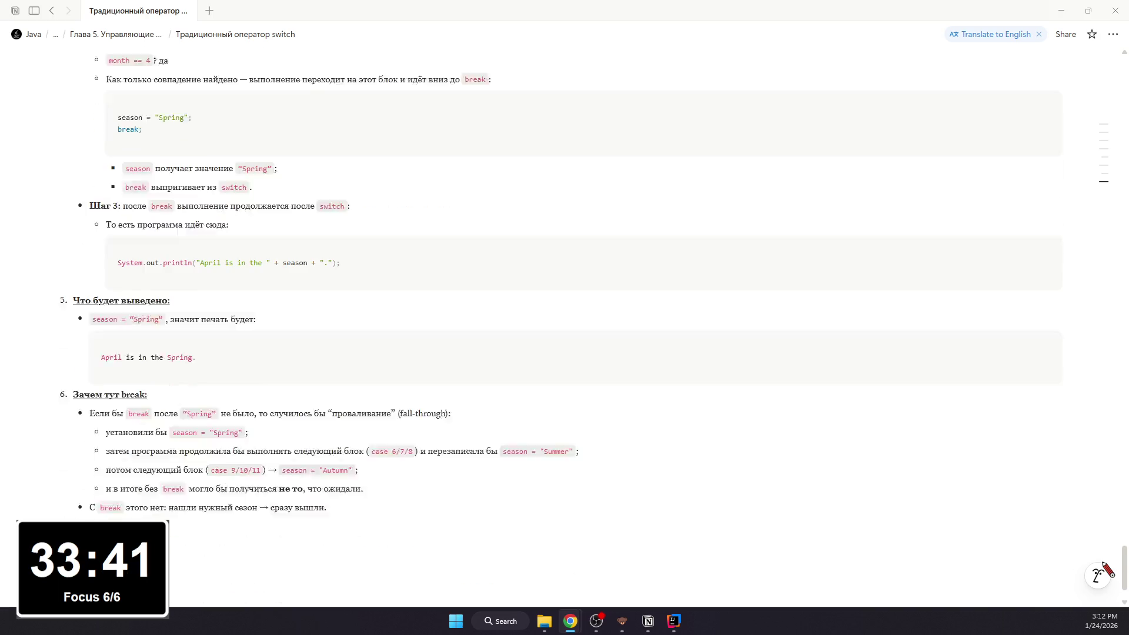
scroll(1107, 569, "down", 1)
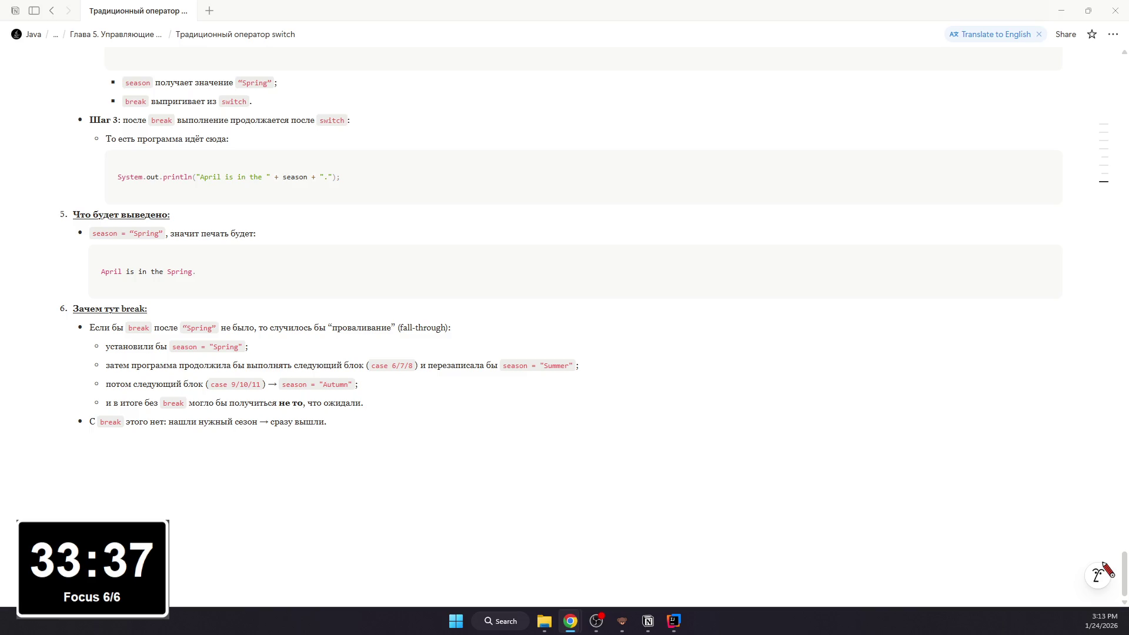
scroll(177, 536, "up", 3)
scroll(318, 554, "up", 5)
scroll(308, 552, "up", 5)
scroll(300, 550, "up", 3)
scroll(301, 549, "up", 5)
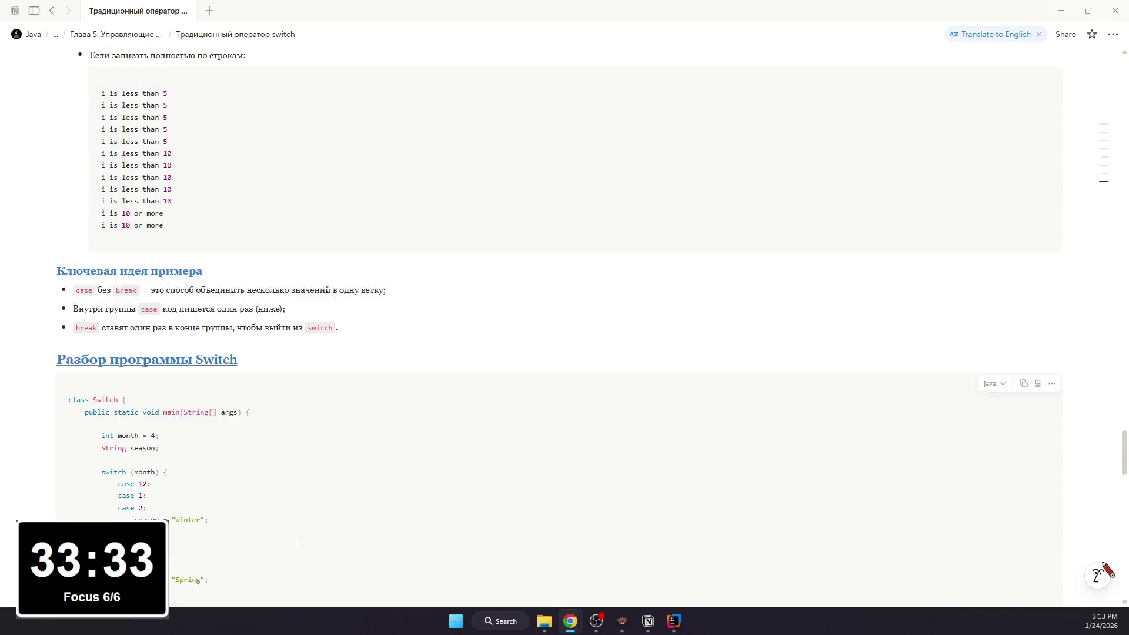
scroll(298, 541, "up", 5)
scroll(265, 521, "up", 2)
scroll(253, 498, "up", 5)
scroll(235, 499, "down", 5)
scroll(236, 500, "up", 10)
scroll(236, 499, "down", 2)
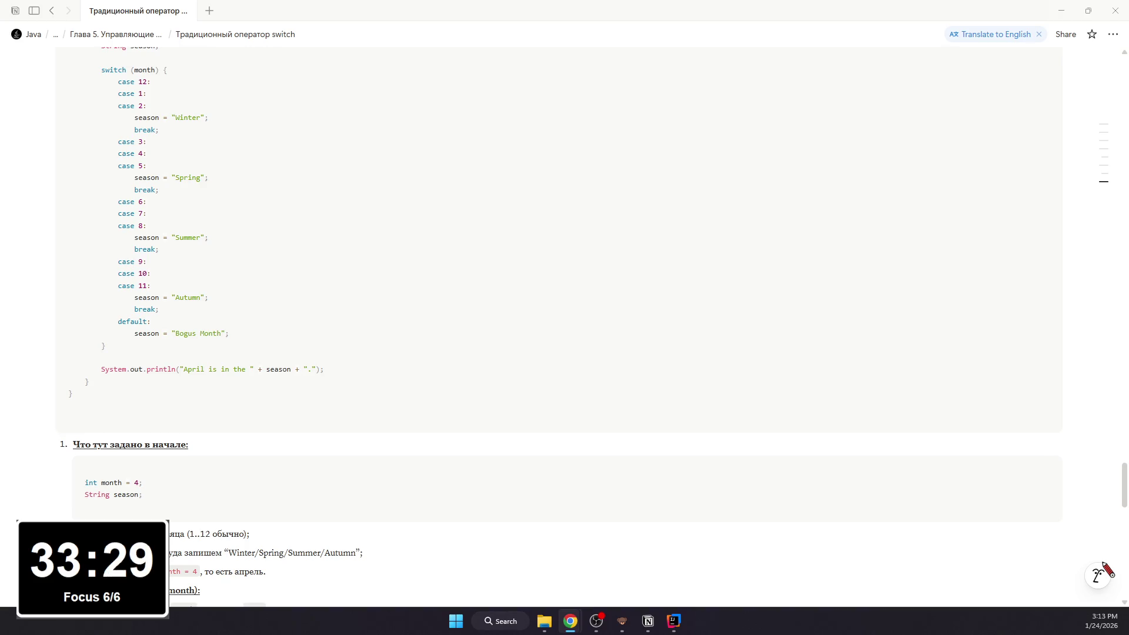
scroll(477, 559, "down", 1)
scroll(454, 550, "down", 5)
scroll(434, 552, "down", 5)
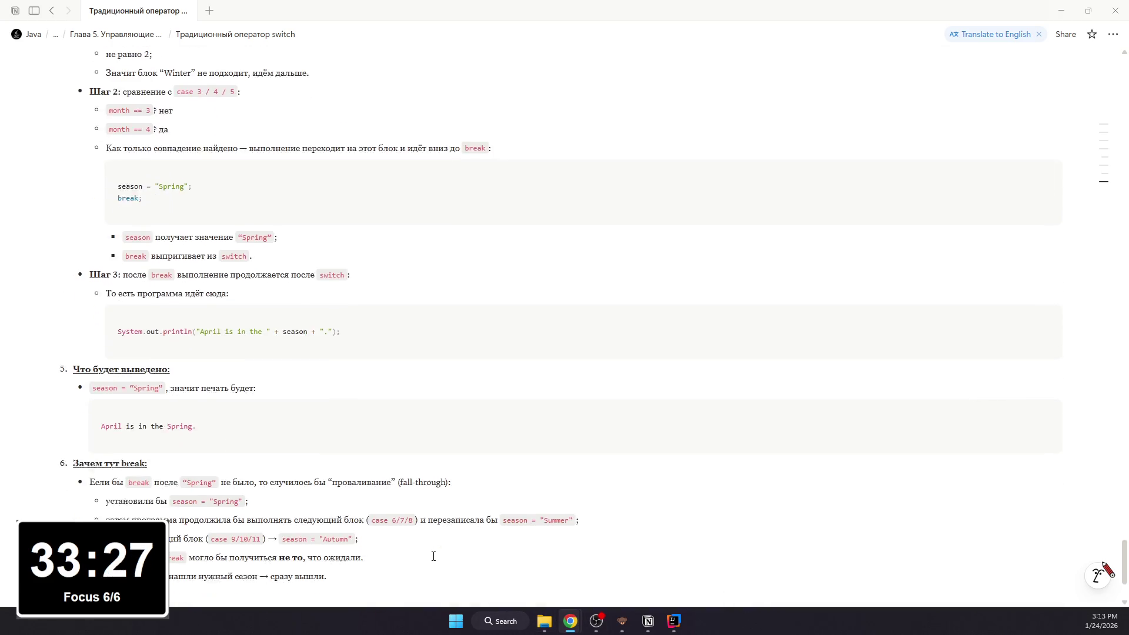
scroll(318, 463, "down", 5)
left_click(312, 458)
type("7ю")
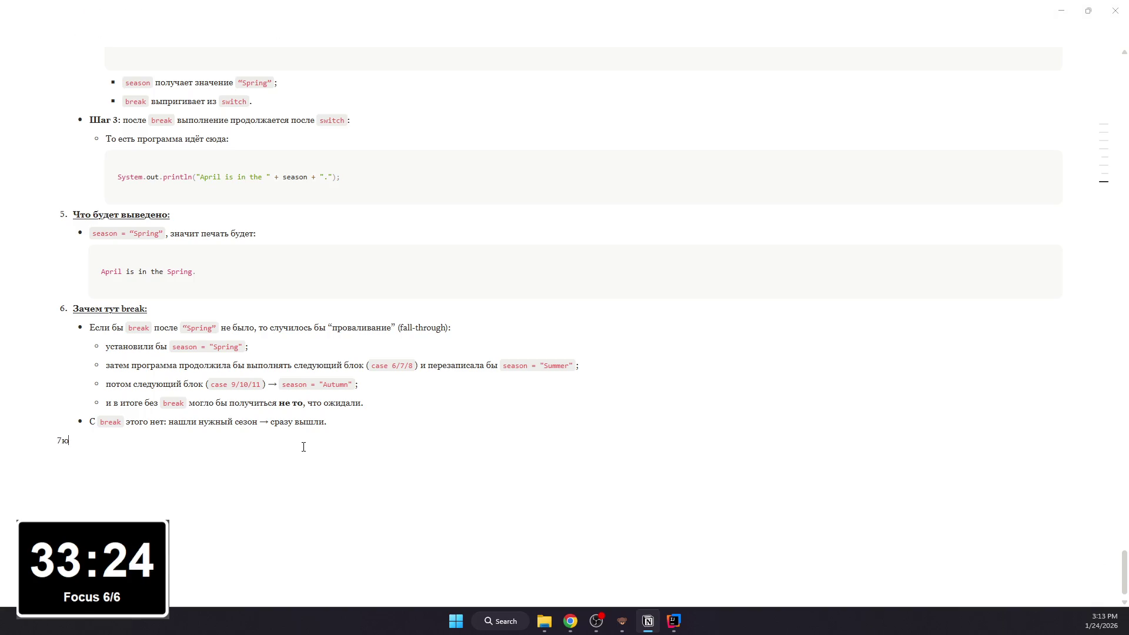
Step: Write item 7 'Быстрая проверка на других значениях:' with an empty nested sub-item
key("BackSpace")
type(". Бы")
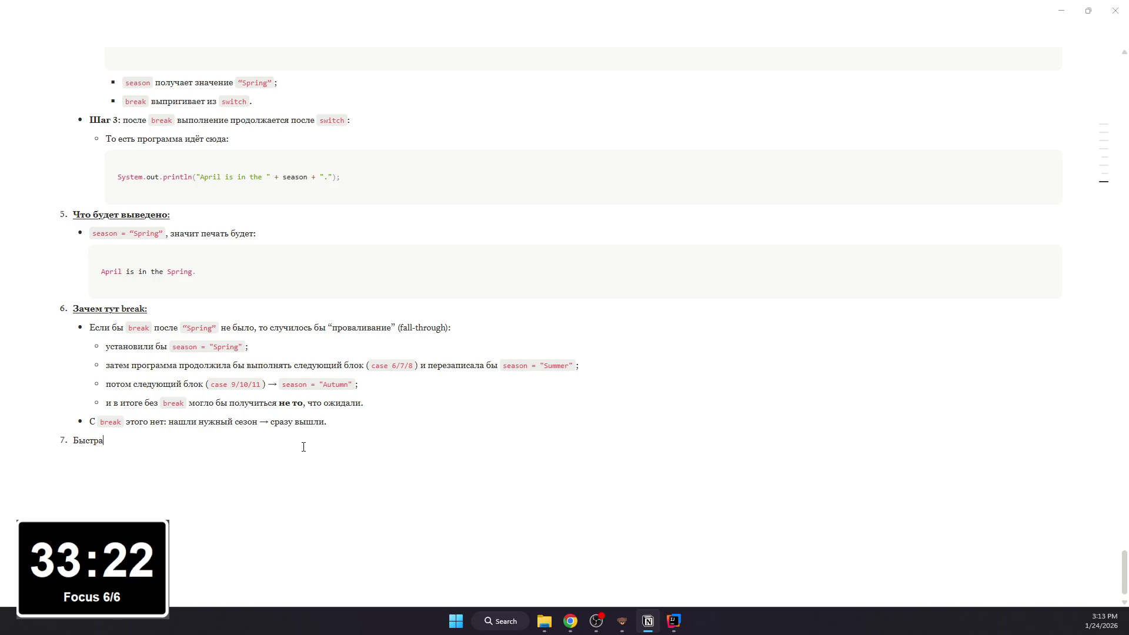
type("я проверка на други")
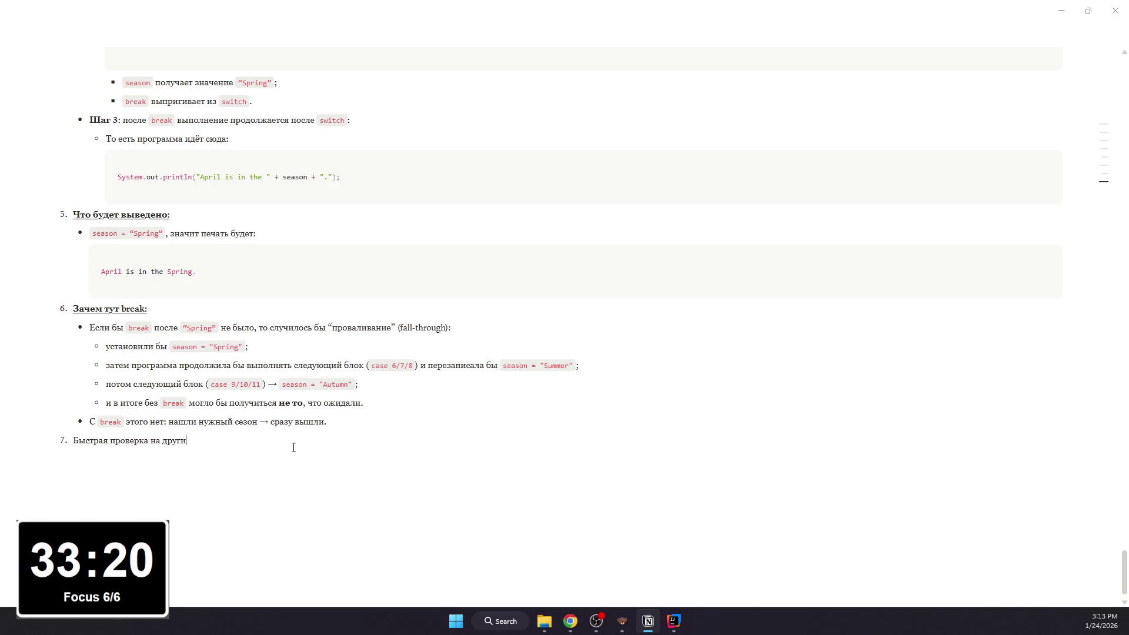
type("х згна")
key("BackSpace")
key("BackSpace")
key("BackSpace")
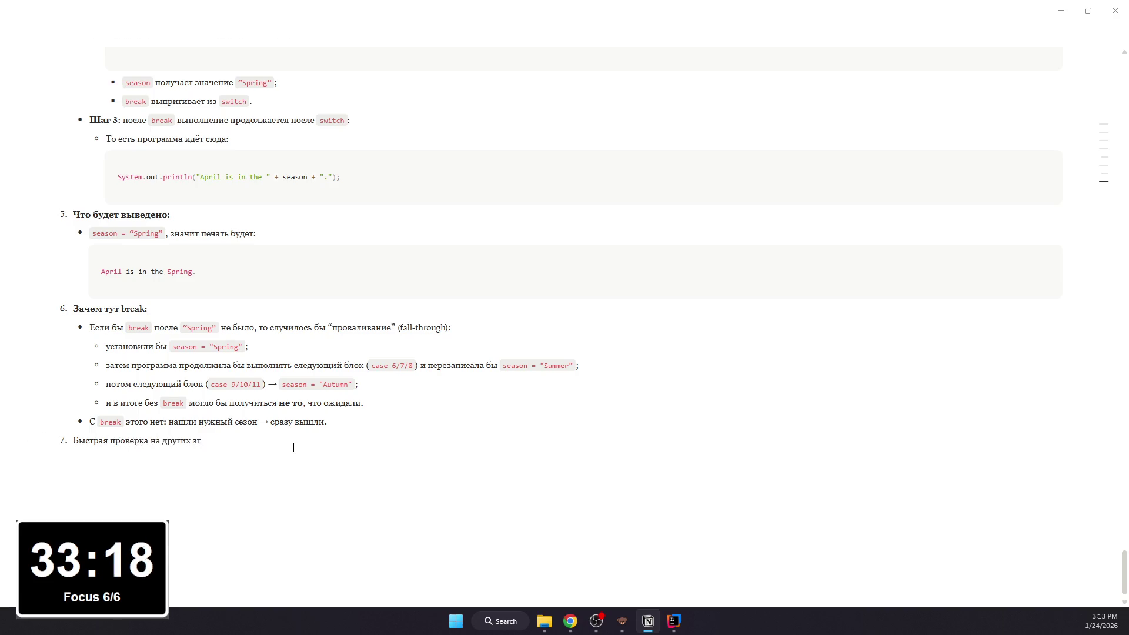
key("BackSpace")
type("значениях:")
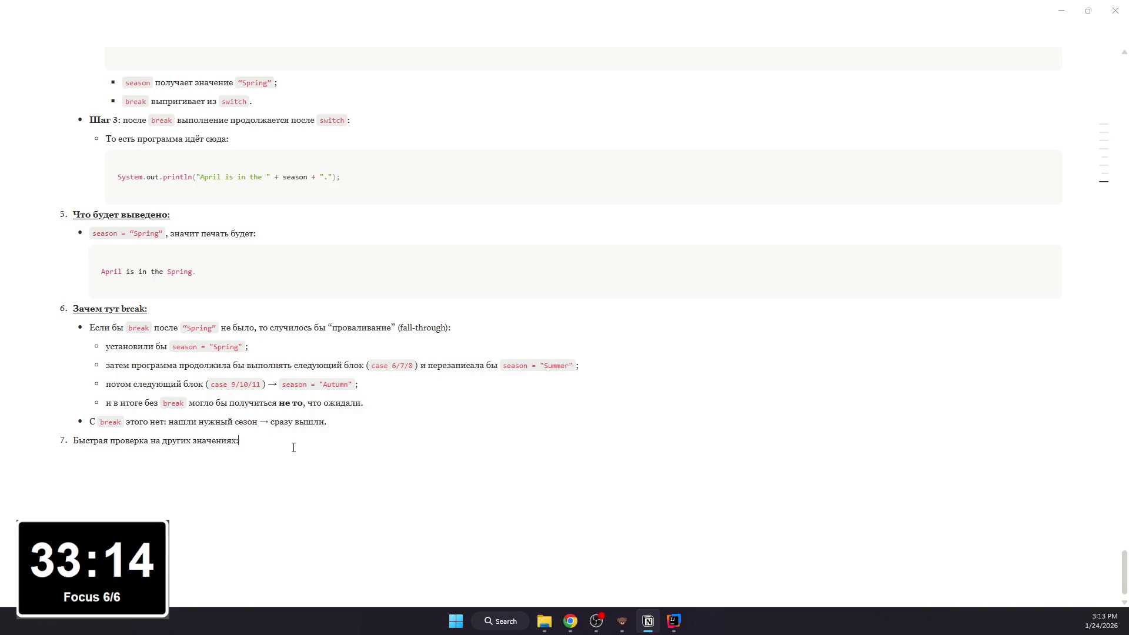
key("Return")
key("Tab")
Step: Make the item 7 heading bold and underlined, then switch to IntelliJ IDEA with Switch.java
left_click_drag(268, 441, 73, 441)
key("ctrl+b")
key("ctrl+u")
left_click(159, 453)
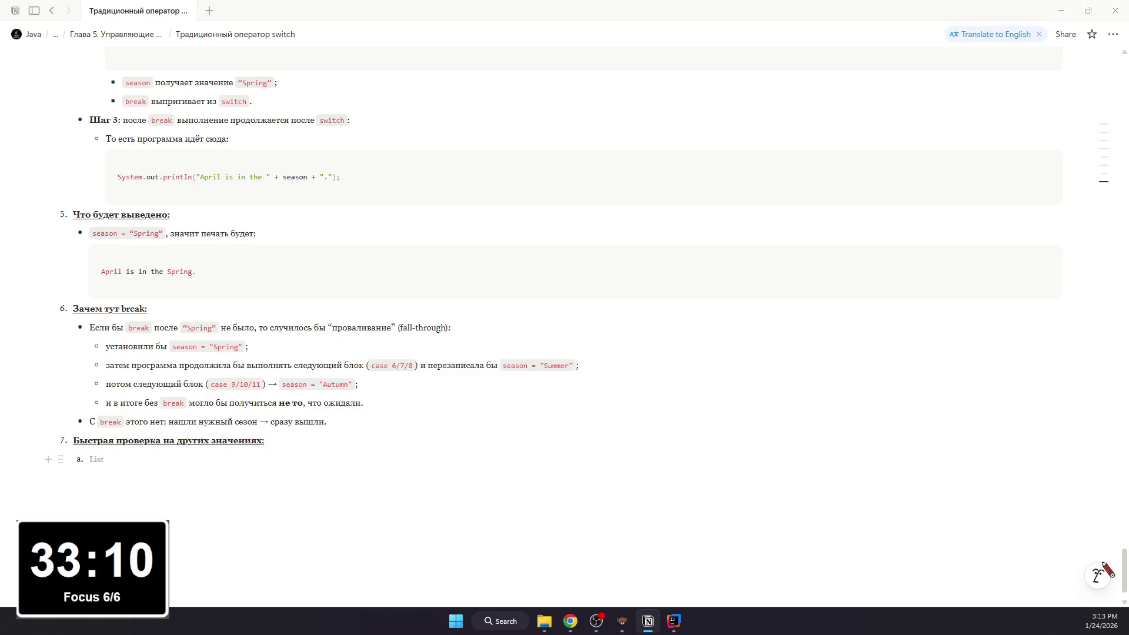
left_click(51, 476)
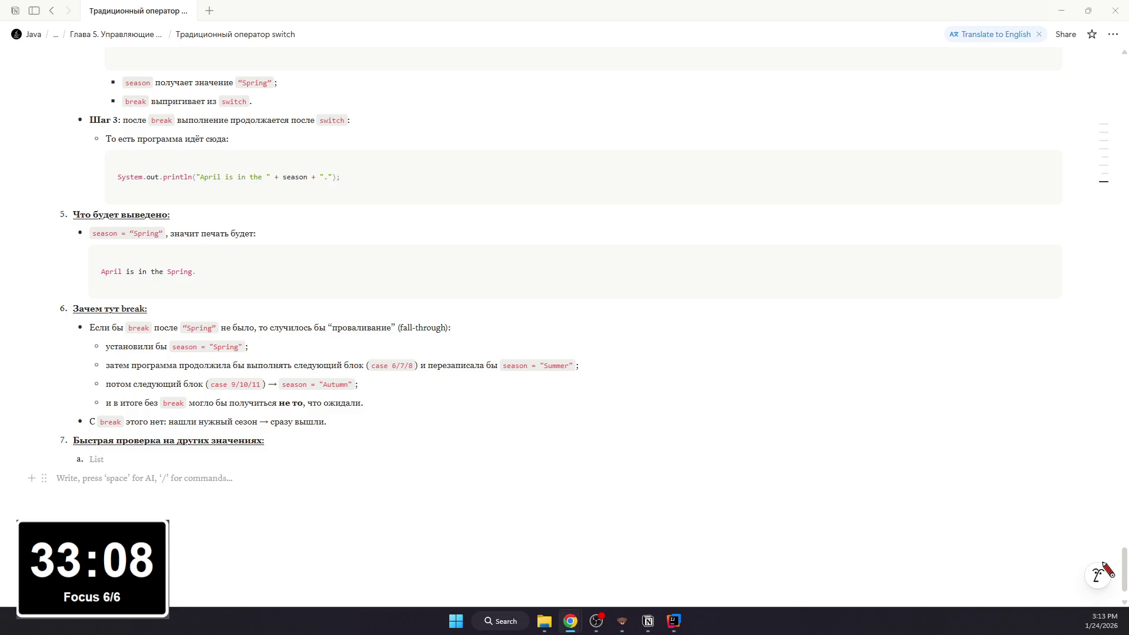
left_click(674, 621)
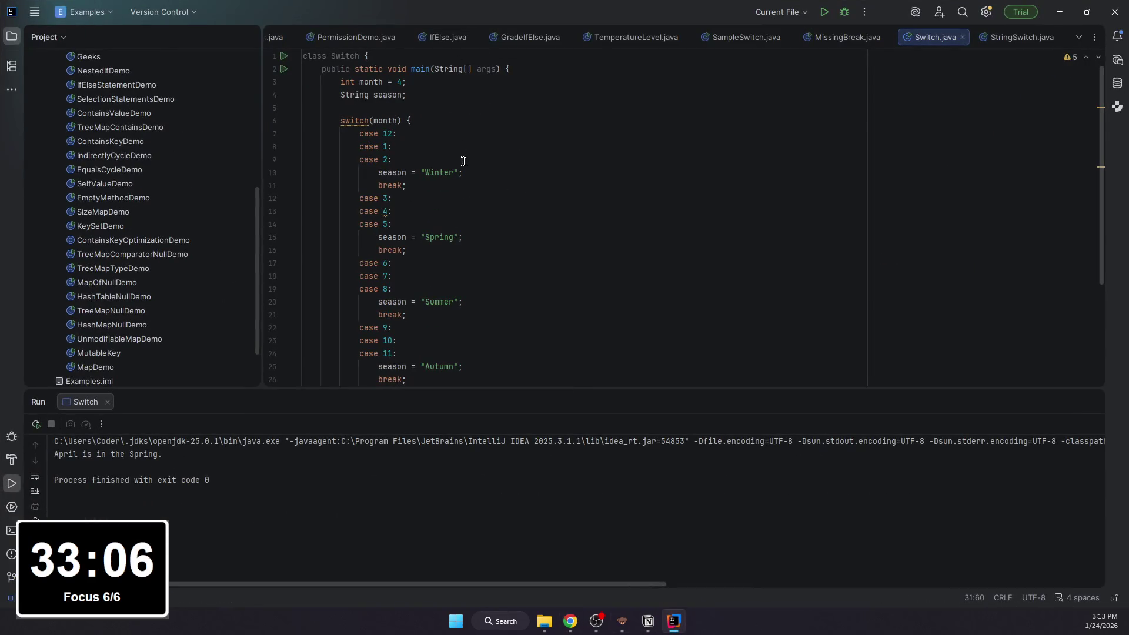
Step: Run Switch with month set to 1 and then 8
double_click(399, 82)
type("1")
left_click(612, 108)
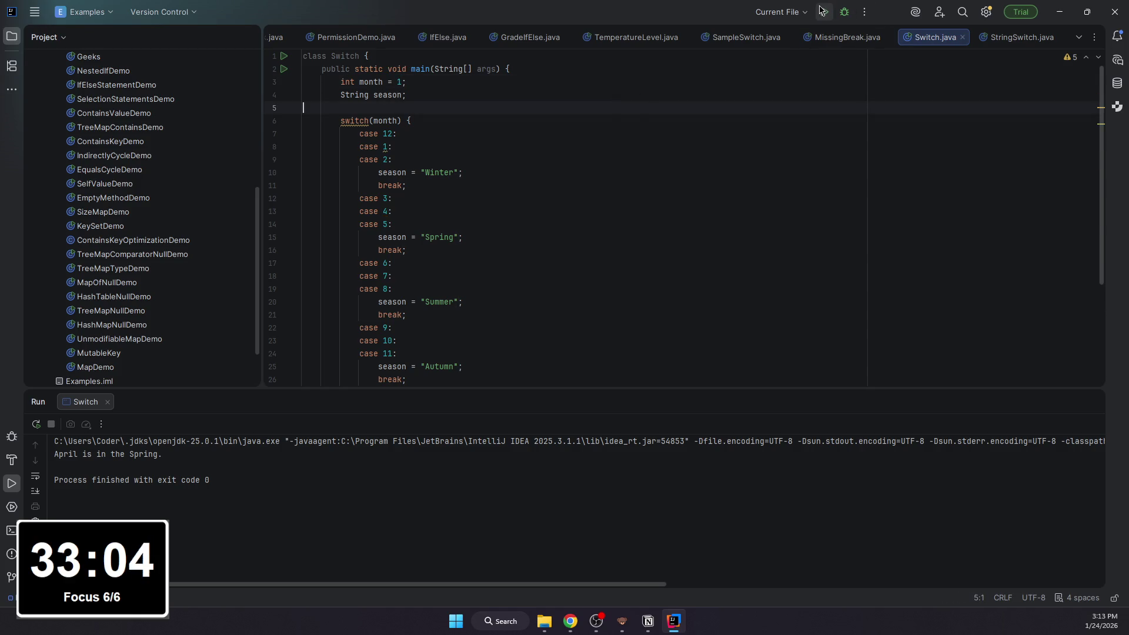
key("shift+F10")
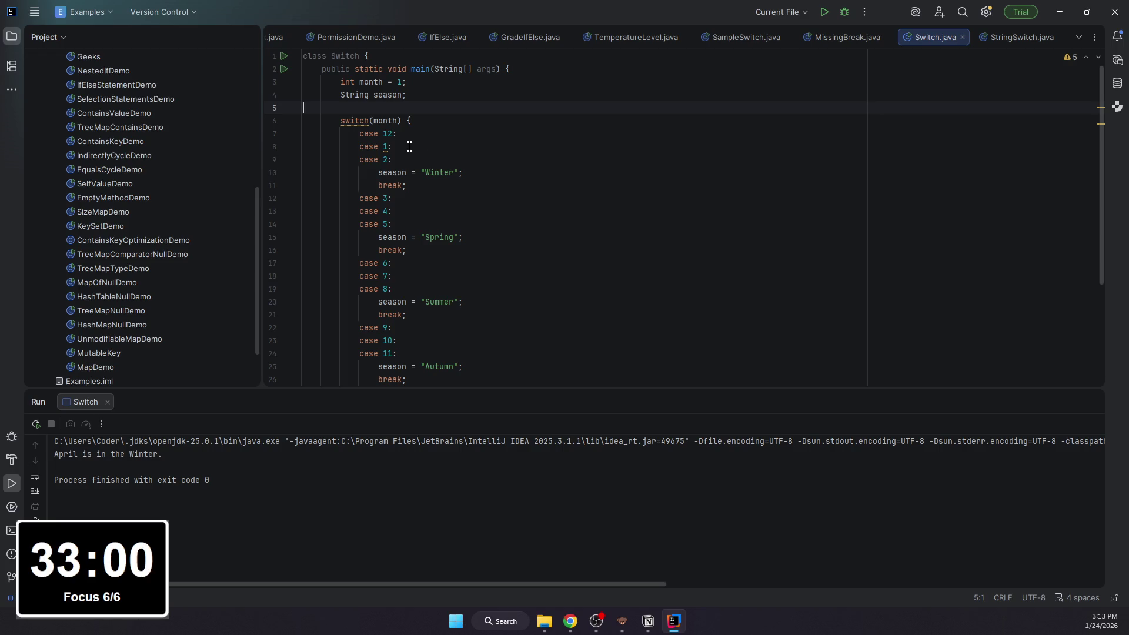
double_click(401, 82)
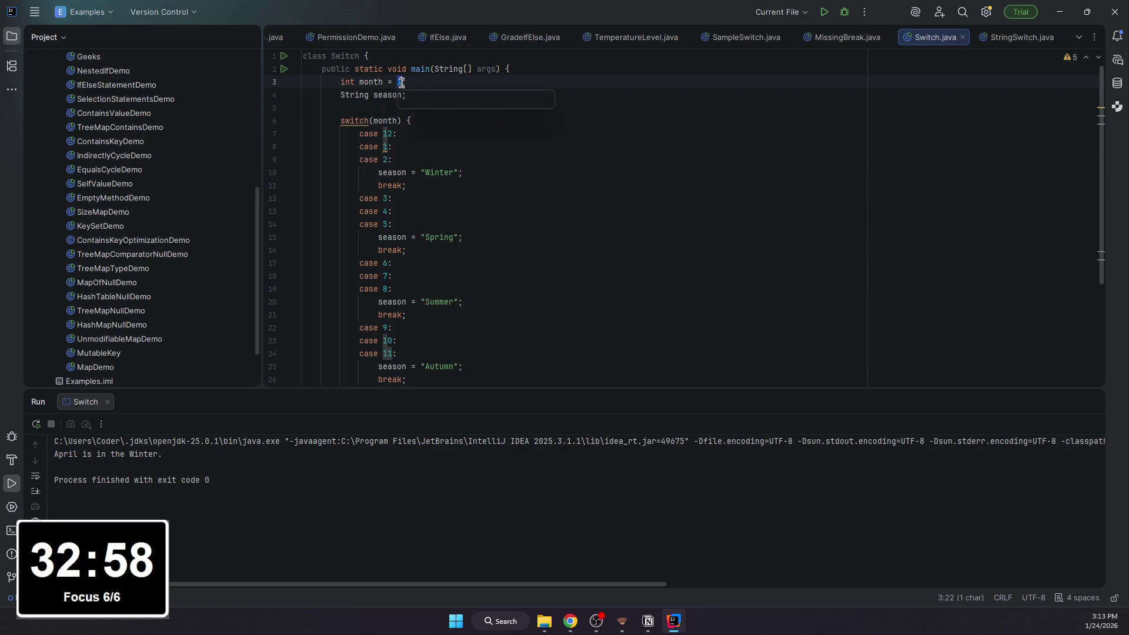
key("alt+Return")
type("8")
key("Escape")
type("8")
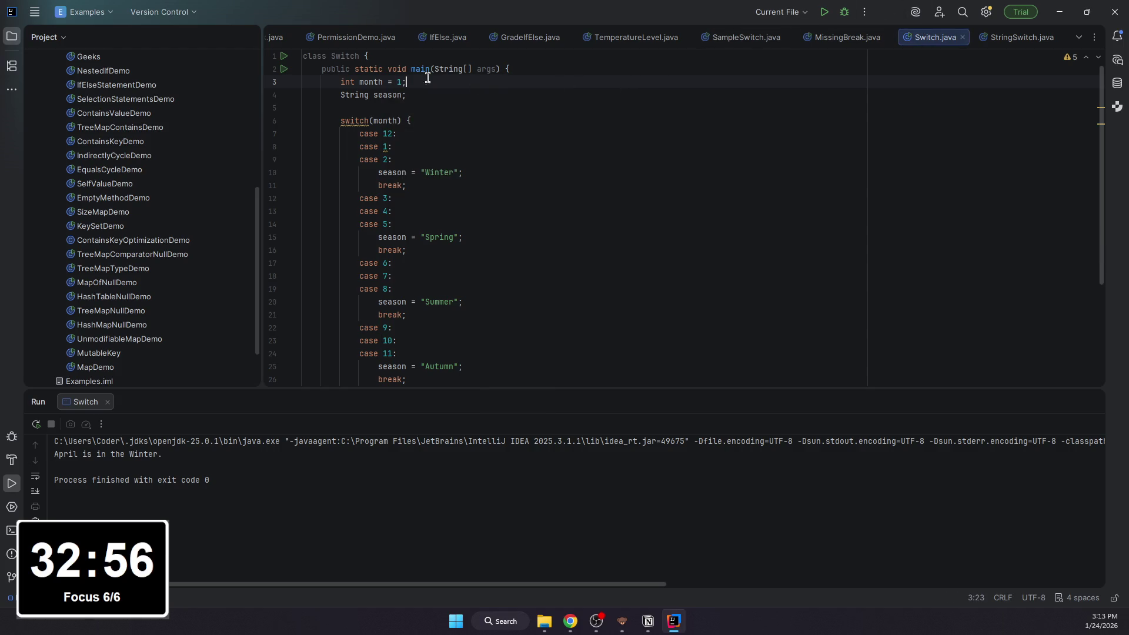
left_click(824, 12)
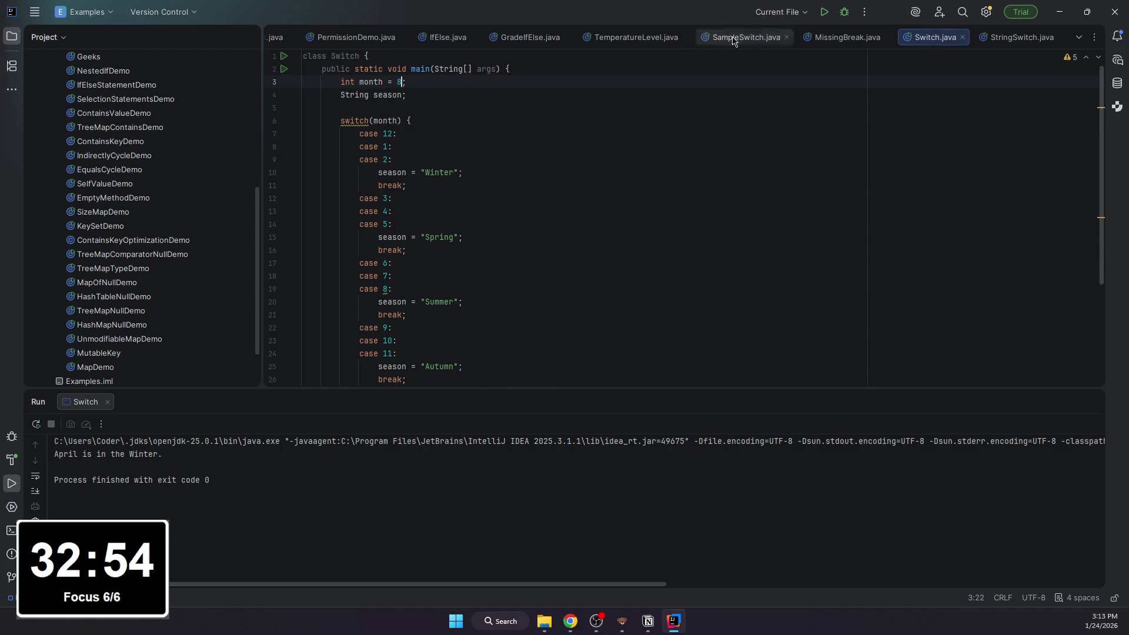
scroll(439, 221, "down", 2)
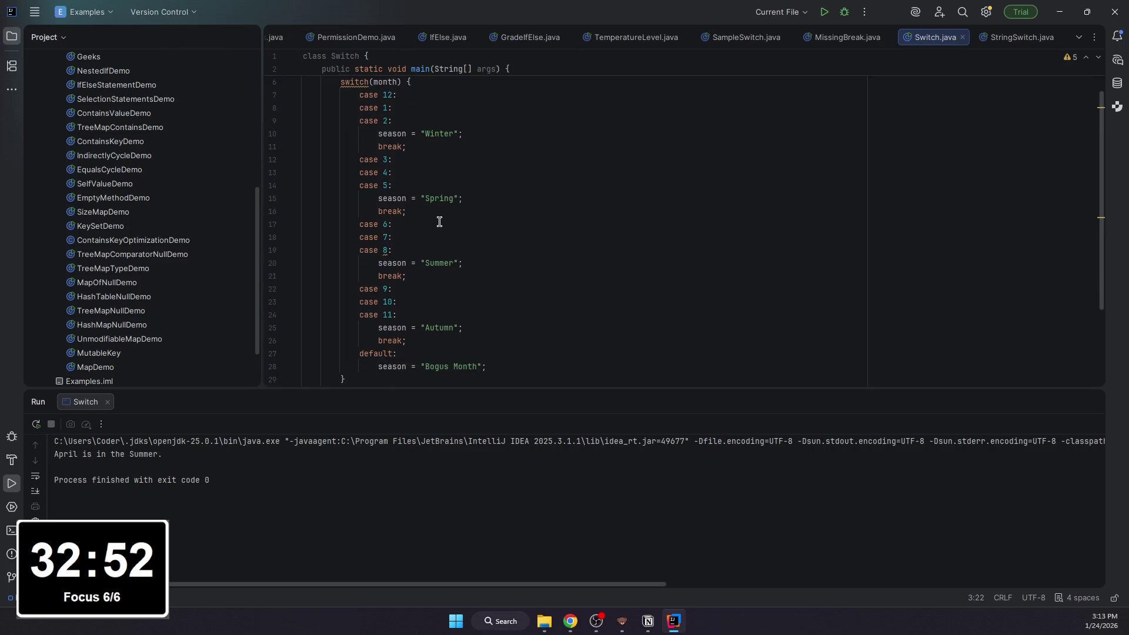
scroll(426, 222, "down", 3)
scroll(322, 109, "up", 3)
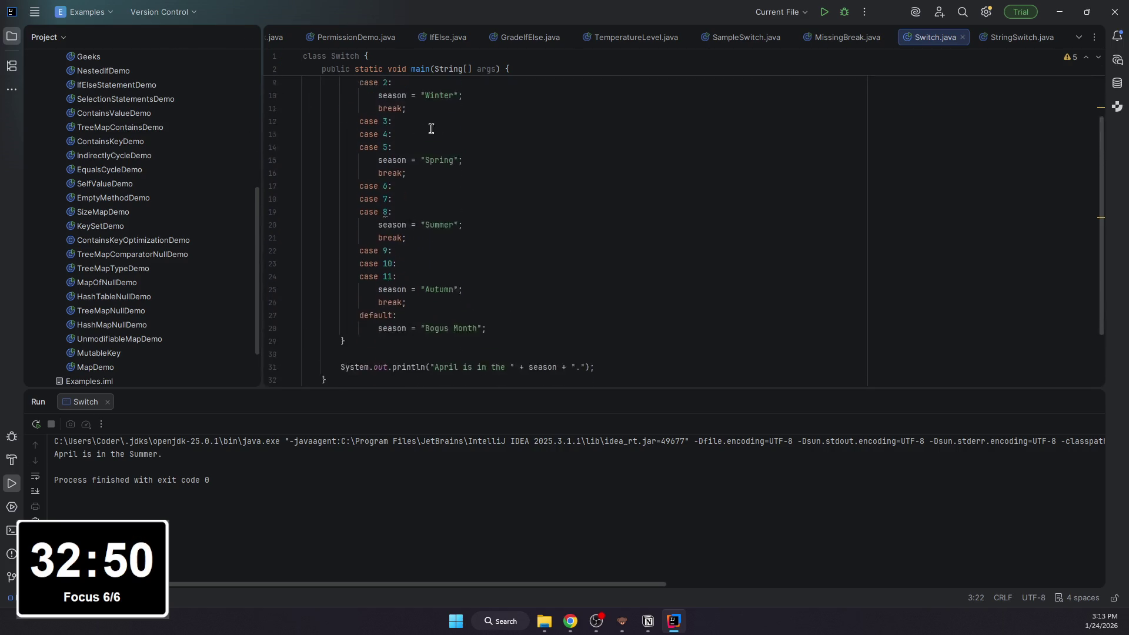
scroll(322, 109, "up", 2)
Step: Run Switch with month 11 and 13, ending on 'April is in the Bogus Month.', and return to Notion
key("BackSpace")
type("11")
left_click(824, 11)
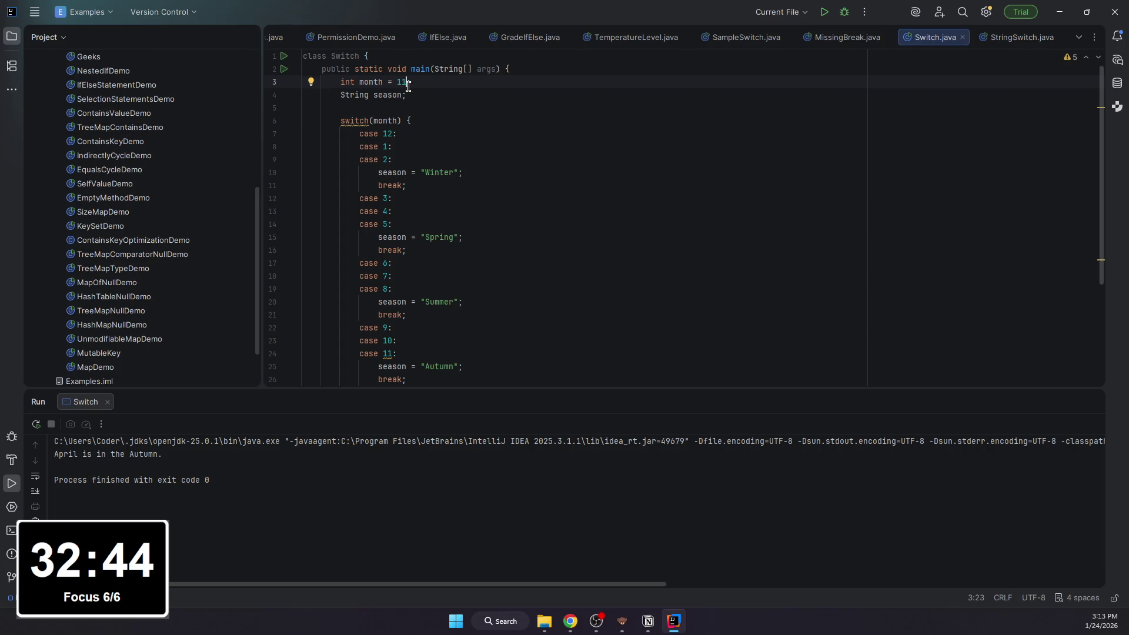
key("BackSpace")
type("3")
left_click(825, 11)
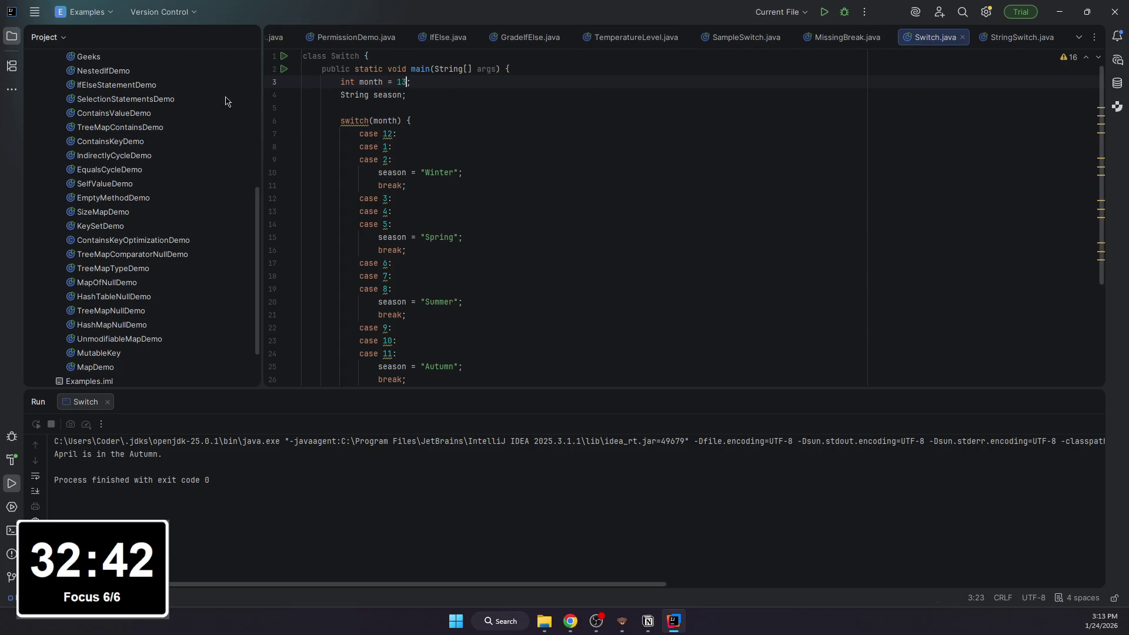
left_click(648, 622)
Step: Paste item 7's four bullets mapping months 1, 8, 11, 13 to Winter, Summer, Autumn, Bogus Month
left_click(114, 462)
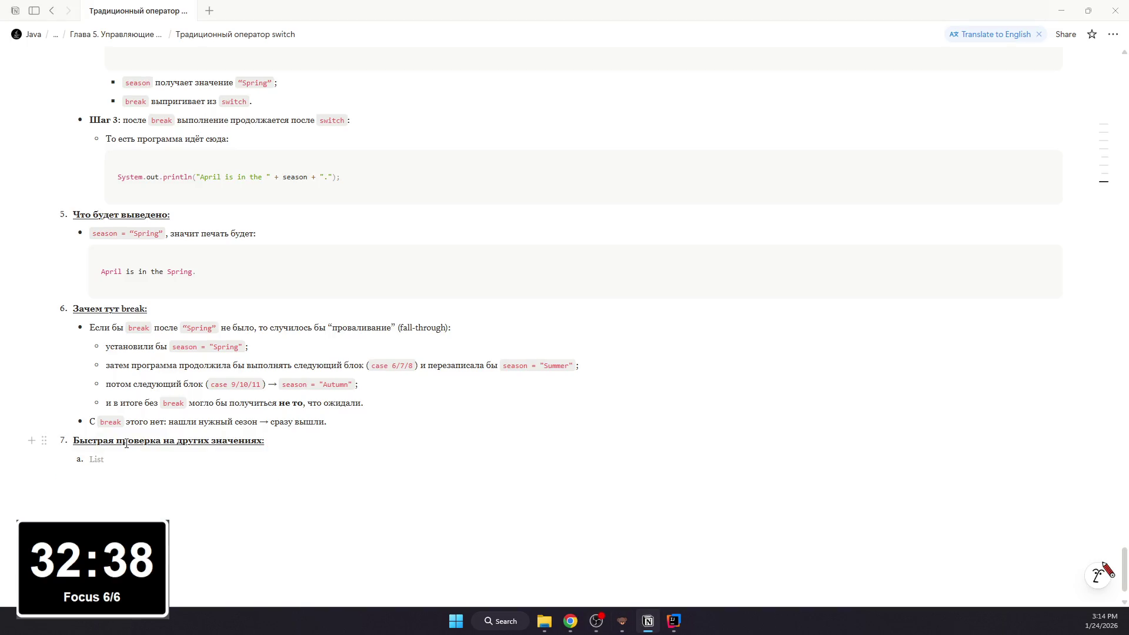
key("BackSpace")
type("/")
key("Return")
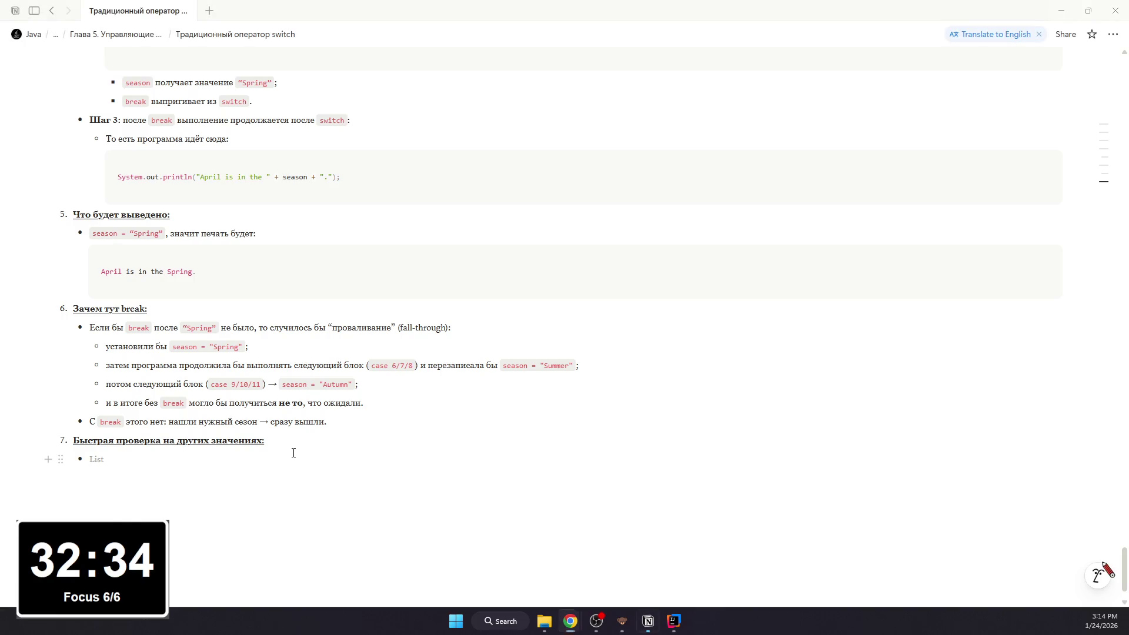
type("month = 1 → попадёт в case 1 → Winter month = 8 → case 8 → Summer month = 11 → case 11 → Autumn month = 13 → ни один case → default → Bogus Month")
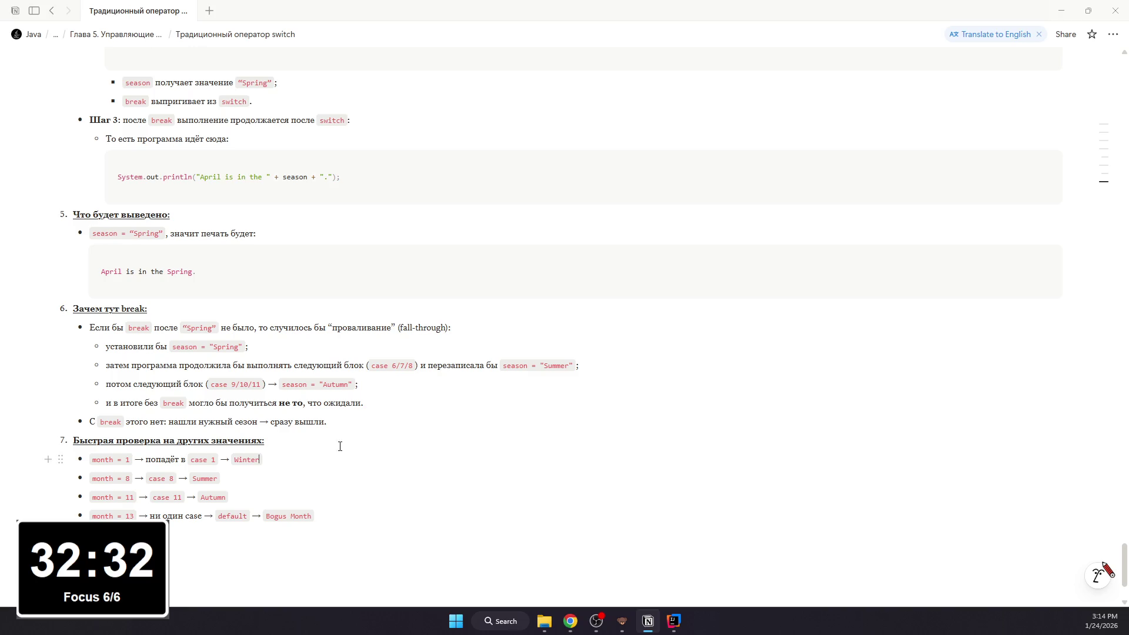
type(";")
type(";")
left_click(335, 516)
type(";")
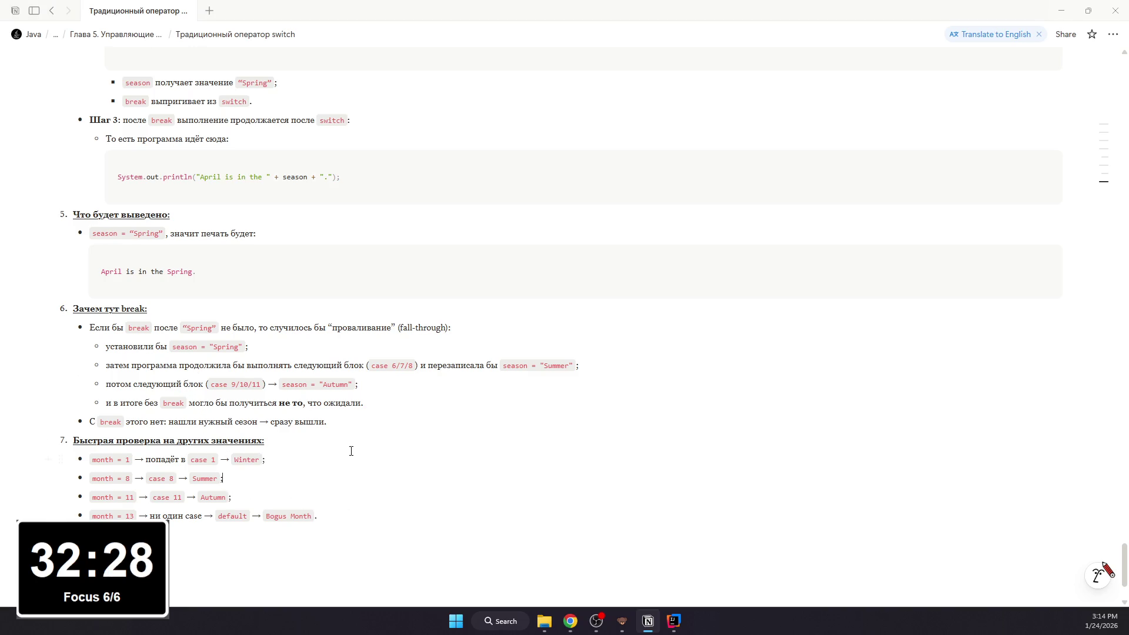
scroll(350, 451, "up", 5)
scroll(327, 390, "up", 5)
scroll(345, 418, "up", 5)
scroll(323, 450, "up", 5)
scroll(325, 451, "down", 3)
scroll(325, 449, "down", 5)
scroll(328, 448, "down", 5)
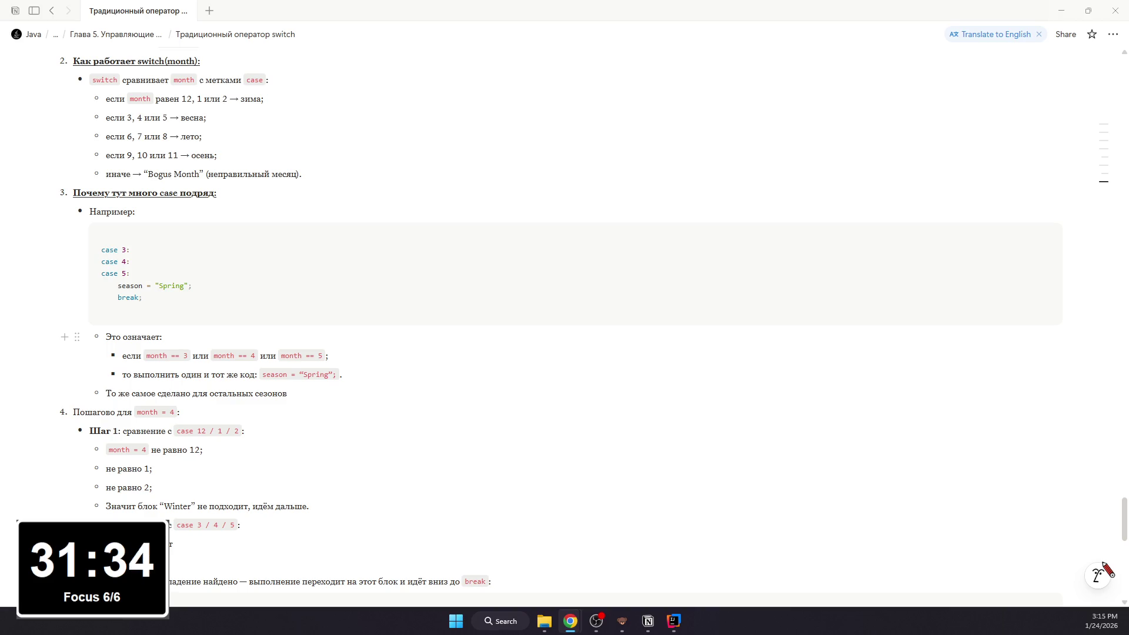
scroll(562, 348, "up", 4)
scroll(542, 355, "up", 3)
scroll(542, 354, "up", 3)
scroll(530, 350, "up", 5)
scroll(344, 373, "up", 5)
scroll(292, 394, "up", 5)
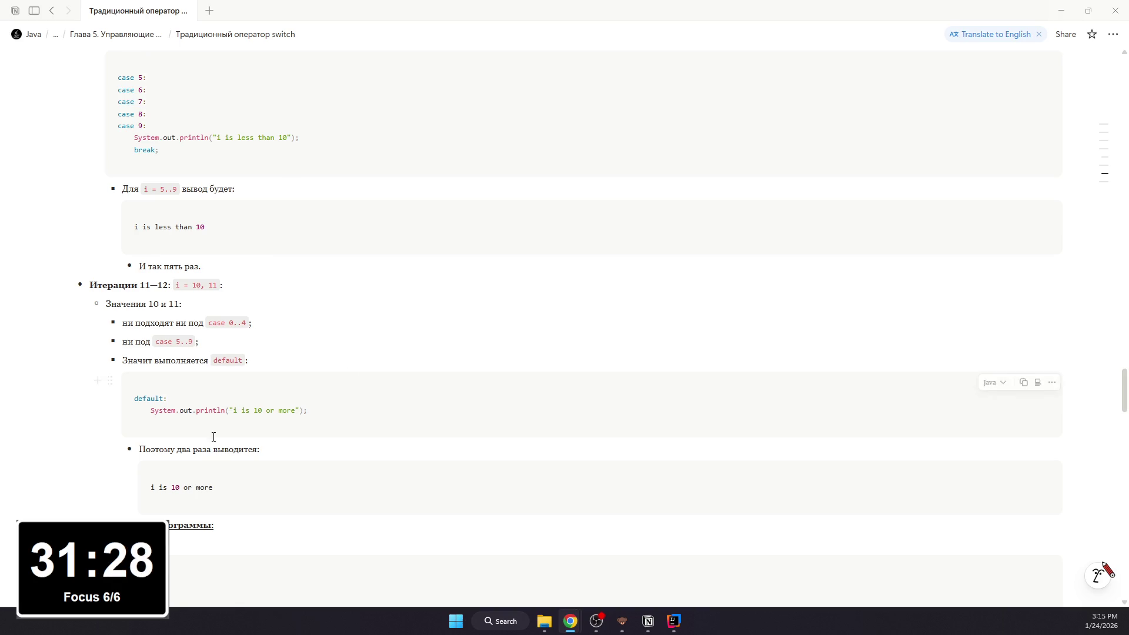
scroll(212, 433, "down", 5)
scroll(212, 433, "down", 2)
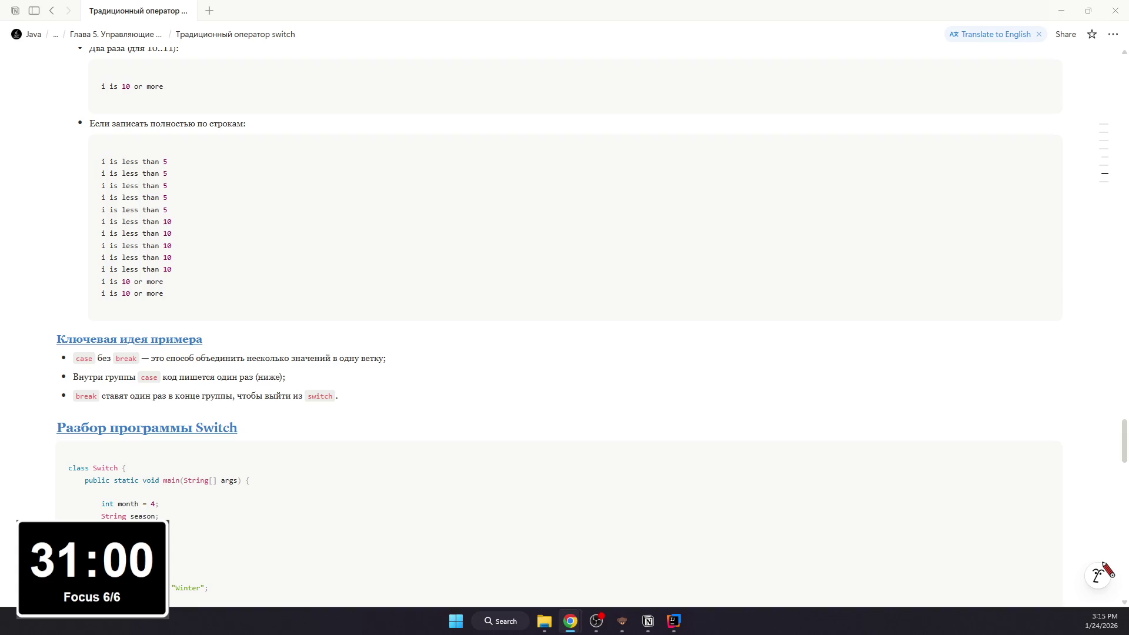
scroll(183, 196, "down", 4)
scroll(184, 196, "down", 5)
scroll(184, 193, "down", 5)
scroll(184, 193, "down", 5)
Step: Start a new heading block below the last quick-check bullet
left_click(186, 413)
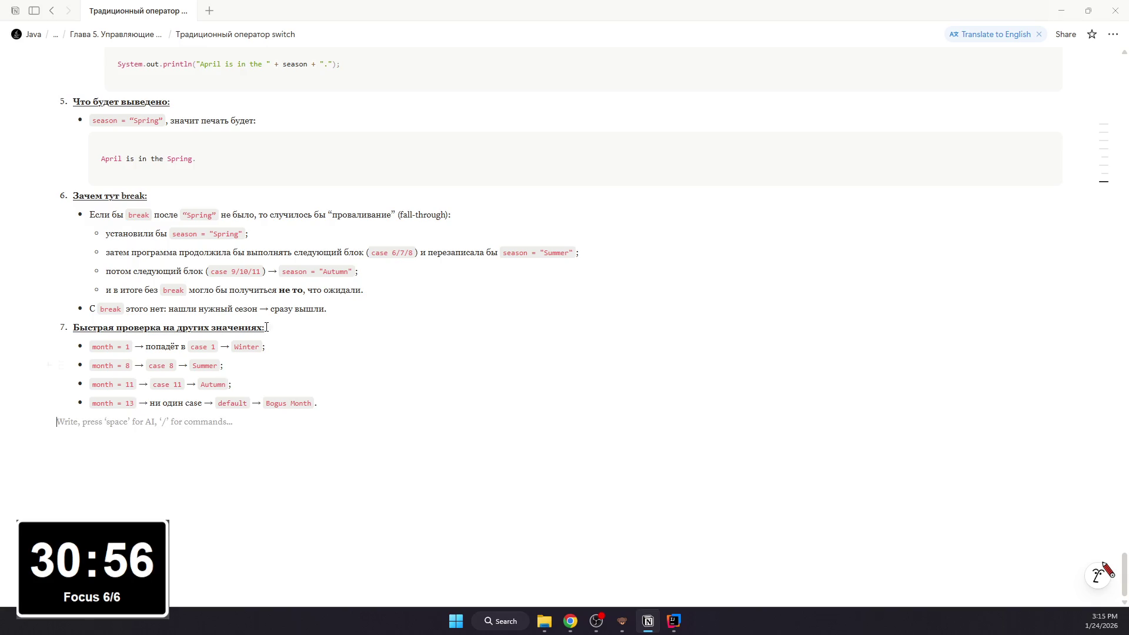
scroll(230, 353, "up", 3)
scroll(272, 300, "up", 4)
scroll(273, 300, "up", 3)
mouse_move(1104, 154)
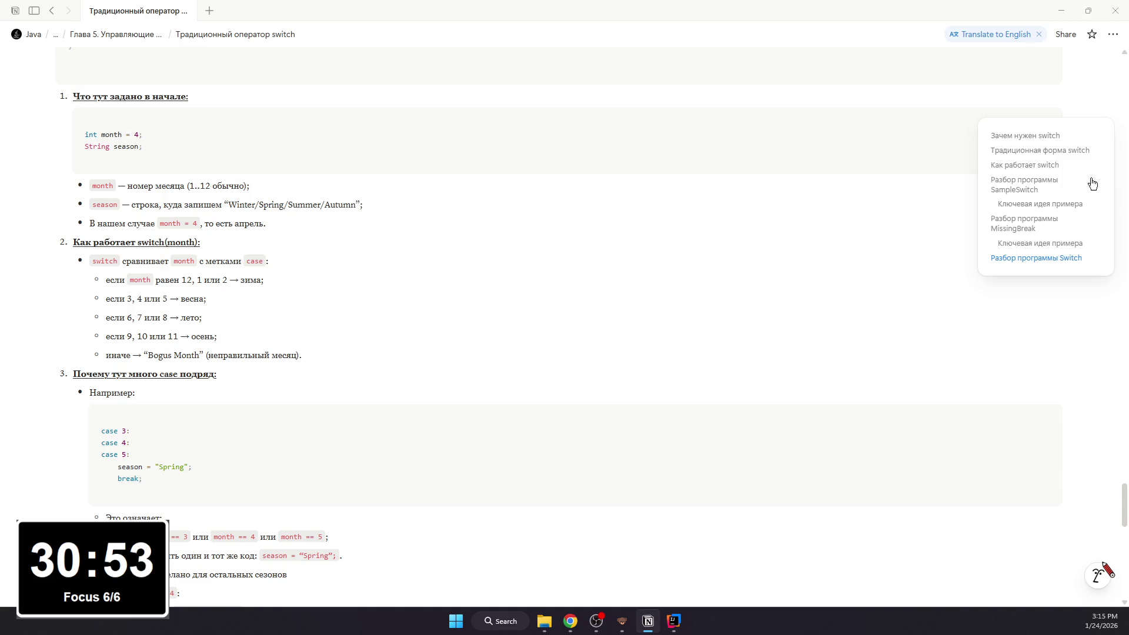
scroll(291, 306, "down", 4)
scroll(291, 306, "down", 1)
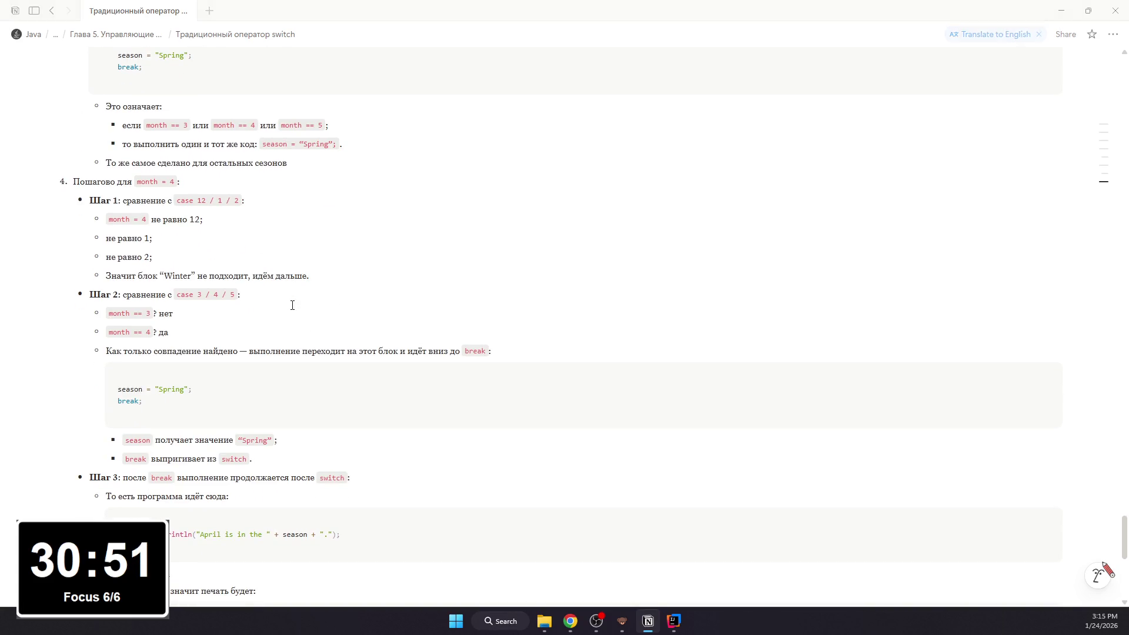
scroll(292, 305, "down", 4)
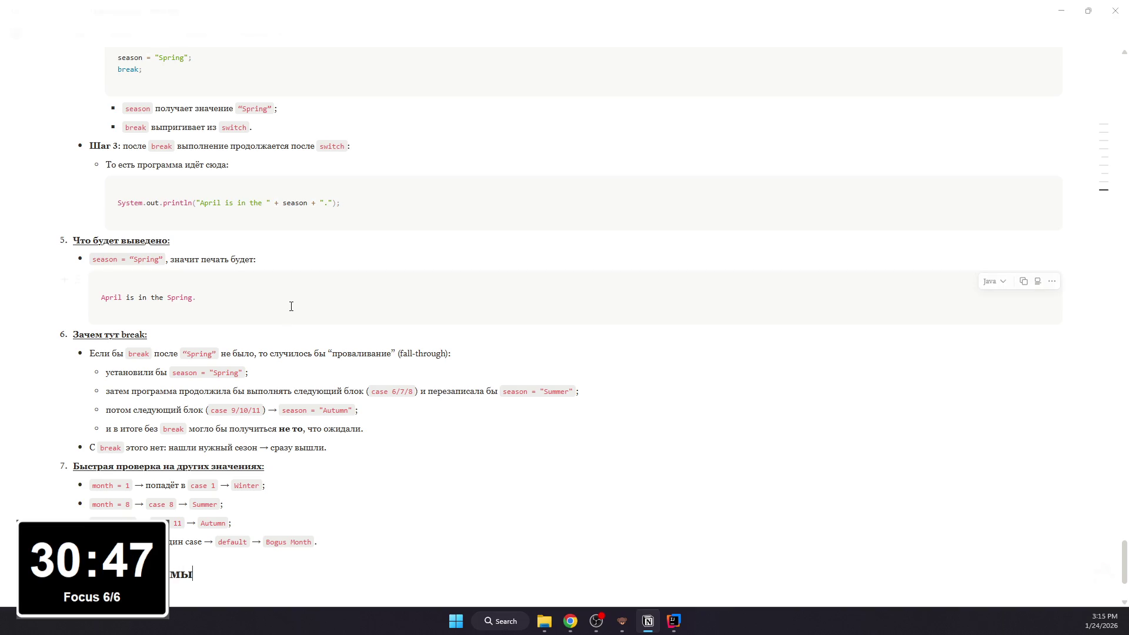
type(" StringSwi")
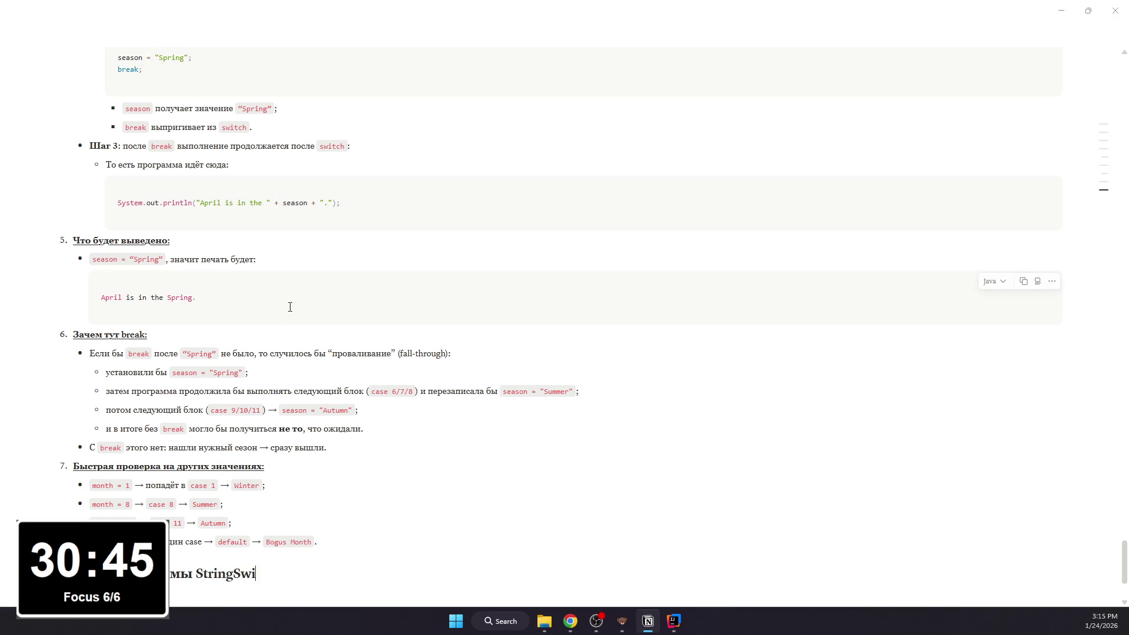
type("tch")
scroll(296, 312, "down", 2)
left_click_drag(300, 454, 31, 454)
Step: Make the 'Разбор программы StringSwitch' heading blue and underlined
left_click(210, 455)
double_click(212, 457)
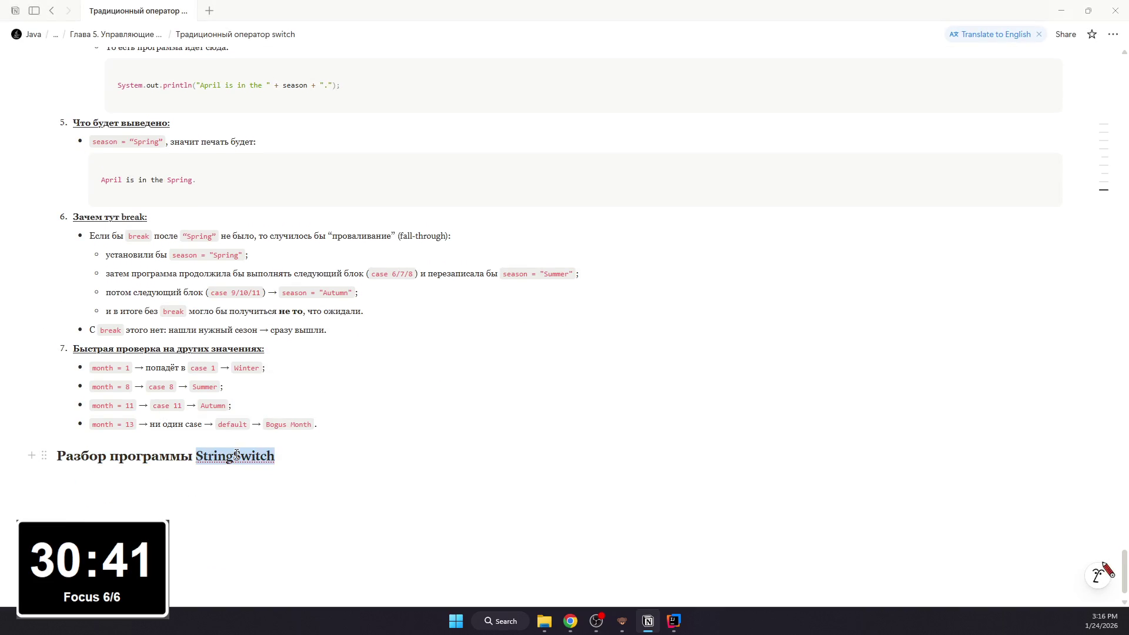
right_click(212, 457)
left_click(256, 342)
left_click(236, 453)
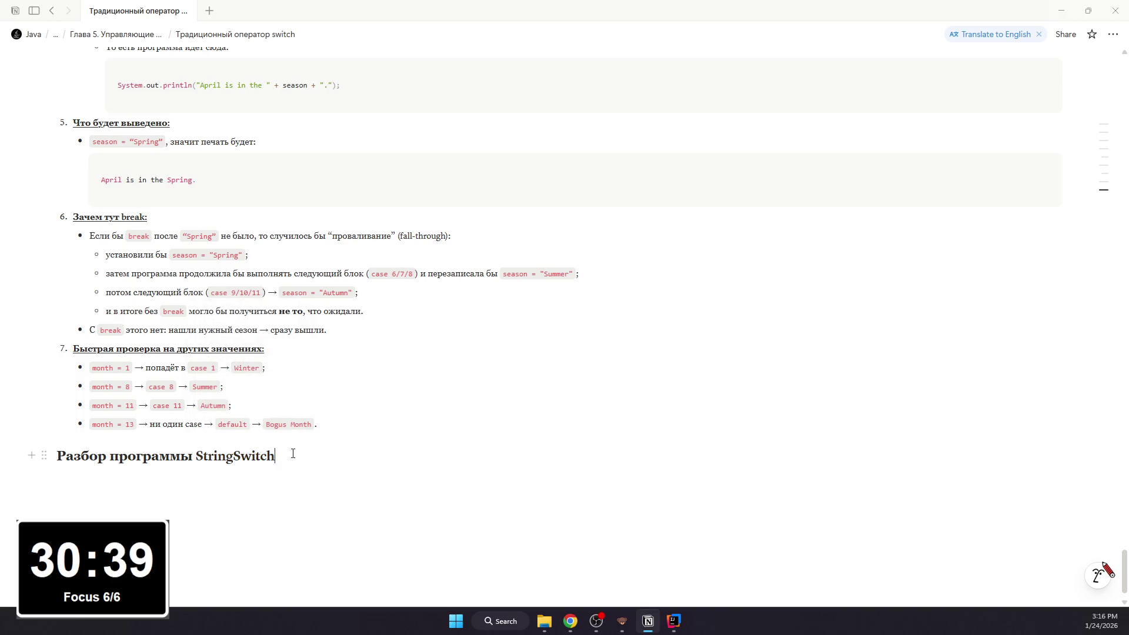
left_click_drag(295, 453, 57, 453)
left_click(425, 440)
left_click(424, 295)
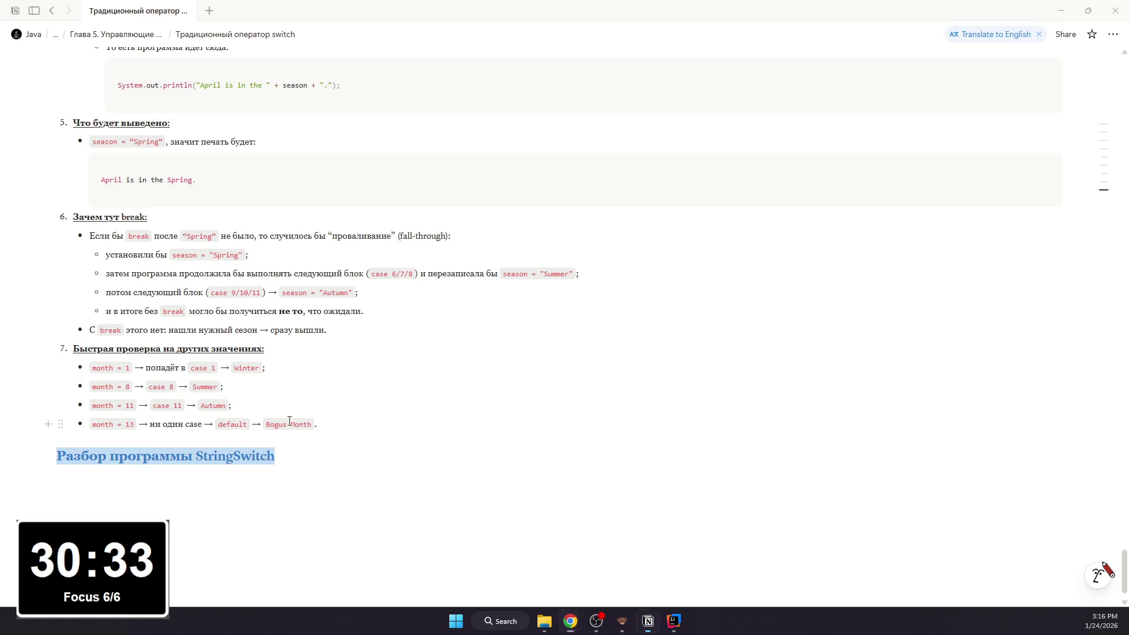
left_click(288, 455)
left_click_drag(287, 456, 57, 455)
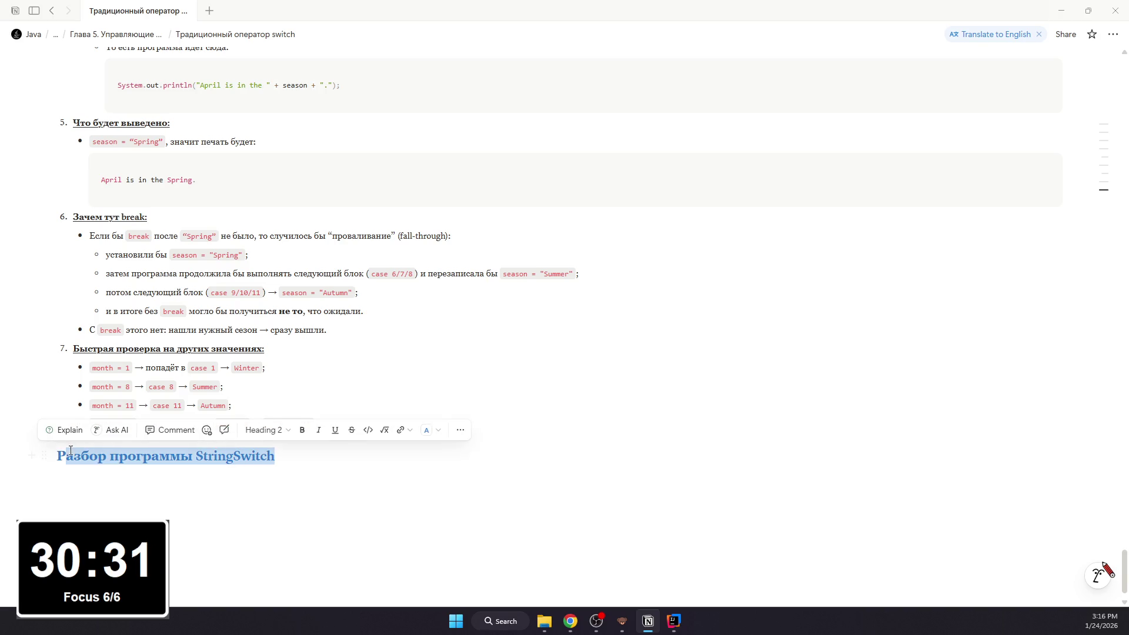
left_click(326, 431)
left_click(303, 456)
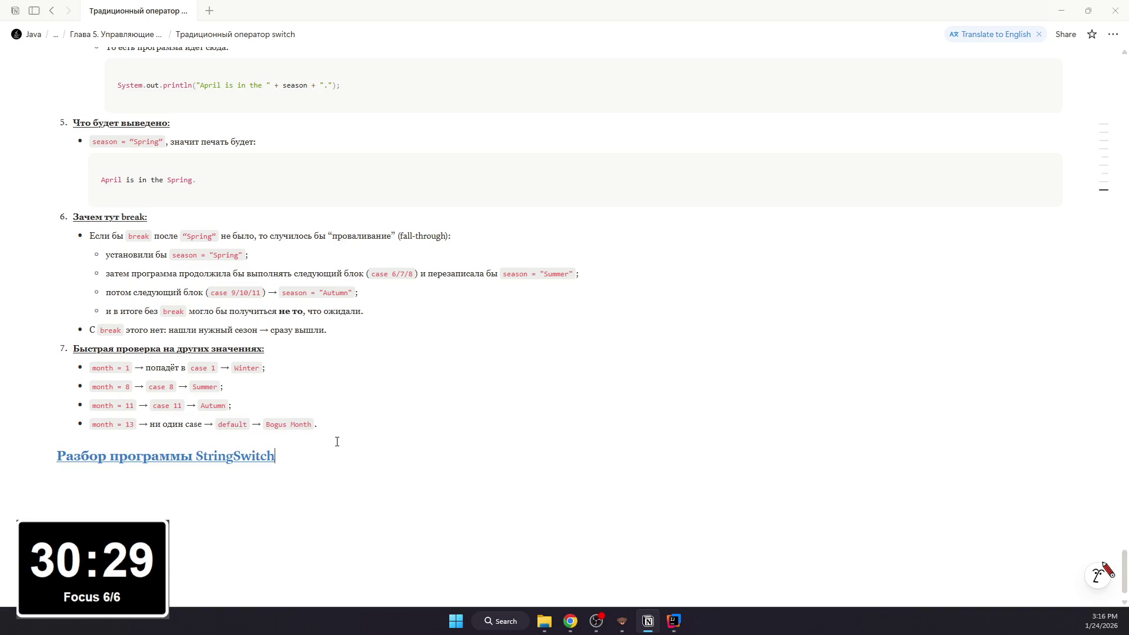
Step: Add a code block with the StringSwitch program and remove the blank lines between its cases
key("Return")
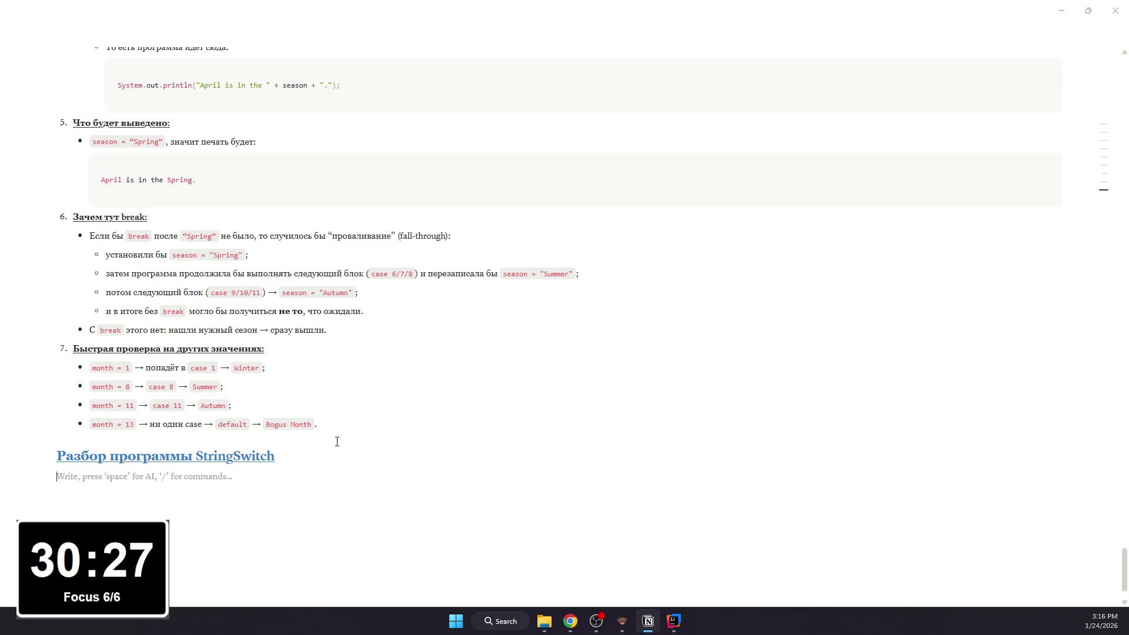
type("/code")
key("Return")
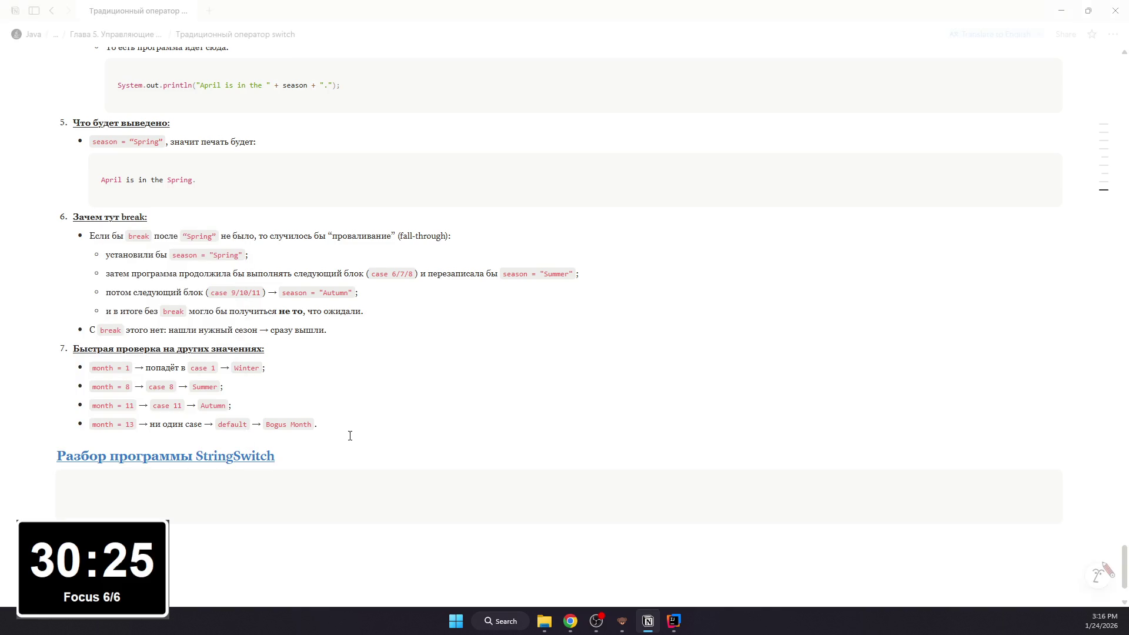
scroll(350, 436, "up", 5)
scroll(332, 430, "up", 5)
scroll(333, 429, "up", 5)
scroll(332, 429, "down", 5)
scroll(332, 429, "down", 5)
scroll(301, 437, "down", 5)
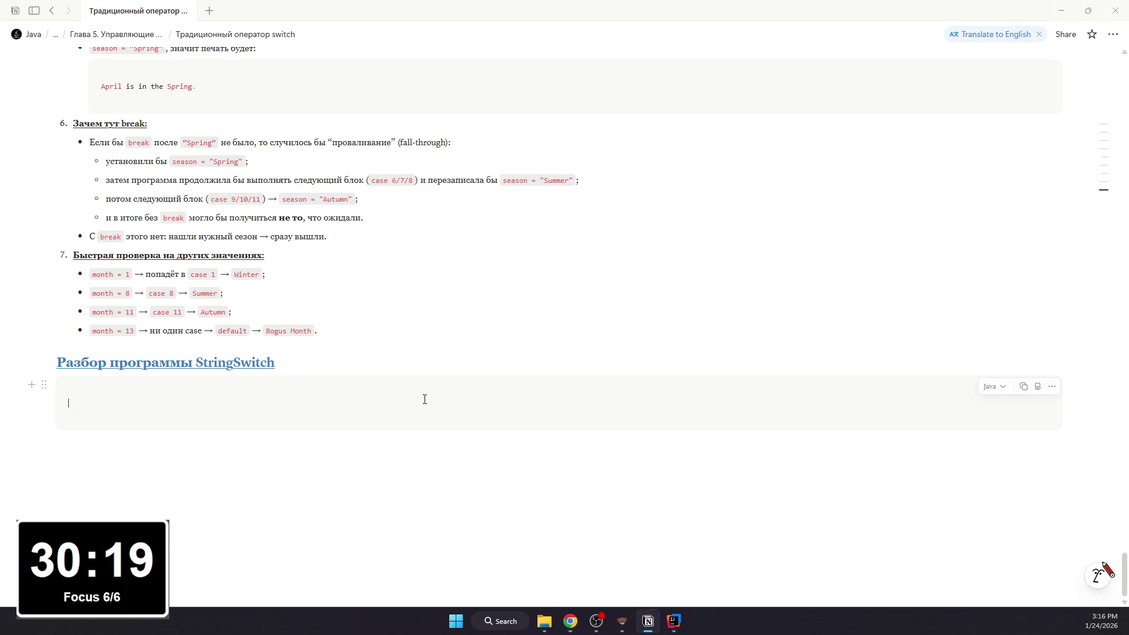
type("class StringSwitch {     public static void main(String[] args) {          String str = \"two\";          switch (str) {             case \"one\":                 System.out.println(\"one\");                 break;              case \"two\":                 System.out.println(\"two\");                 break;              case \"three\":                 System.out.println(\"three\");                 break;              default:                 System.out.println(\"no match\");                 break;         }     } }")
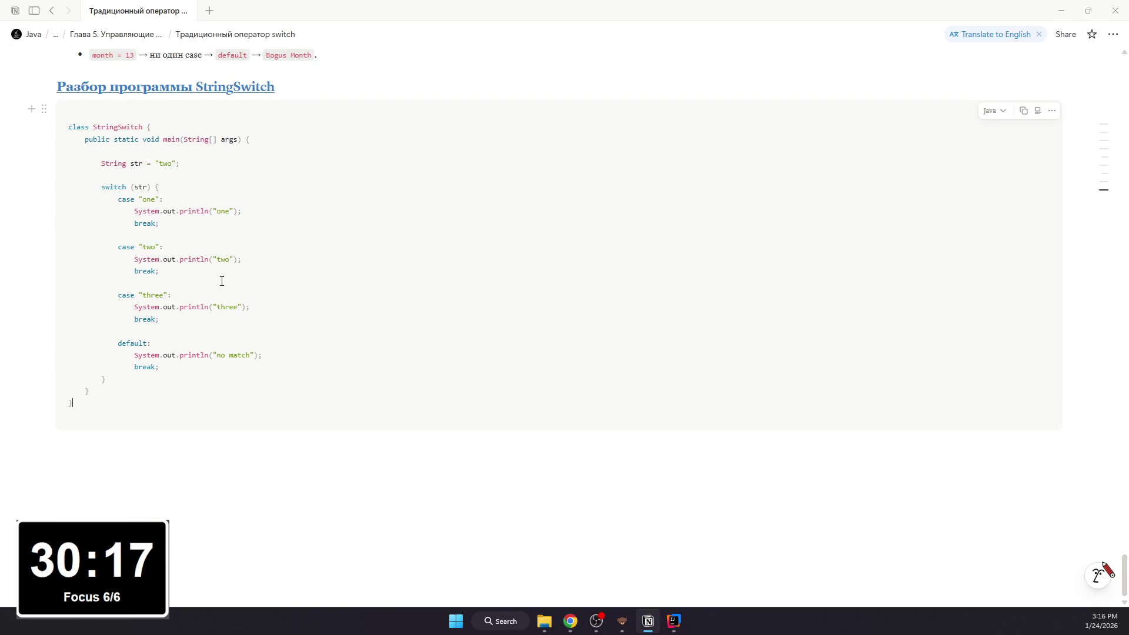
left_click(149, 236)
key("BackSpace")
left_click(180, 283)
key("BackSpace")
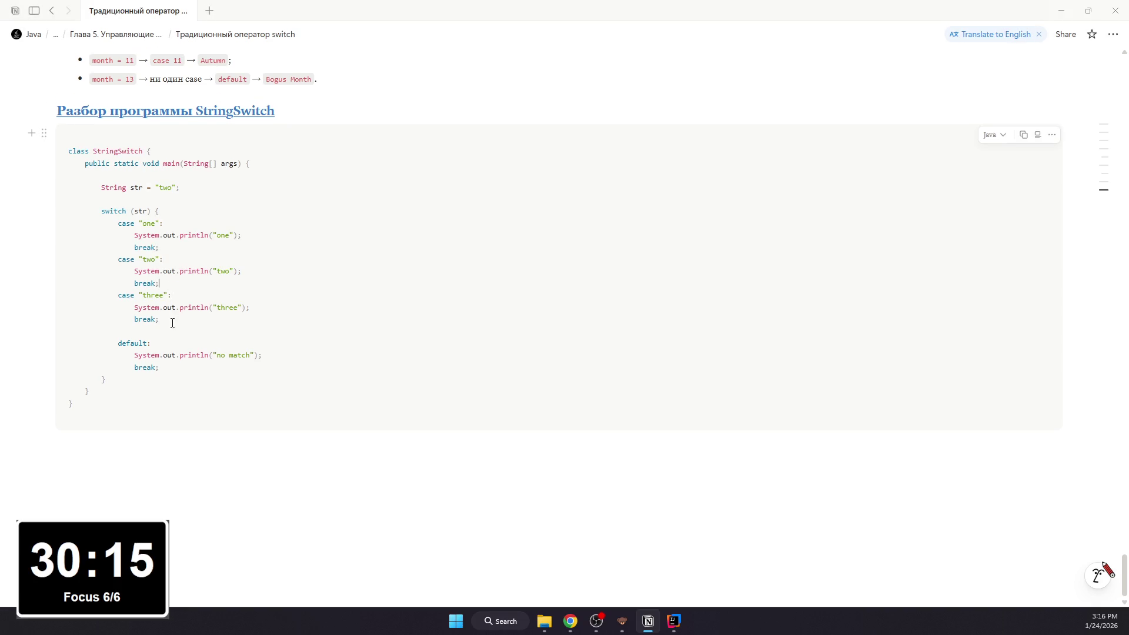
left_click(213, 332)
key("BackSpace")
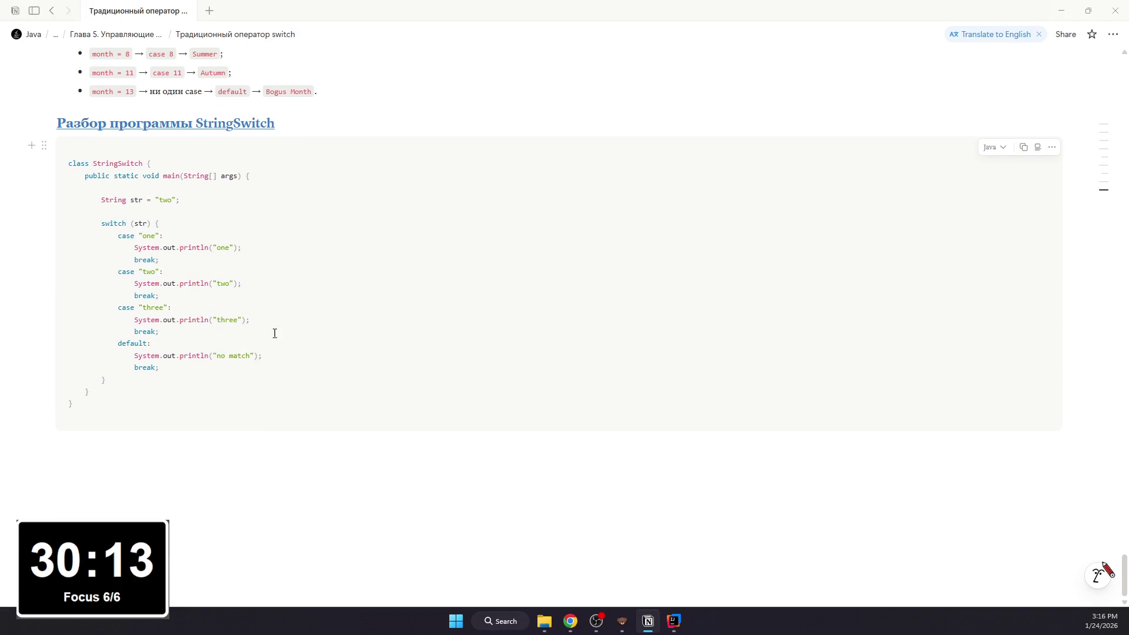
left_click(674, 621)
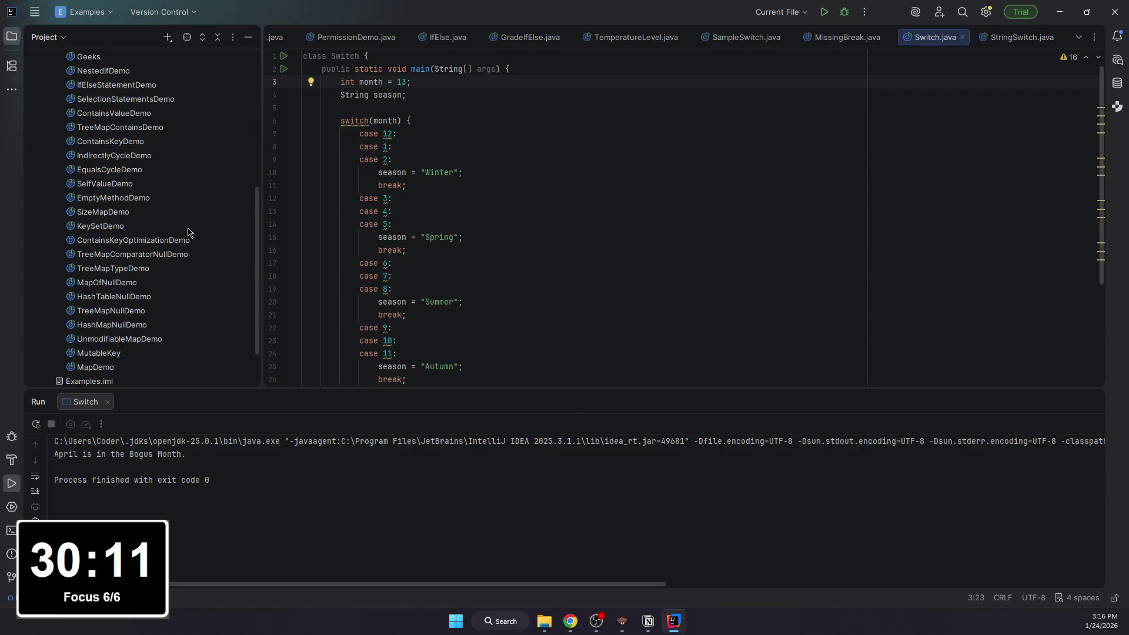
scroll(188, 232, "up", 10)
Step: Open StringSwitch.java and select all of its code for rewriting
double_click(99, 144)
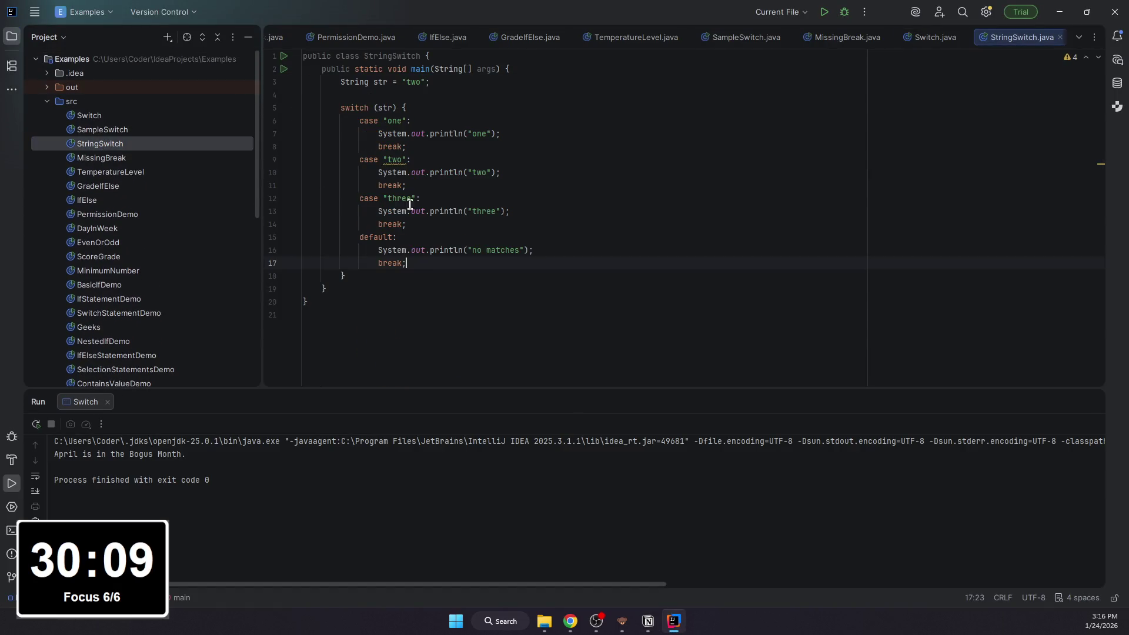
left_click_drag(436, 325, 215, 10)
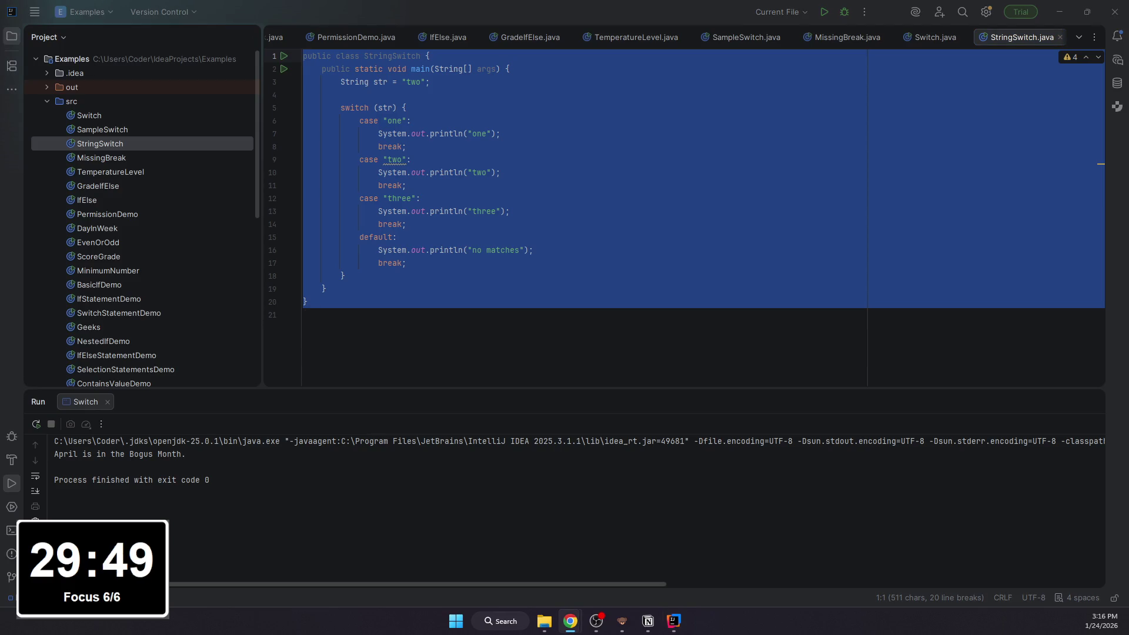
key("alt+Tab")
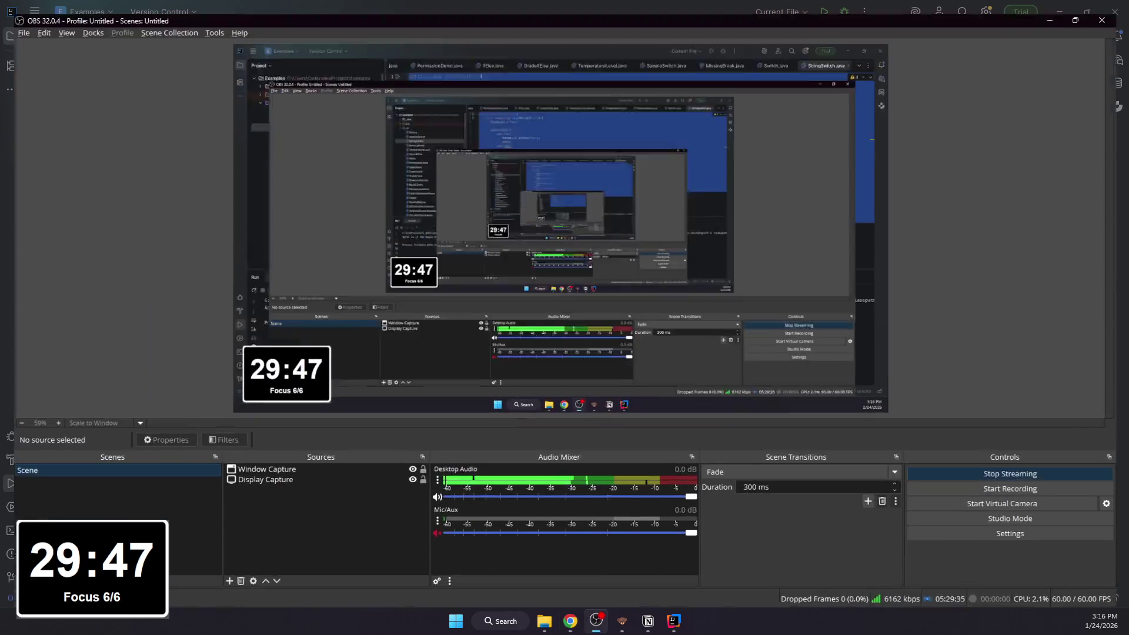
key("alt+Tab")
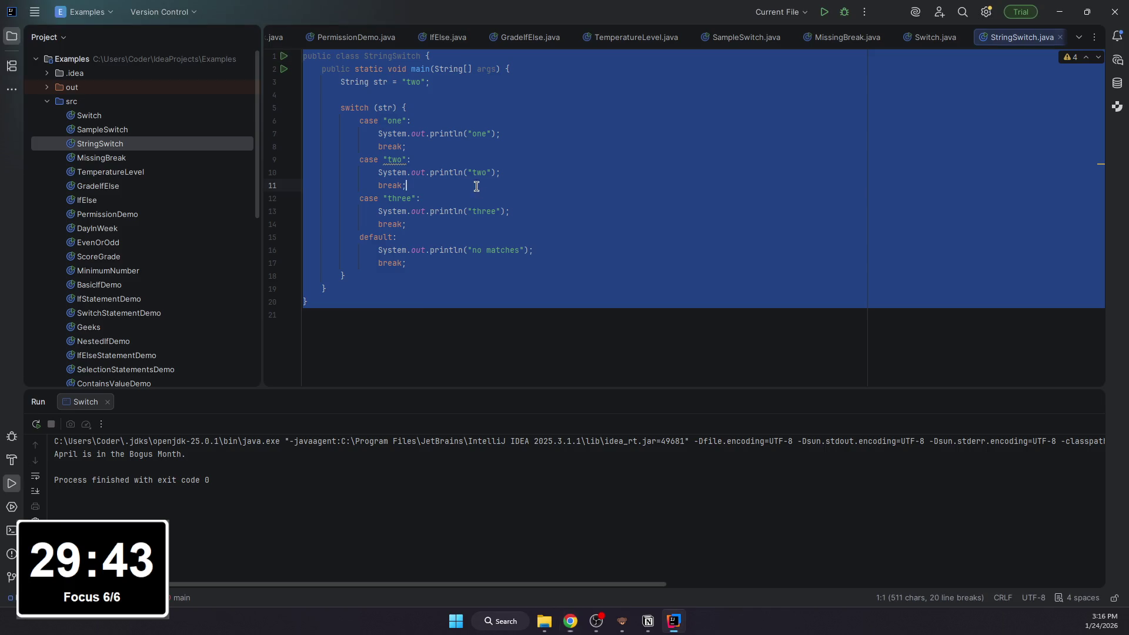
left_click(365, 306)
key("ctrl+a")
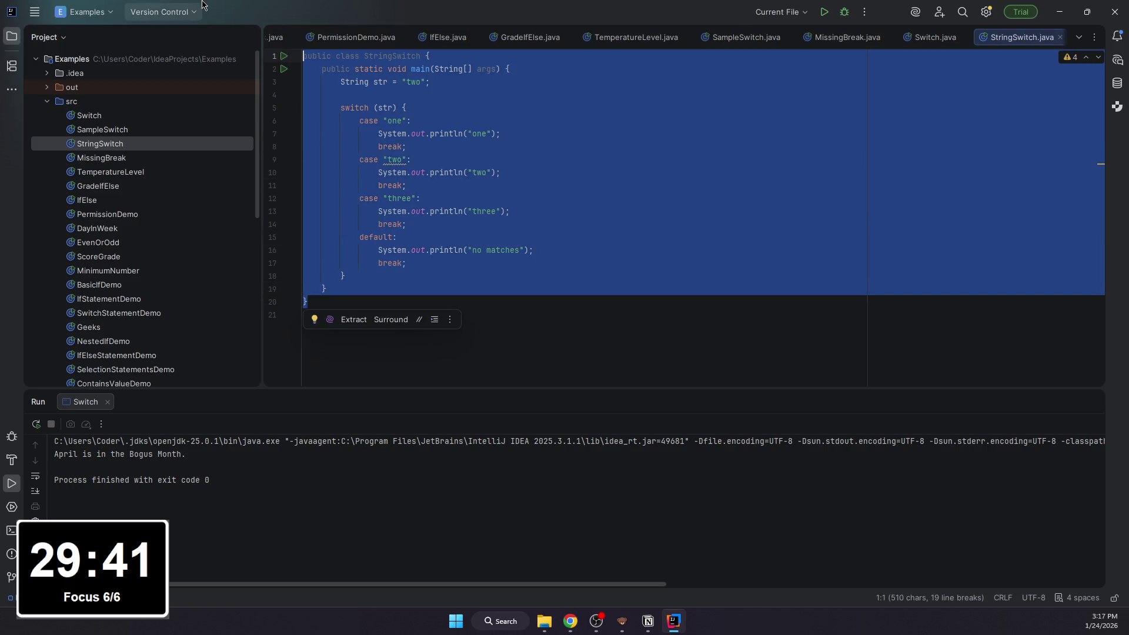
type("class StringSwitch {")
type("blic")
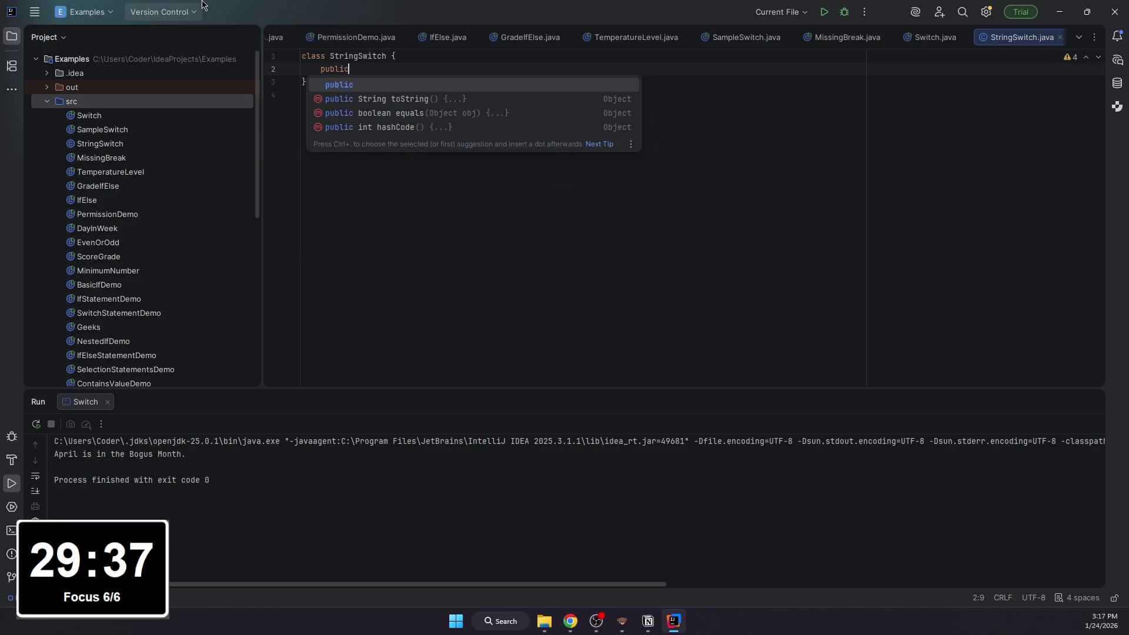
type(" static void main(Stringp")
Step: Rewrite the main method header and declare String str before the switch statement
key("BackSpace")
type("[] rags)")
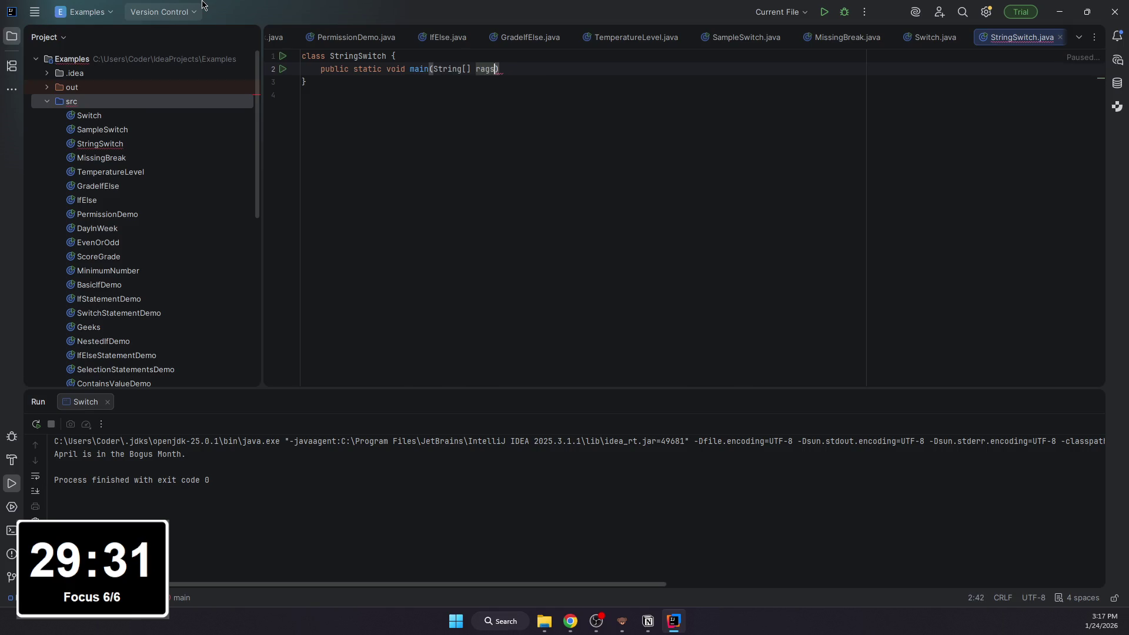
key("BackSpace")
key("BackSpace")
type("args")
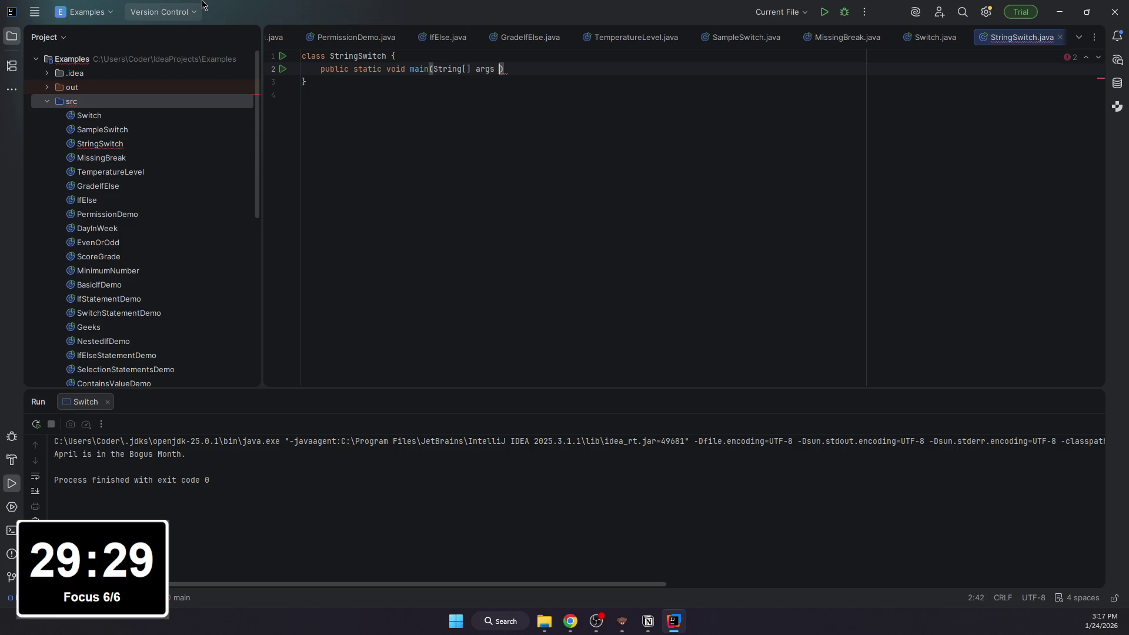
key("BackSpace")
type(") {")
key("Return")
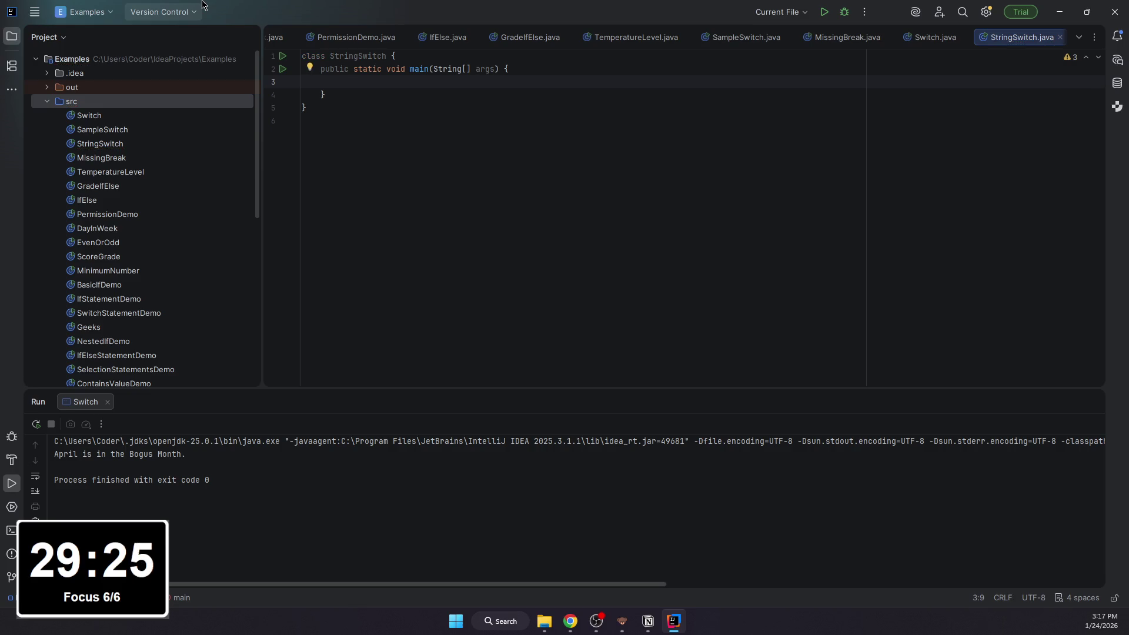
key("Return")
type("String str")
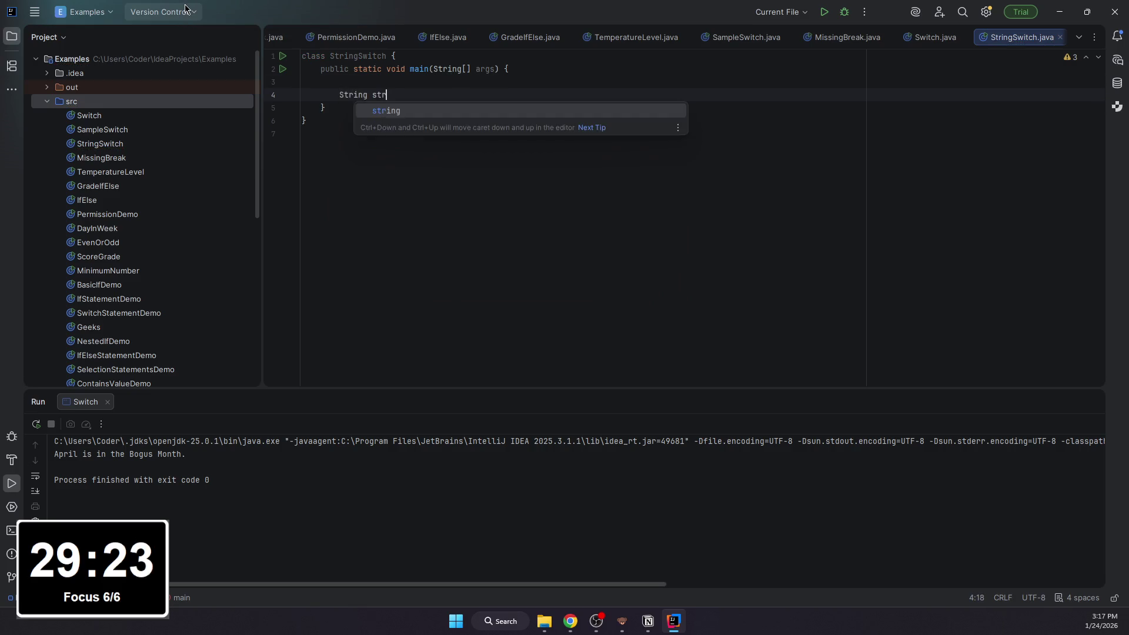
type(" = \"two\";")
key("Return")
key("Return")
type("switch (str) {")
key("Return")
type("s")
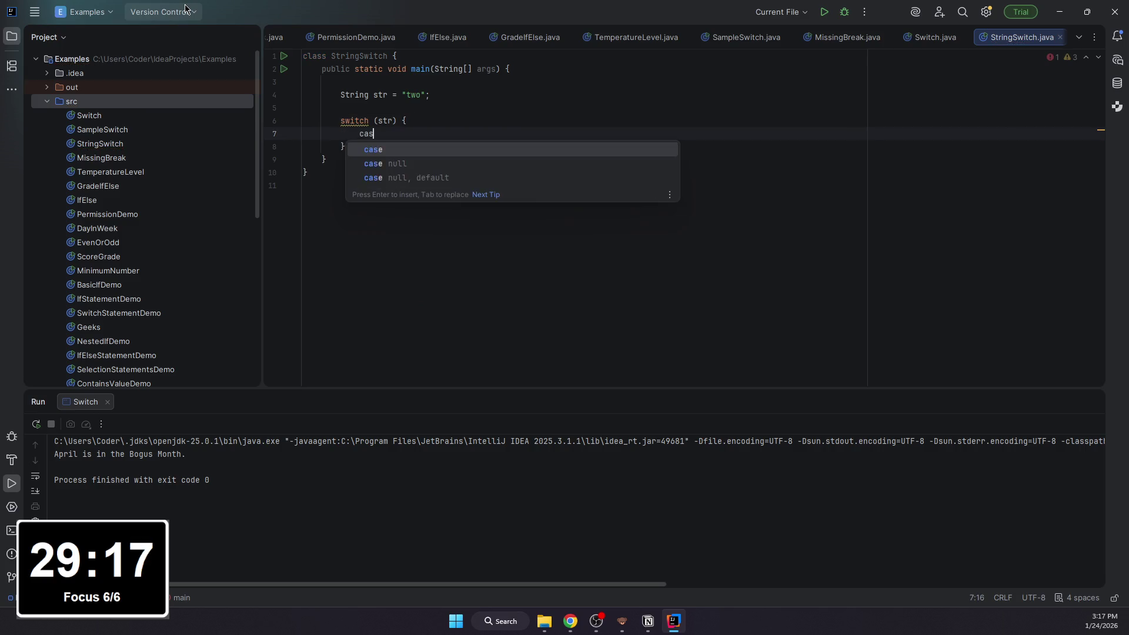
type("ase \"one\"\":")
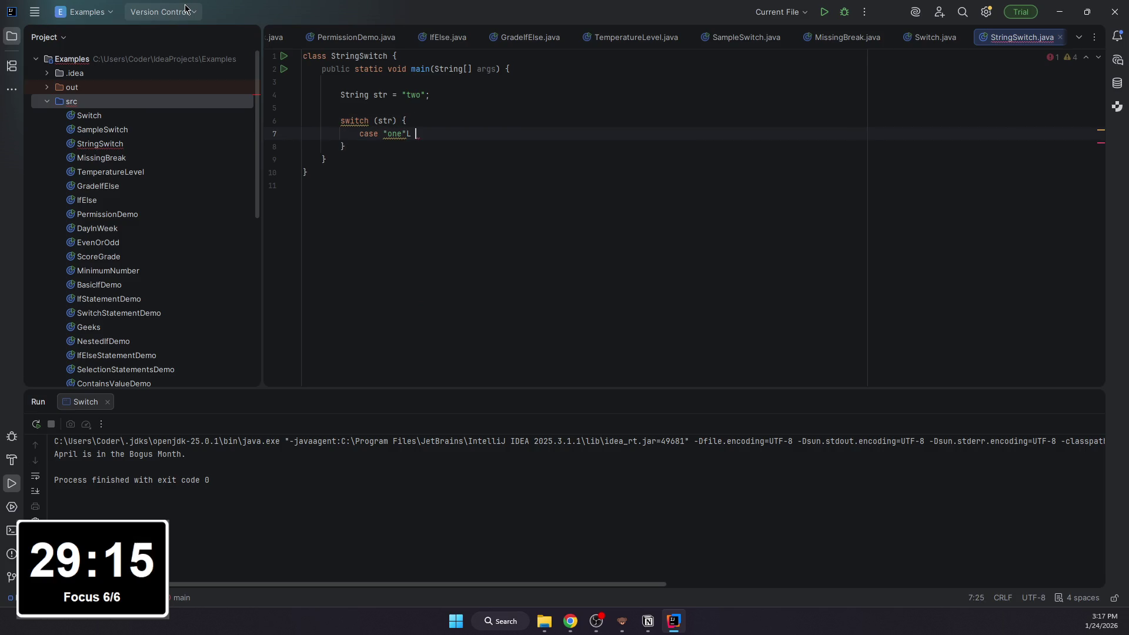
Step: Add the case "one": label and remove the blank line after the main header
key("BackSpace")
type(":")
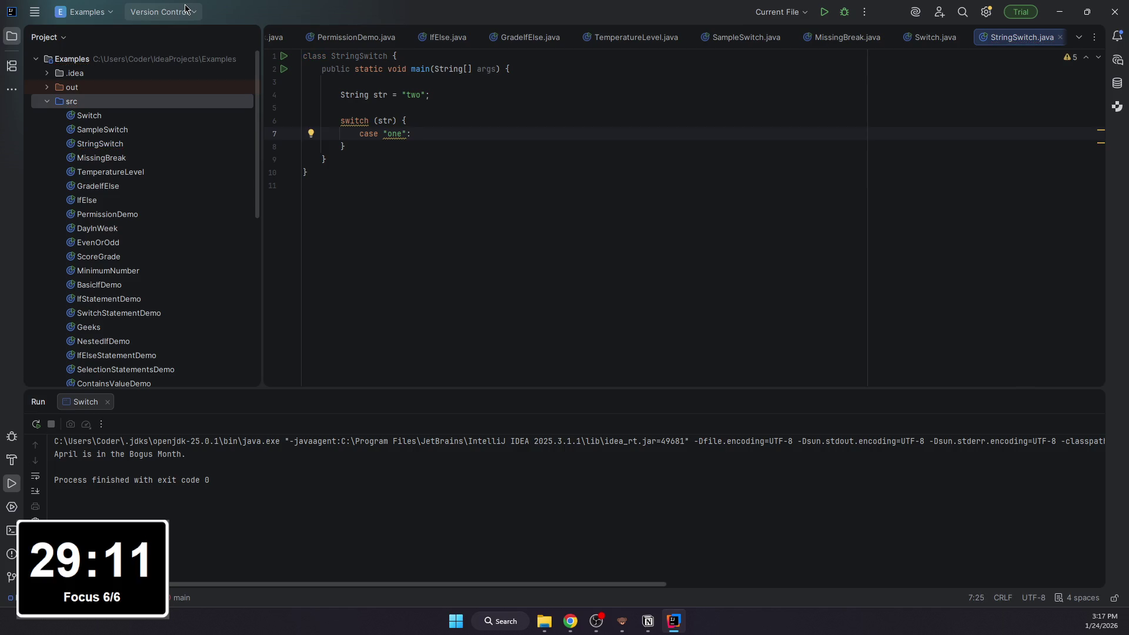
key("Return")
left_click(377, 82)
key("BackSpace")
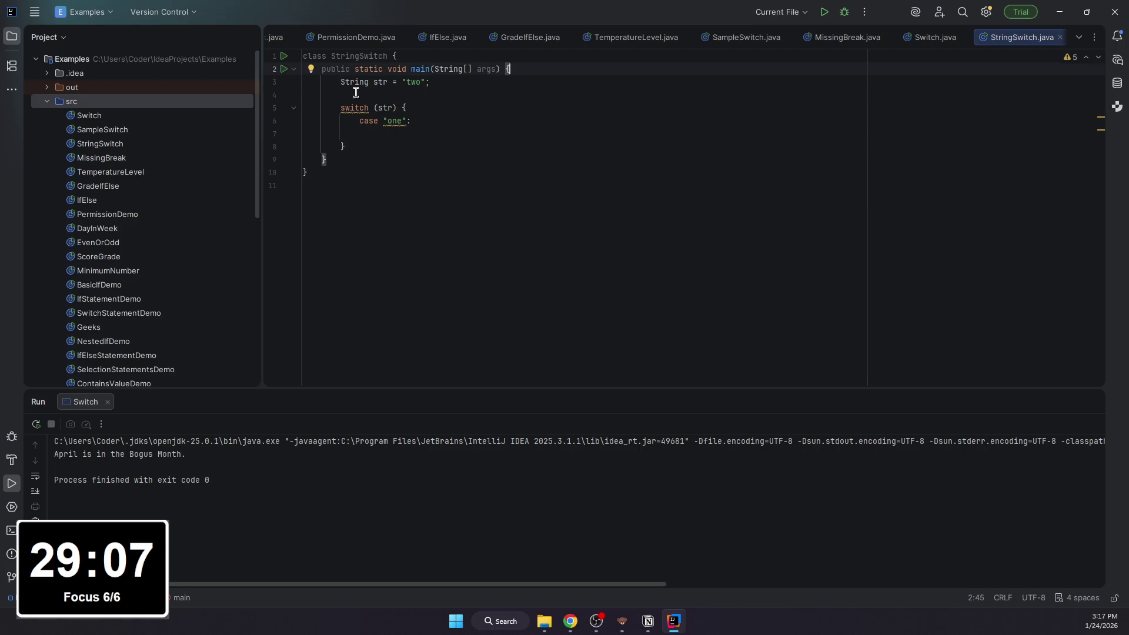
left_click(428, 133)
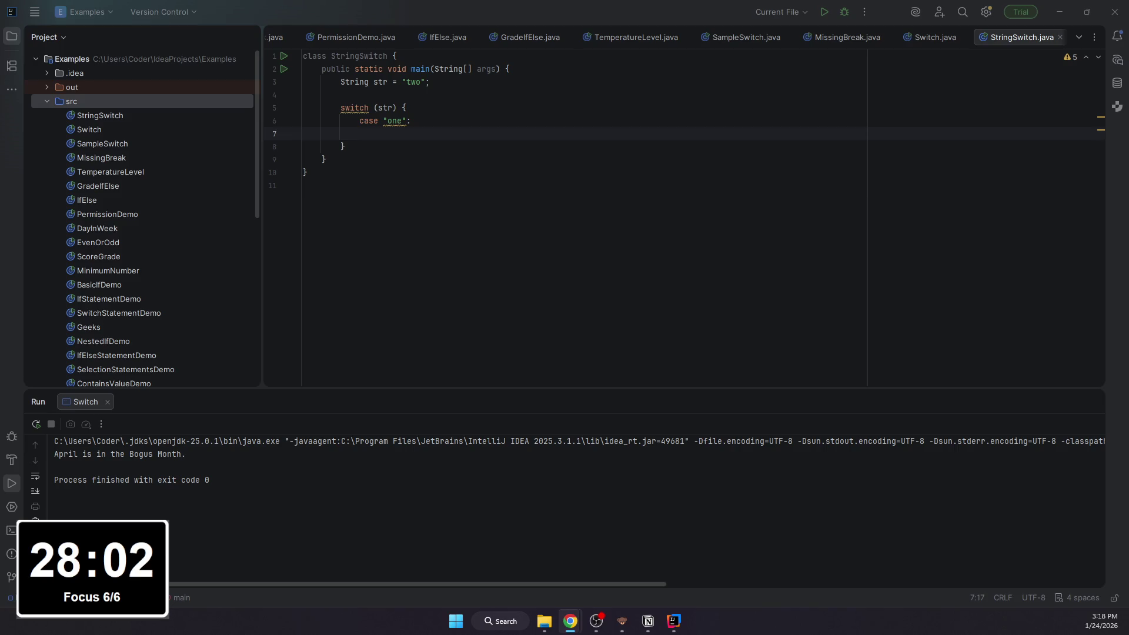
Step: Give cases "one" and "two" their println and break lines
left_click(578, 132)
type("Sy")
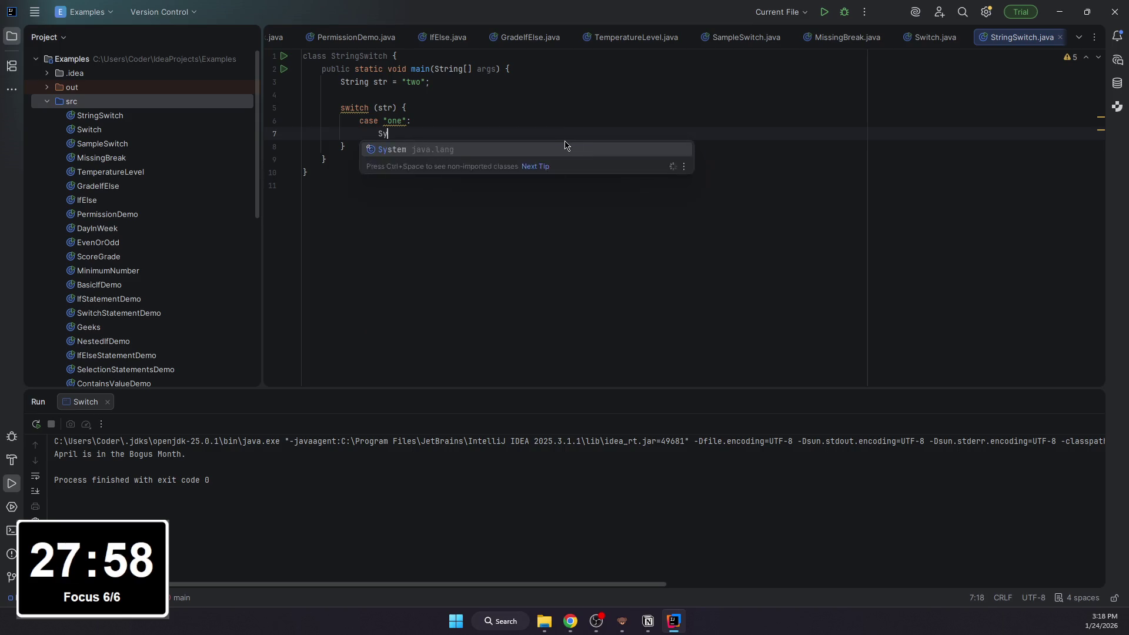
type("stem.oiit")
key("BackSpace")
key("BackSpace")
key("BackSpace")
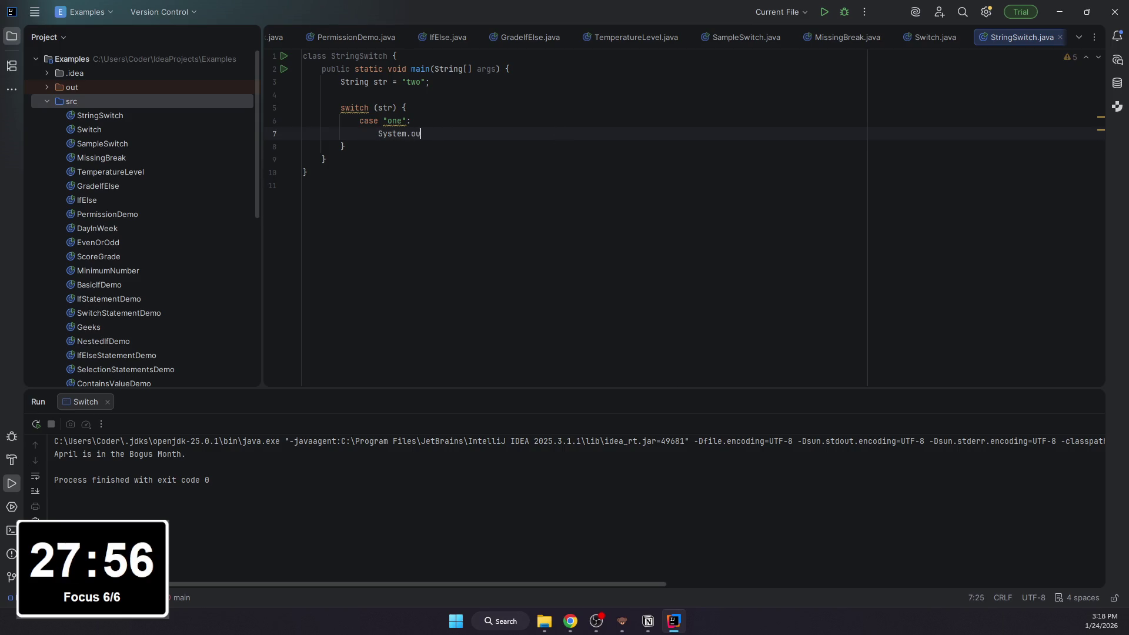
type("ut.println(\"")
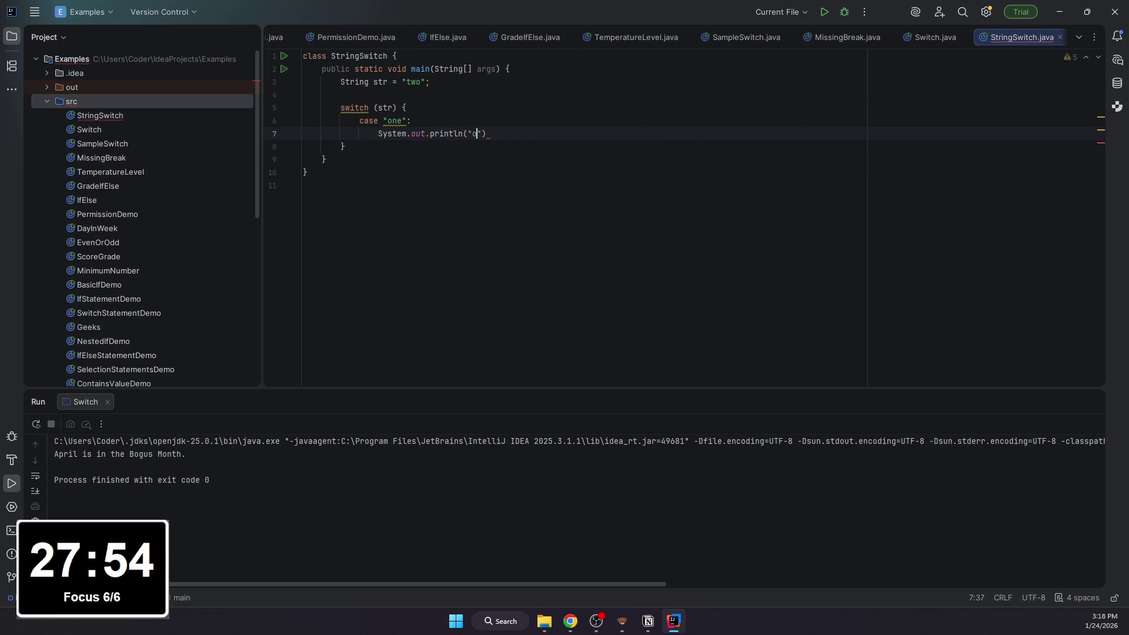
type("one\");")
key("Return")
type("brea")
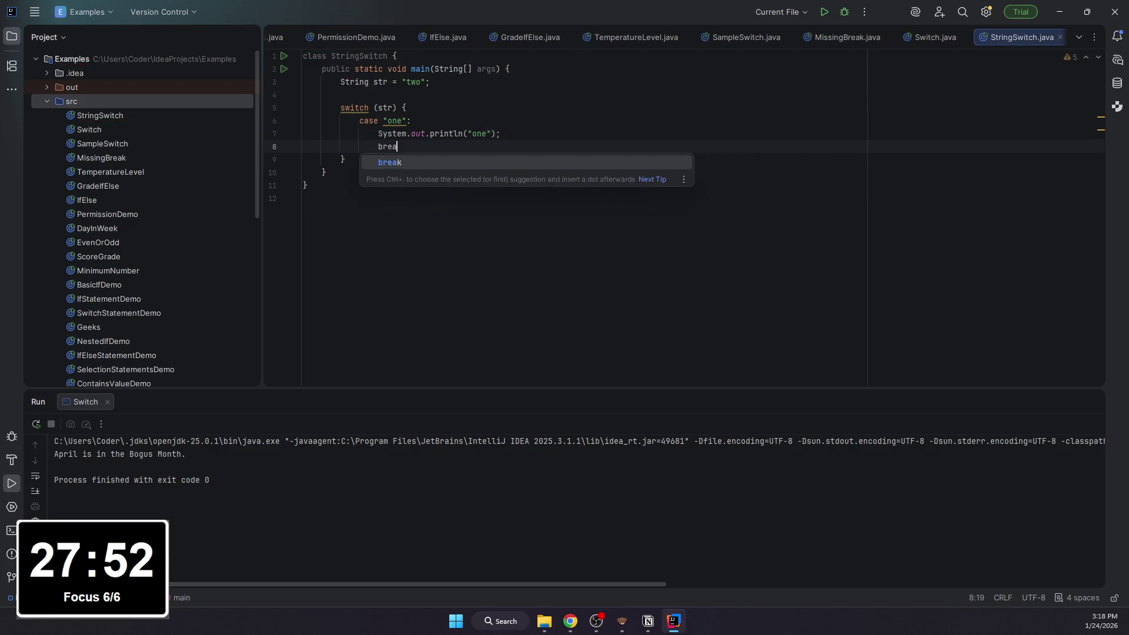
type("k;")
key("Return")
type("case ")
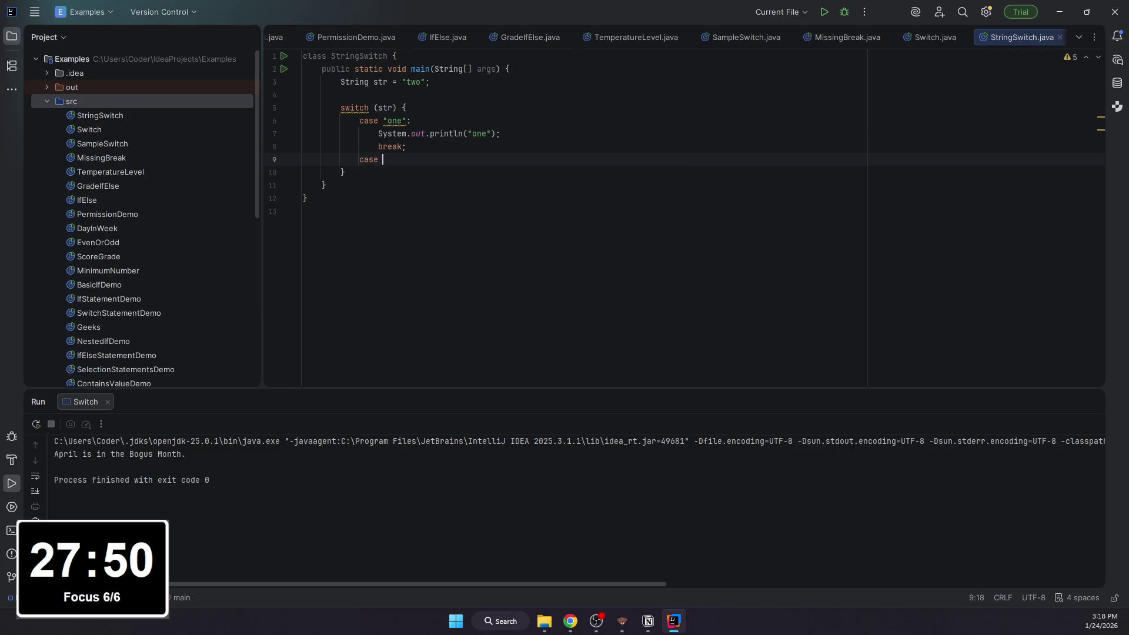
type("\"two\"")
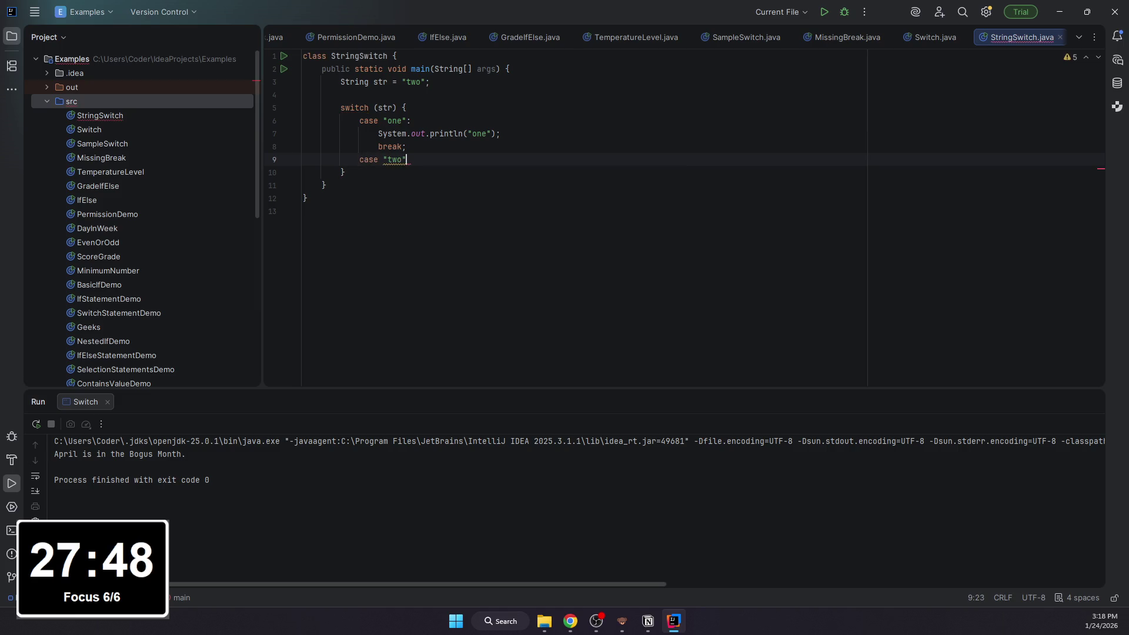
type(":")
key("Return")
type("Systen.")
key("BackSpace")
key("BackSpace")
type("m.out.")
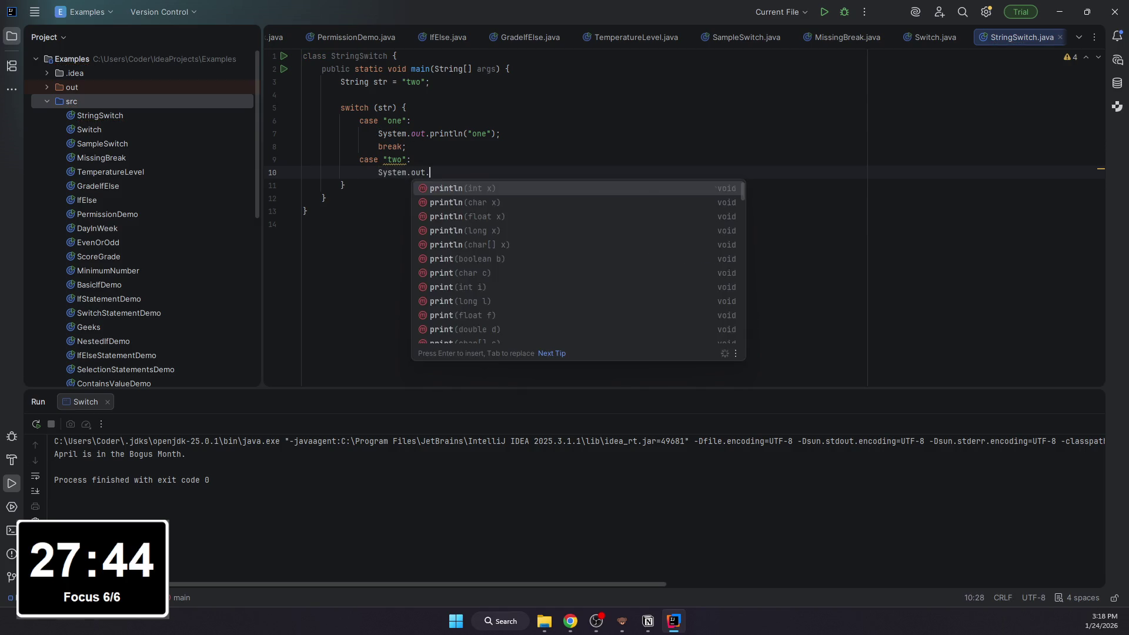
type("pr")
key("Return")
type("\"")
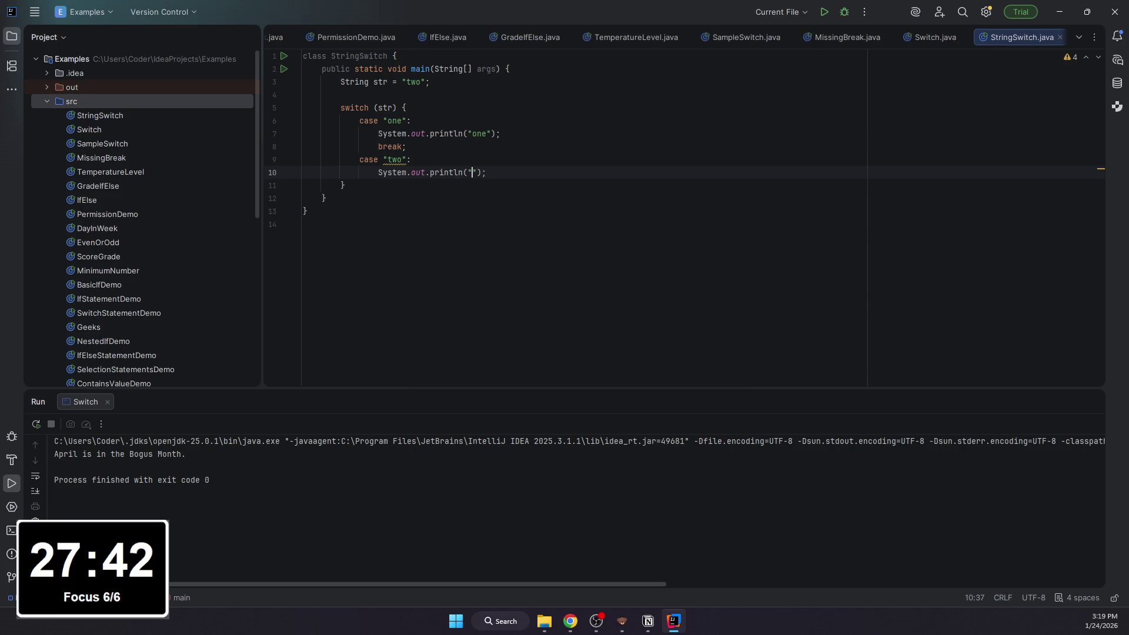
type("two")
key("End")
key("Return")
type("breal")
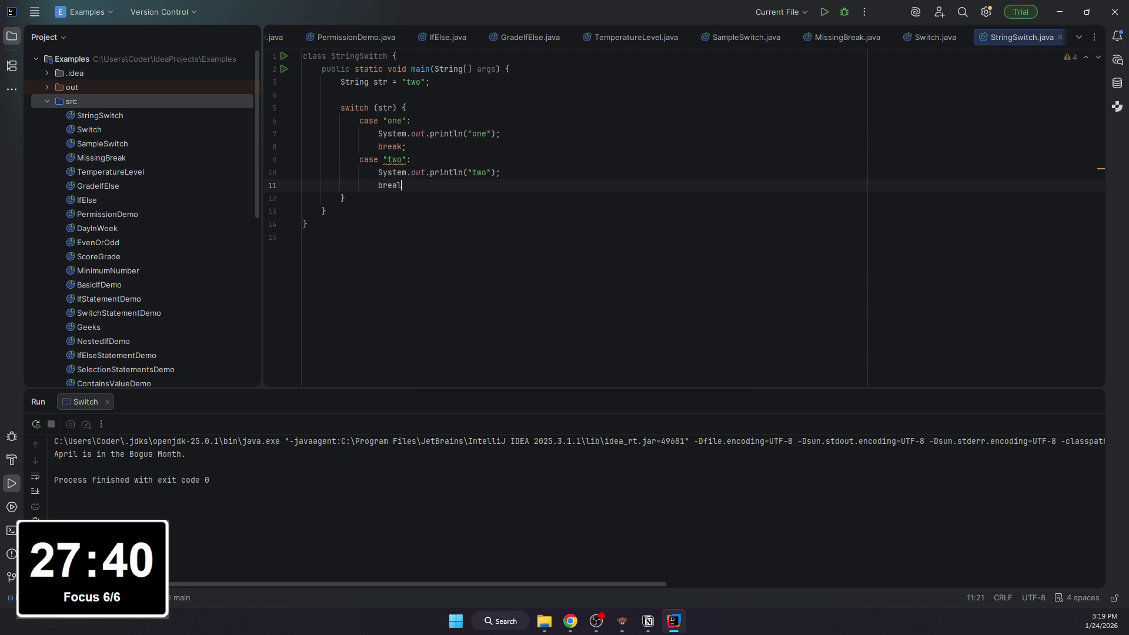
key("BackSpace")
type("k;")
key("Return")
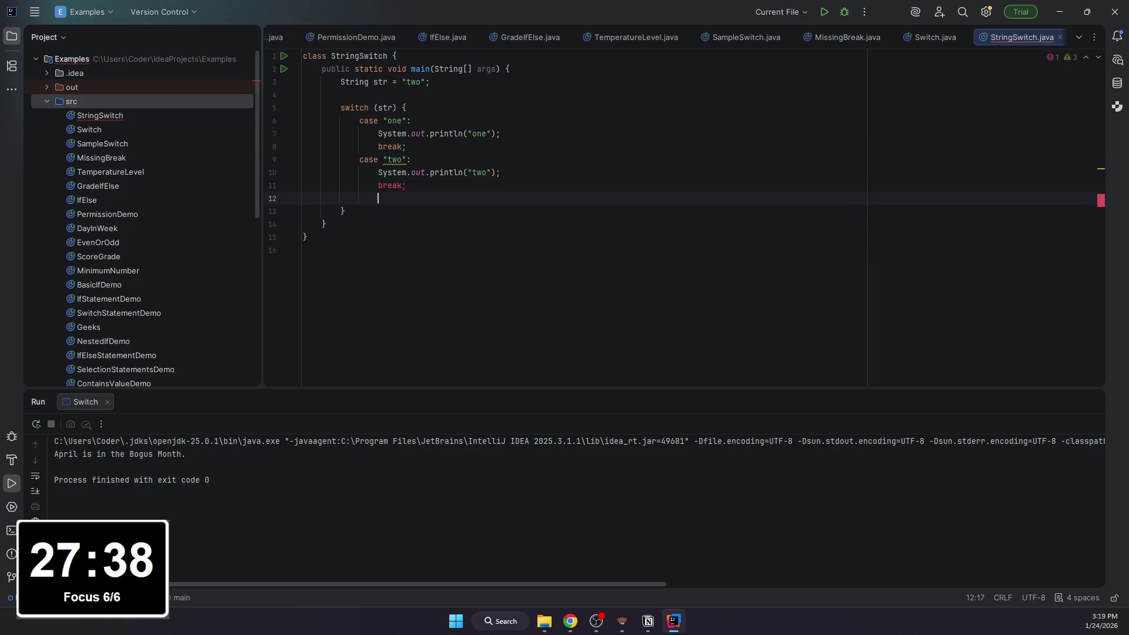
type("case \"three\":")
Step: Add case "three" printing its name and a default branch printing "no match", each with break
key("Return")
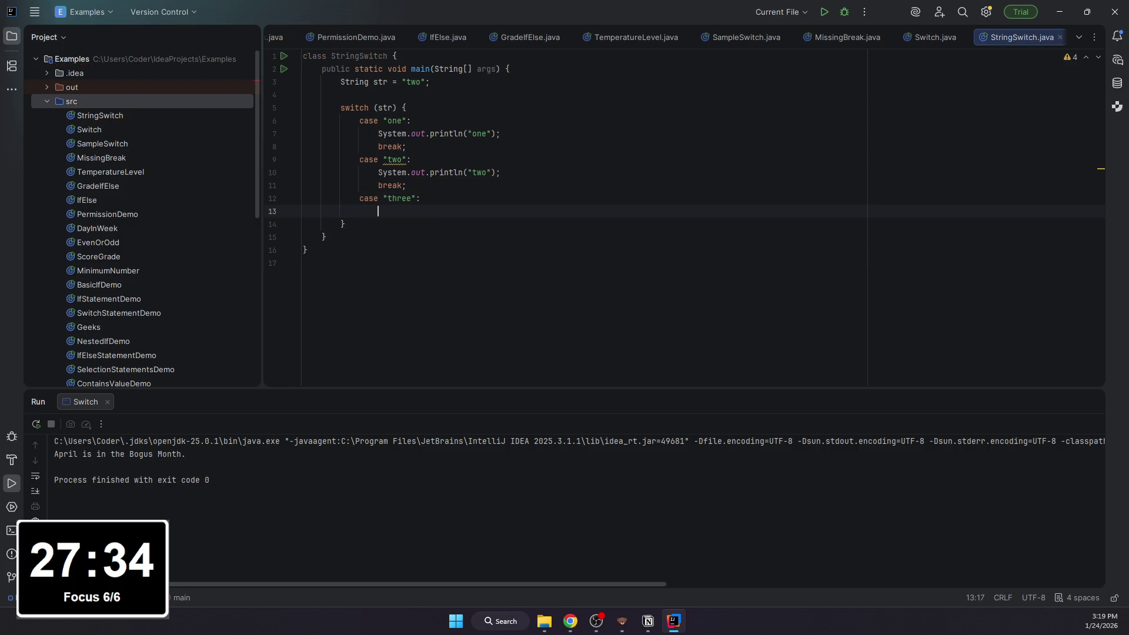
type("System.out.print")
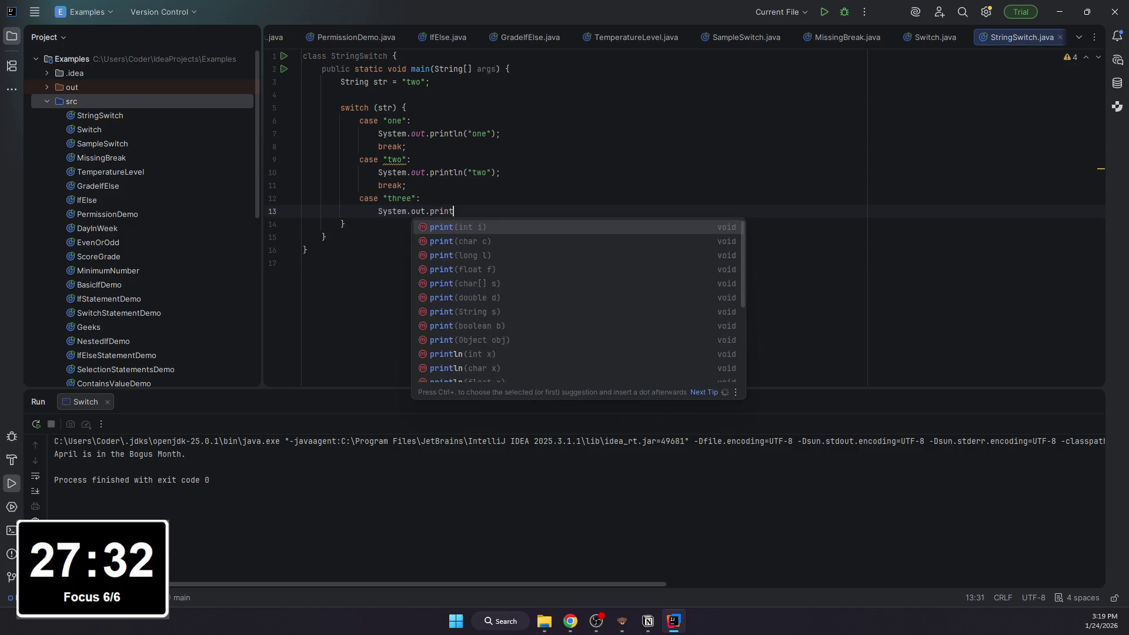
type("ln(\"three\");")
key("Return")
type("bre")
key("Return")
key("Return")
type("d")
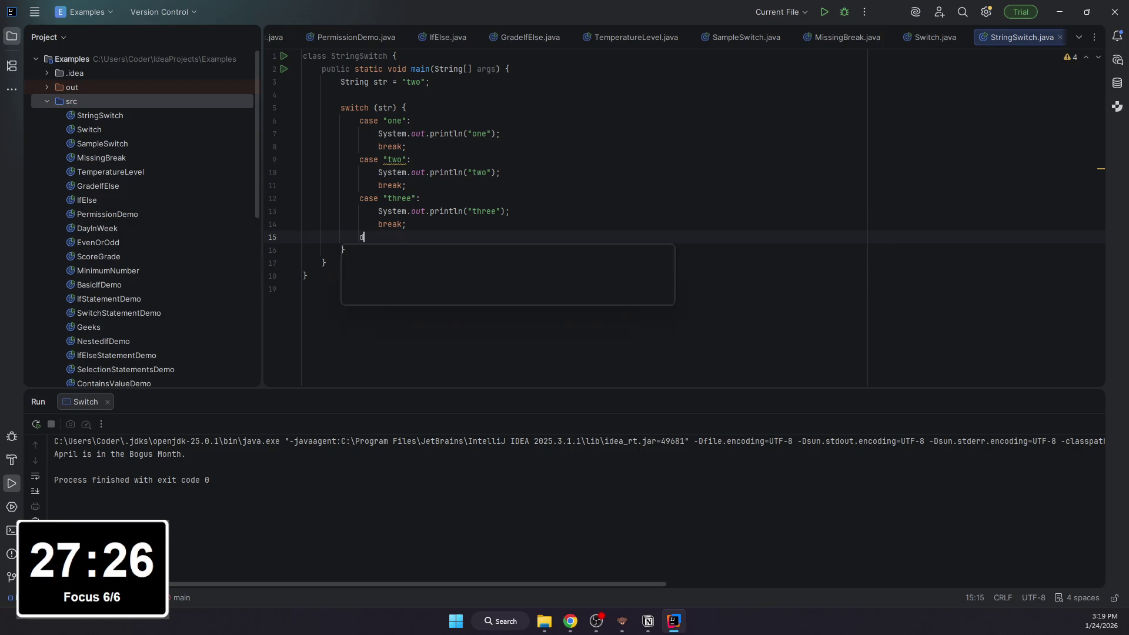
type("efault::")
key("Escape")
key("Return")
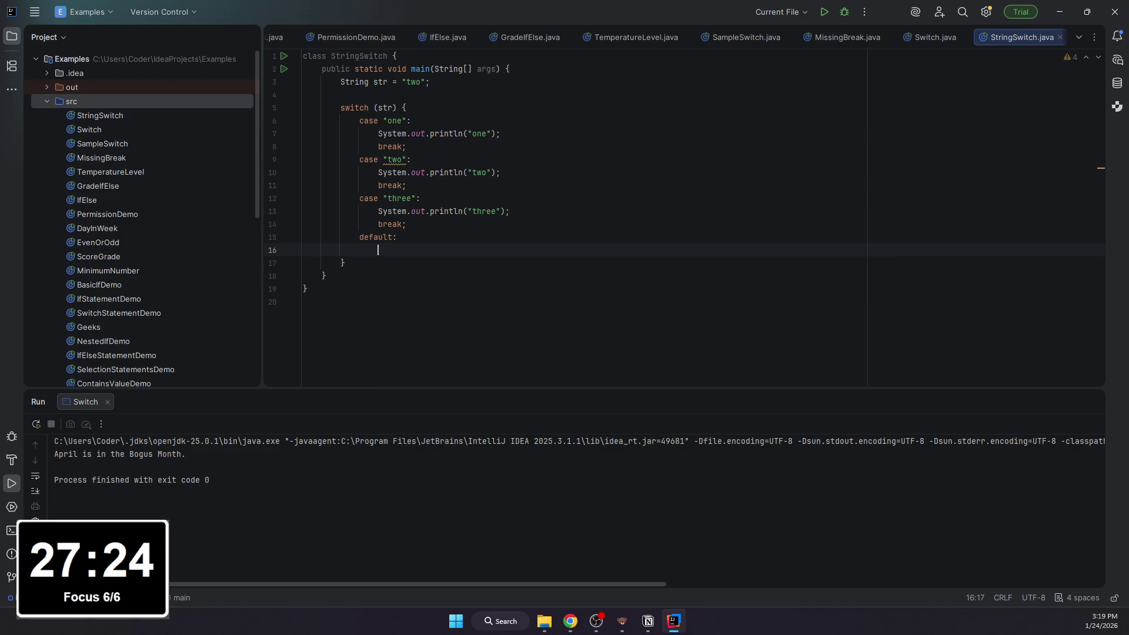
type("Systemn.o")
key("BackSpace")
key("BackSpace")
key("BackSpace")
type(".")
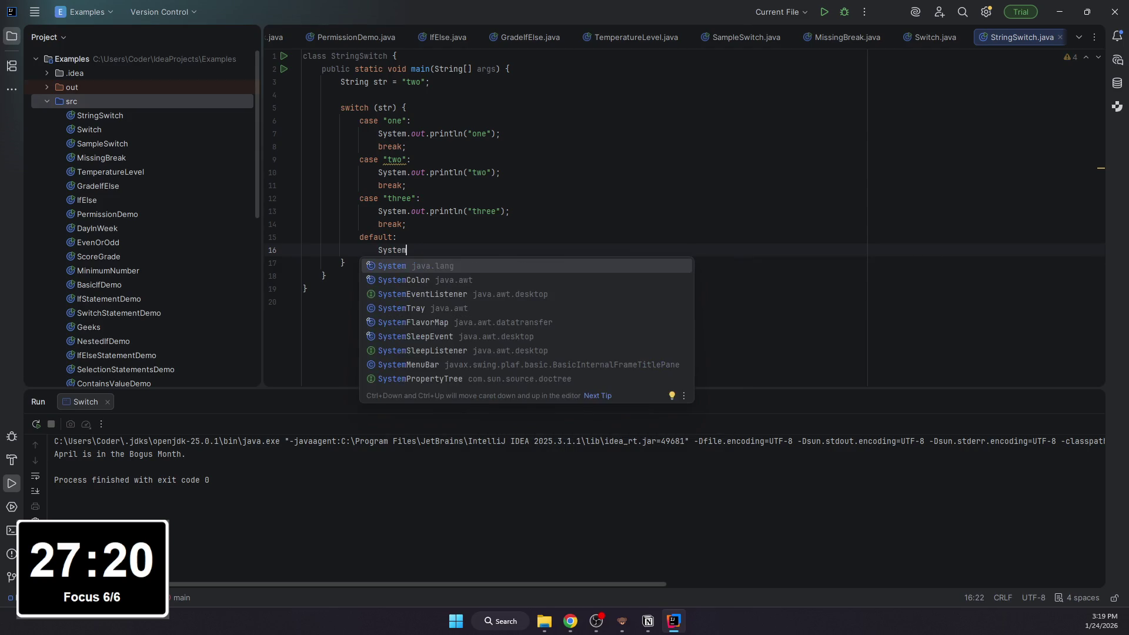
type("out.println")
key("Return")
type("\"no match\");")
key("Return")
type("breakl")
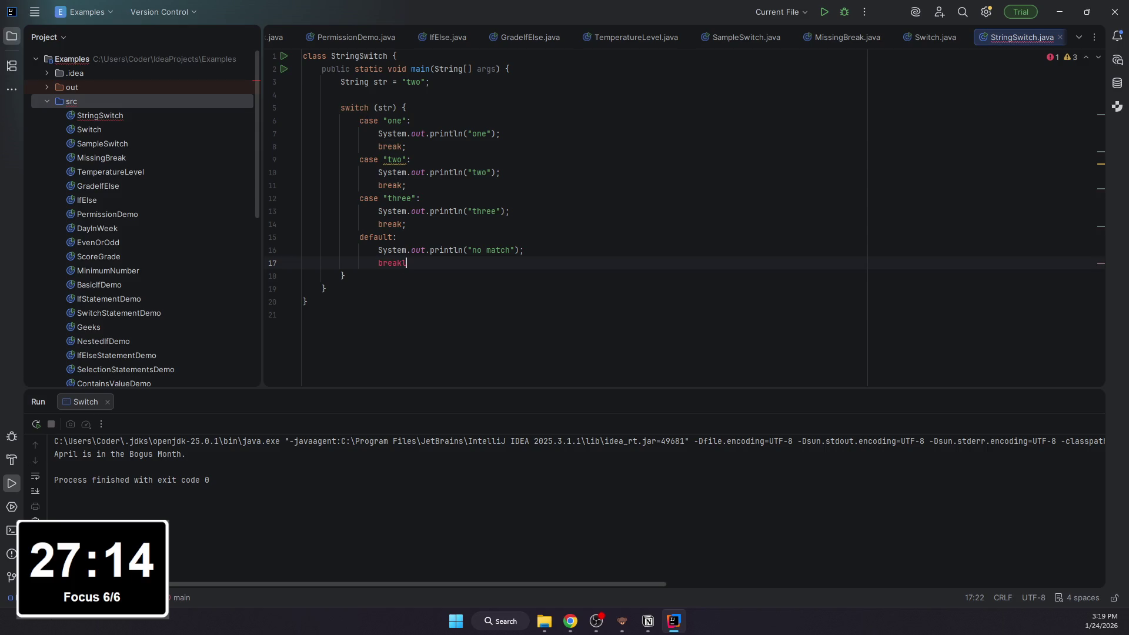
type(";")
key("BackSpace")
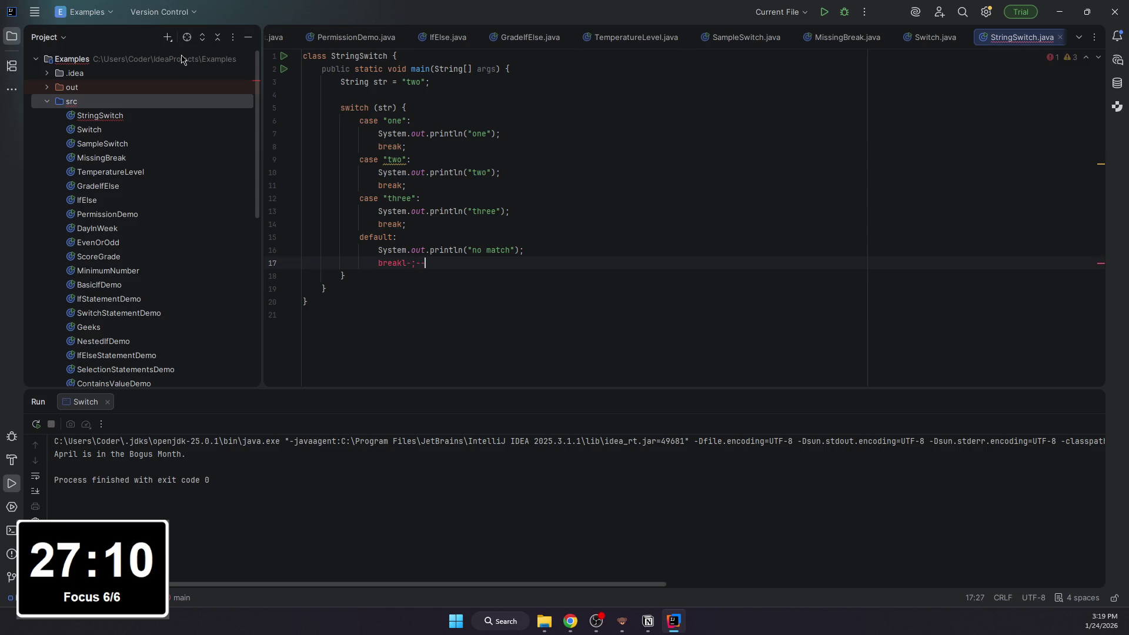
key("BackSpace")
type(";")
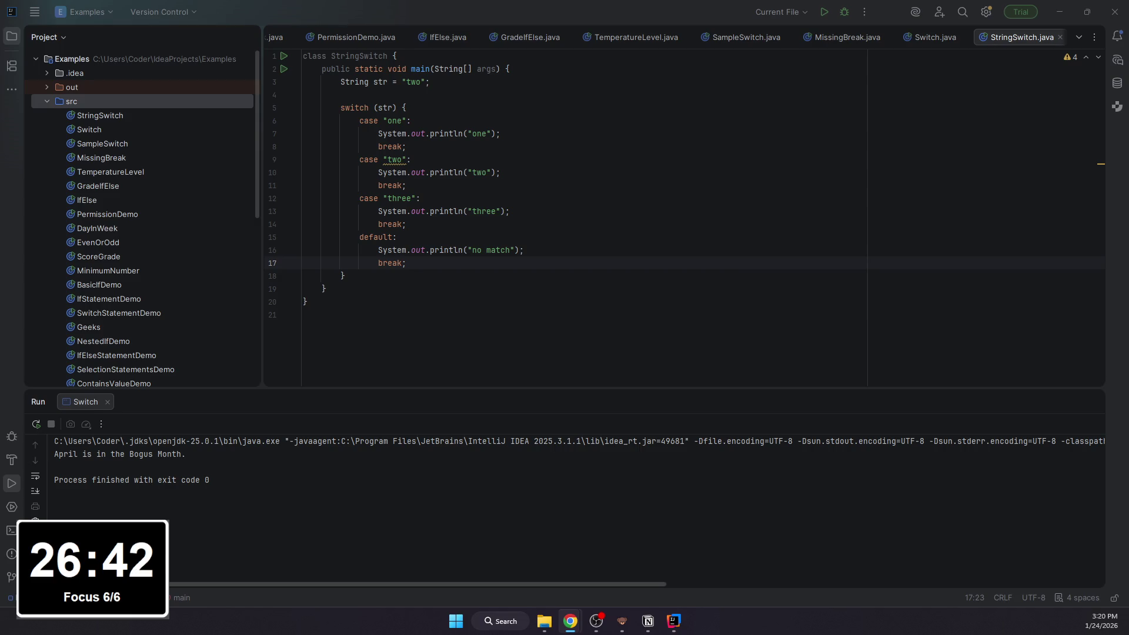
left_click(571, 621)
scroll(805, 526, "down", 1)
scroll(805, 527, "down", 4)
scroll(622, 479, "down", 5)
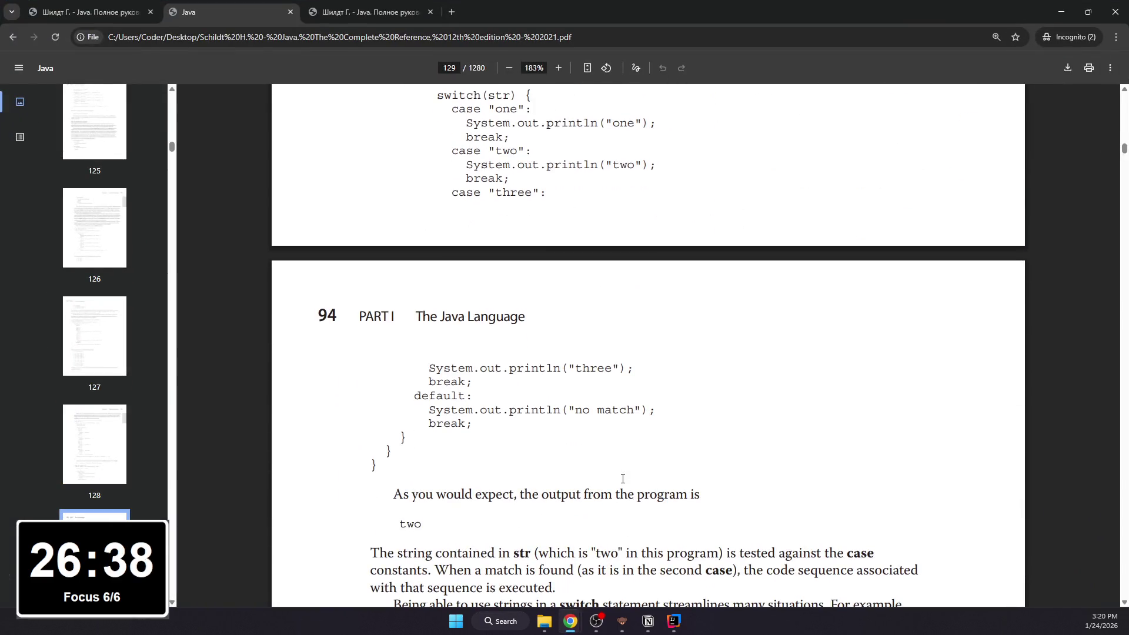
scroll(509, 441, "down", 2)
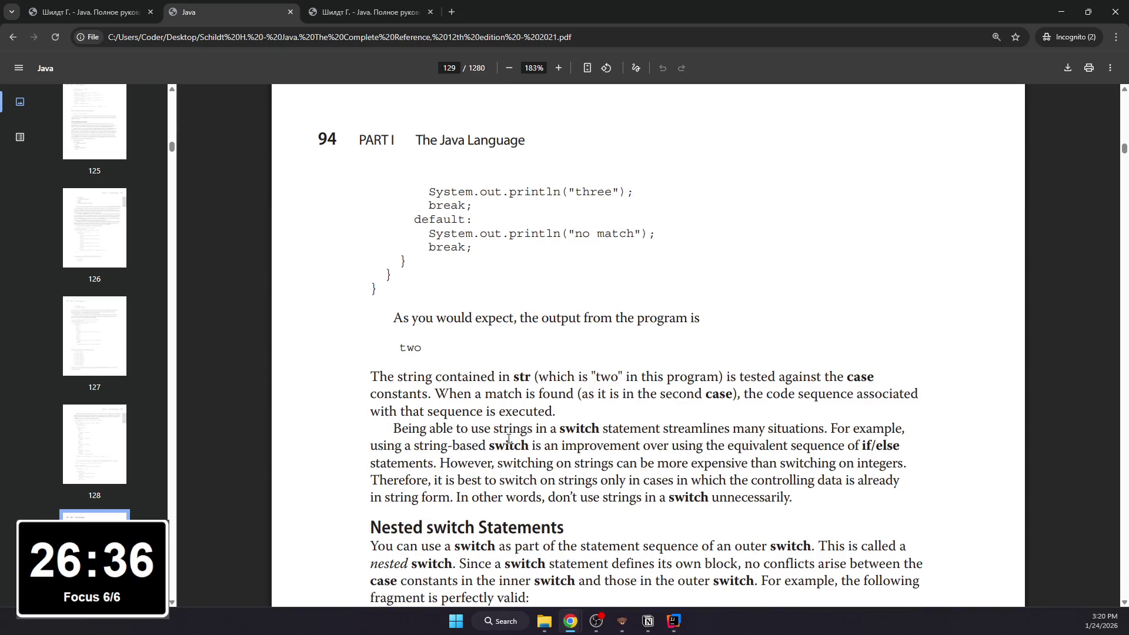
scroll(508, 442, "up", 2)
scroll(504, 535, "up", 4)
scroll(503, 534, "up", 2)
scroll(503, 535, "up", 2)
Step: Compare the code with the book's StringSwitch listing, then return to the Notion notes
left_click(89, 12)
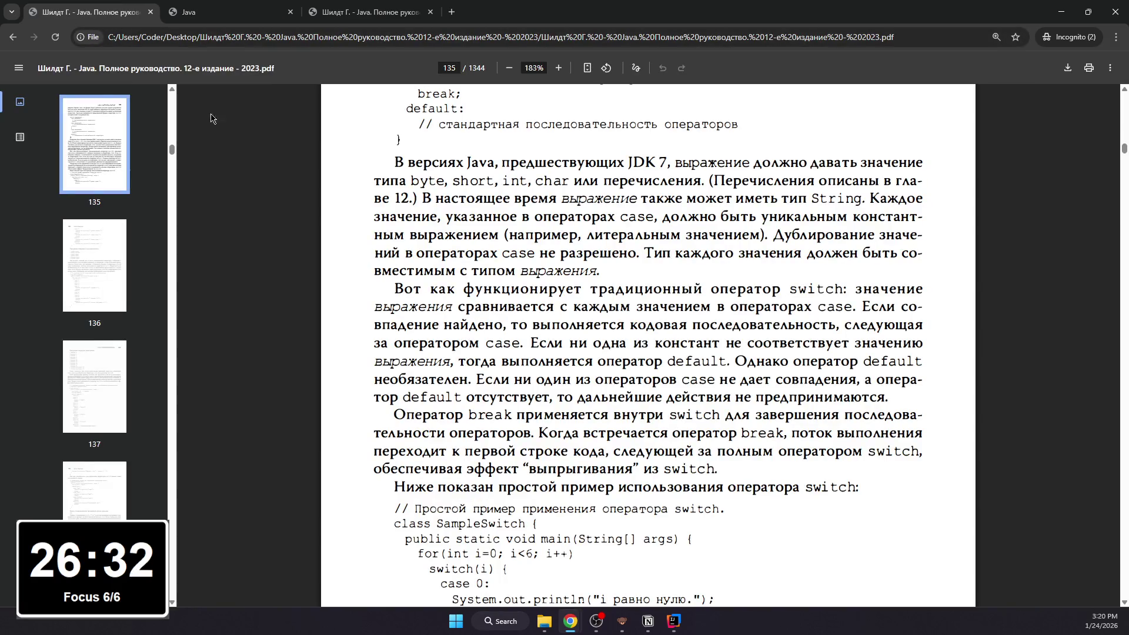
scroll(397, 198, "down", 2)
left_click(233, 11)
left_click(648, 622)
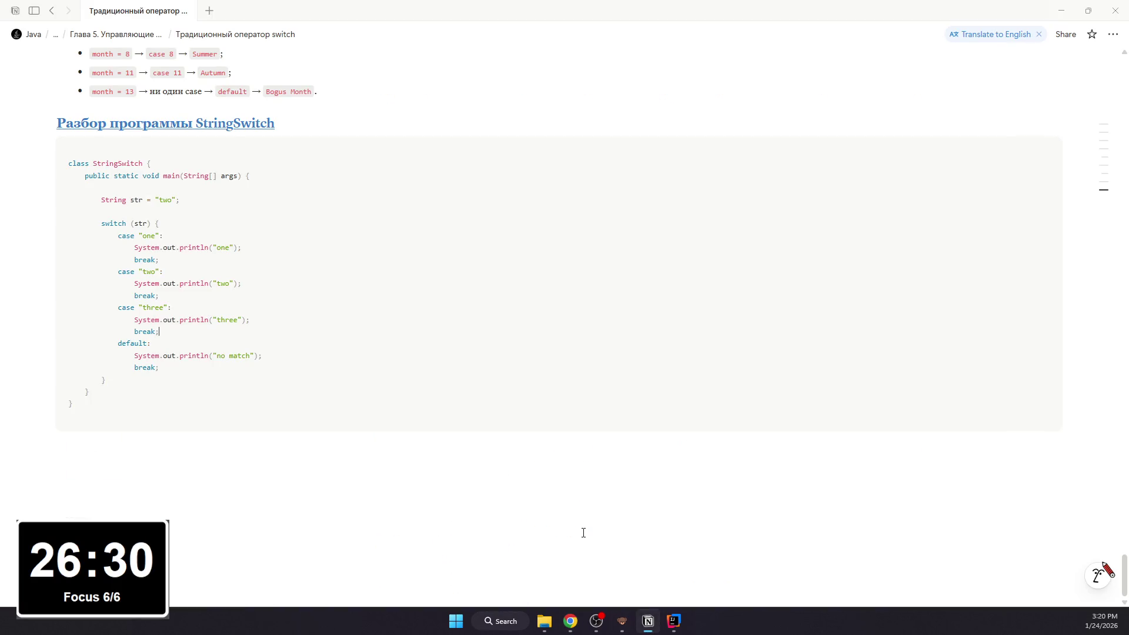
Step: Add item 1 'Что задано в начале:' with a String str = "two"; code block and an explaining bullet
left_click(419, 440)
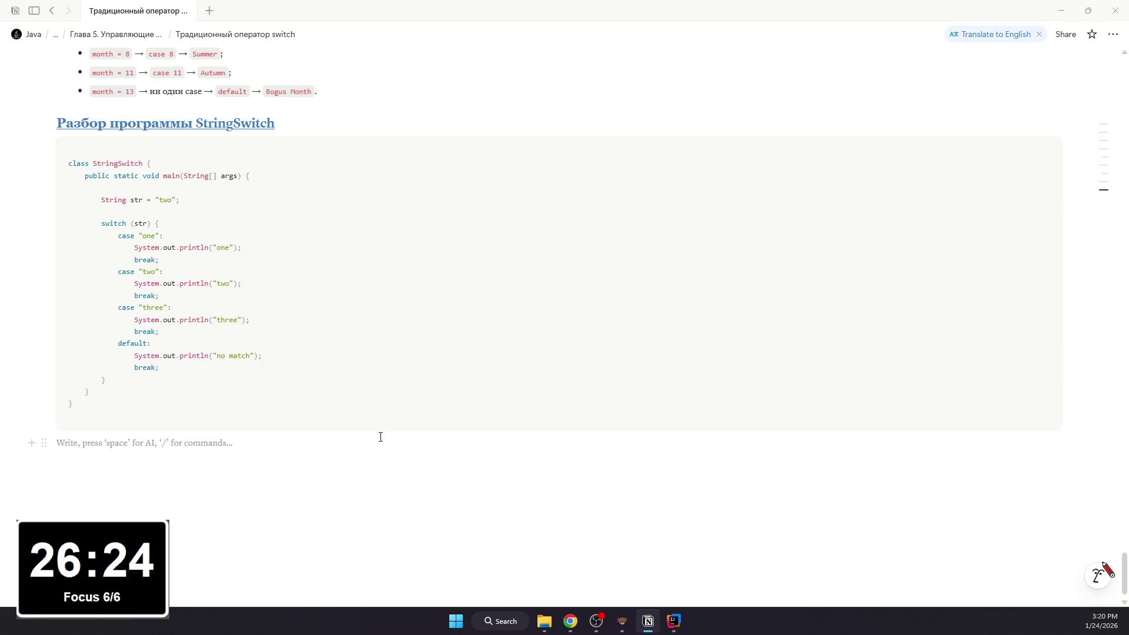
type("1. Что задано в начало")
key("BackSpace")
key("BackSpace")
key("BackSpace")
key("BackSpace")
type("ачале")
key("BackSpace")
type("/code")
key("Return")
type("STrin")
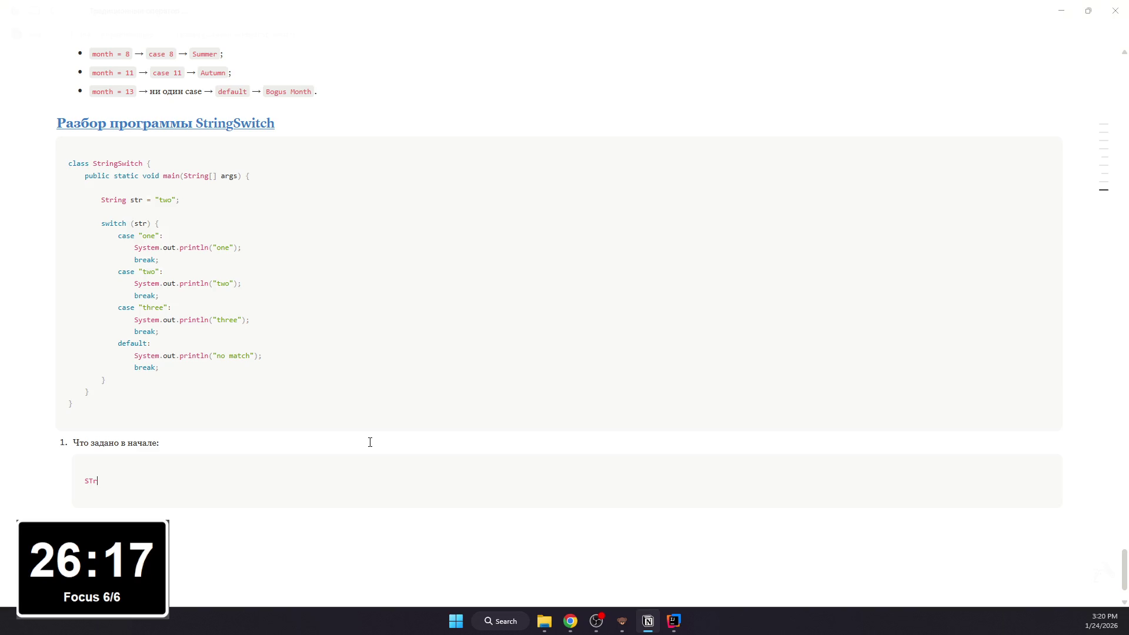
key("BackSpace")
key("BackSpace")
key("BackSpace")
type("tri")
type("tr ")
type("= :")
type("two\";")
left_click(220, 531)
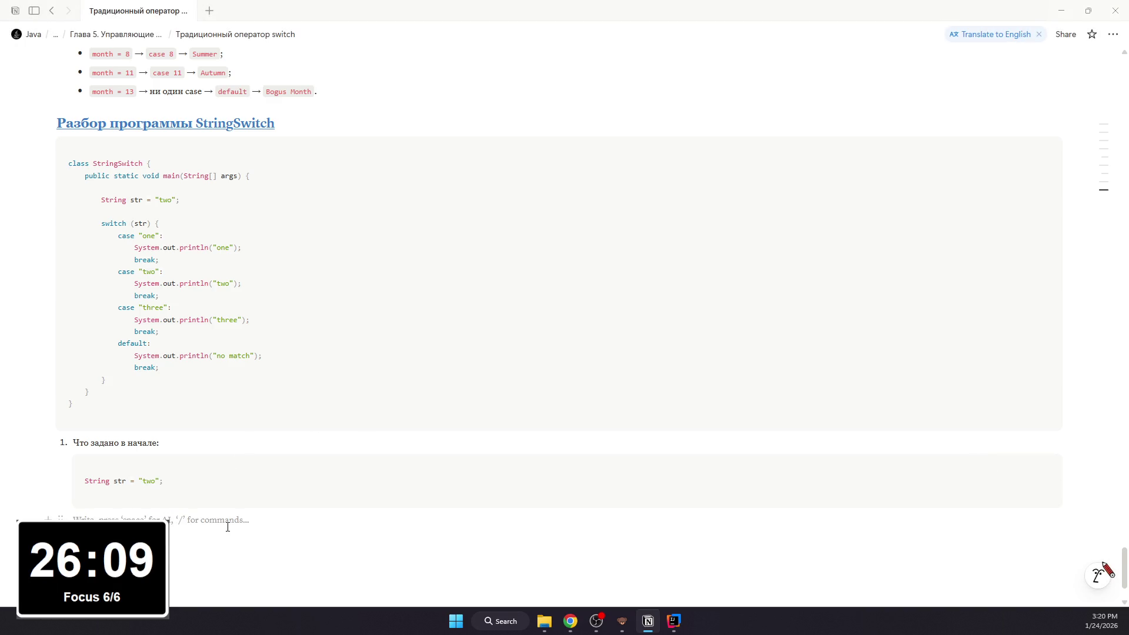
type("- ")
type("Переменн")
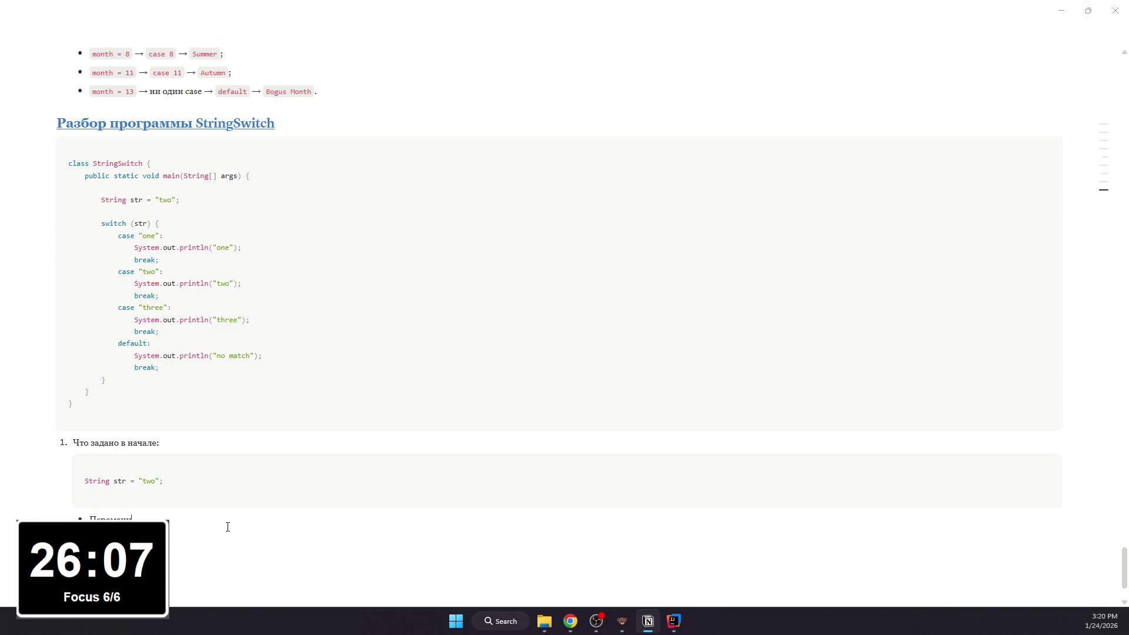
type("ая str хра")
type("нит строку \"two”.")
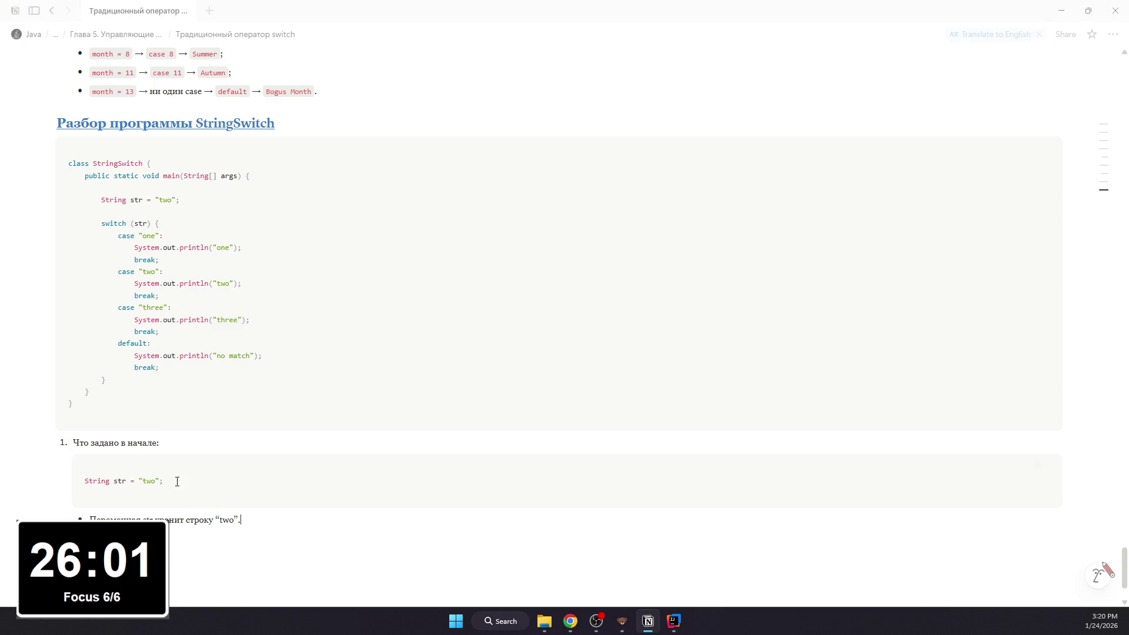
Step: Bold and underline 'Что задано в начале:' and format str and “two” as inline code
triple_click(53, 440)
key("ctrl+b")
key("ctrl+u")
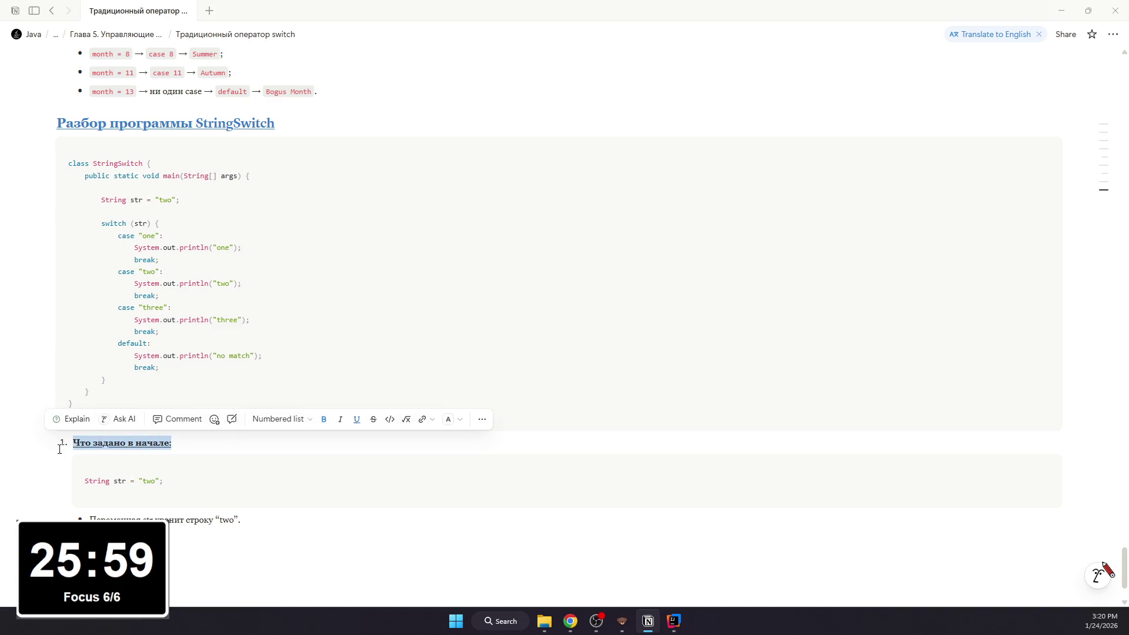
left_click(139, 517)
double_click(151, 520)
key("ctrl+e")
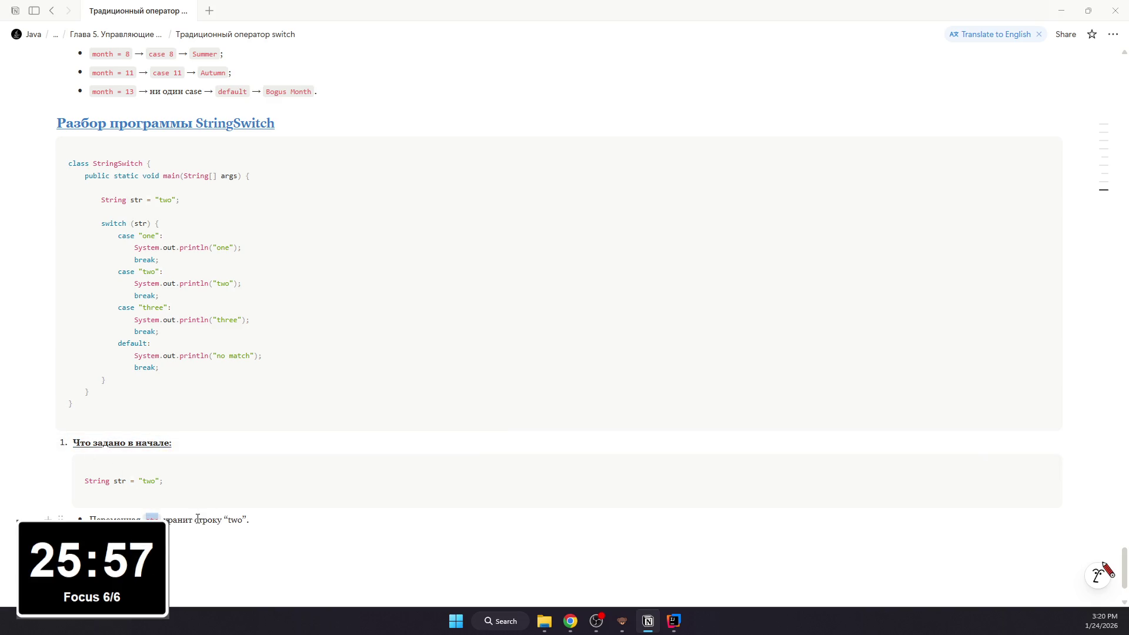
left_click_drag(226, 521, 250, 521)
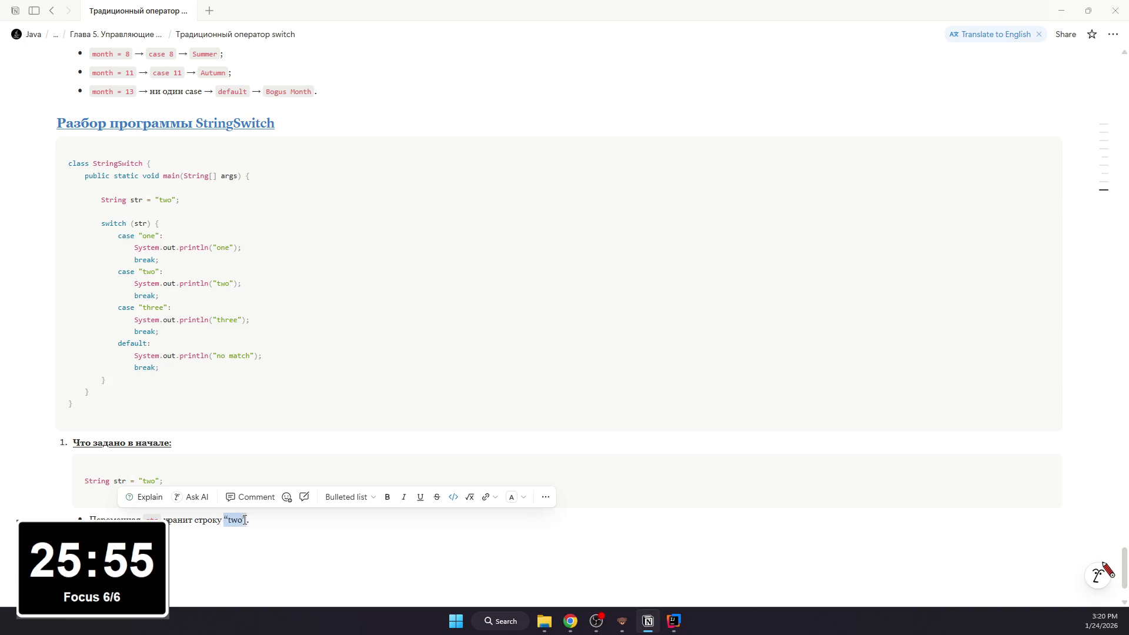
key("ctrl+e")
left_click(315, 530)
left_click(270, 533)
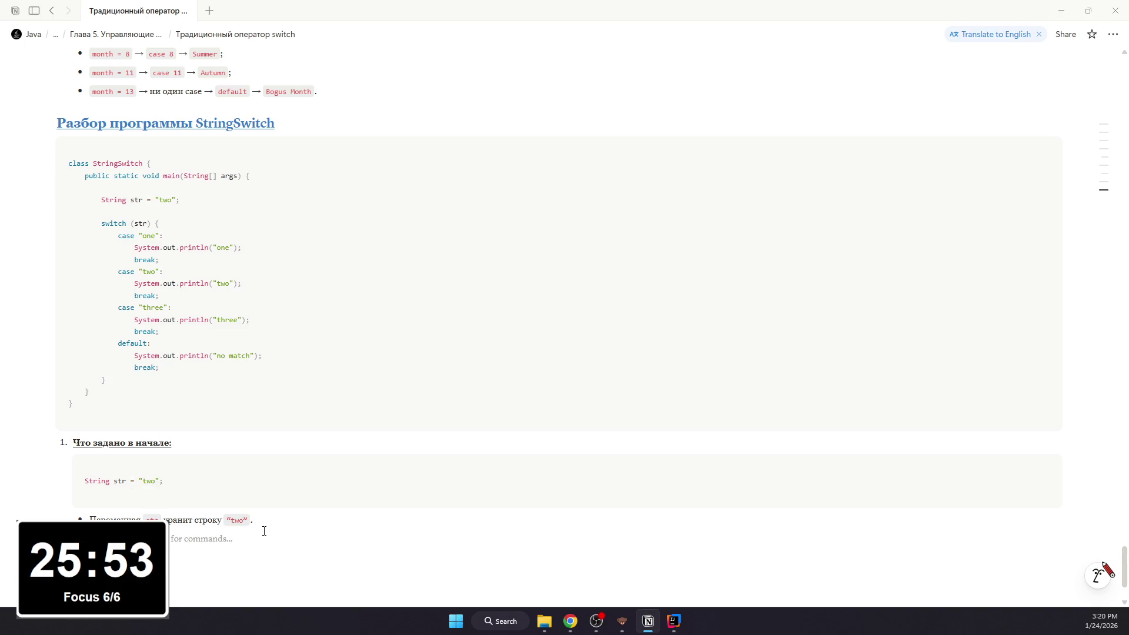
scroll(263, 530, "up", 1)
scroll(264, 529, "up", 3)
scroll(263, 528, "up", 3)
scroll(263, 525, "up", 3)
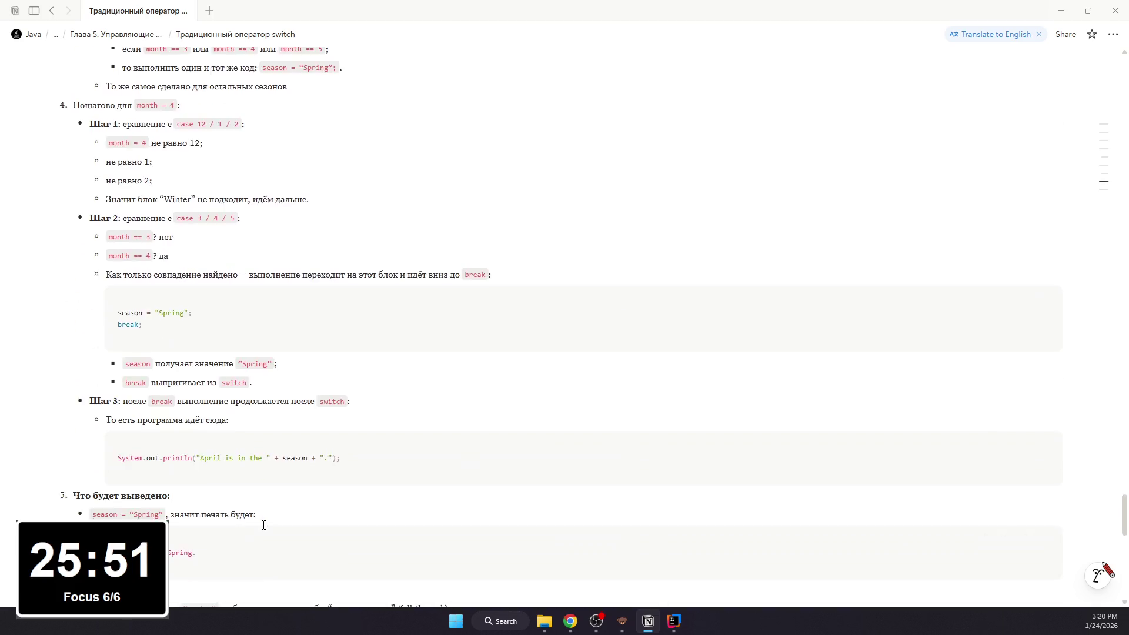
scroll(262, 525, "down", 3)
scroll(262, 525, "down", 3)
scroll(263, 522, "down", 1)
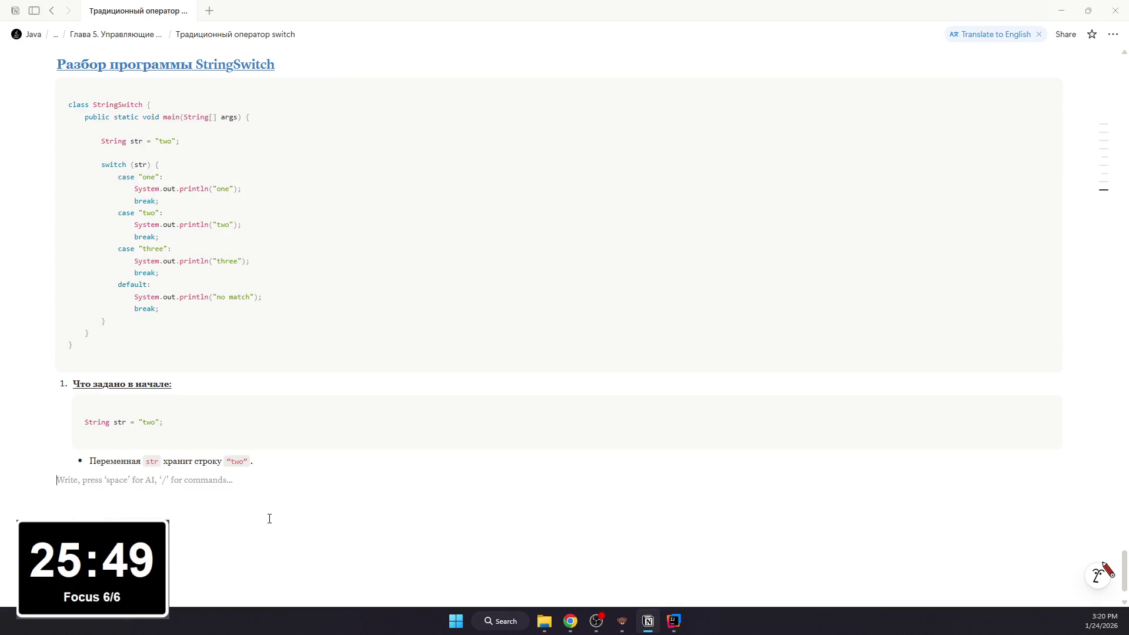
type("2. Что делает")
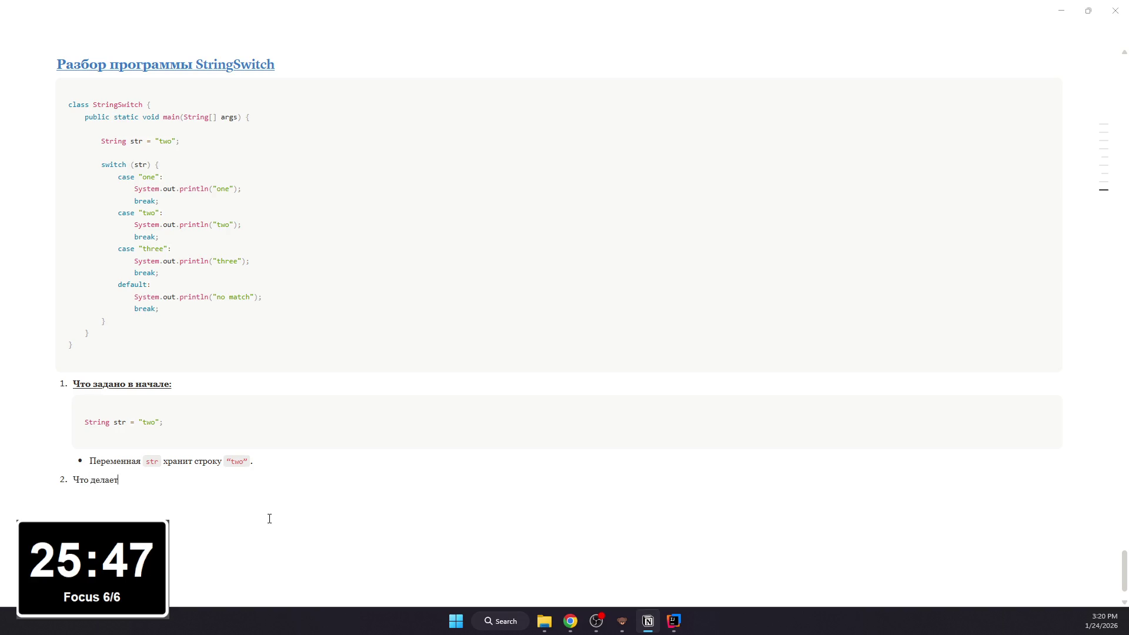
type(" switch (str")
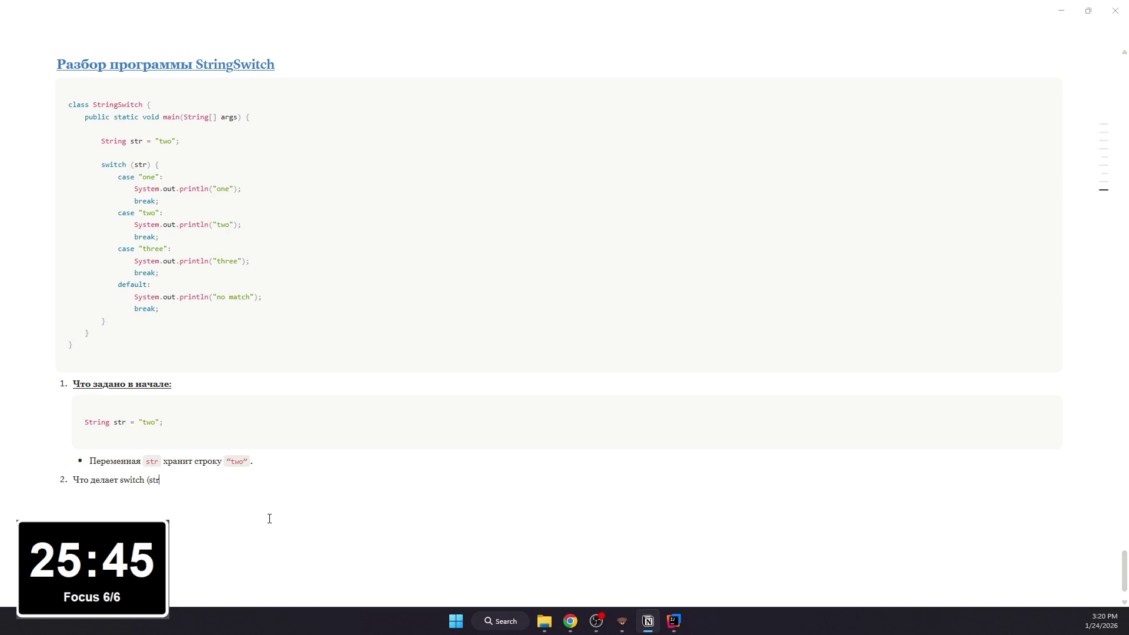
type("):")
Step: Add item 2 'Что делает switch (str):' with a comparison bullet and a nested case “one” sub-bullet
key("Return")
key("Tab")
key("BackSpace")
type("- switch")
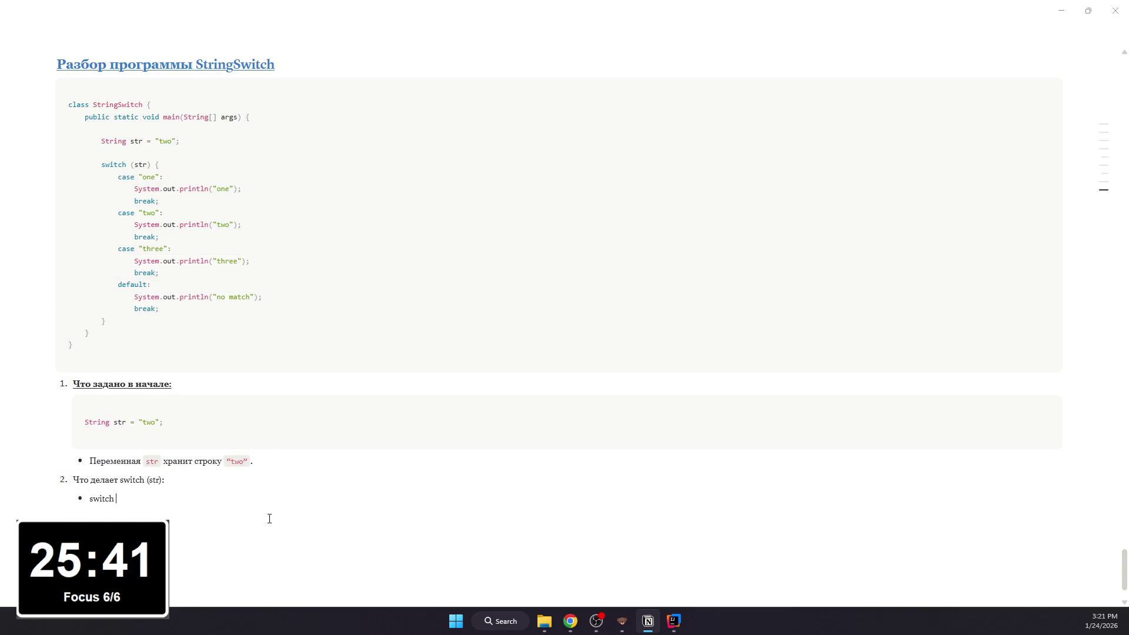
type("берёт зна")
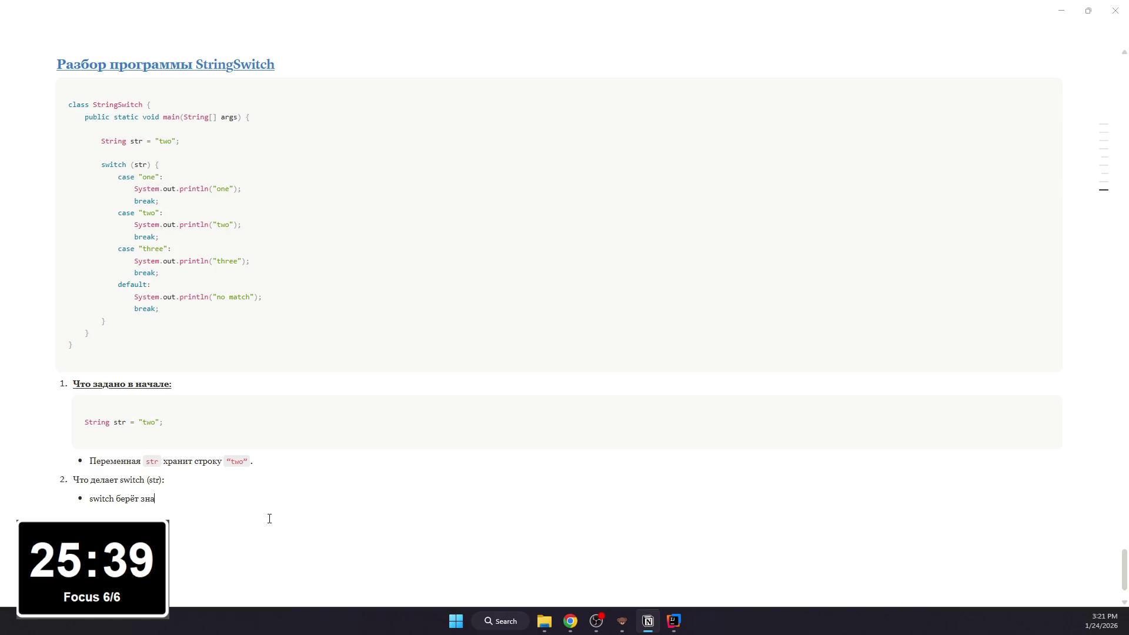
type("чение str и")
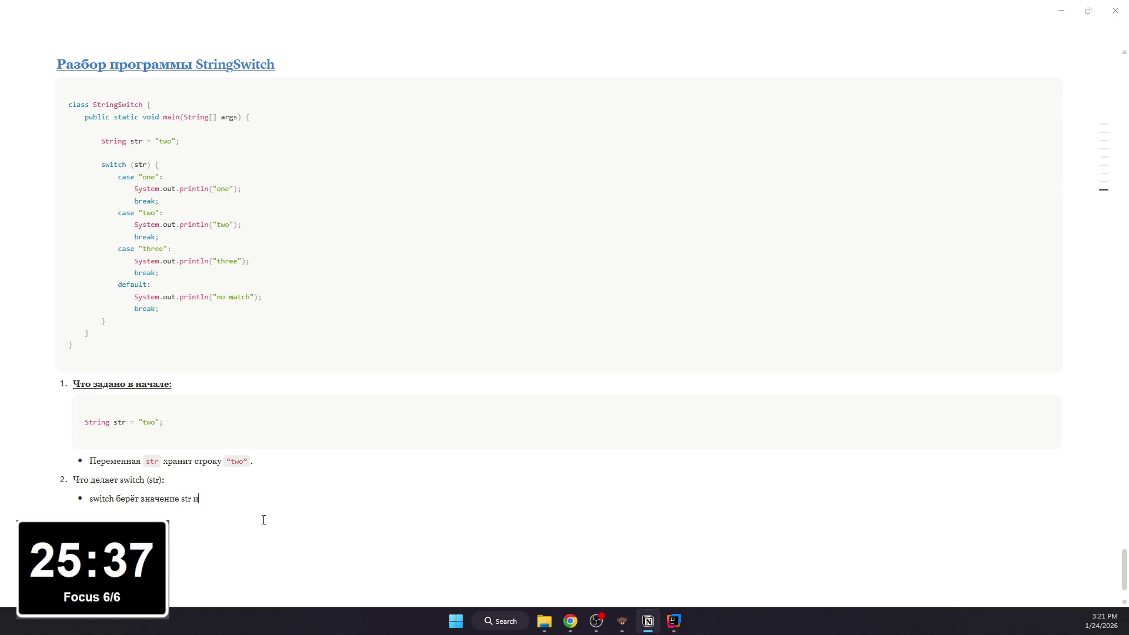
type(" сравнивает")
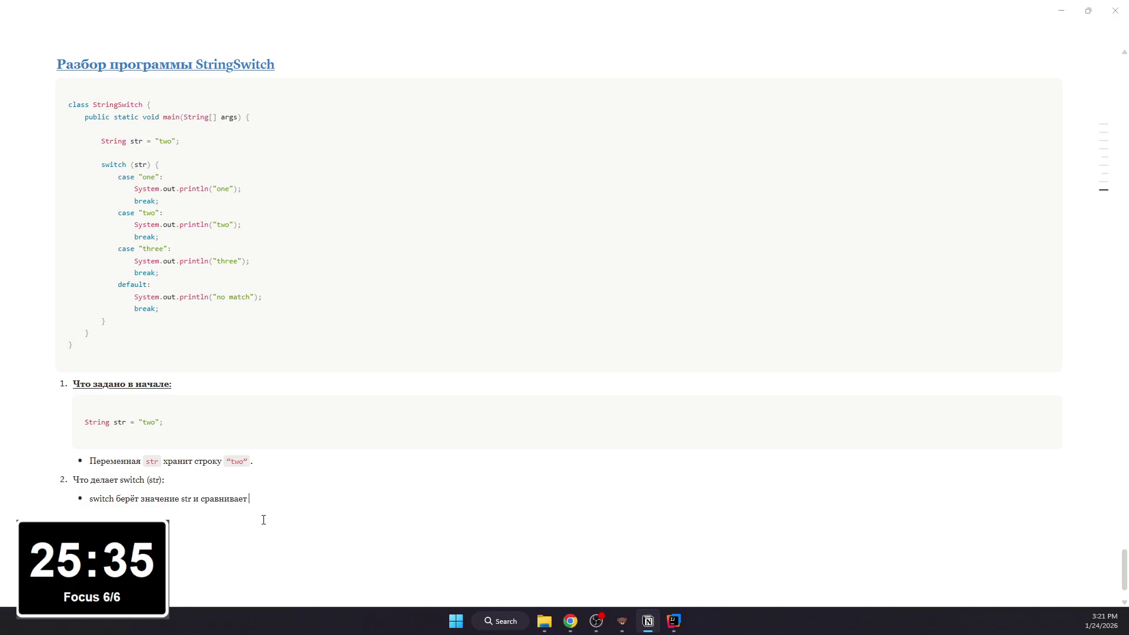
type("его ")
type("аждй")
type("й метко")
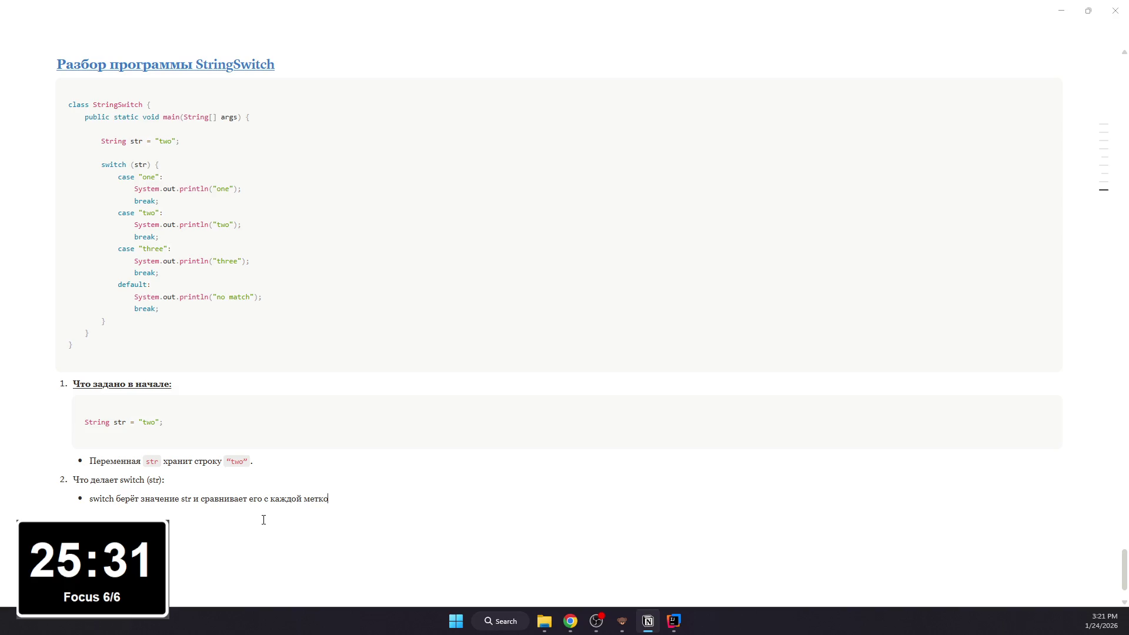
type("й case:")
key("Return")
key("Tab")
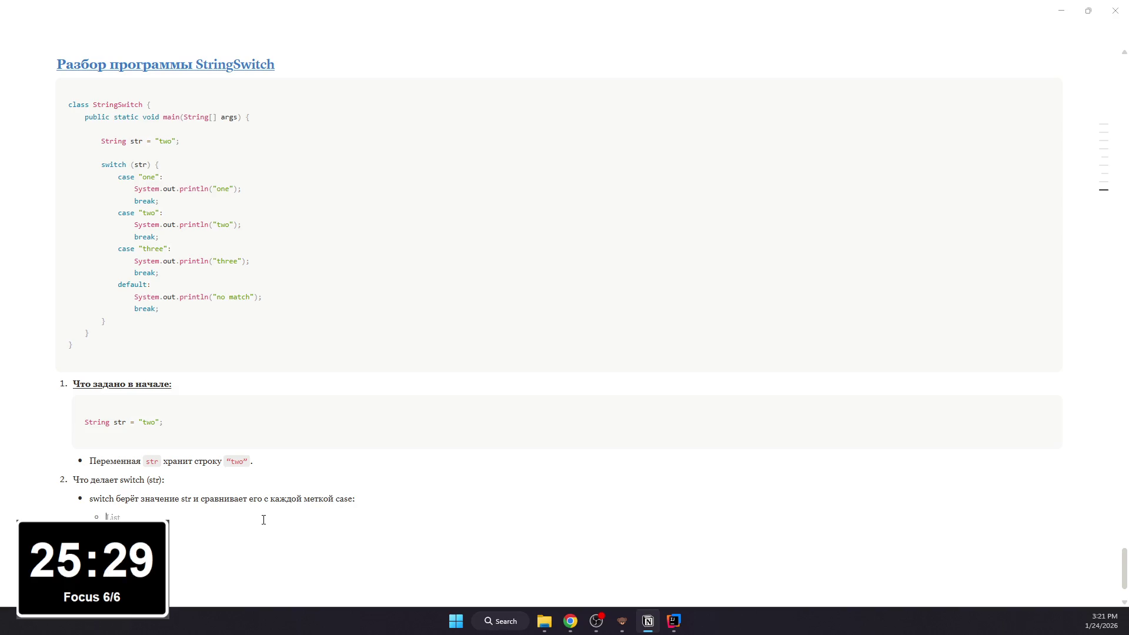
type("case “")
type("one”:")
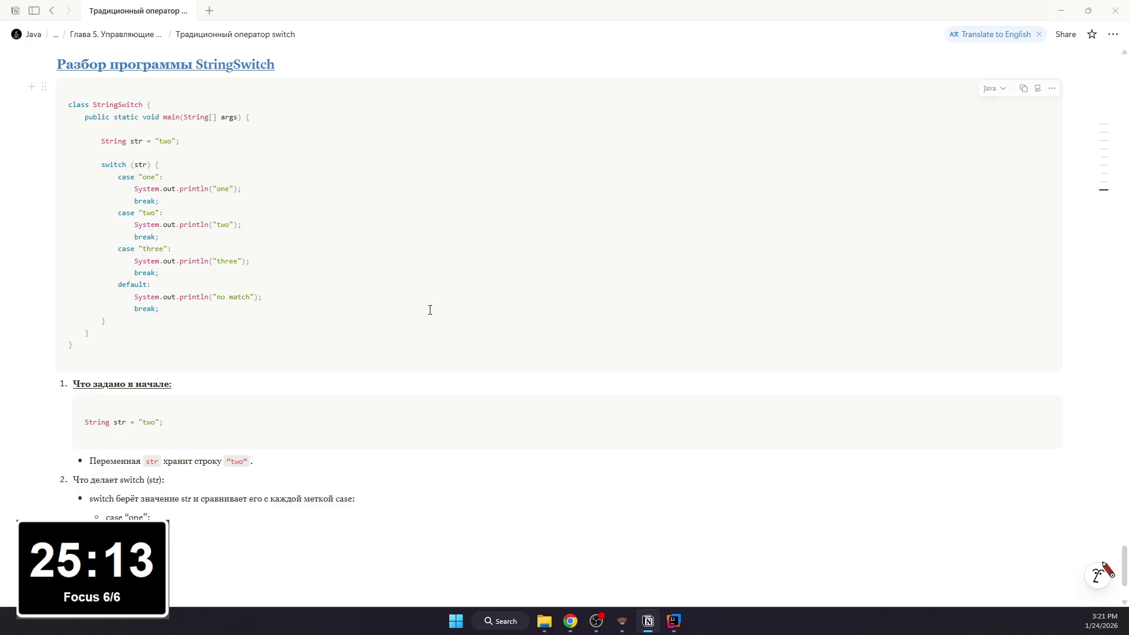
Step: Bold and underline item 2's title and format switch, str and case as inline code
triple_click(122, 485)
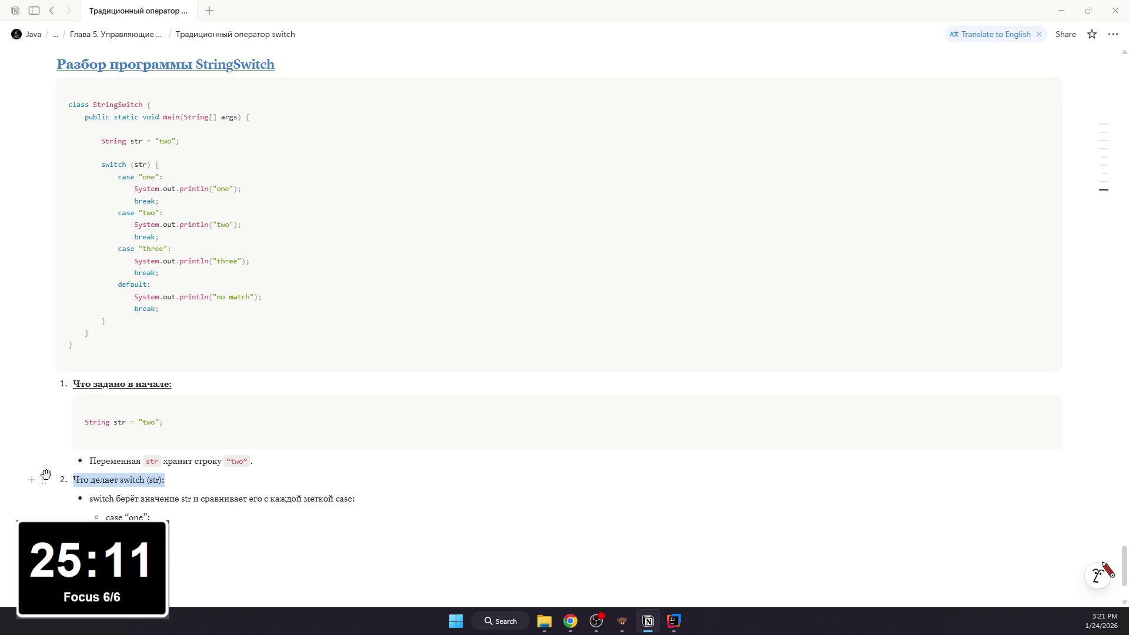
key("ctrl+b")
left_click(129, 495)
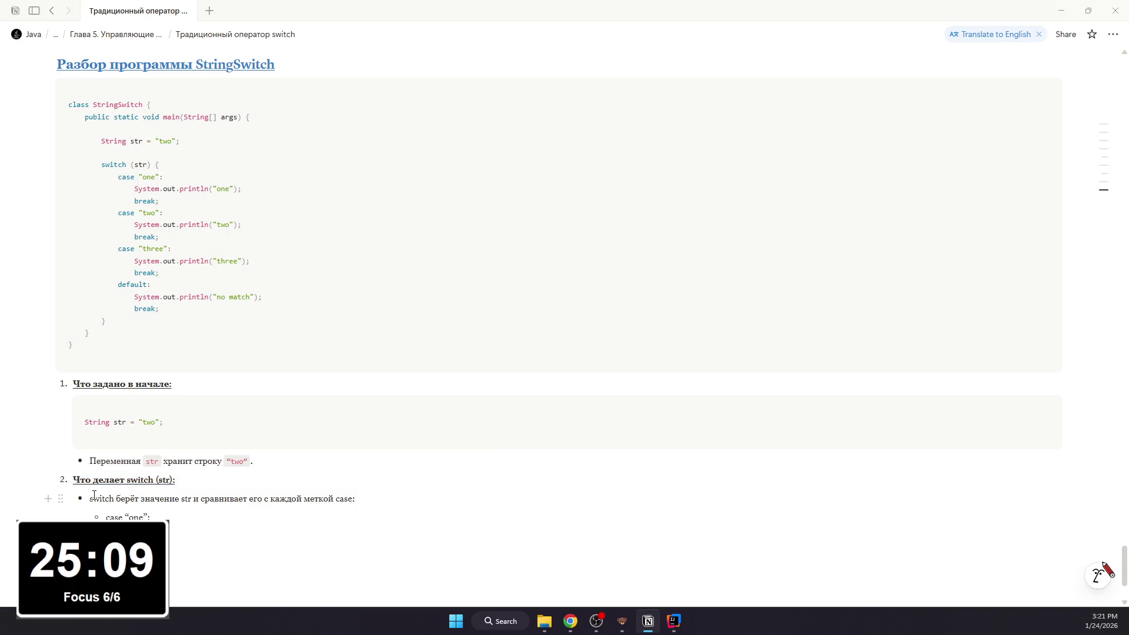
left_click_drag(89, 500, 118, 500)
key("ctrl+e")
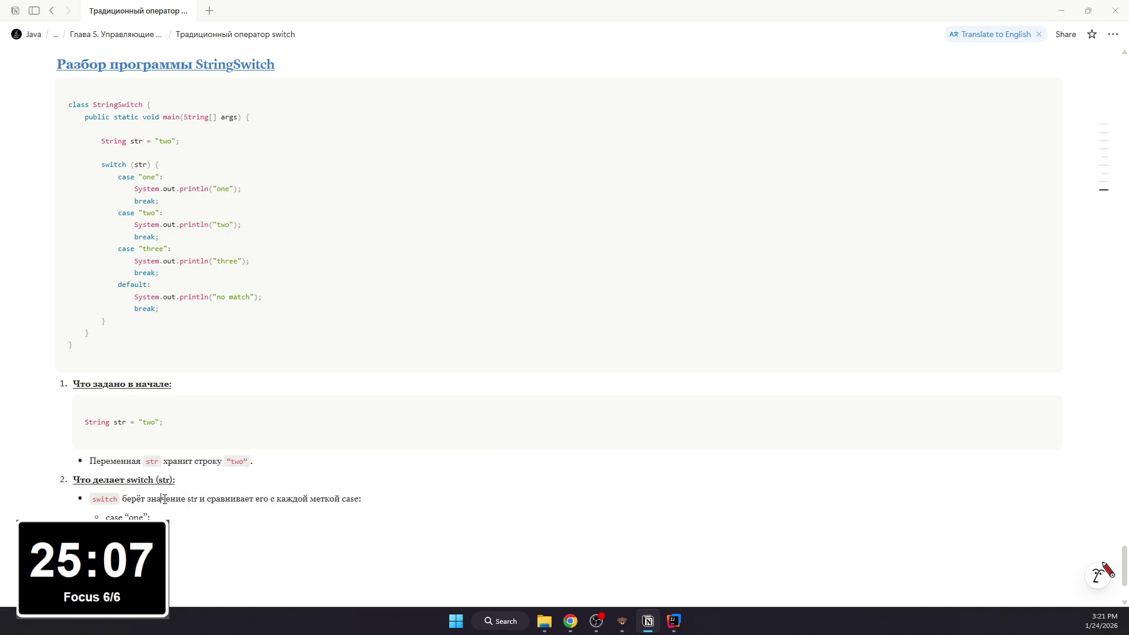
left_click_drag(187, 500, 197, 500)
key("ctrl+e")
left_click(231, 499)
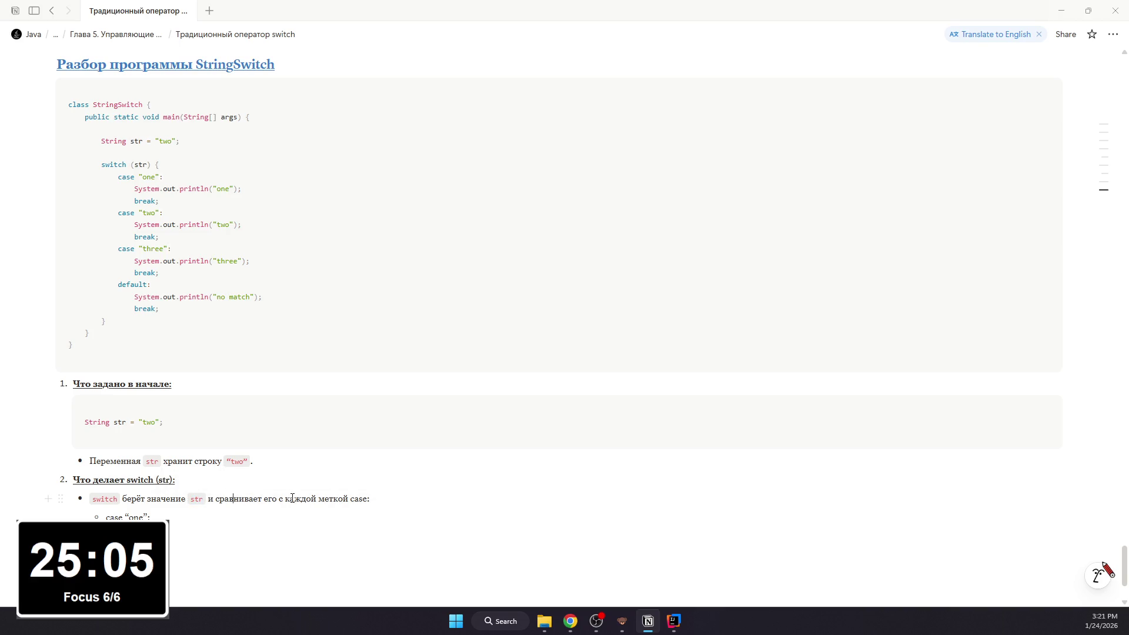
left_click_drag(350, 500, 370, 500)
key("ctrl+e")
scroll(171, 500, "up", 3)
scroll(168, 497, "up", 5)
scroll(163, 491, "up", 5)
scroll(157, 483, "up", 5)
scroll(157, 484, "up", 5)
scroll(157, 482, "up", 5)
scroll(156, 480, "up", 5)
scroll(156, 477, "down", 3)
scroll(156, 478, "down", 5)
scroll(145, 471, "down", 5)
scroll(135, 466, "down", 5)
scroll(122, 457, "down", 5)
scroll(121, 456, "down", 3)
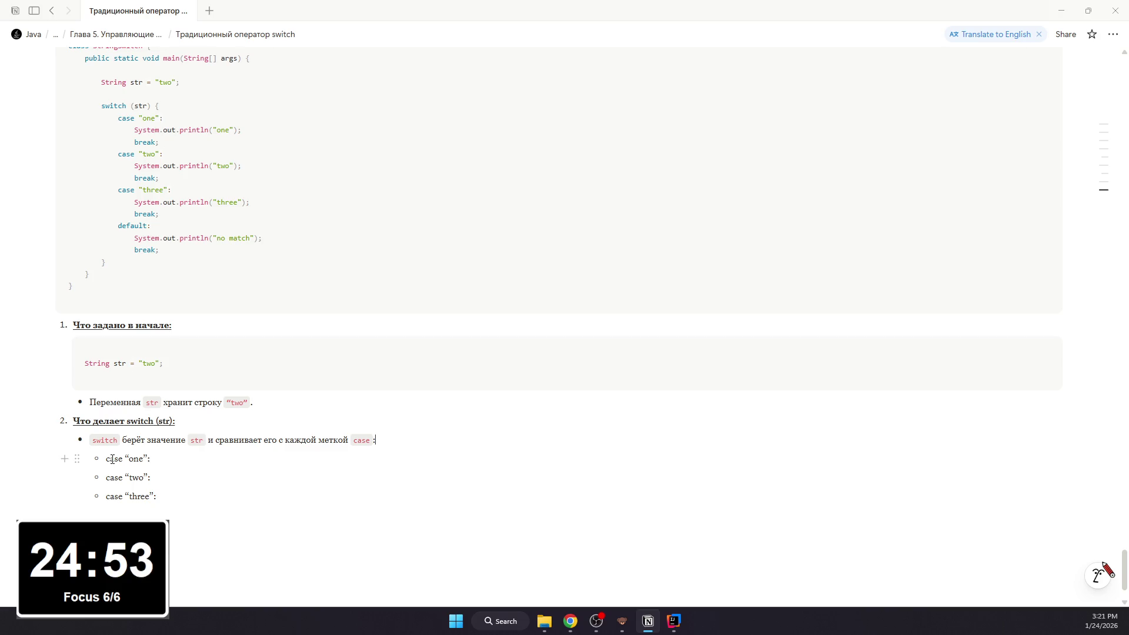
Step: Format the case “one”, “two” and “three” sub-bullets as inline code
mouse_move(131, 459)
left_mouse_down()
mouse_move(105, 459)
mouse_move(151, 459)
mouse_move(164, 496)
left_mouse_up()
key("ctrl+e")
key("ctrl+e")
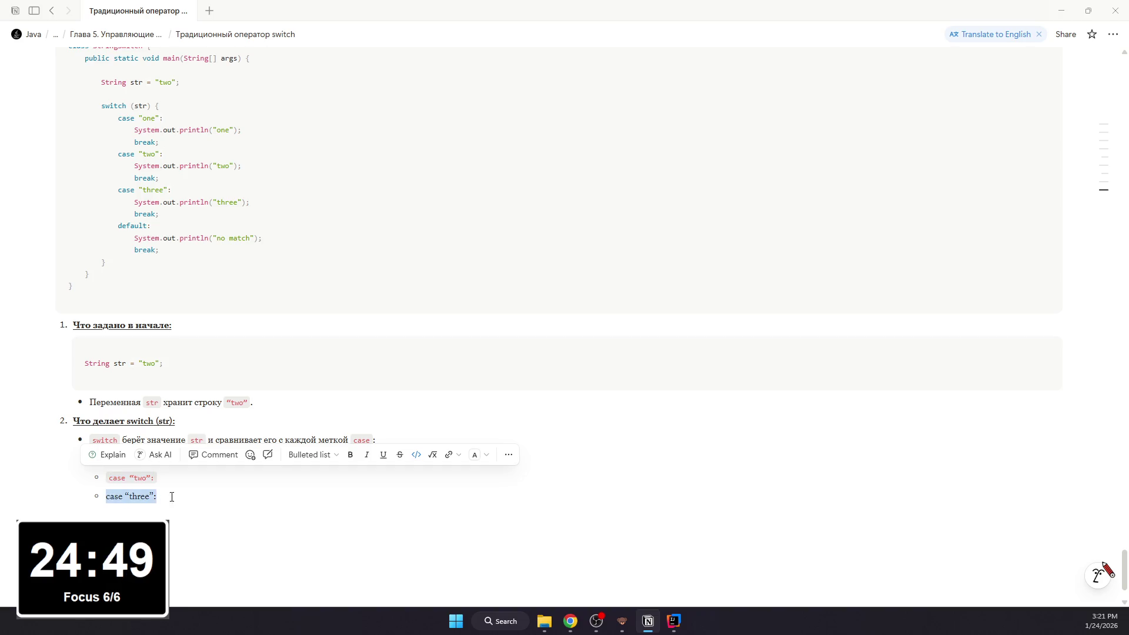
key("ctrl+e")
key("Down")
key("Tab")
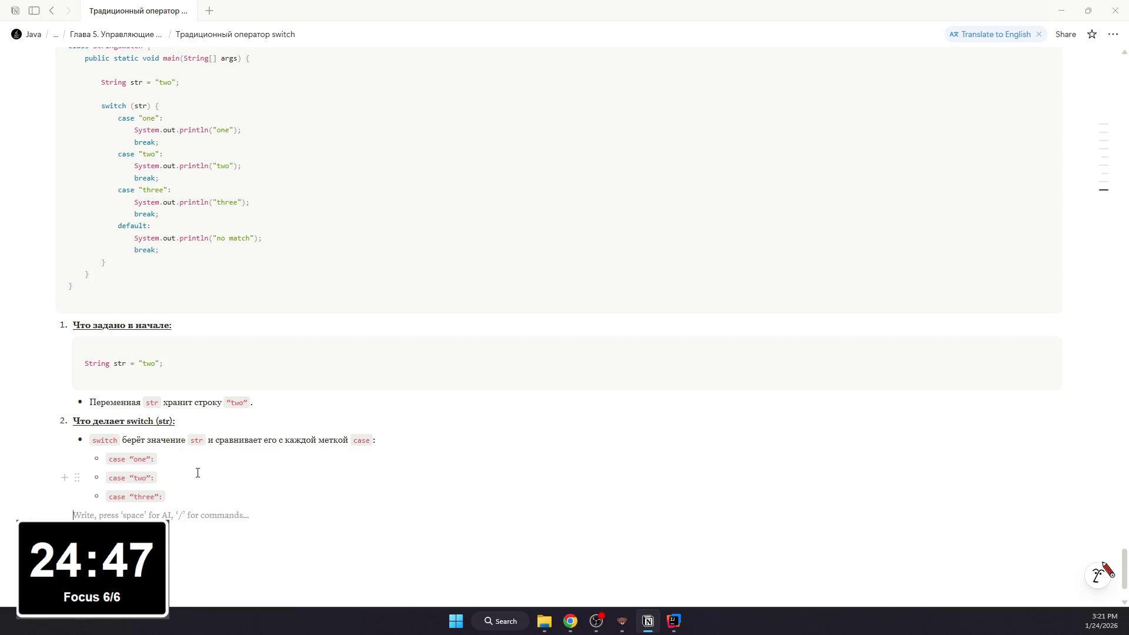
type("- Если ")
type("ни один cas")
type(" не подошел")
Step: Correct typos while typing the final bullet on switch comparing the string str to “two”
key("BackSpace")
key("BackSpace")
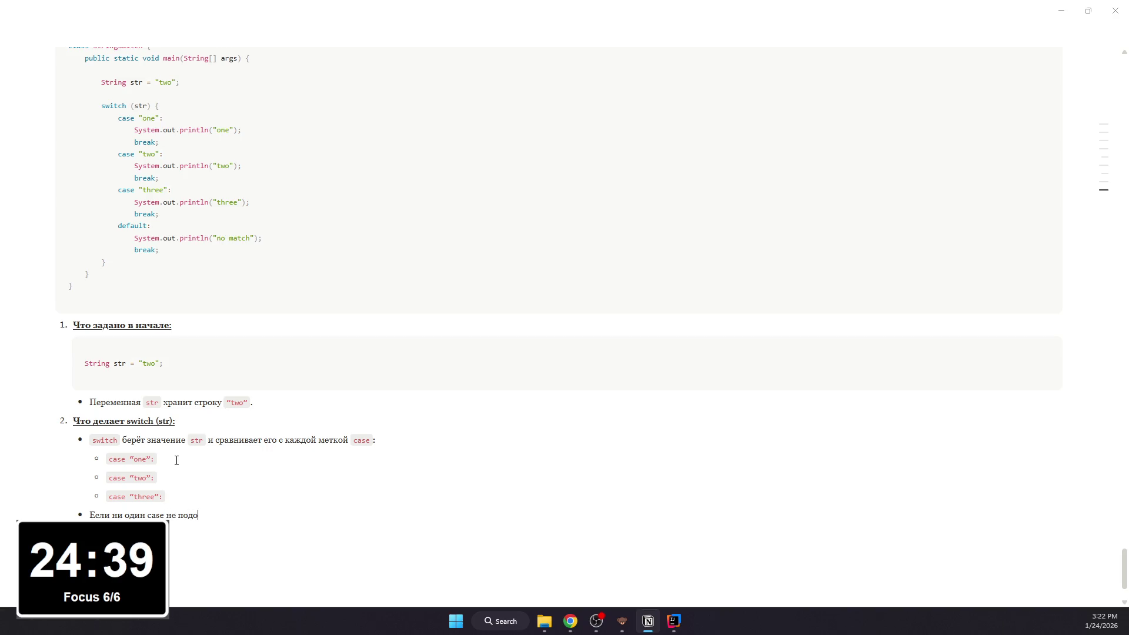
type("шёл — выполняется default")
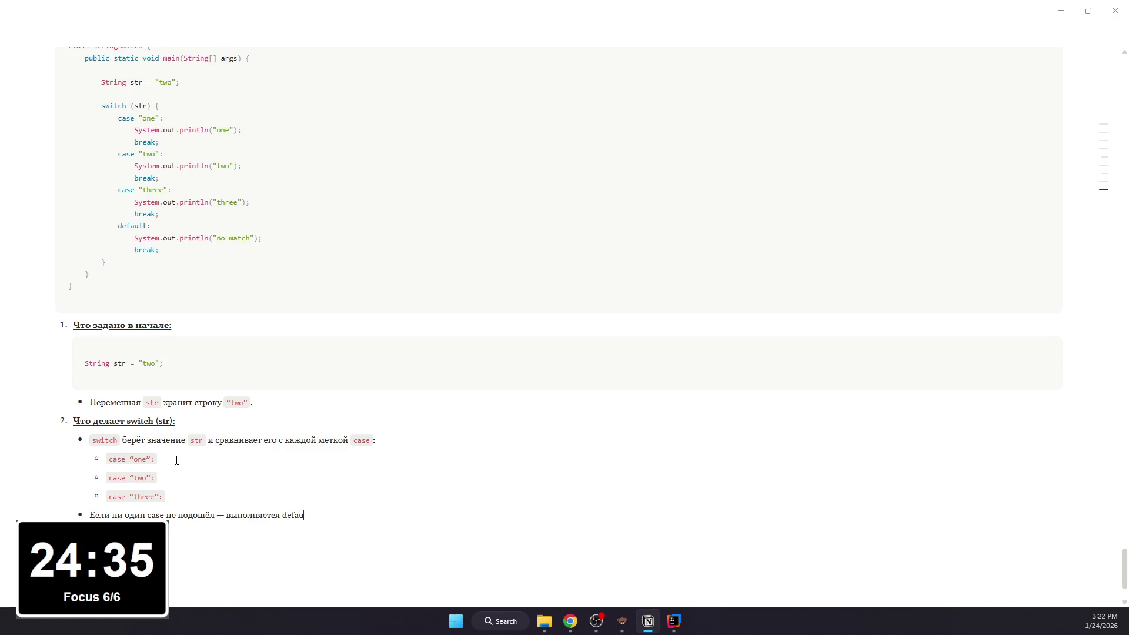
type(".")
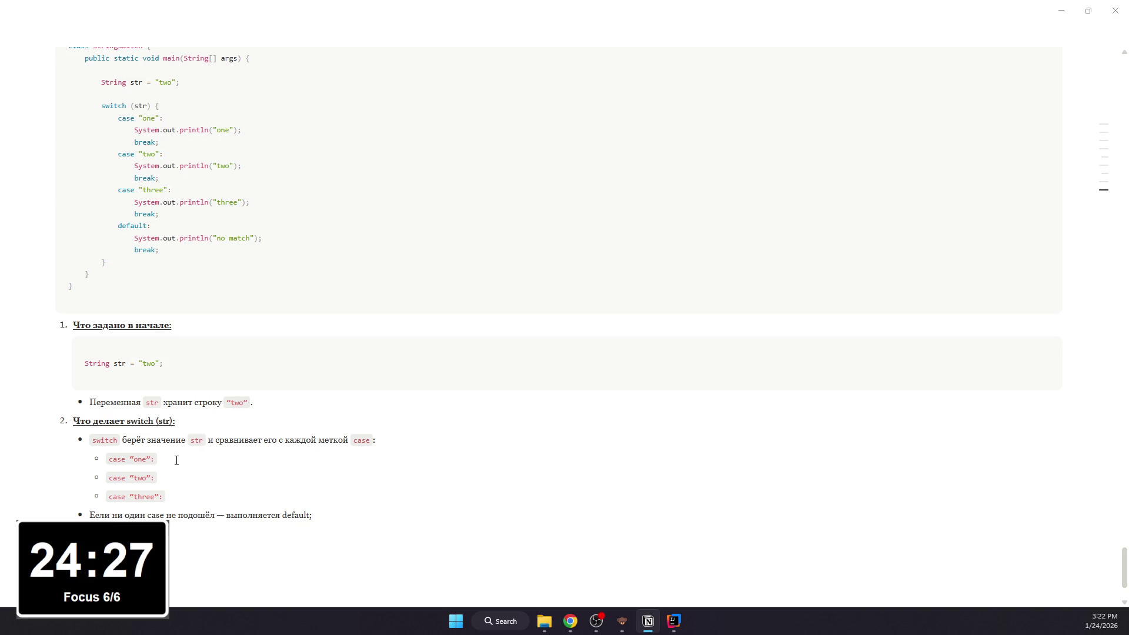
type("ав")
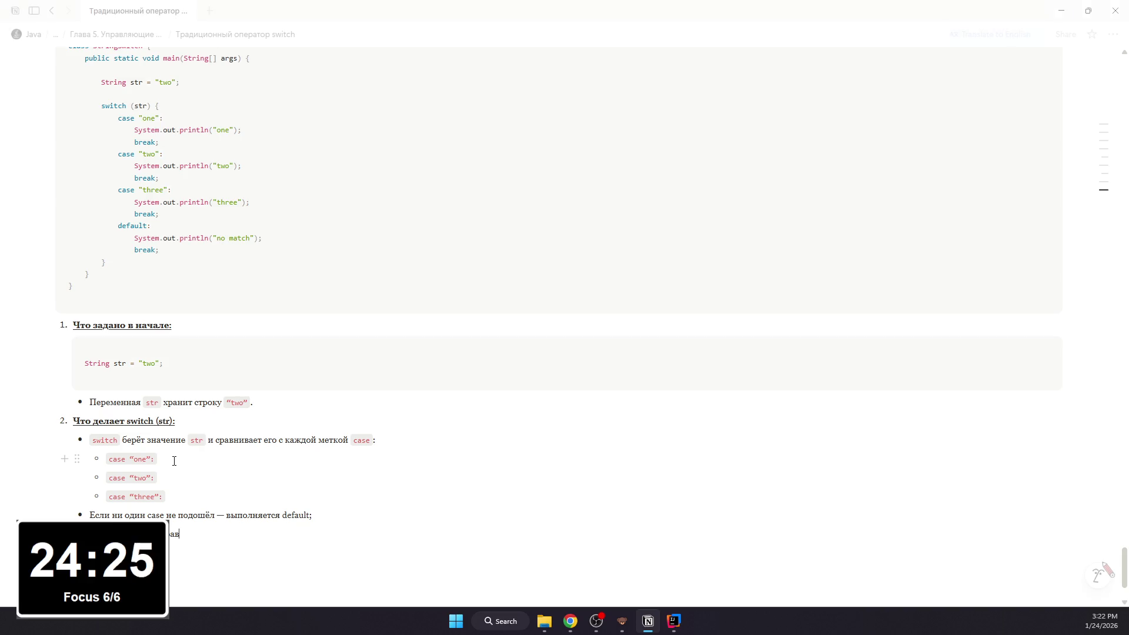
type("нивает содер")
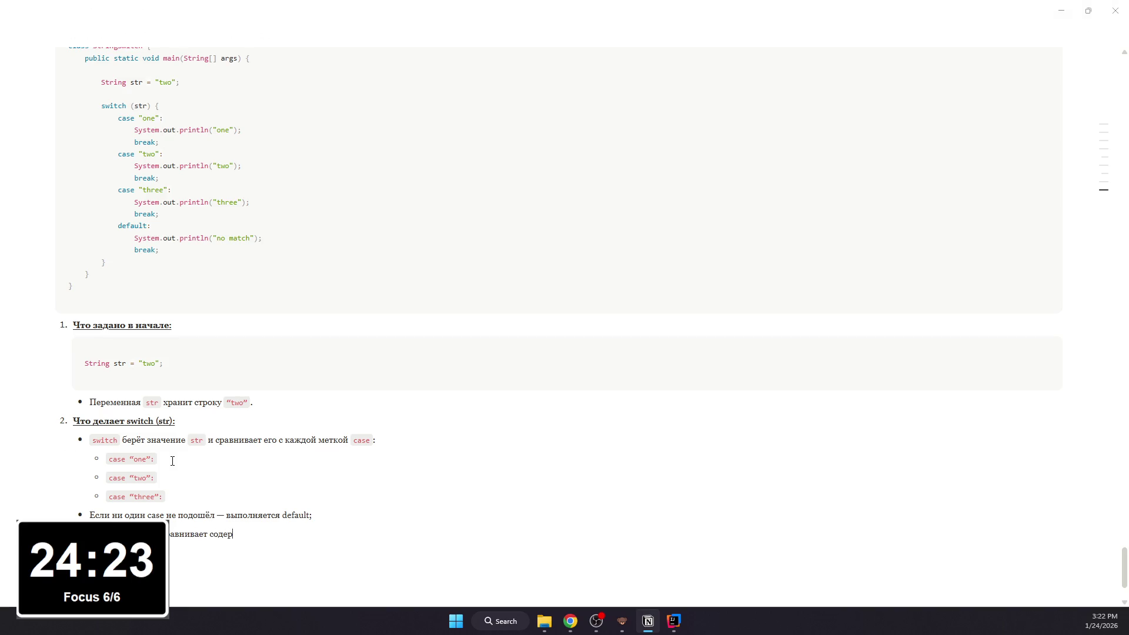
key("BackSpace")
key("BackSpace")
key("BackSpace")
key("BackSpace")
key("BackSpace")
key("BackSpace")
key("BackSpace")
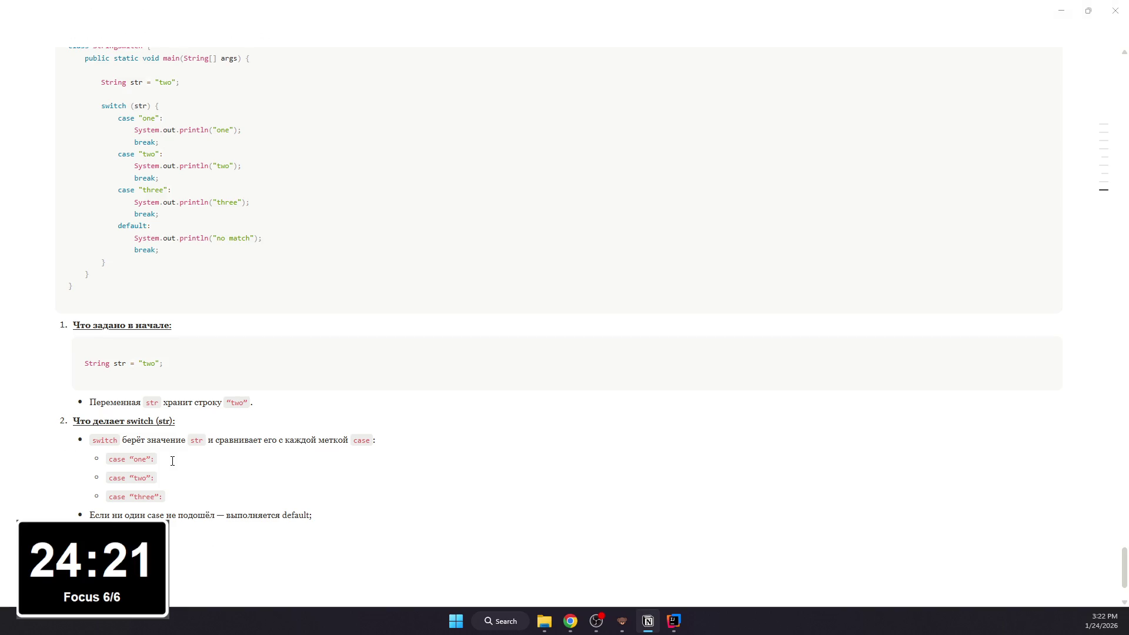
type("авнивает соже")
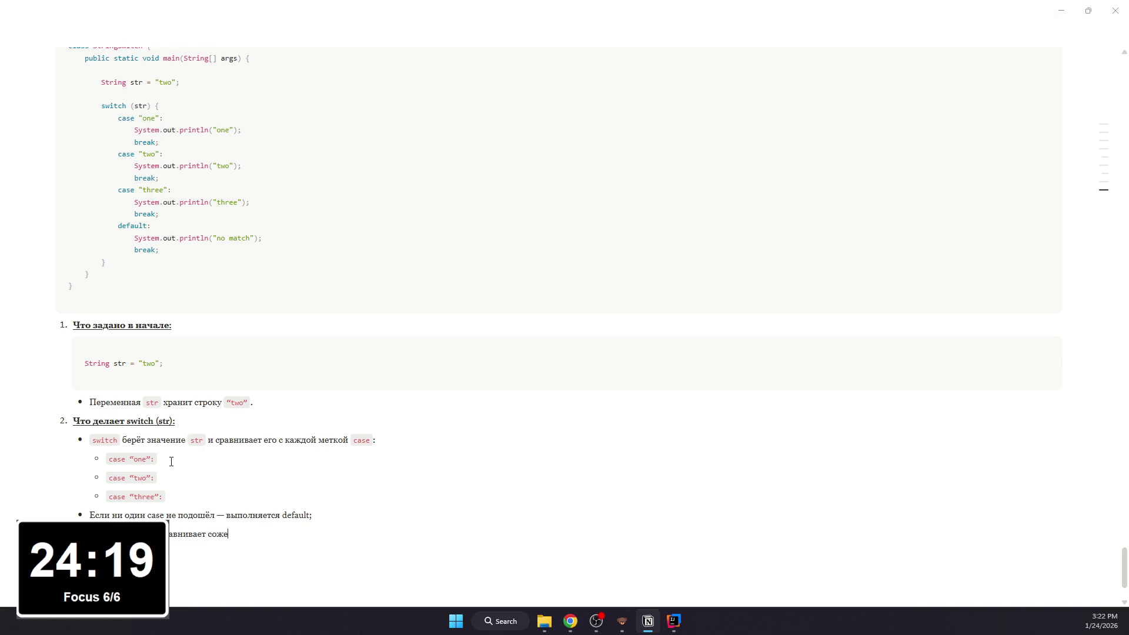
key("BackSpace")
key("BackSpace")
type("держимое строк (а не “адрес в памяти”")
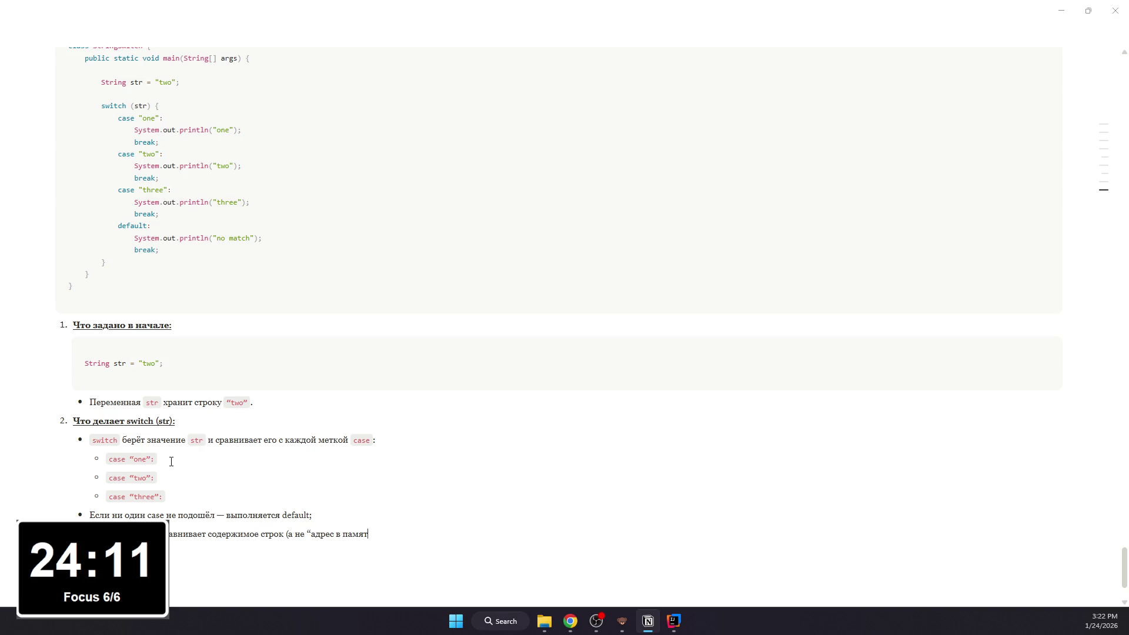
type(")")
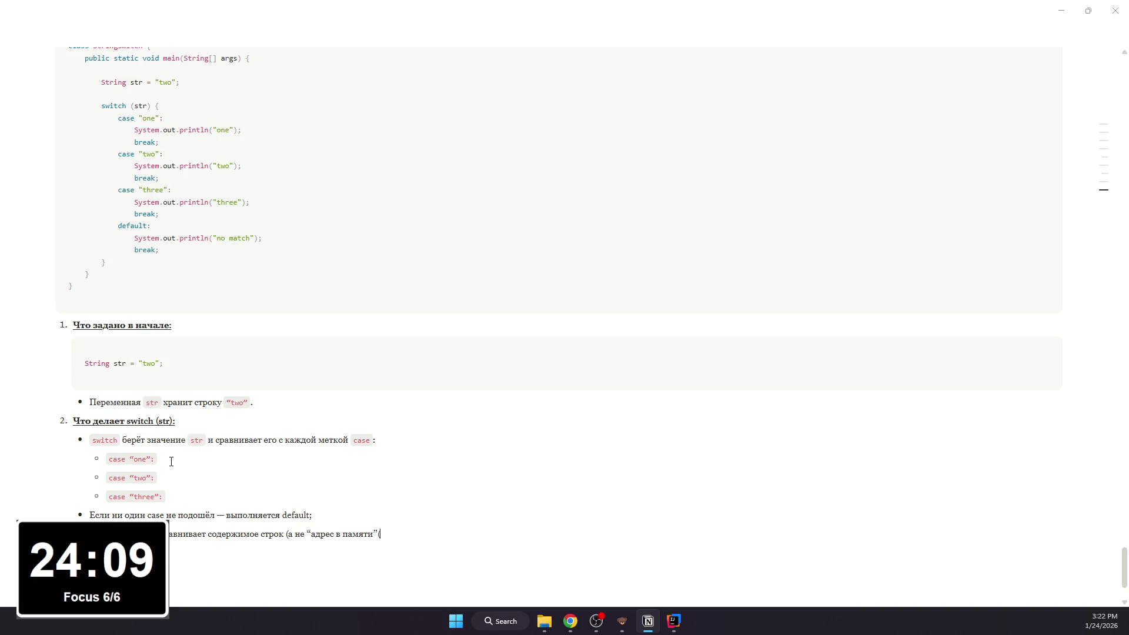
type(". То есть т")
type("ут смысл")
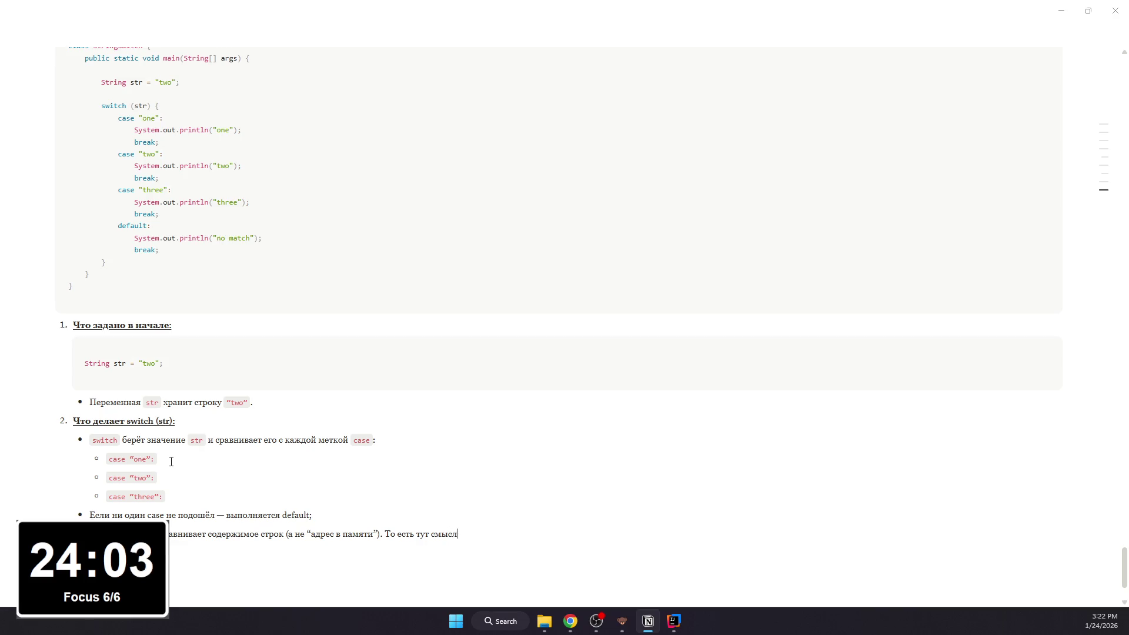
type(": “равна л")
type("и строка st")
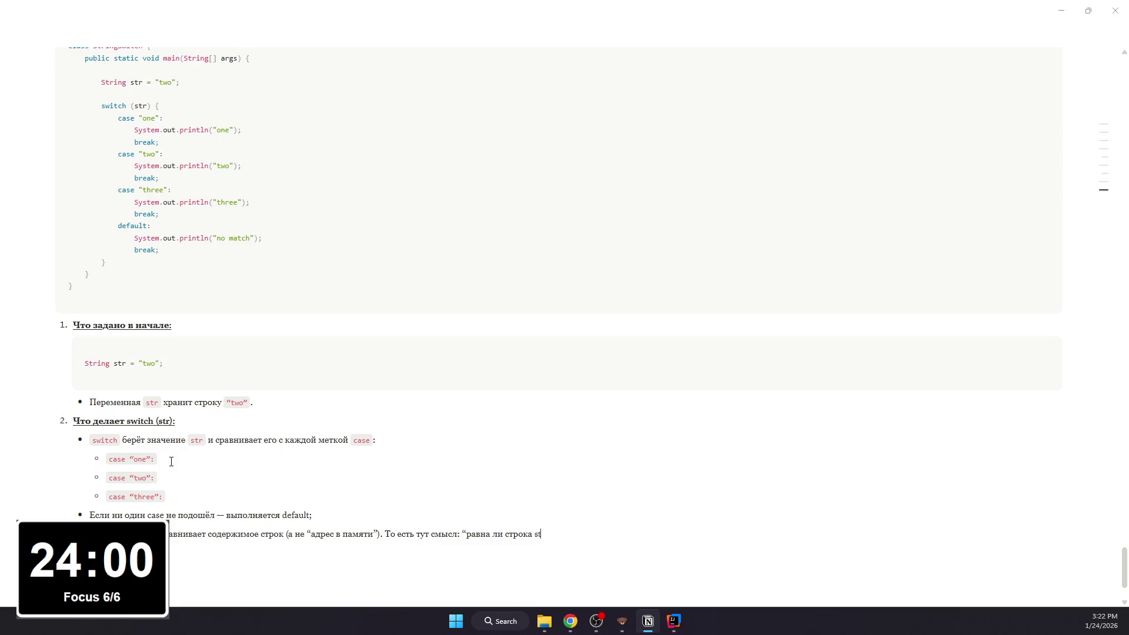
type("r тексту “")
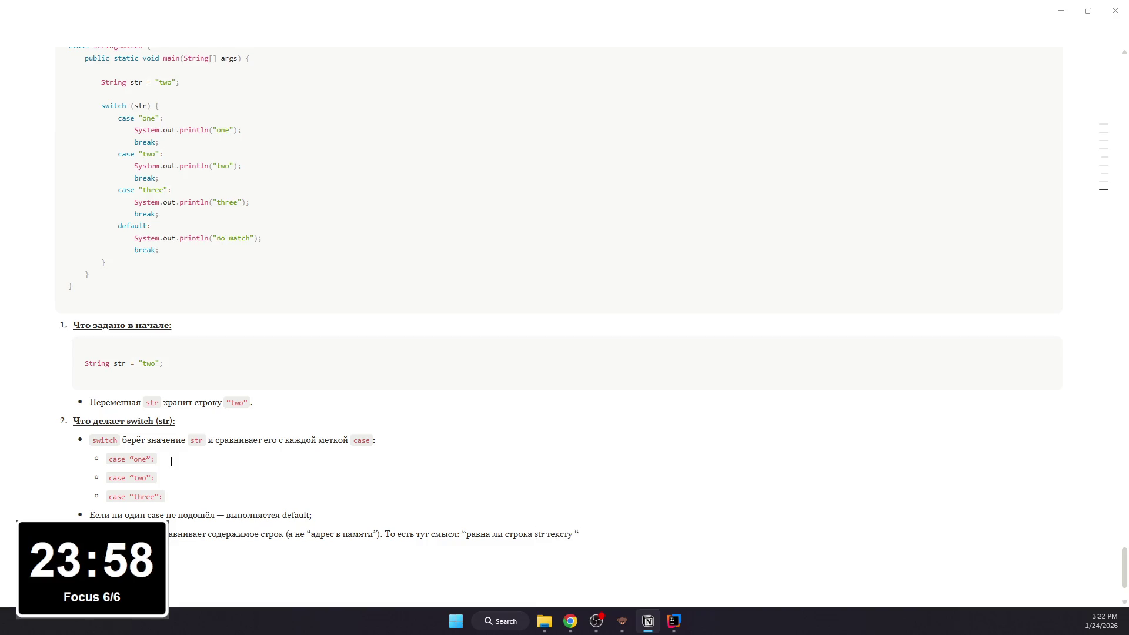
type("two””.")
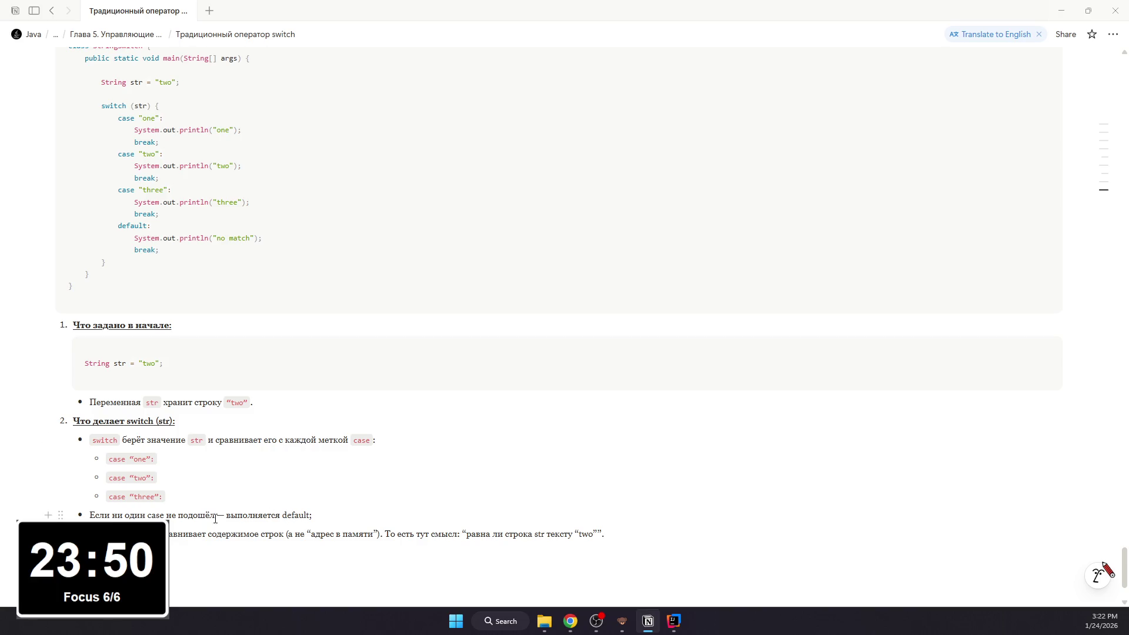
Step: Format case, default and switch in the closing bullets as inline code
double_click(152, 514)
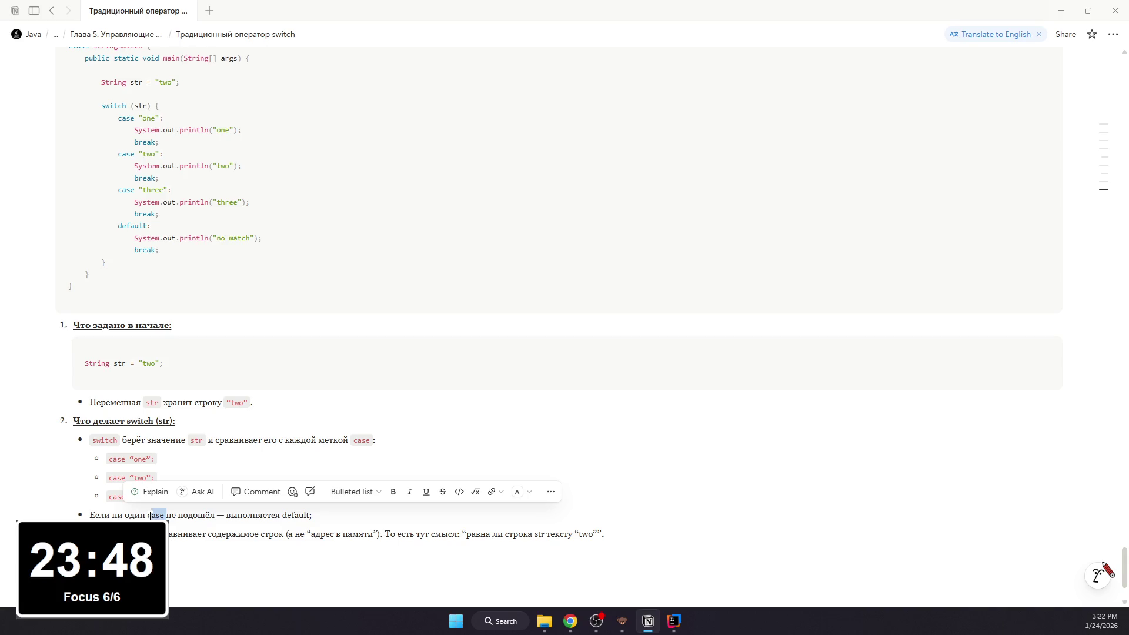
key("ctrl+e")
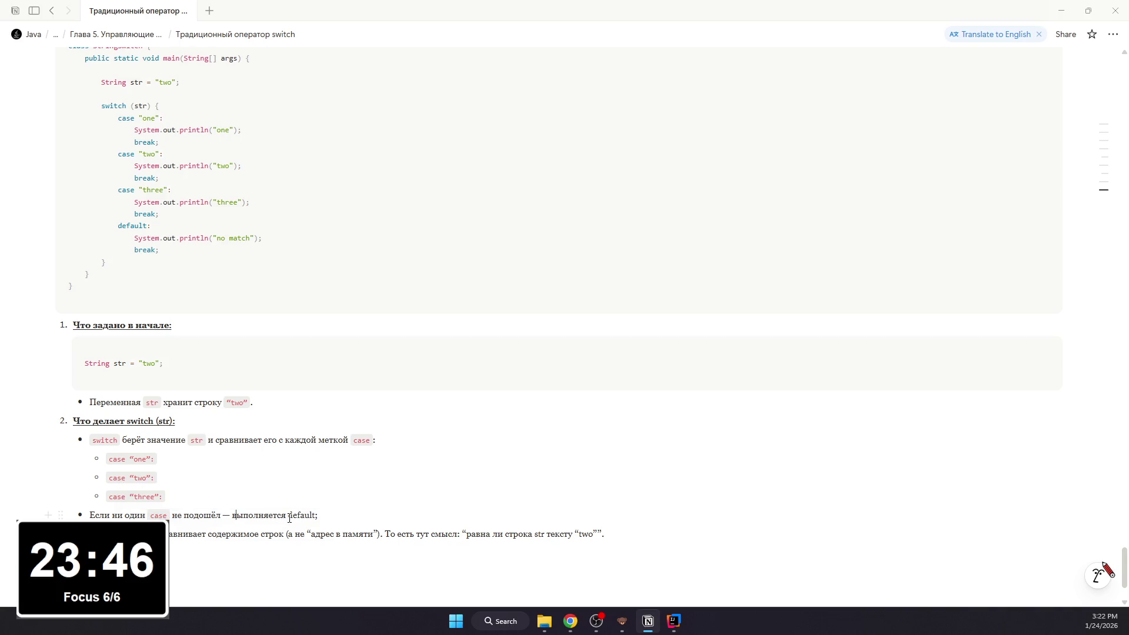
left_click_drag(289, 516, 327, 516)
key("ctrl+e")
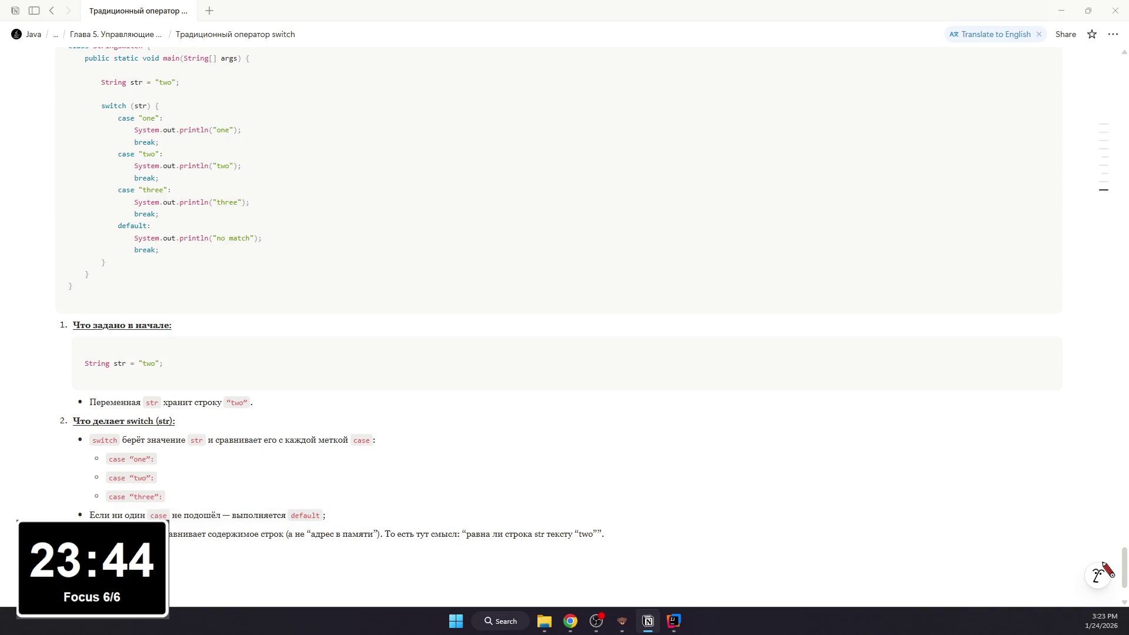
left_click_drag(115, 533, 167, 534)
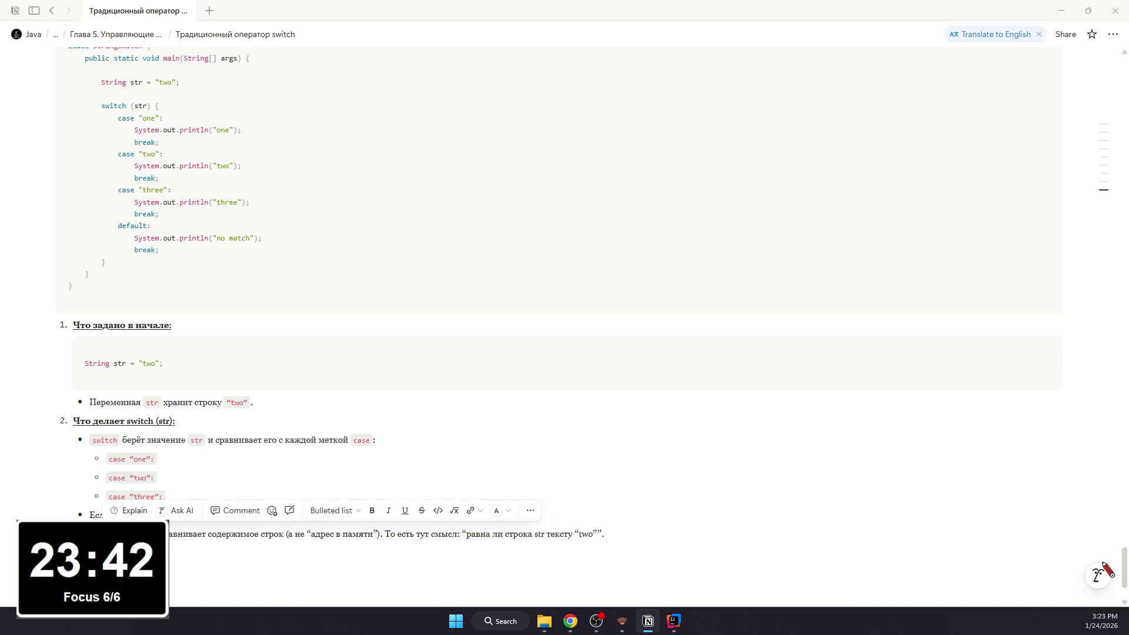
key("Escape")
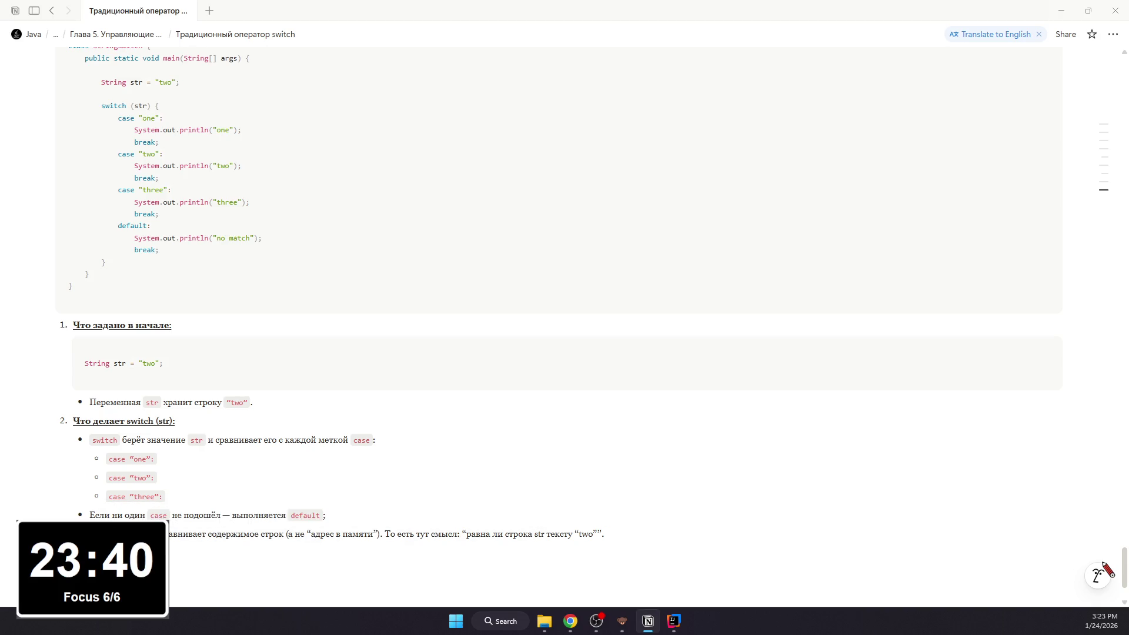
type("с")
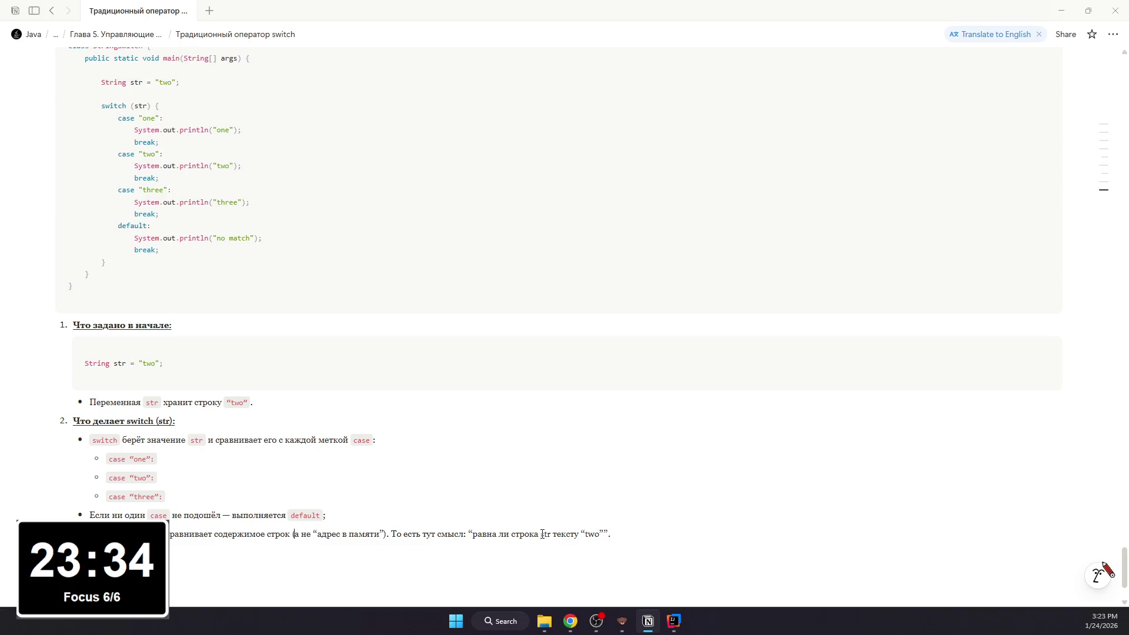
Step: Format str and “two” as inline code and start an empty line below the bullets
double_click(541, 534)
key("ctrl+e")
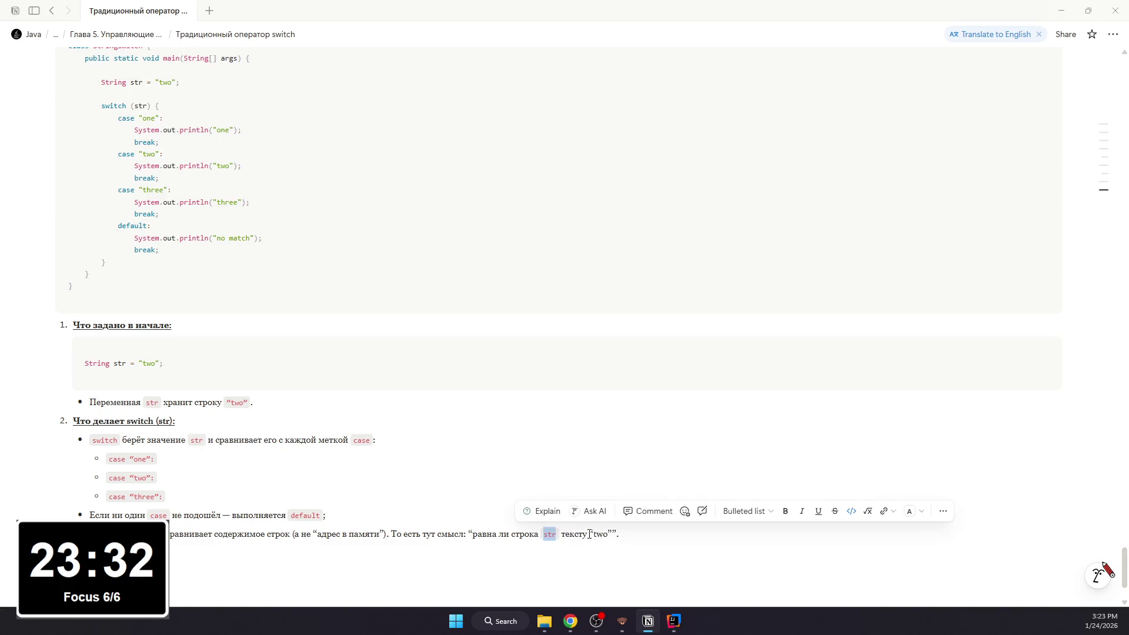
left_click_drag(589, 534, 619, 534)
key("ctrl+e")
left_click(634, 550)
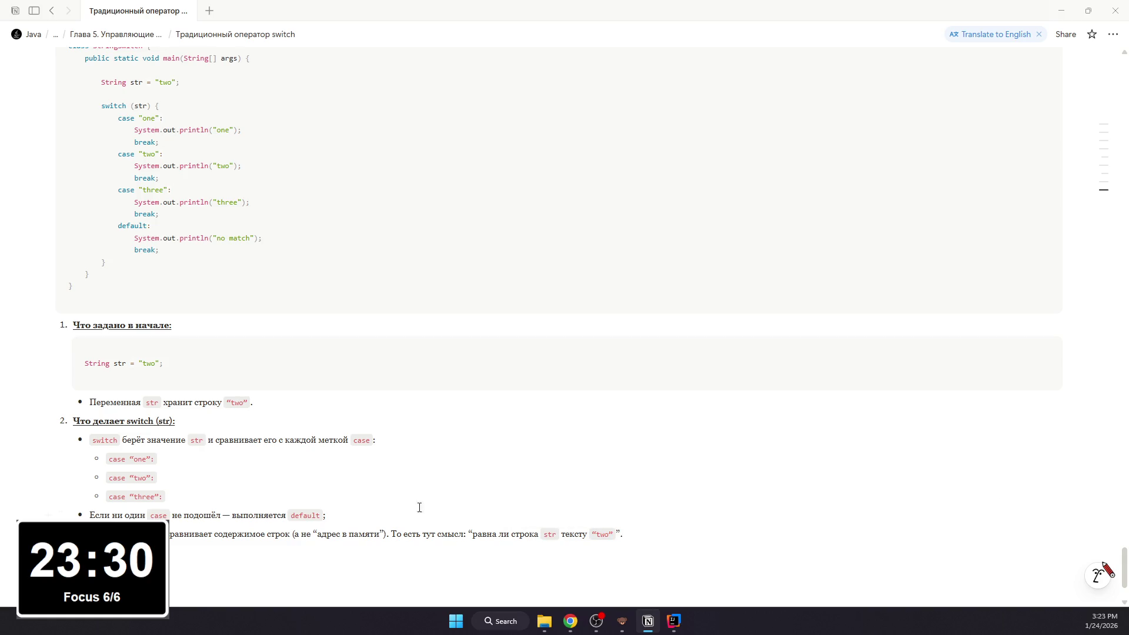
scroll(364, 469, "up", 1)
scroll(364, 471, "down", 1)
scroll(336, 561, "down", 1)
key("Return")
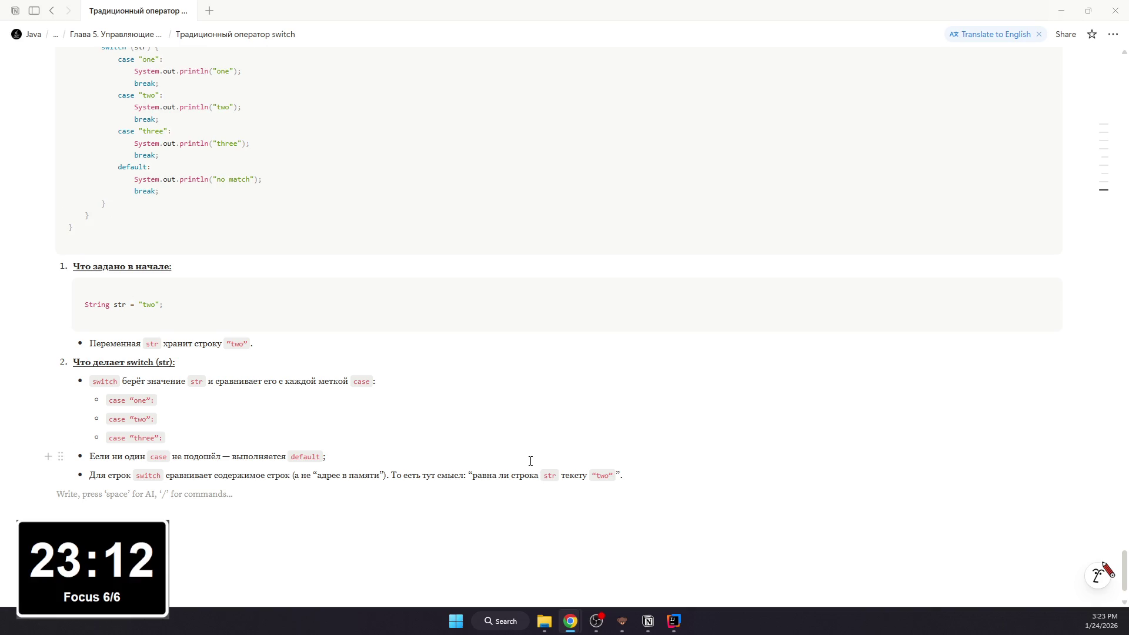
type("3.")
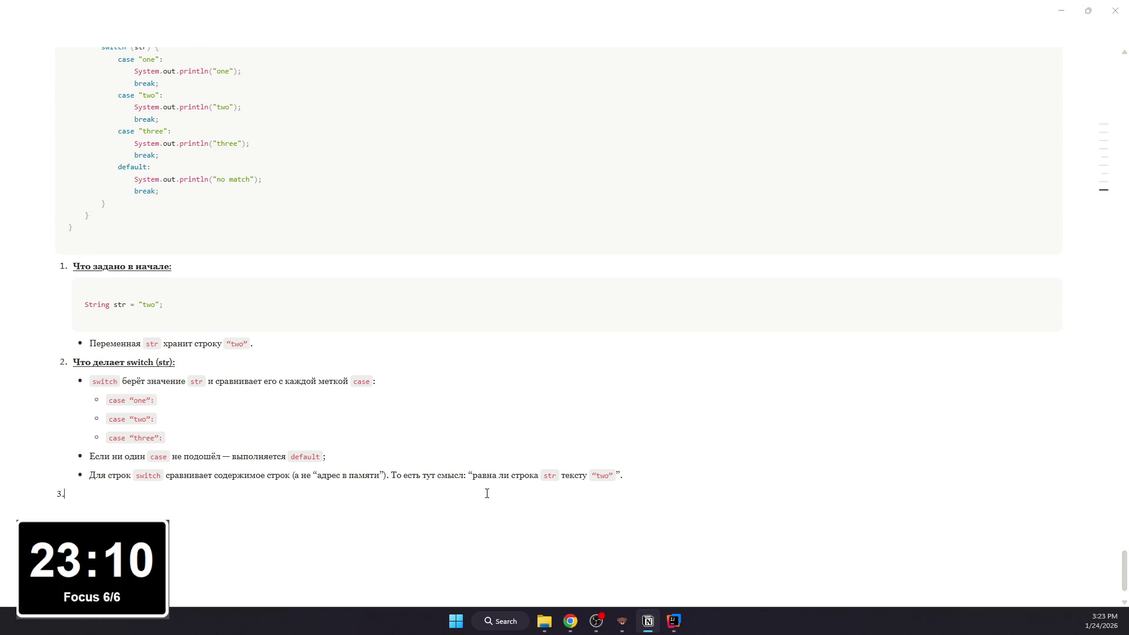
type(" Пошагов")
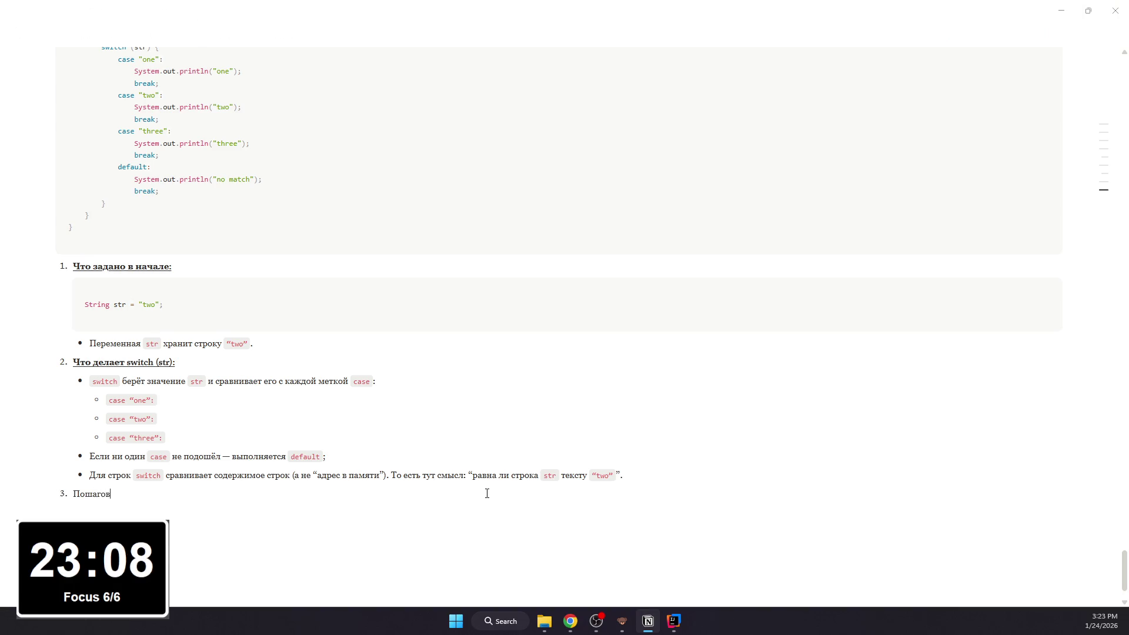
type("ое выполенр")
Step: Write item 3 heading for str = “two” and begin the Step 1 bullet for case “one”
key("BackSpace")
key("BackSpace")
type("нение при ")
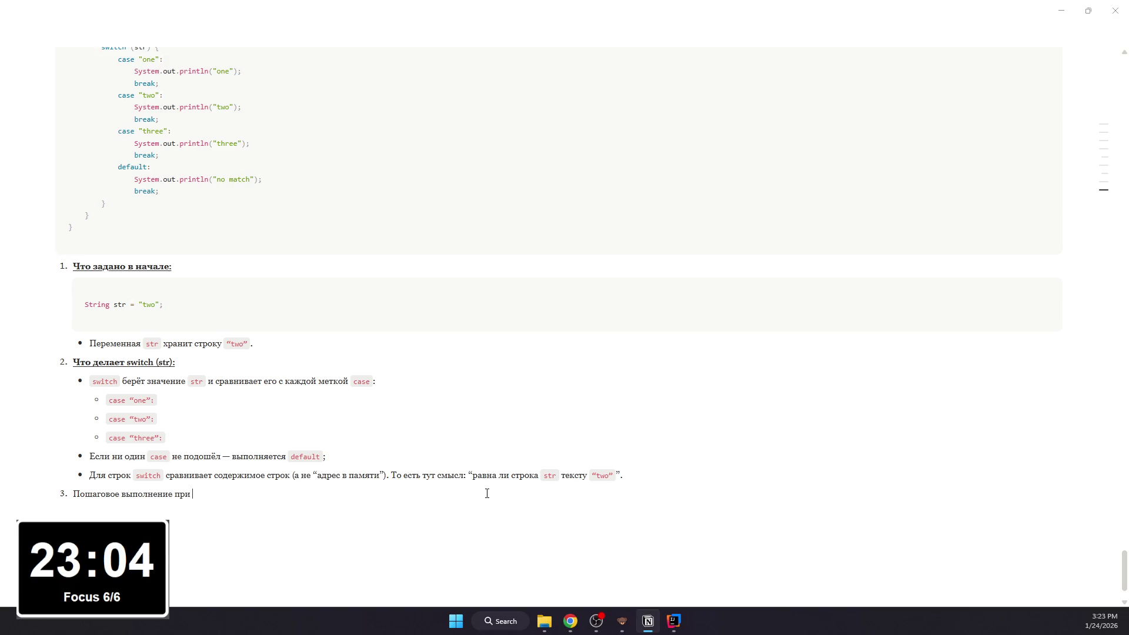
type("st")
type("\"two\"")
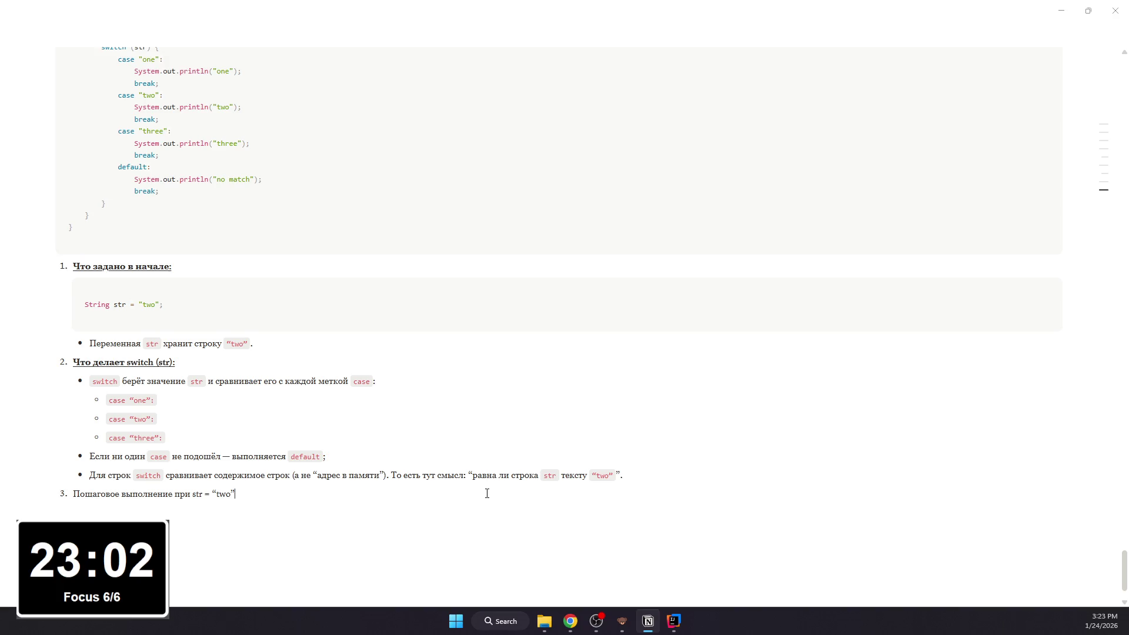
type(":")
key("Return")
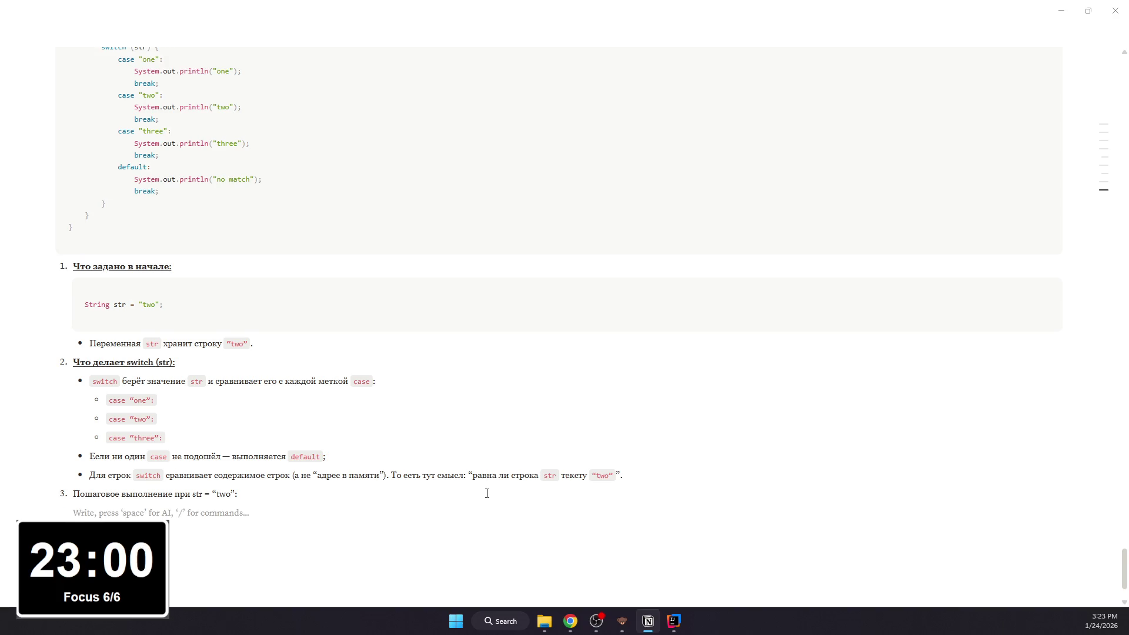
type("- Шаг 1")
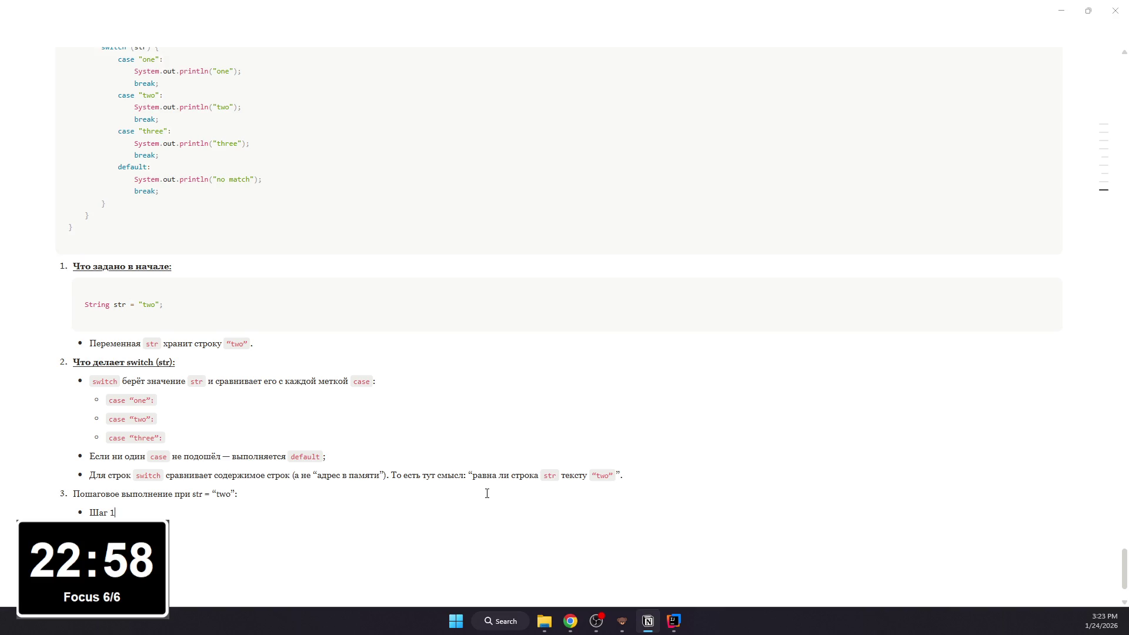
type("роверка case ")
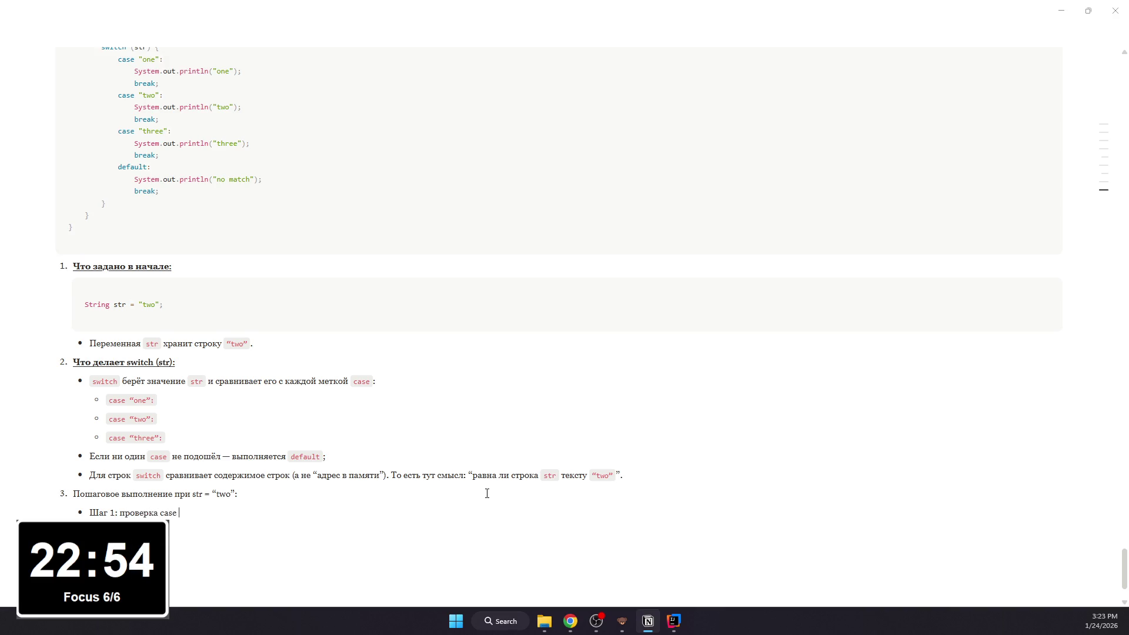
type("\"one\"")
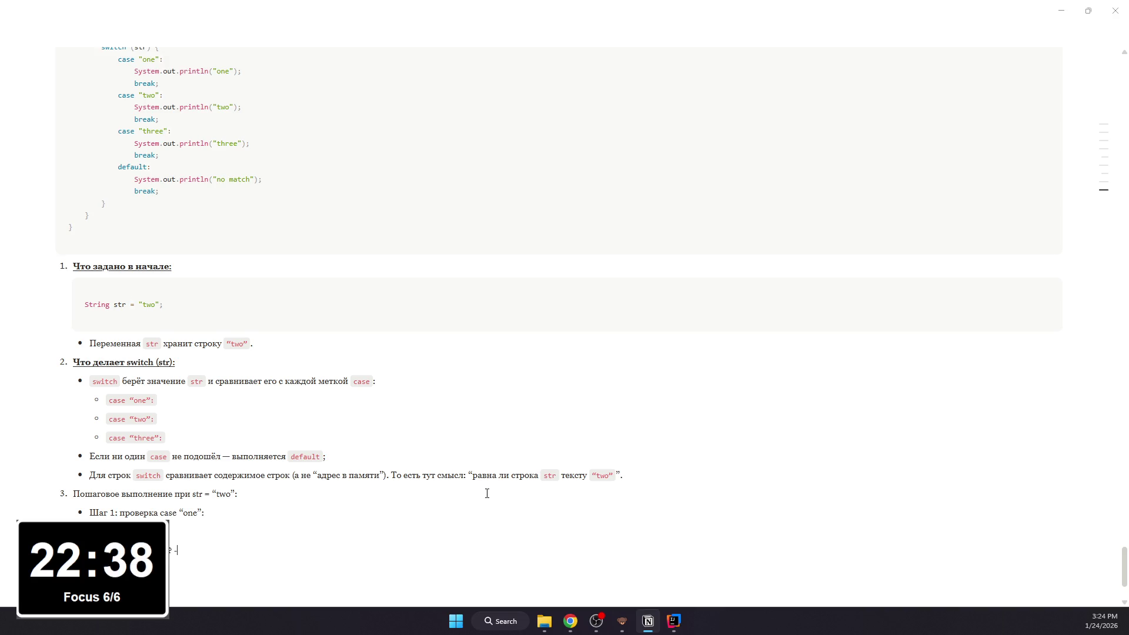
type(">")
type(" нет")
type("т блок пропускается.")
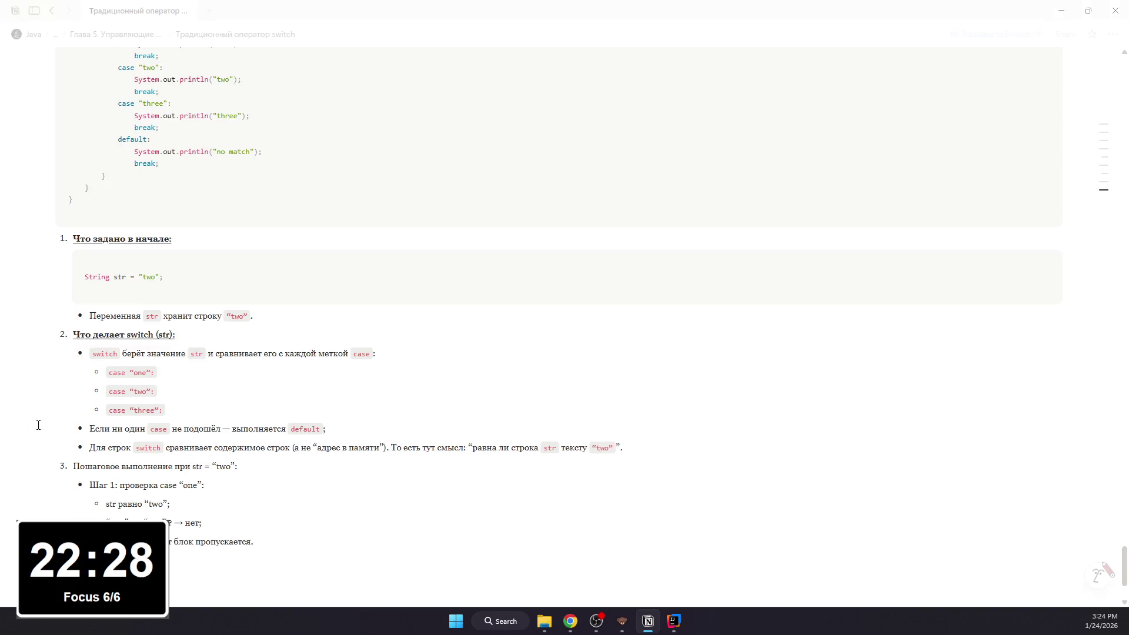
Step: Make Шаг 1 bold and format case “one” as inline code
left_click_drag(119, 487, 89, 487)
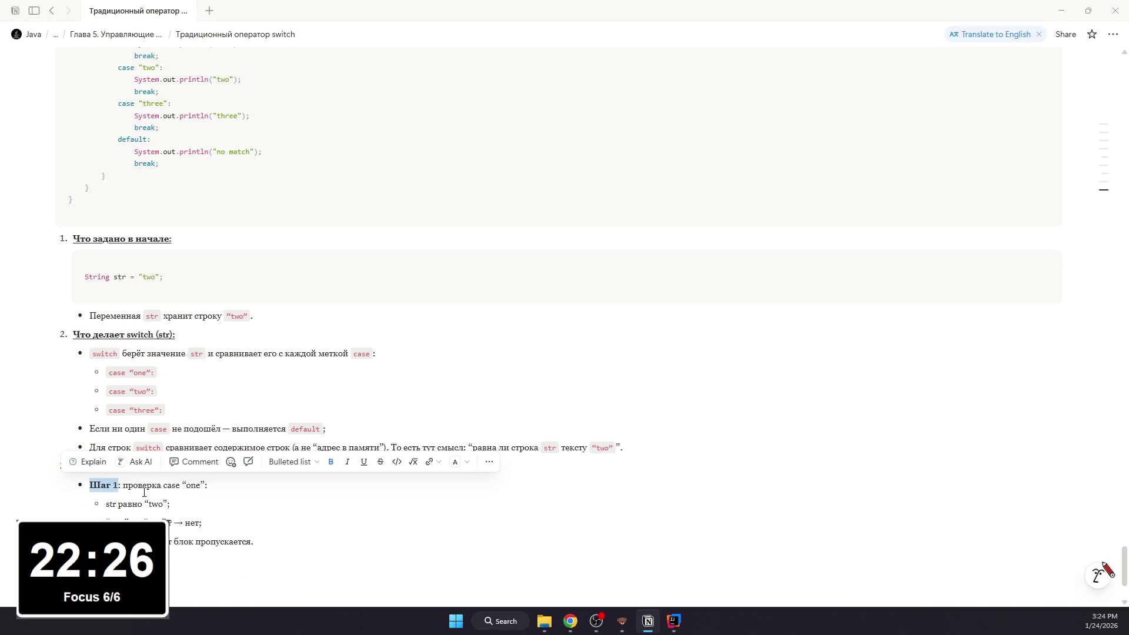
left_click(145, 497)
left_click_drag(165, 485, 211, 486)
key("ctrl+e")
left_click(219, 492)
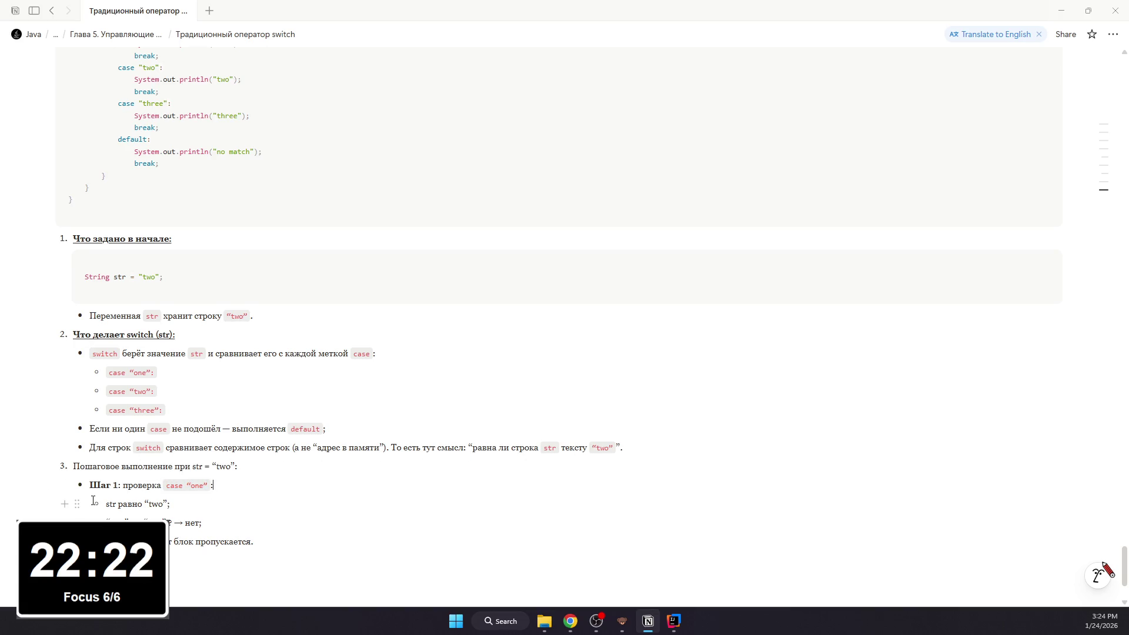
Step: Format str and “two” in the first sub-point as inline code
double_click(113, 503)
key("ctrl+e")
left_click(113, 503)
double_click(114, 503)
key("ctrl+e")
double_click(161, 503)
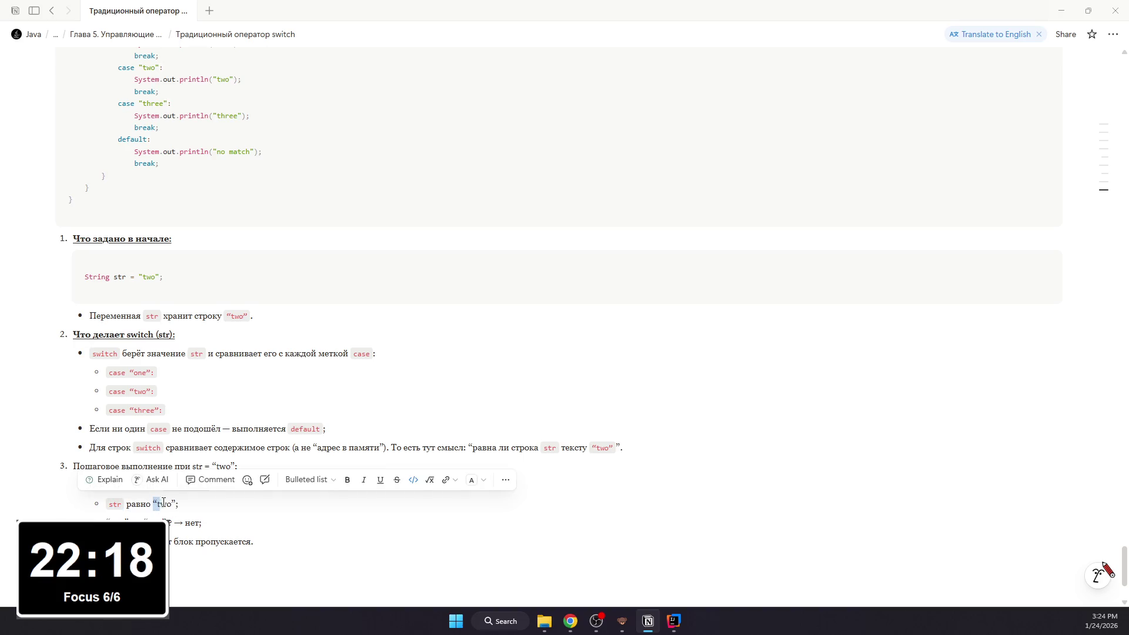
key("ctrl+e")
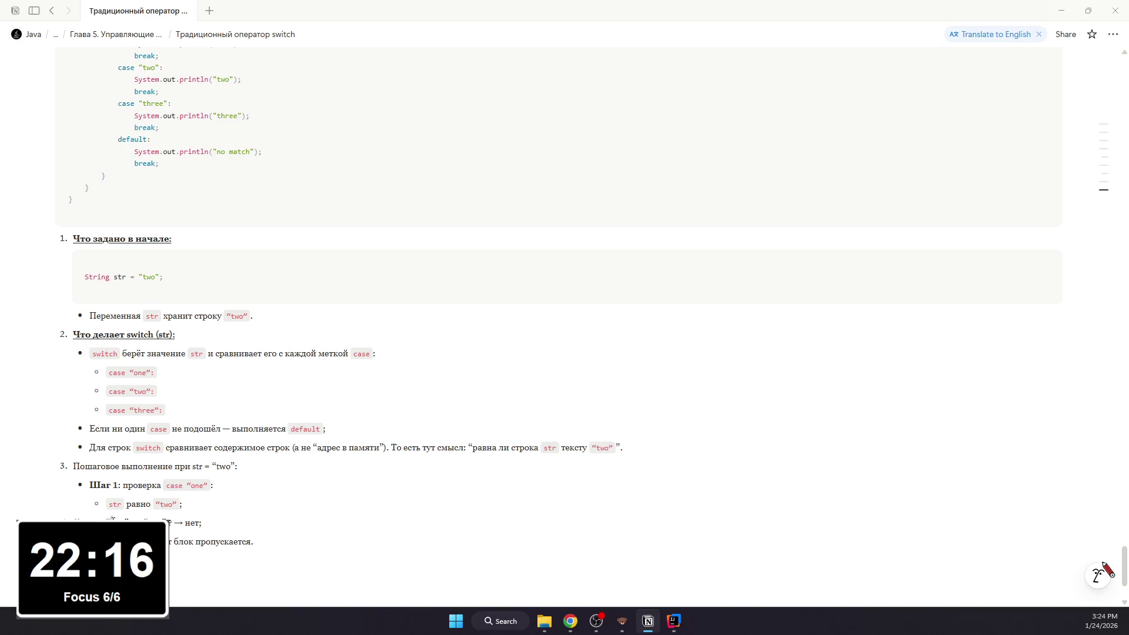
Step: Format the comparison before “→ нет” as inline code and move down
left_click_drag(108, 521, 174, 522)
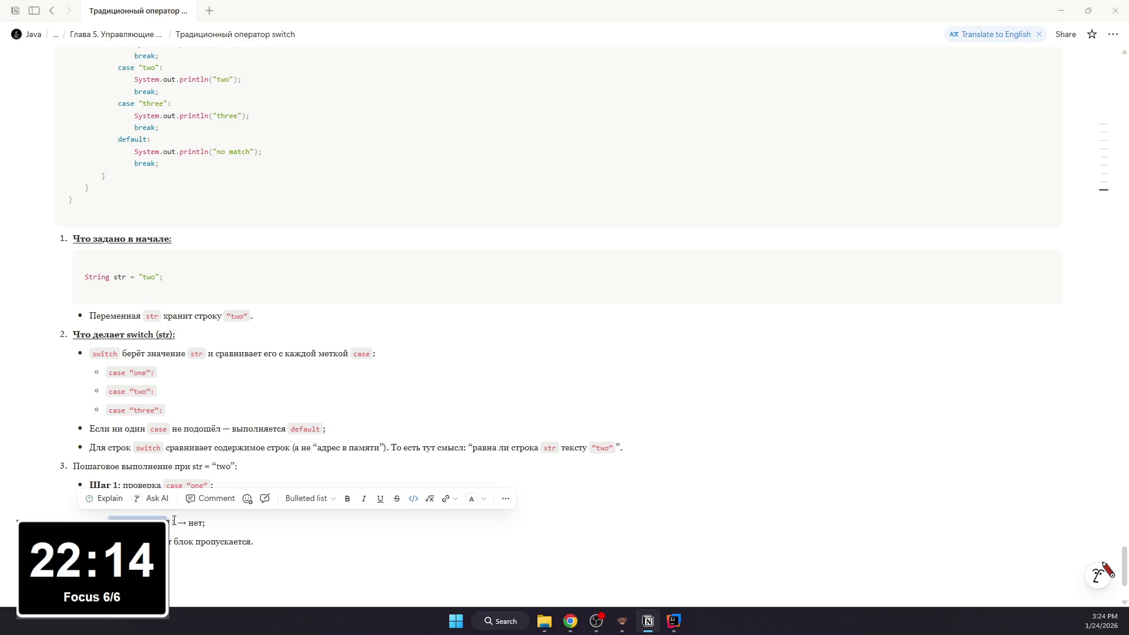
key("ctrl+e")
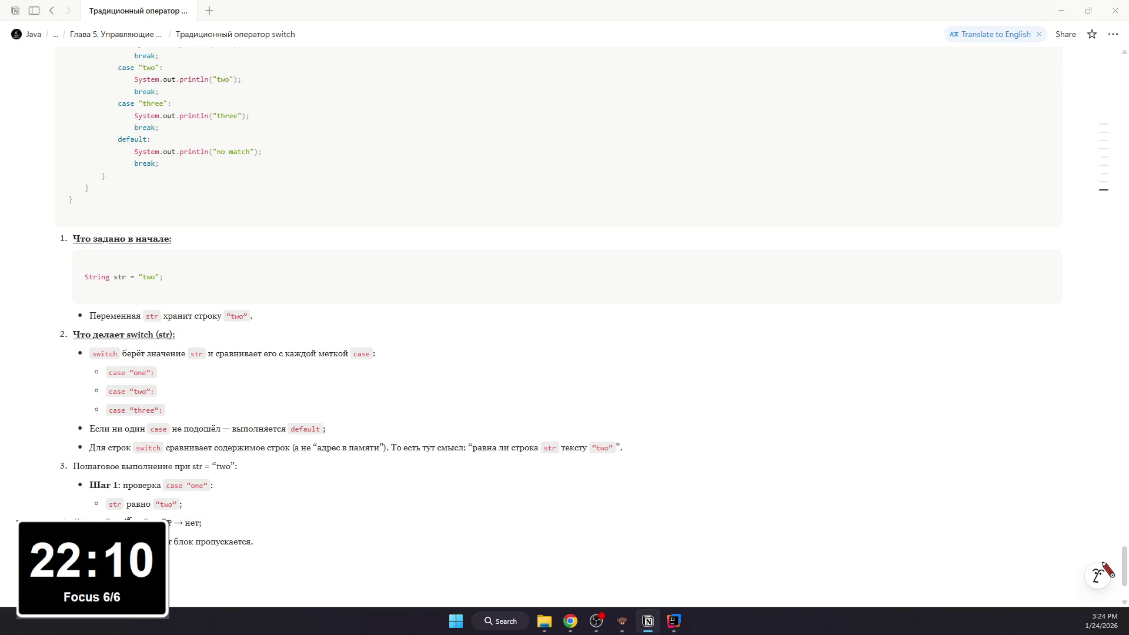
left_click_drag(106, 519, 148, 519)
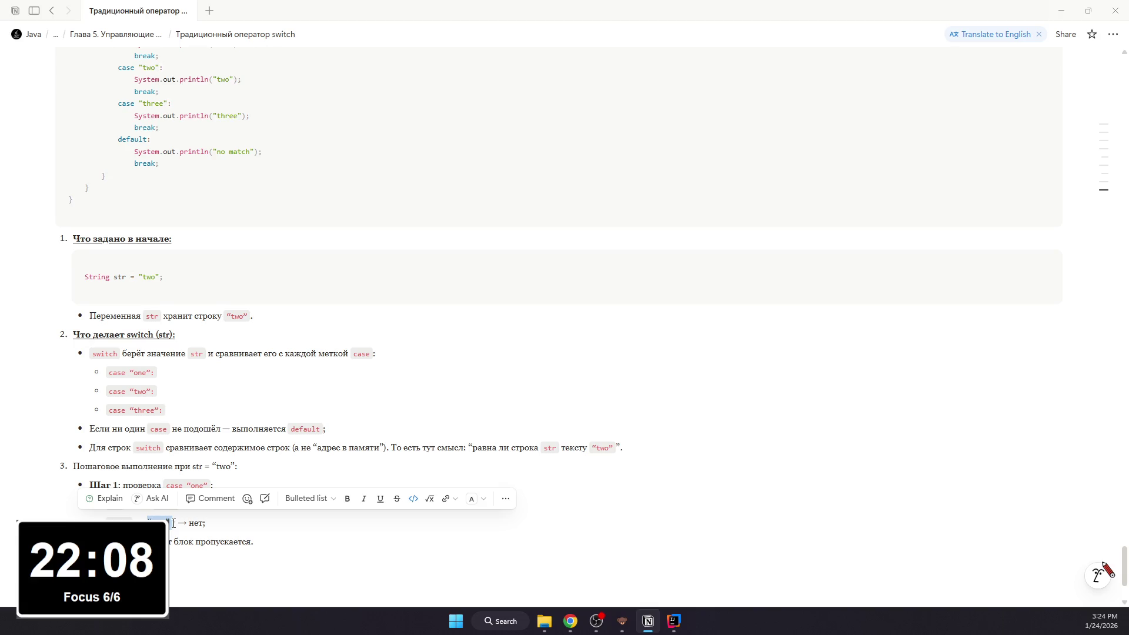
left_click(196, 524)
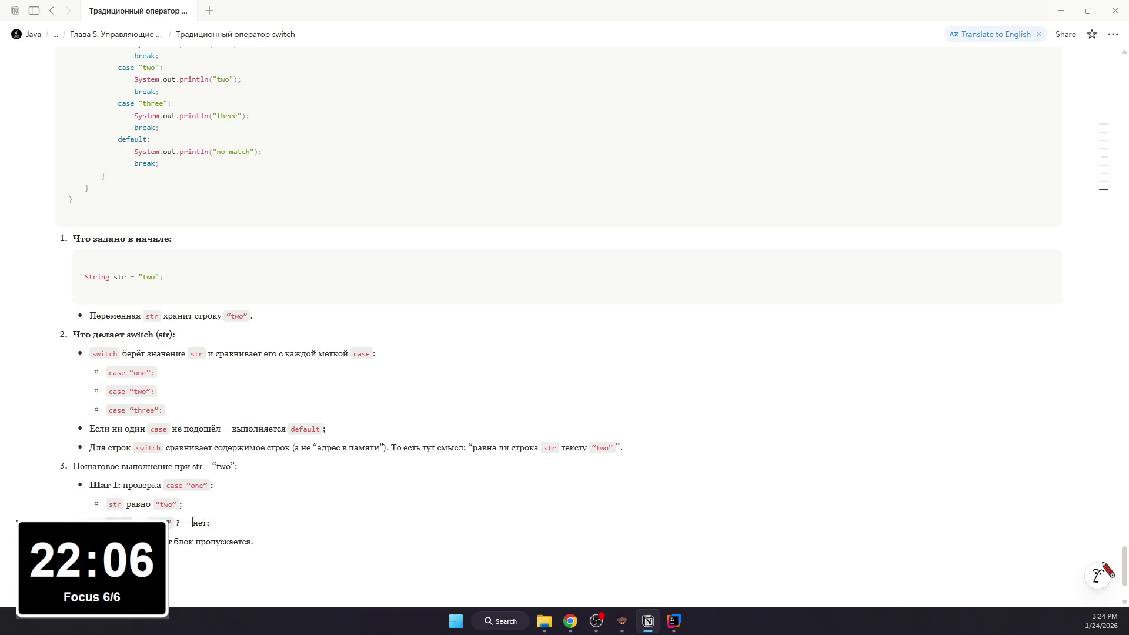
key("Down")
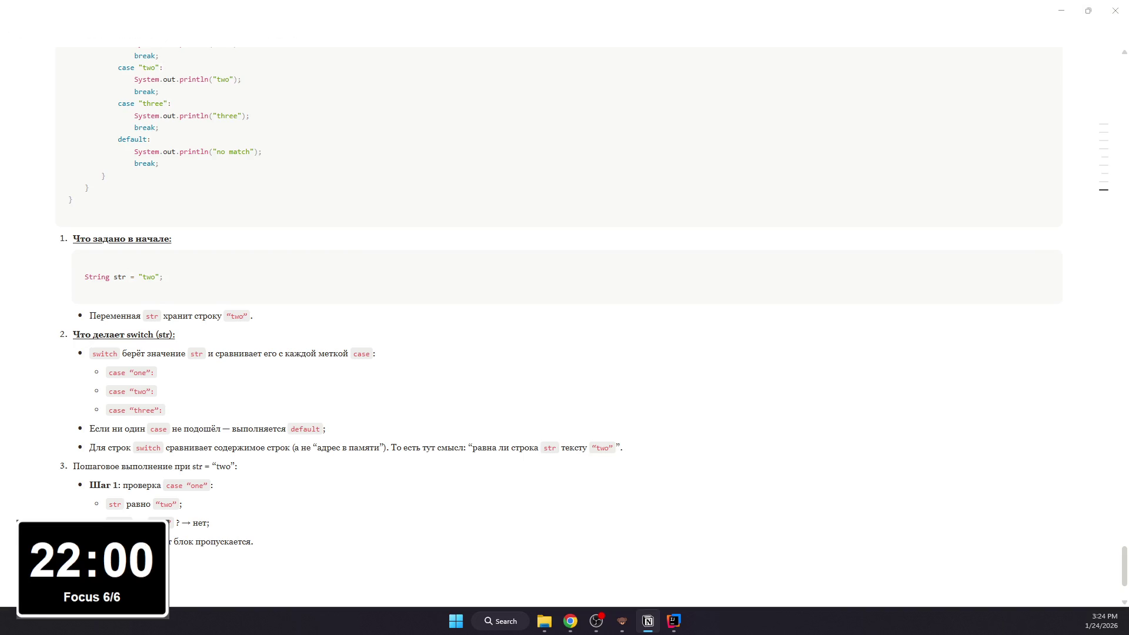
type("se")
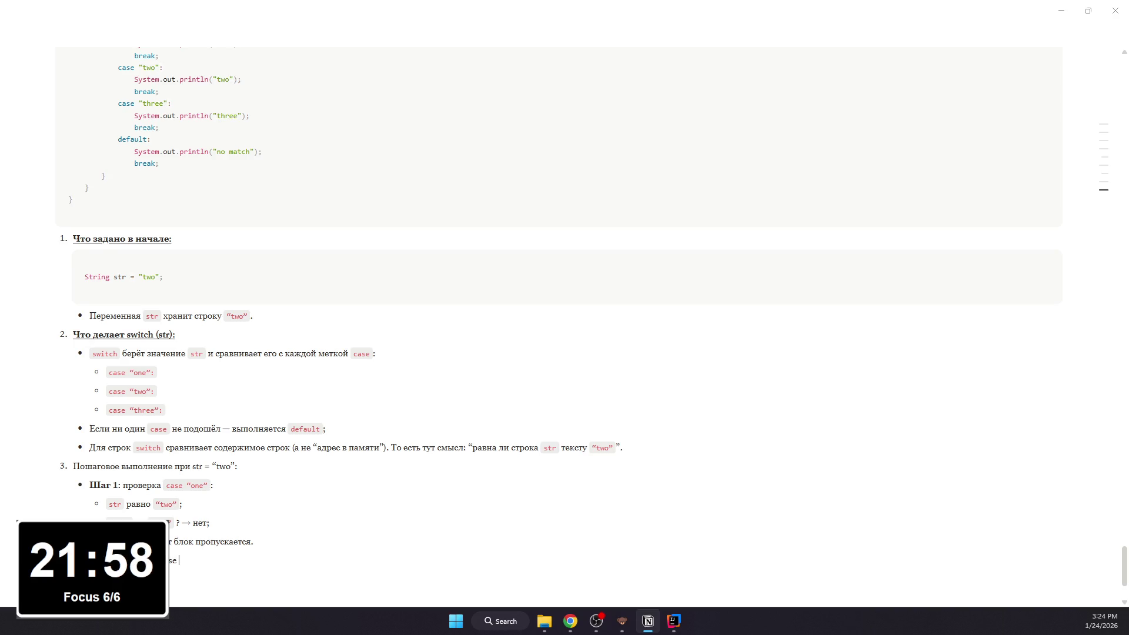
type(" \"two\"")
Step: Write the Step 2 bullet for case “two”, the “→ да” comparison line and the match note
key("Return")
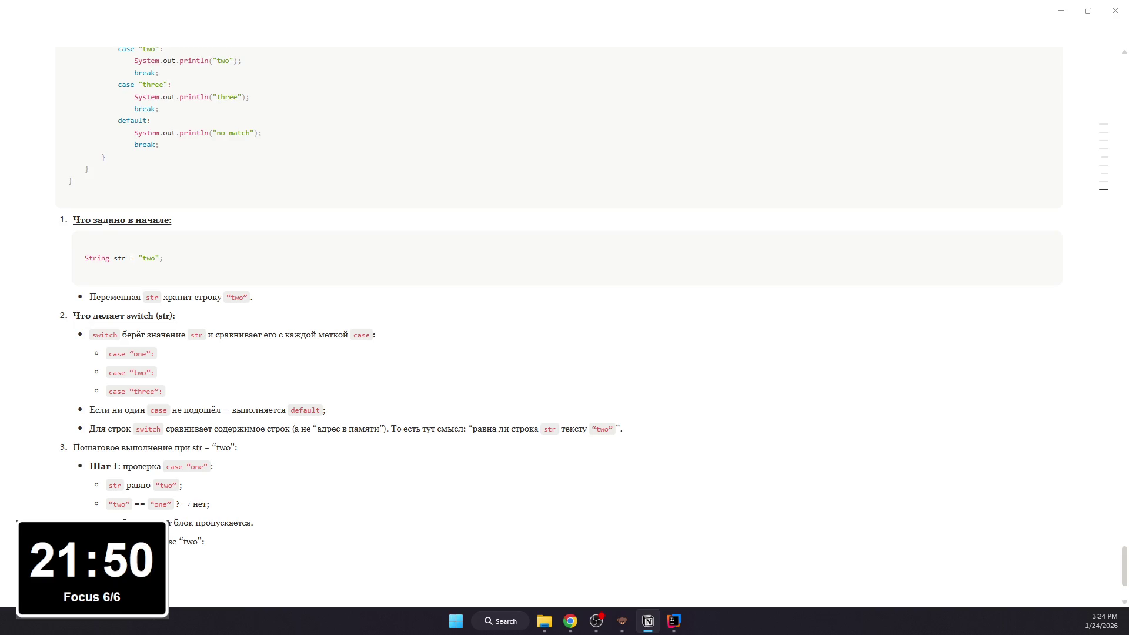
type(">")
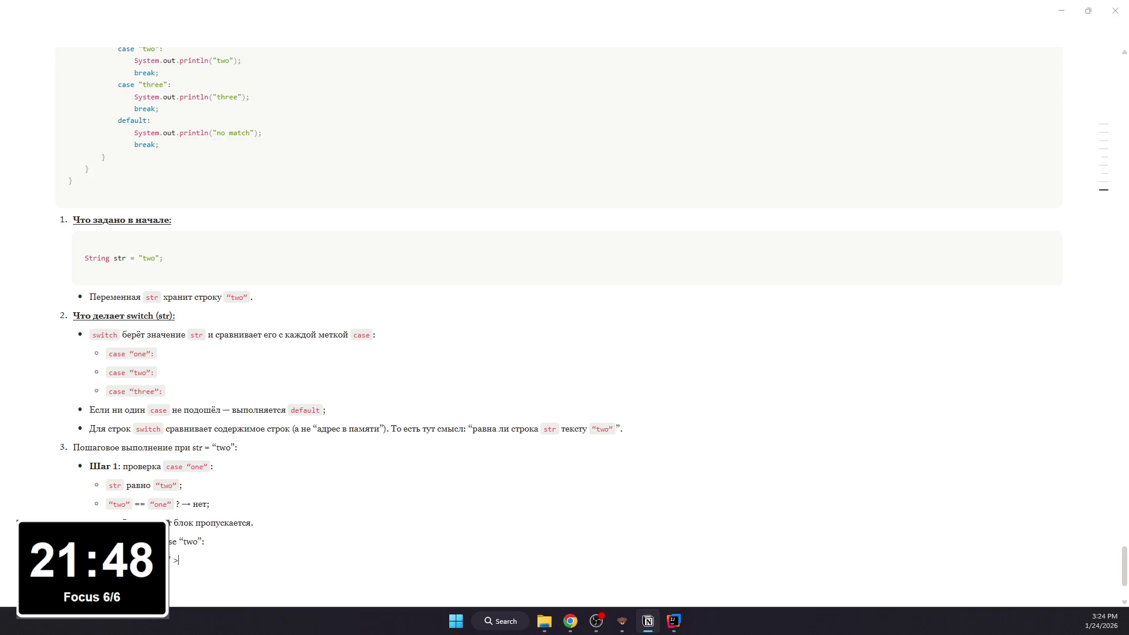
type("?")
type("> да")
type(";")
key("Return")
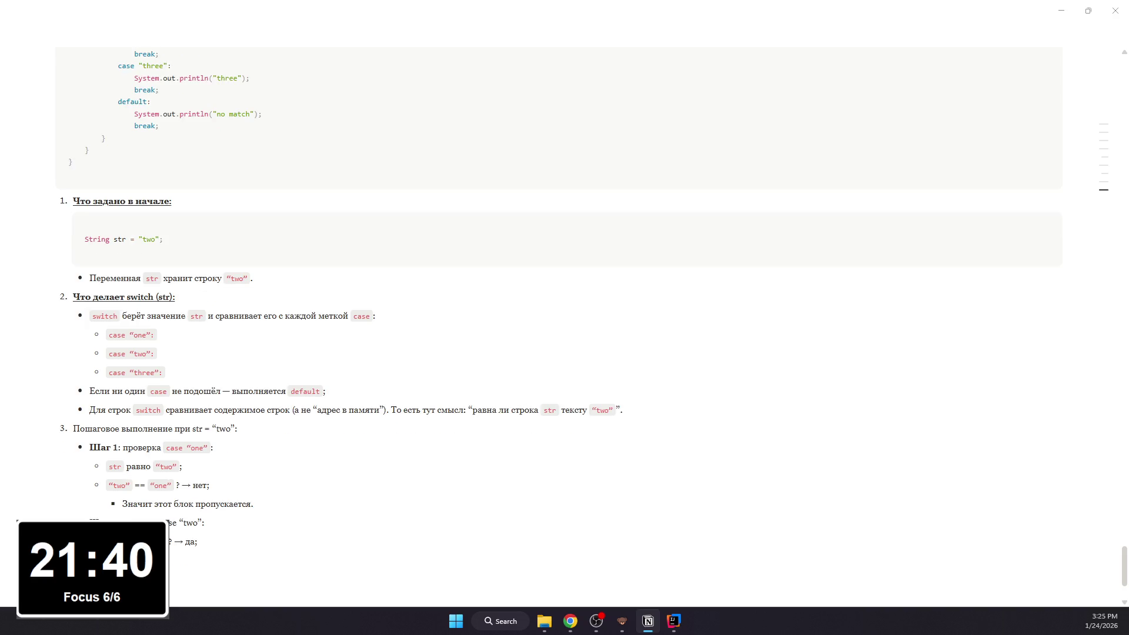
type("падение")
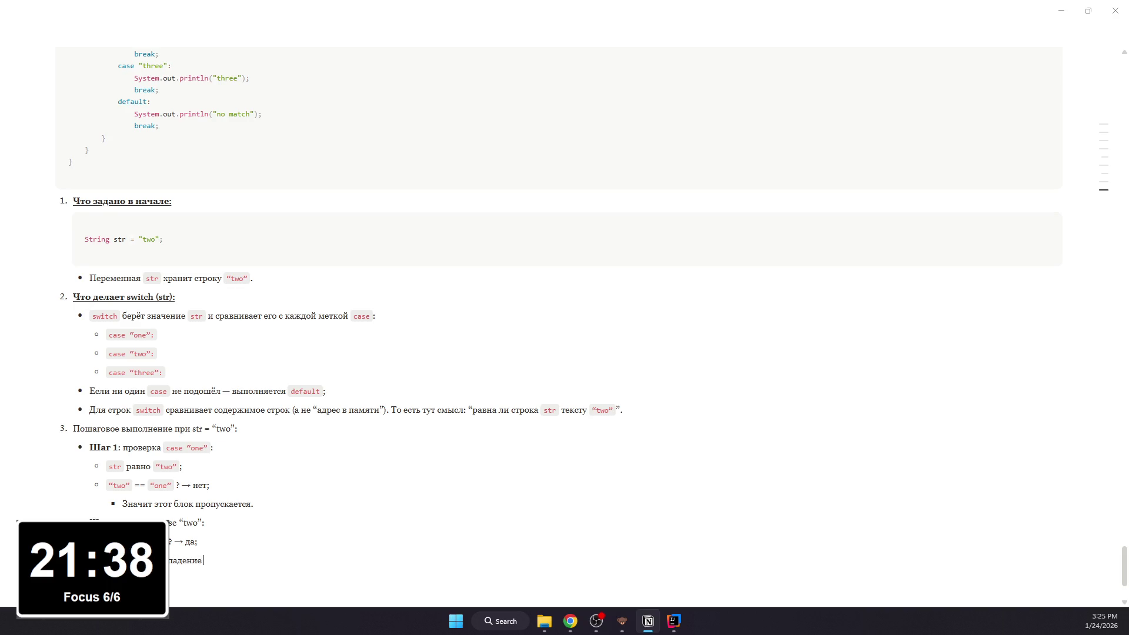
type(", выполнение  на")
key("BackSpace")
key("BackSpace")
key("BackSpace")
type("начинается")
key("BackSpace")
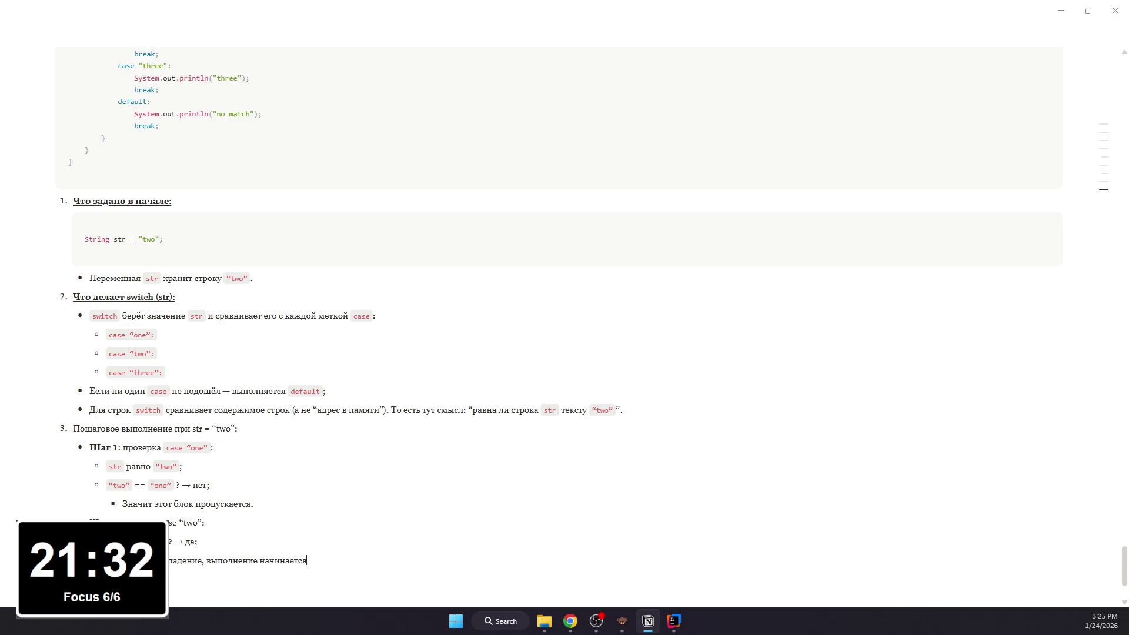
type("эт")
type("ого")
type(" Css")
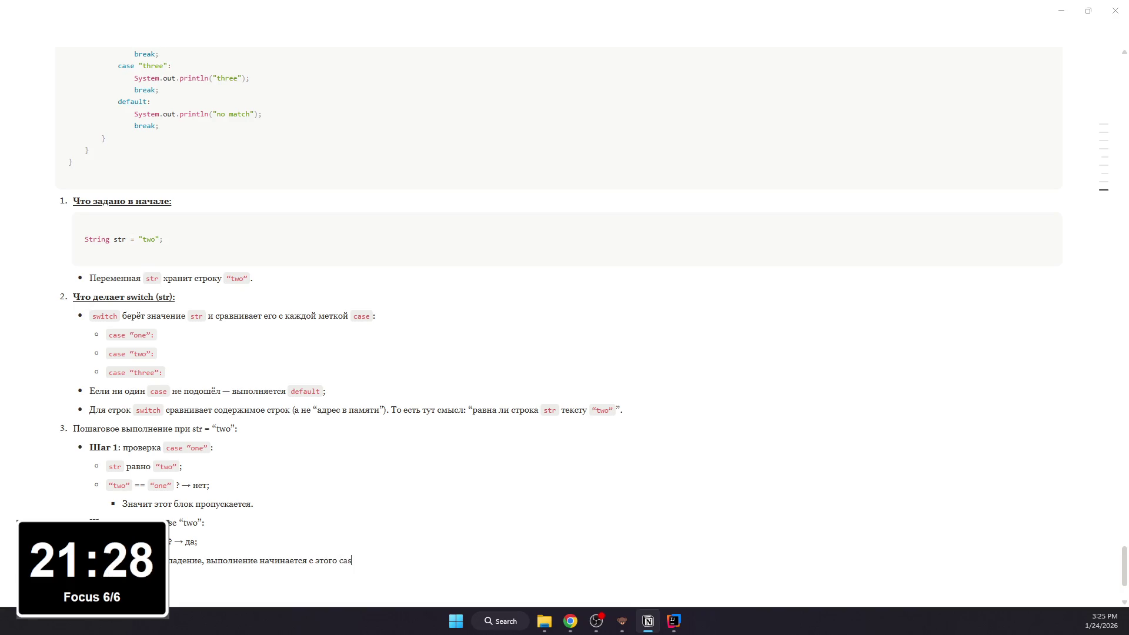
Step: Insert an empty code block below the match note via /code
key("Return")
type("/code")
key("Return")
scroll(1104, 570, "down", 3)
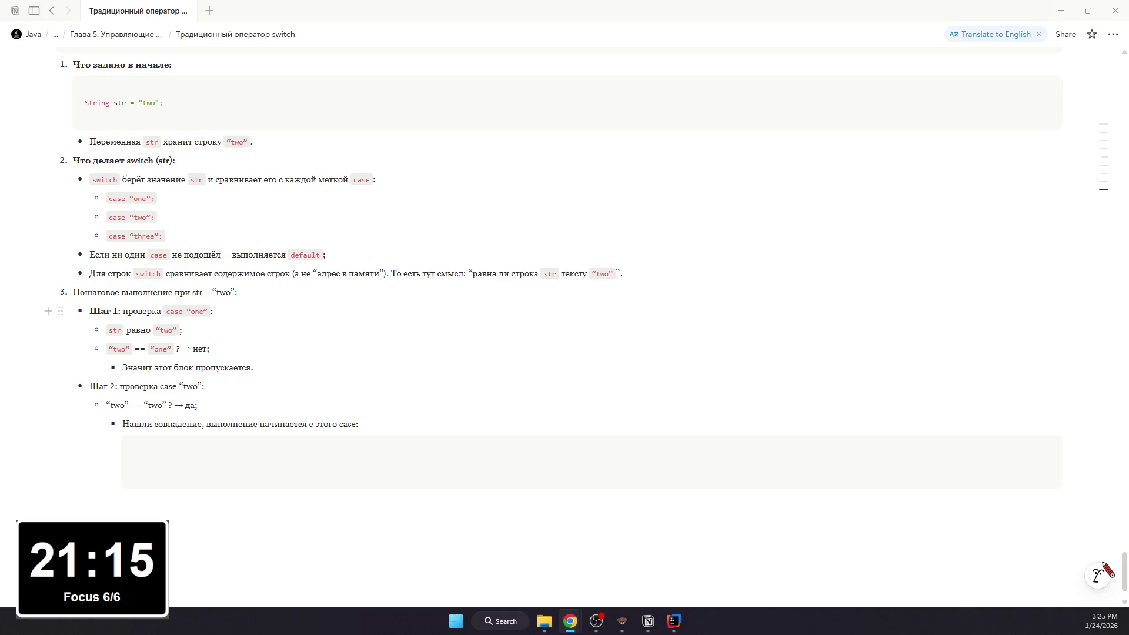
Step: Paste println(“two”) and break into the code block; make case and the “two” values inline code
left_click(285, 453)
type("System.out.println(\"two\"); break;")
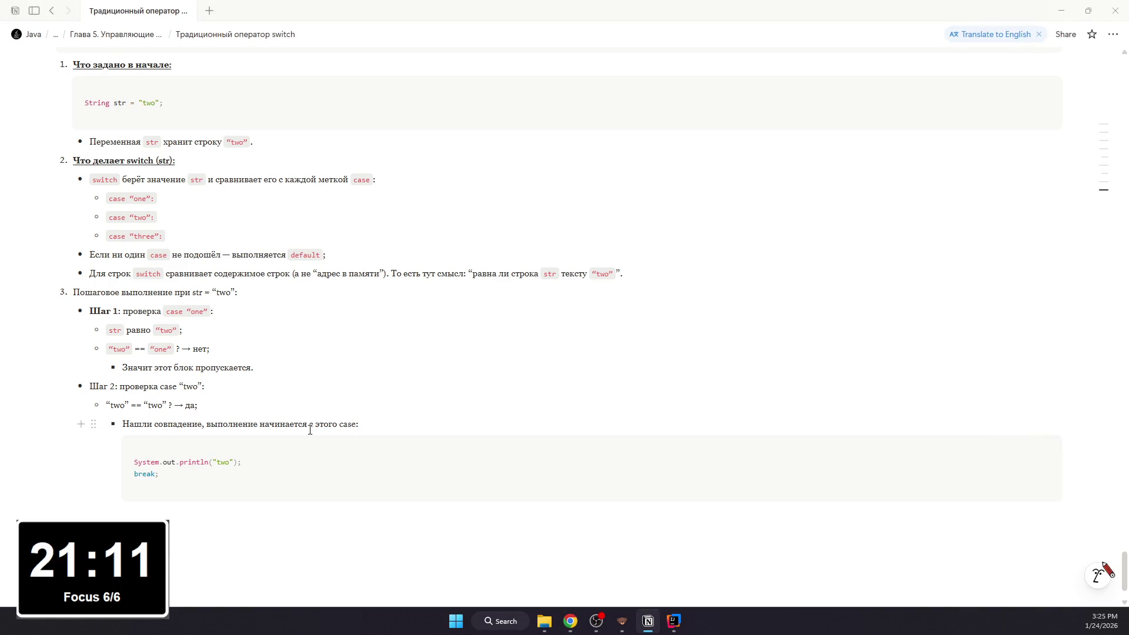
left_click_drag(342, 425, 361, 425)
key("ctrl+e")
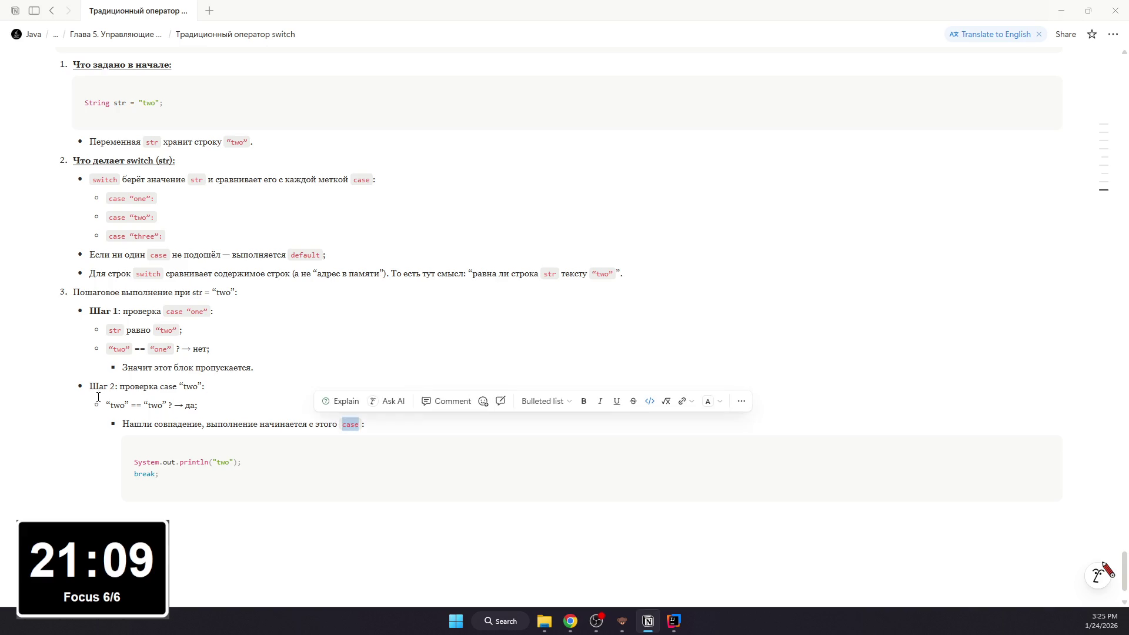
mouse_move(130, 405)
left_mouse_down()
mouse_move(100, 405)
mouse_move(176, 405)
left_mouse_up()
key("ctrl+e")
key("ctrl+e")
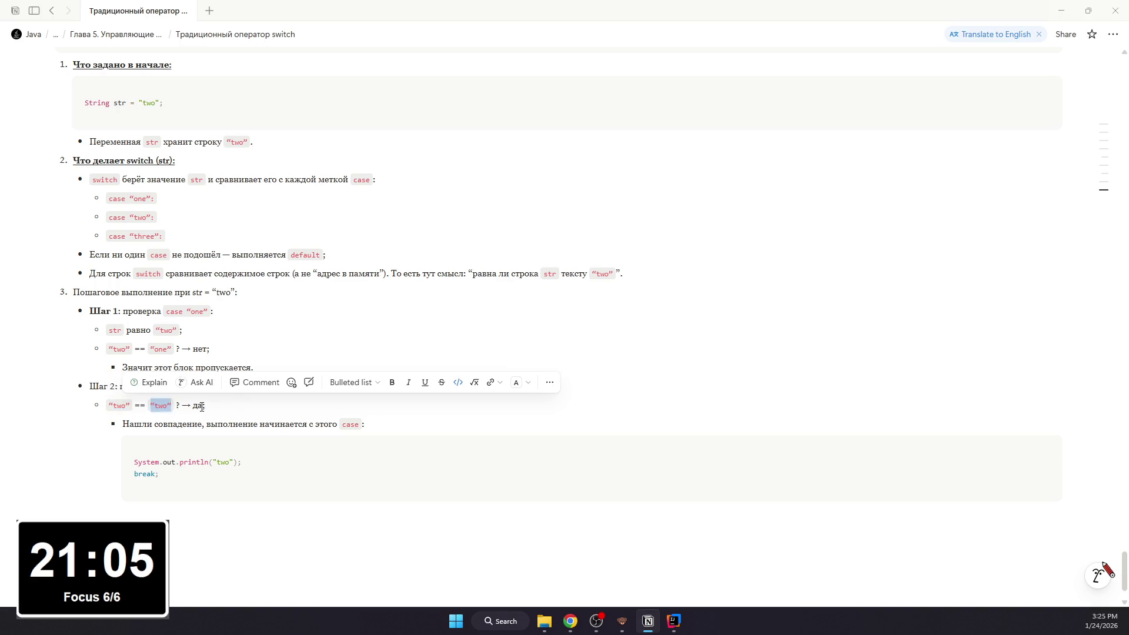
left_click(202, 407)
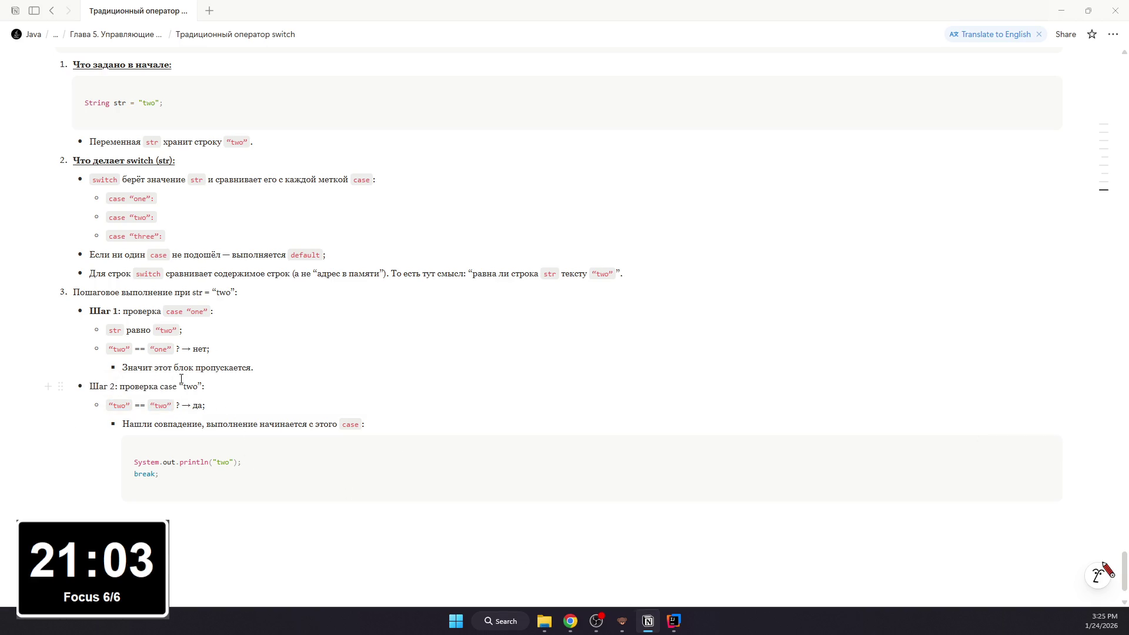
Step: Make Шаг 2 bold and format case “two” as inline code
left_click_drag(119, 386, 88, 387)
key("ctrl+b")
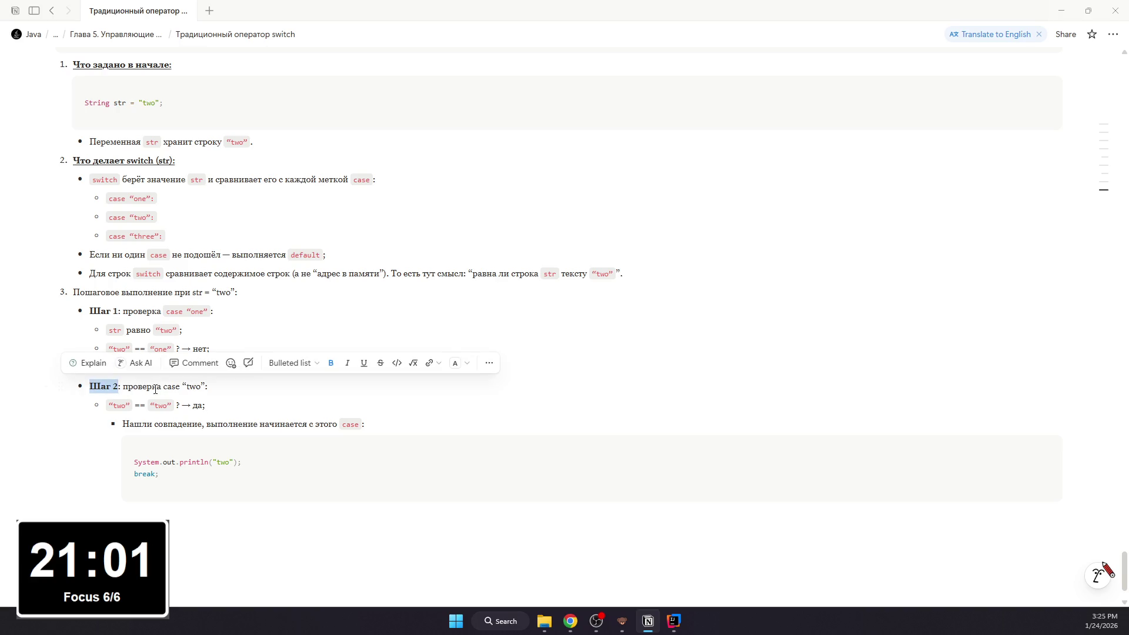
left_click(175, 386)
left_click_drag(165, 386, 205, 386)
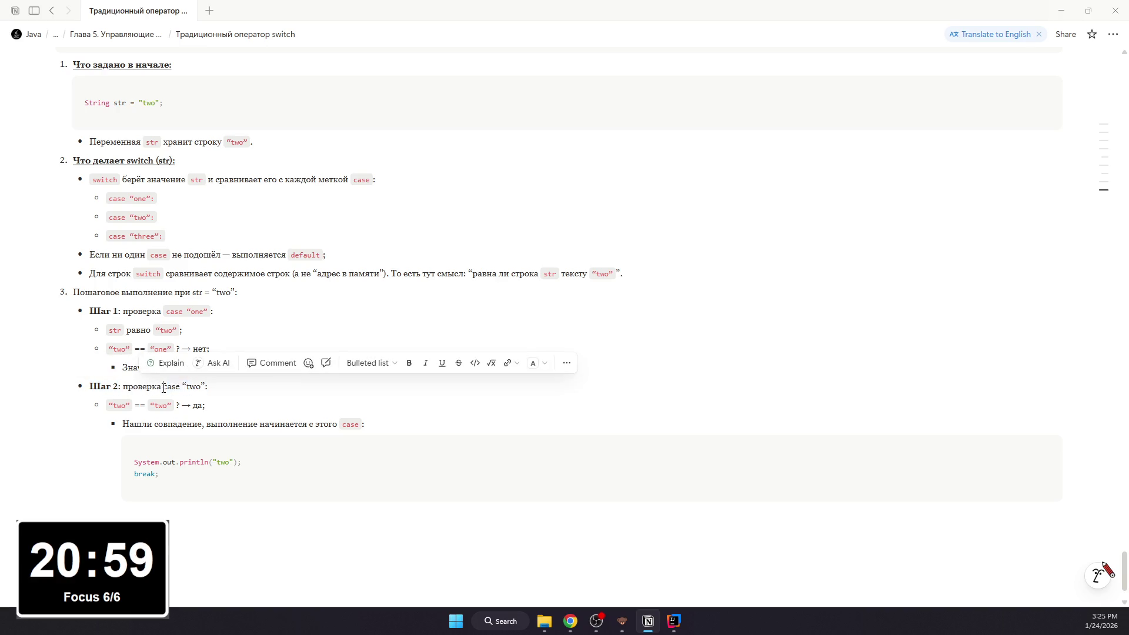
key("ctrl+e")
scroll(242, 403, "up", 2)
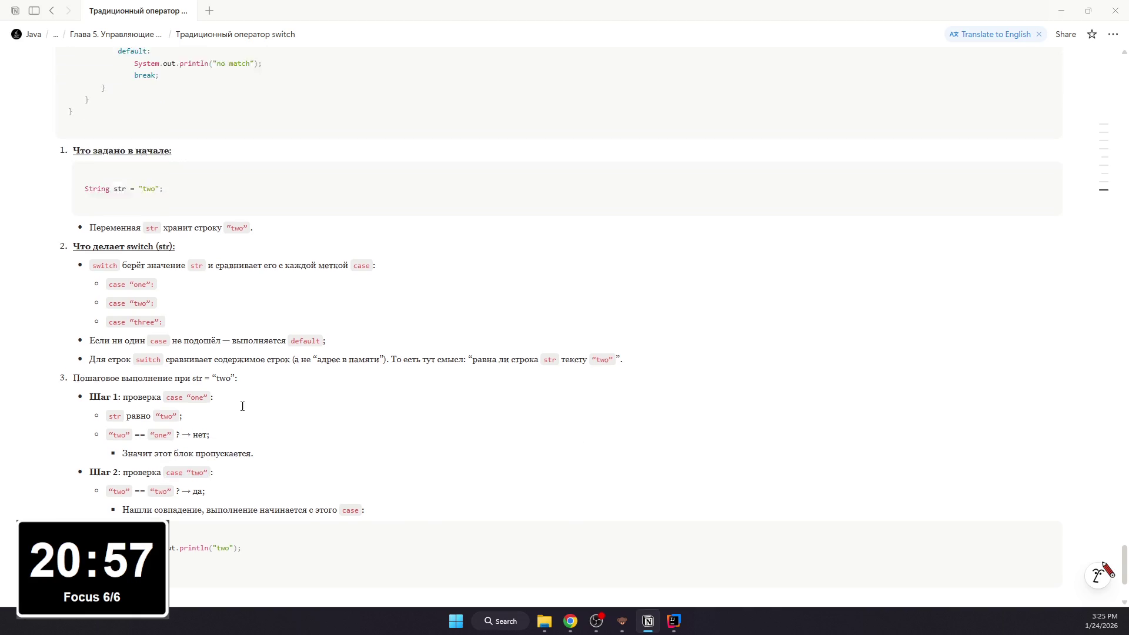
scroll(242, 403, "up", 4)
scroll(245, 413, "up", 3)
scroll(247, 413, "up", 2)
scroll(577, 479, "down", 3)
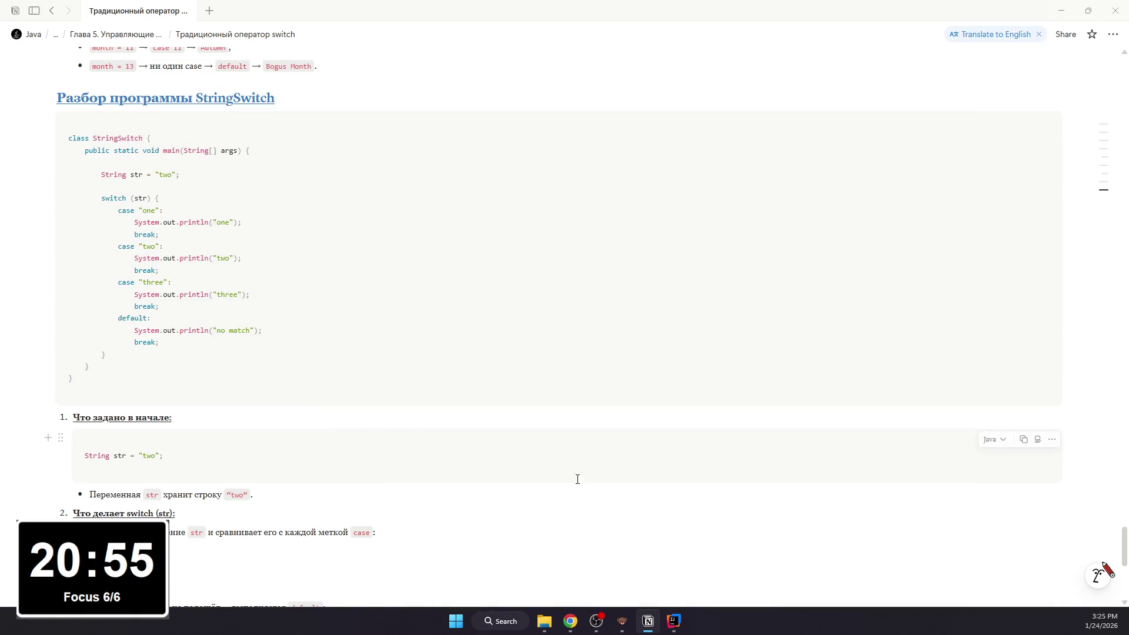
scroll(600, 587, "down", 1)
Step: Check the OBS recording, hide it, and add an empty line below the code block
left_click(597, 623)
left_click(597, 623)
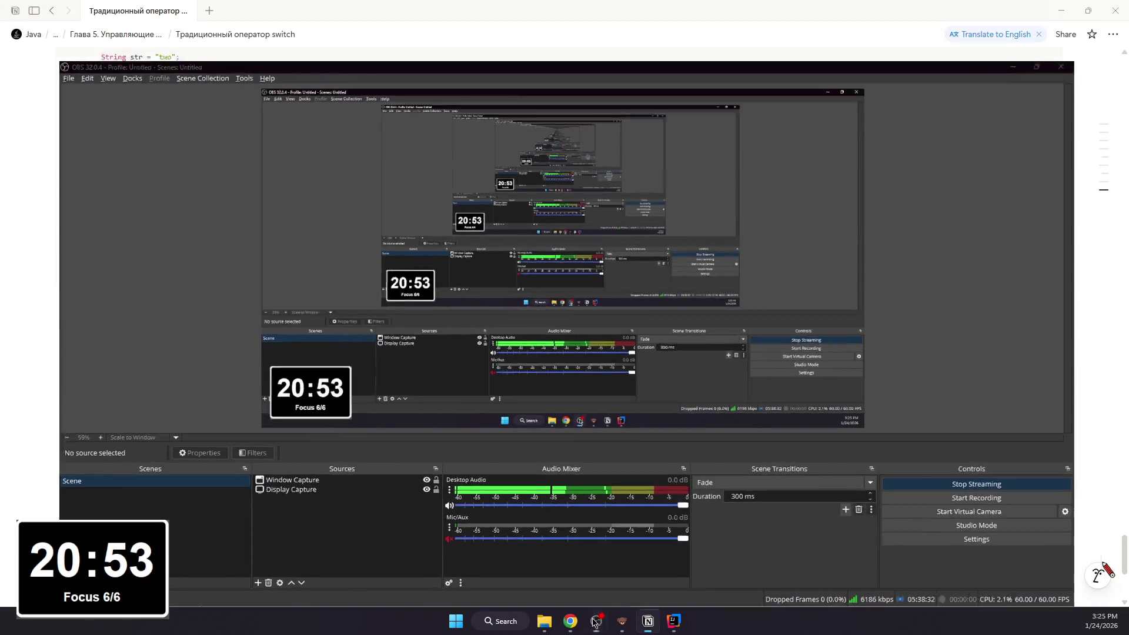
left_click(300, 453)
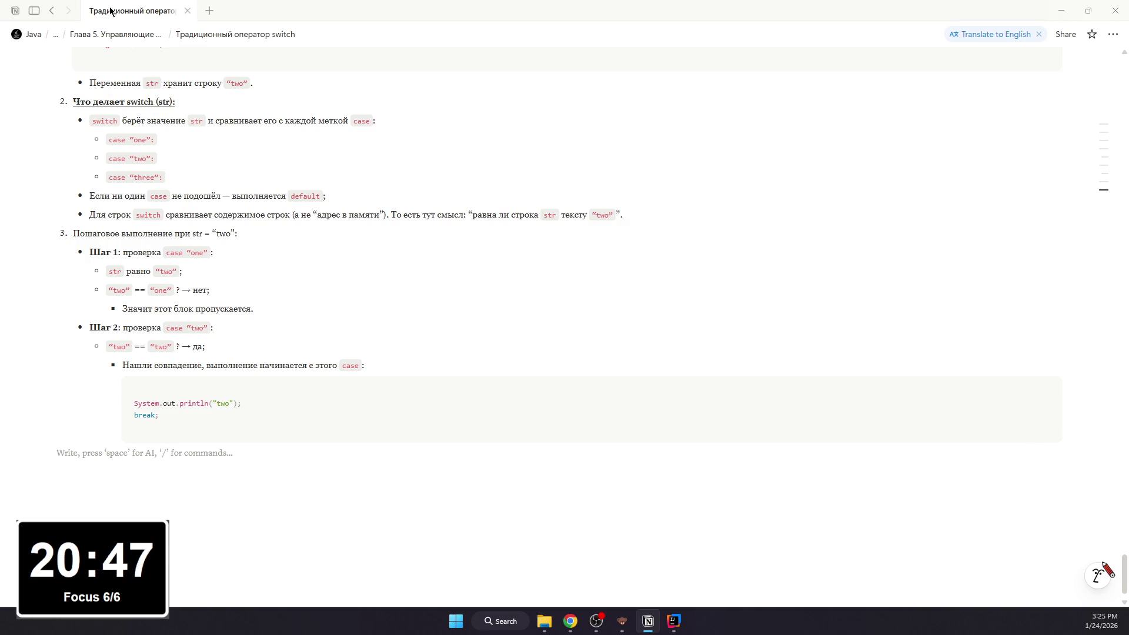
key("alt+Tab")
Step: Add indented bullets “печатает two;” and “break сразу выходит из switch.” under the code block
key("Tab")
key("Tab")
key("Tab")
key("Tab")
type("/")
key("Return")
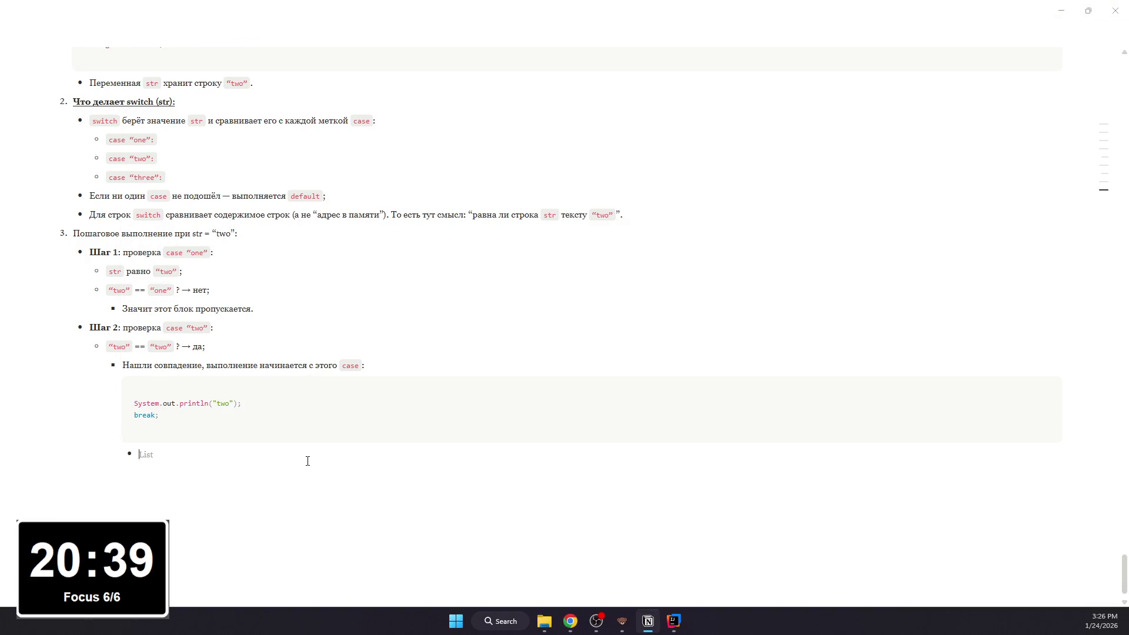
type("печаат")
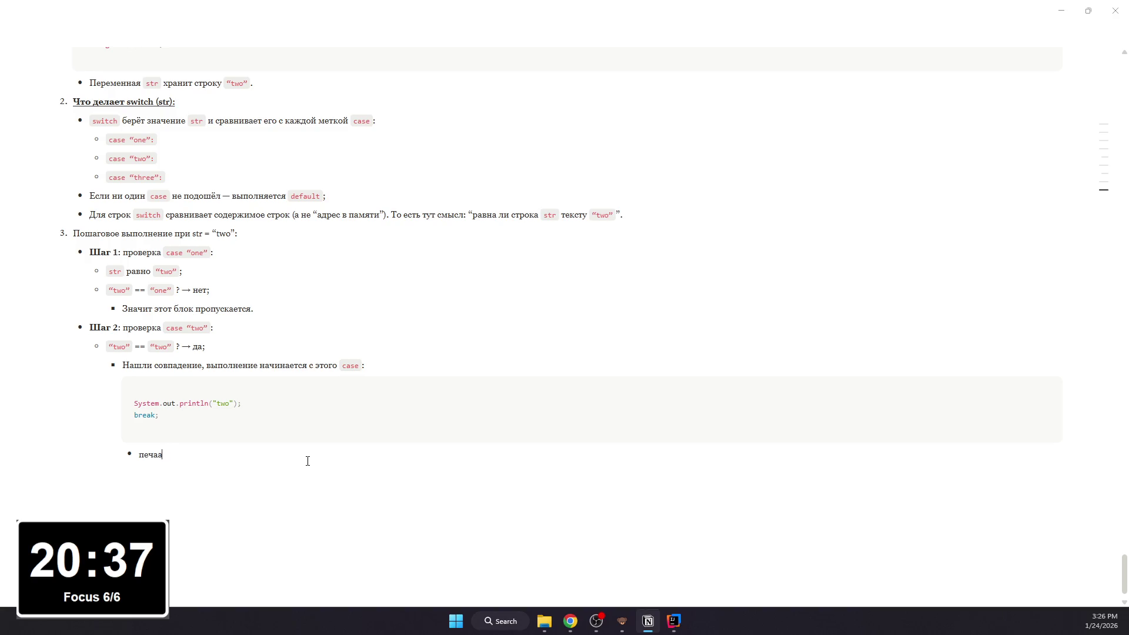
key("BackSpace")
type("=")
key("BackSpace")
type("атает two:;")
key("Return")
type("break")
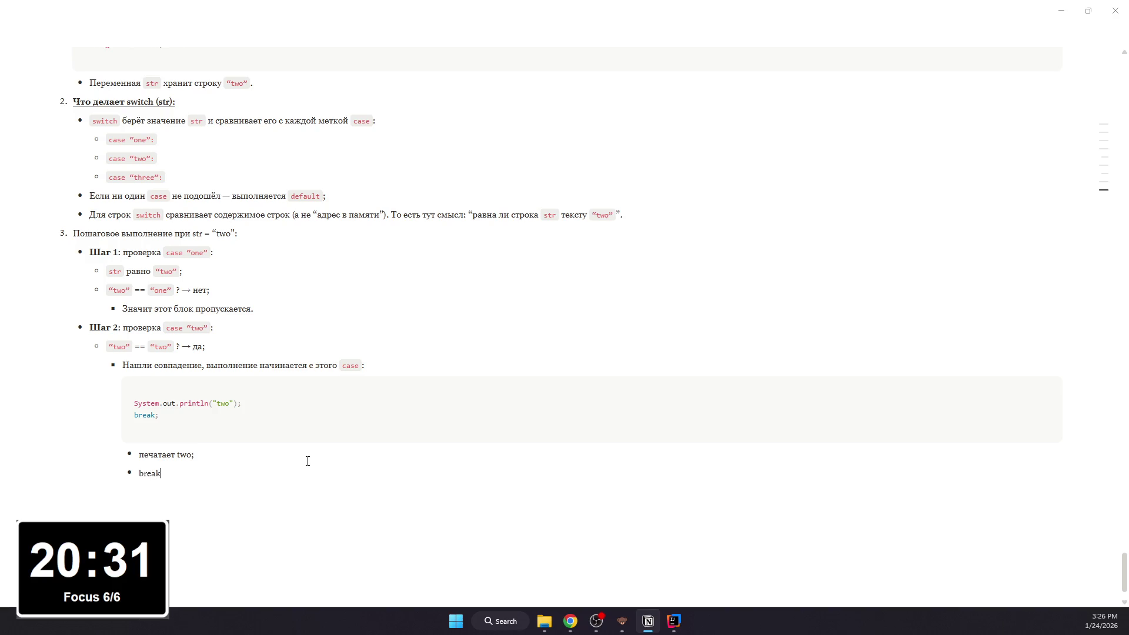
type(" сразу выход")
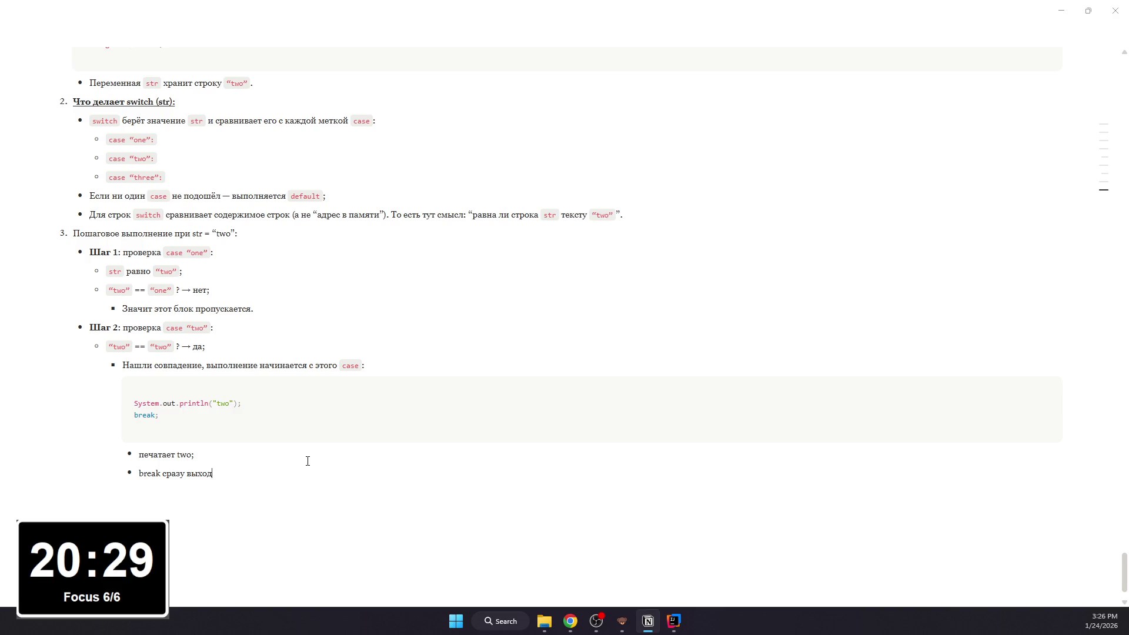
type("ит из switc")
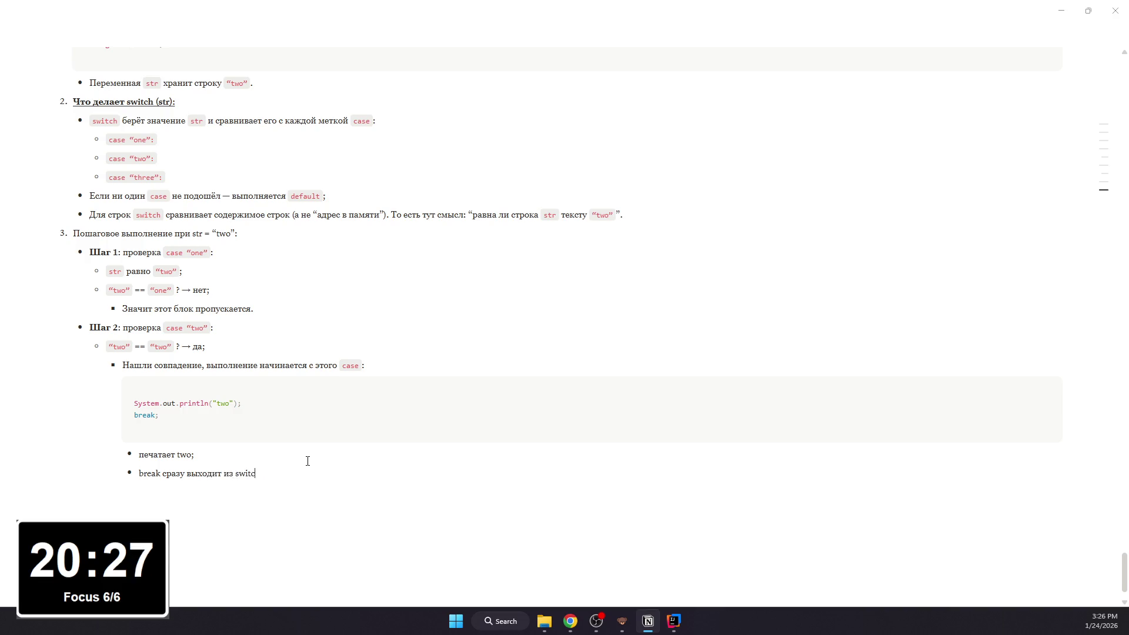
type("h.")
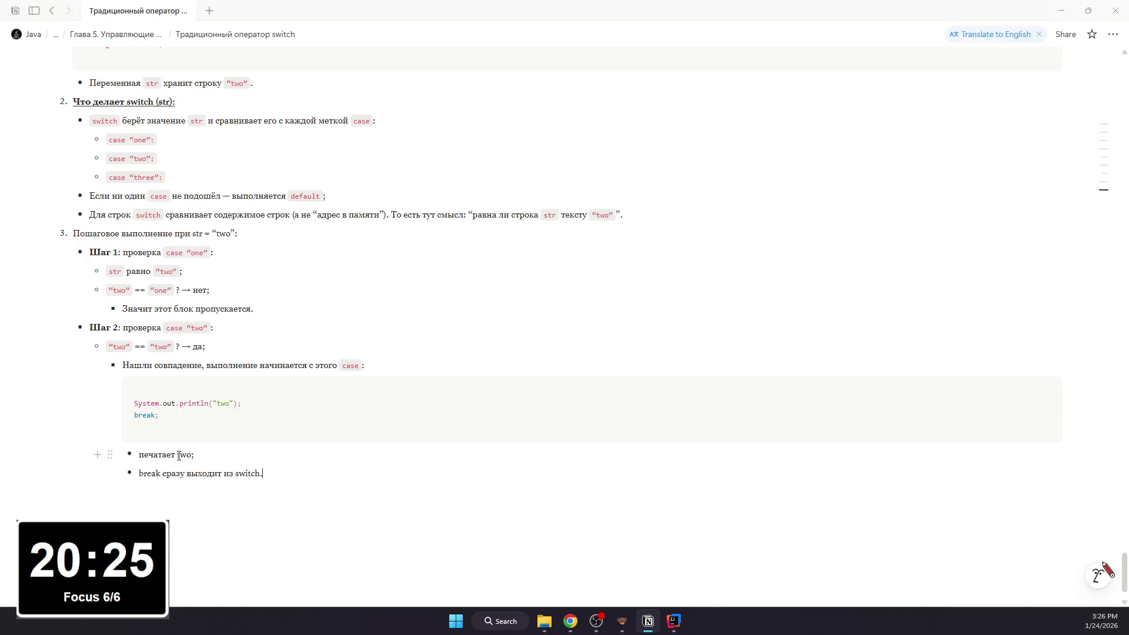
left_click(185, 455)
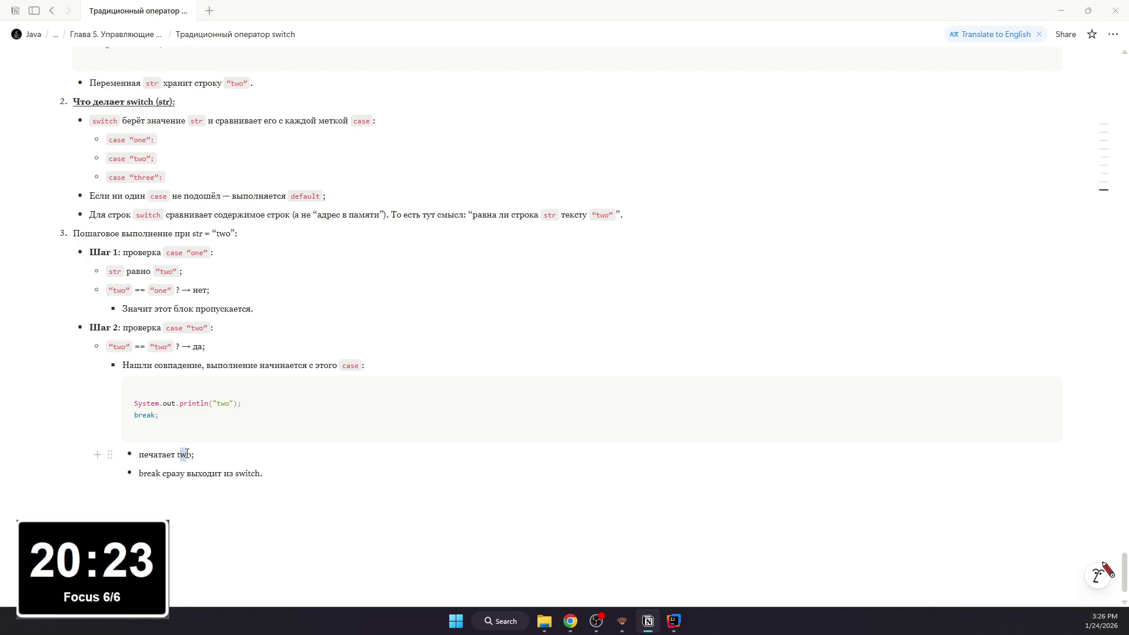